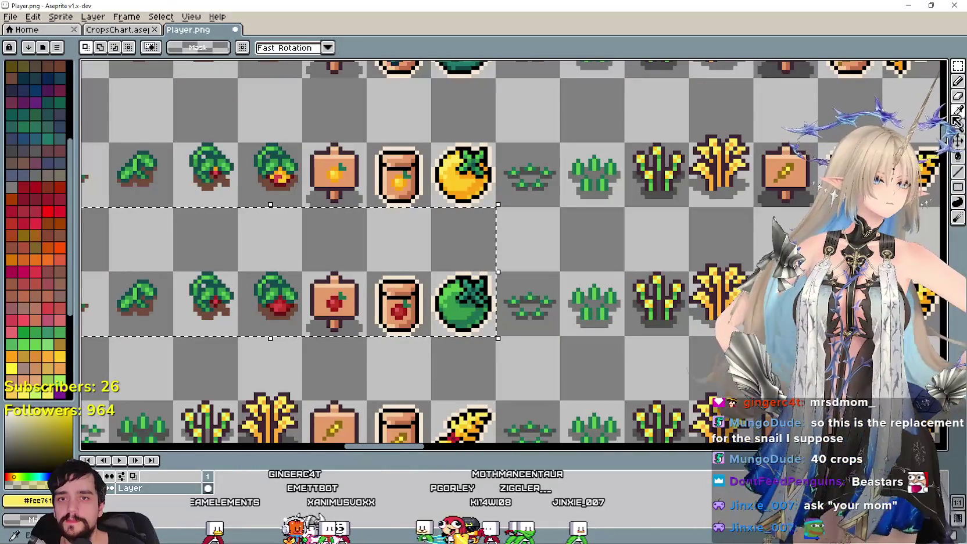
Try a green fill on the jar's red tomato icon, then undo it
{"action": "key", "text": "i"}
{"action": "scroll", "coordinate": [423, 306], "scroll_direction": "up", "scroll_amount": 1}
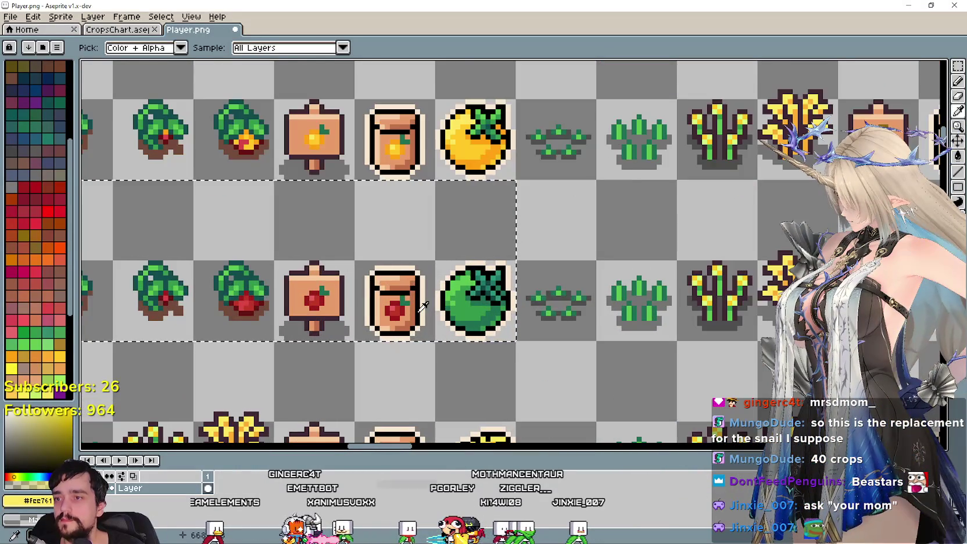
{"action": "scroll", "coordinate": [424, 306], "scroll_direction": "up", "scroll_amount": 1}
{"action": "scroll", "coordinate": [426, 305], "scroll_direction": "up", "scroll_amount": 1}
{"action": "scroll", "coordinate": [427, 304], "scroll_direction": "up", "scroll_amount": 1}
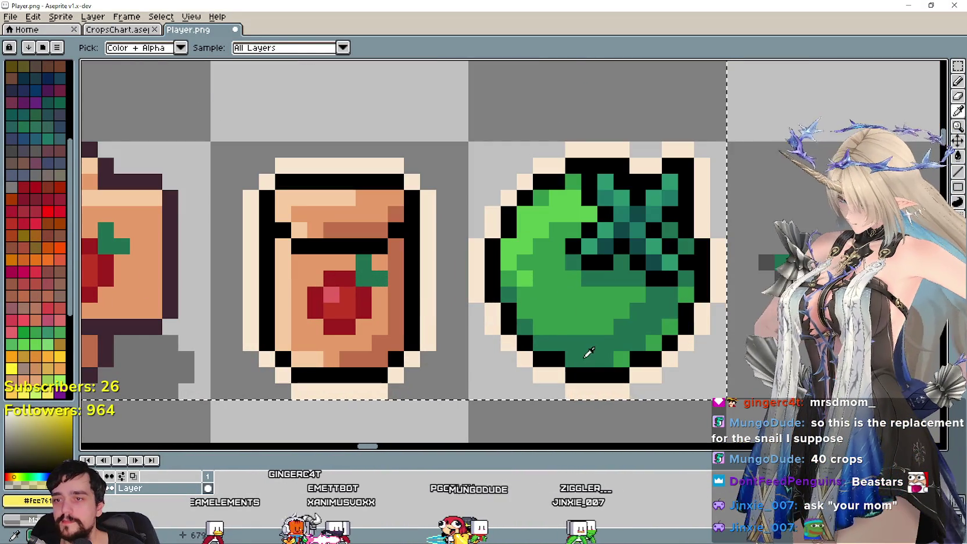
{"action": "key", "text": "g"}
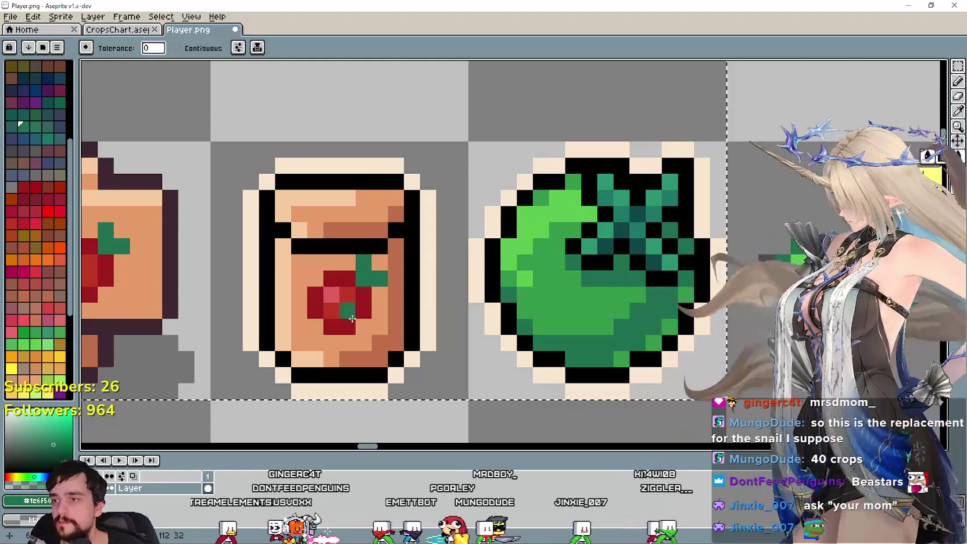
{"action": "left_click", "coordinate": [351, 323]}
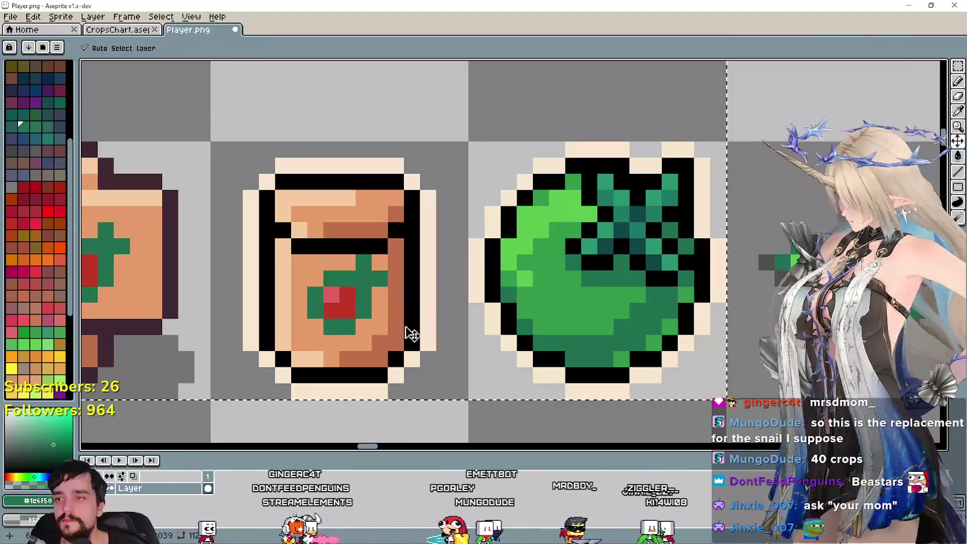
{"action": "key", "text": "ctrl+z"}
Try a fill with dark teal sampled from the tomato leaves, then undo it
{"action": "left_click_drag", "start_coordinate": [357, 319], "coordinate": [421, 300]}
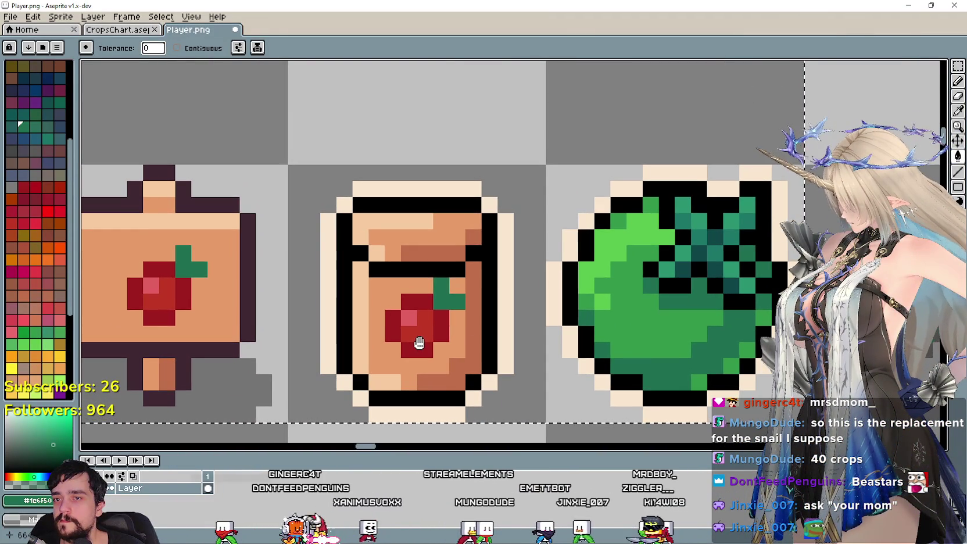
{"action": "left_click_drag", "start_coordinate": [421, 301], "coordinate": [415, 342]}
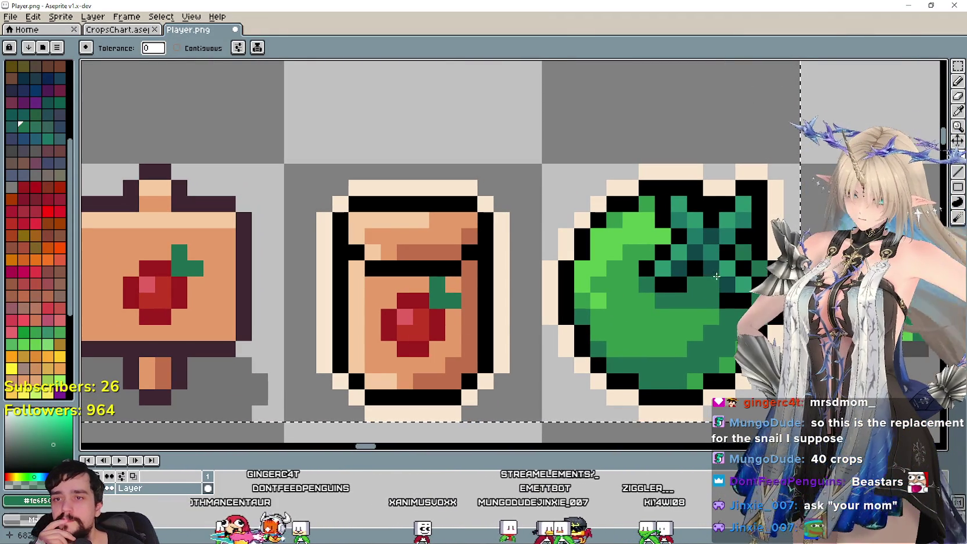
{"action": "key", "text": "i"}
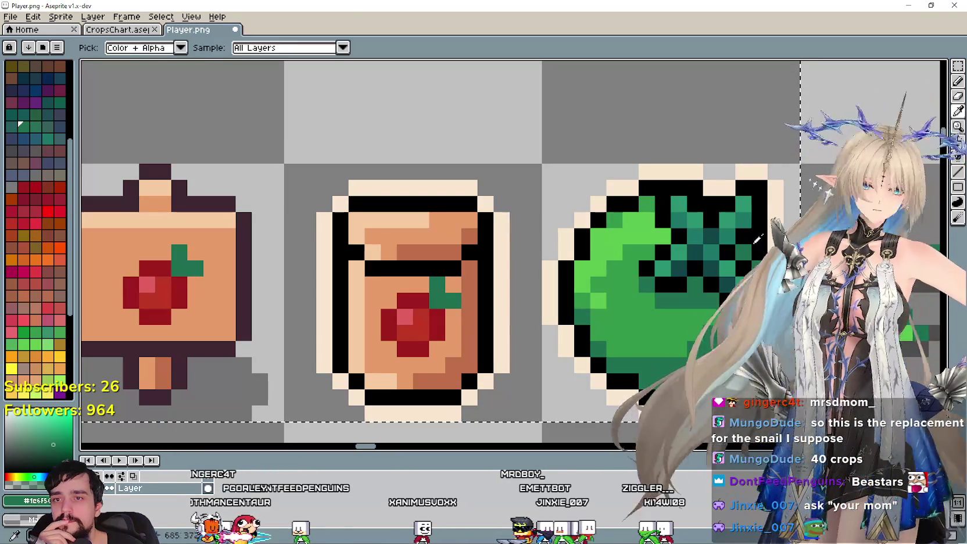
{"action": "left_click", "coordinate": [705, 265]}
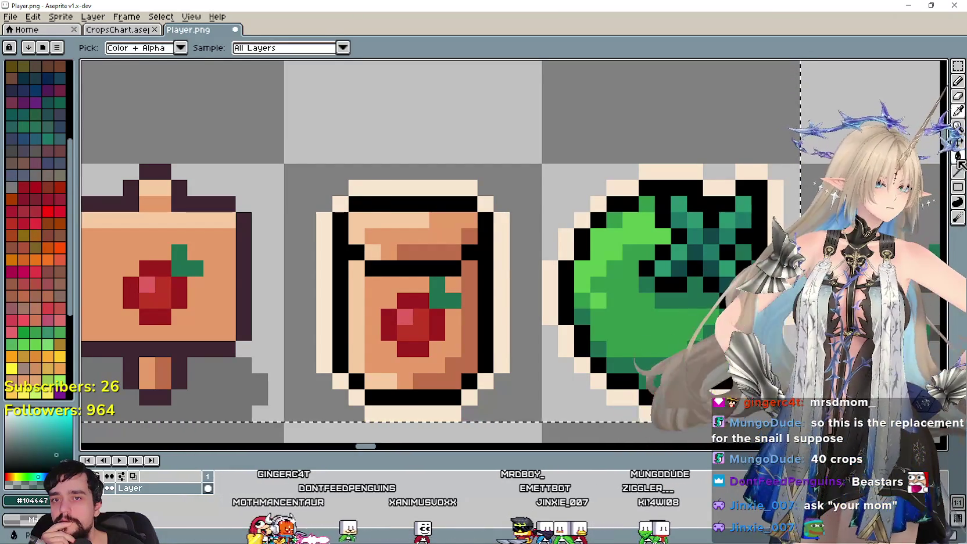
{"action": "key", "text": "g"}
{"action": "left_click", "coordinate": [581, 286]}
{"action": "scroll", "coordinate": [571, 287], "scroll_direction": "down", "scroll_amount": 1}
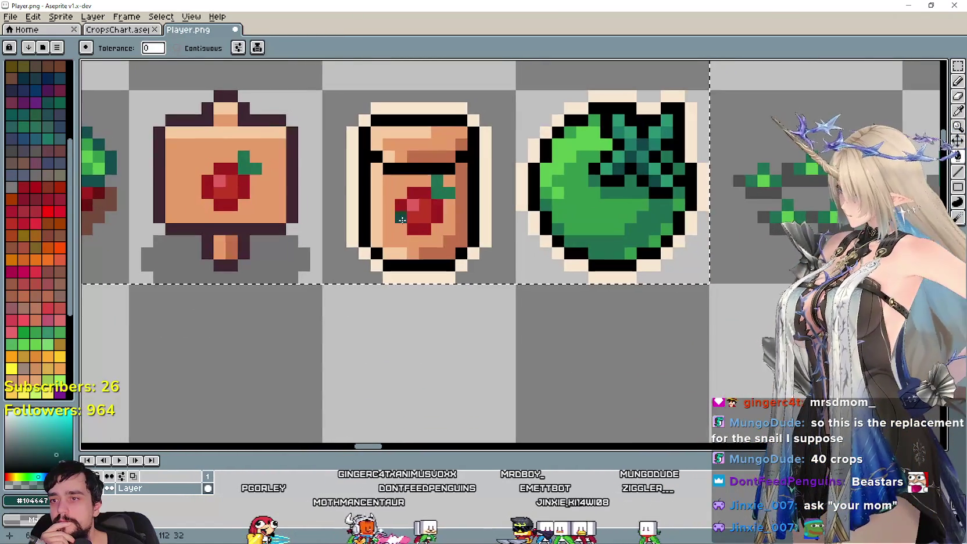
{"action": "scroll", "coordinate": [416, 279], "scroll_direction": "down", "scroll_amount": 1}
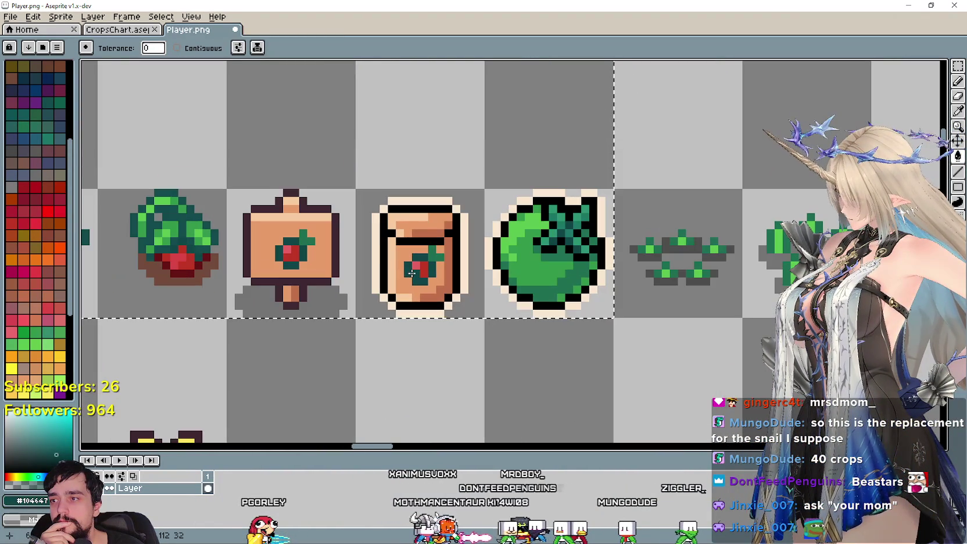
{"action": "key", "text": "ctrl+z"}
{"action": "key", "text": "ctrl+z"}
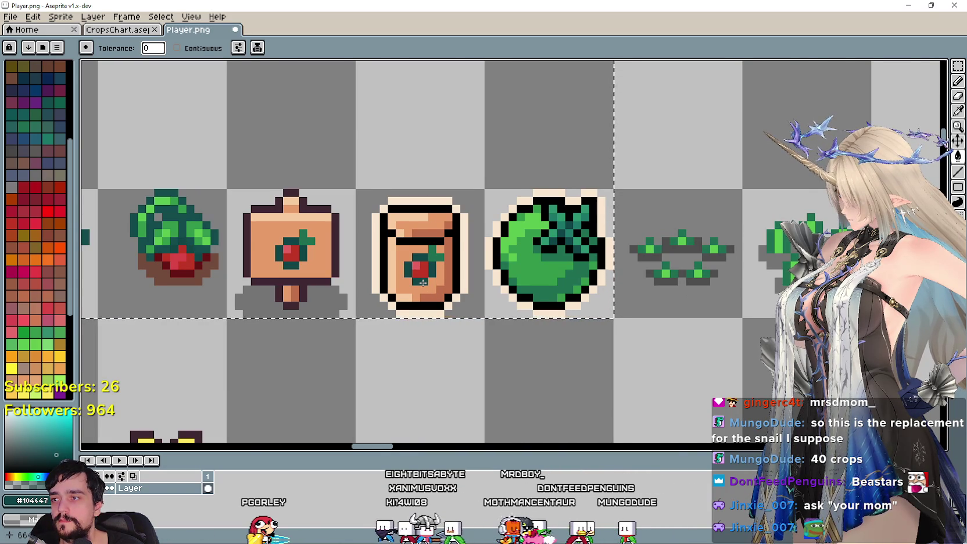
Select the green-tomato row's signpost and seed-packet sprites with a rectangular selection
{"action": "scroll", "coordinate": [423, 282], "scroll_direction": "down", "scroll_amount": 1}
{"action": "scroll", "coordinate": [465, 273], "scroll_direction": "down", "scroll_amount": 1}
{"action": "scroll", "coordinate": [540, 255], "scroll_direction": "up", "scroll_amount": 1}
{"action": "scroll", "coordinate": [550, 248], "scroll_direction": "up", "scroll_amount": 1}
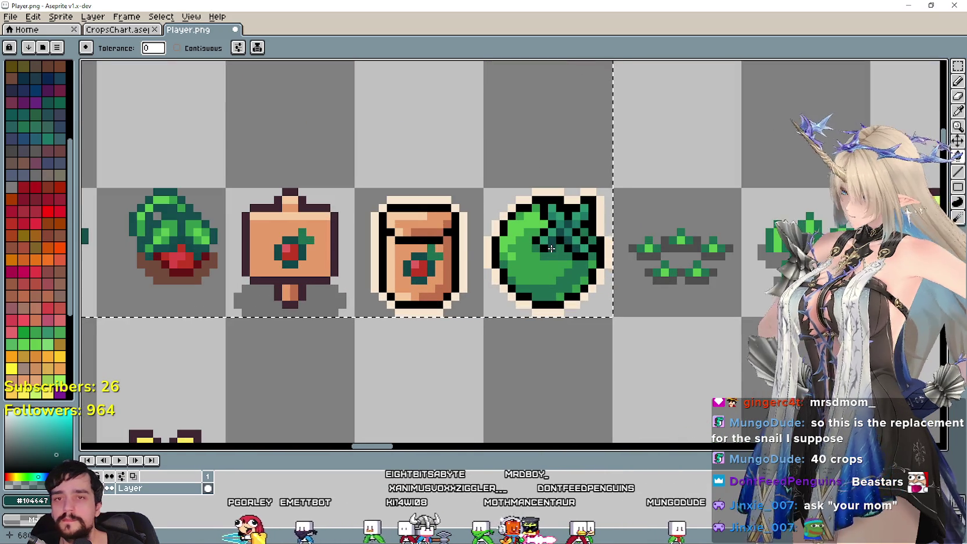
{"action": "key", "text": "i"}
{"action": "scroll", "coordinate": [551, 250], "scroll_direction": "up", "scroll_amount": 1}
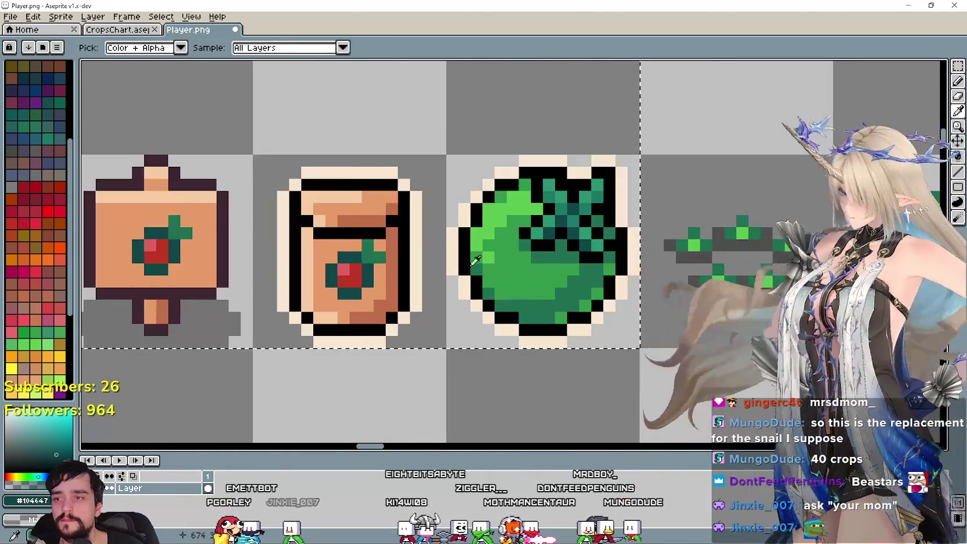
{"action": "scroll", "coordinate": [475, 260], "scroll_direction": "down", "scroll_amount": 1}
{"action": "scroll", "coordinate": [482, 258], "scroll_direction": "down", "scroll_amount": 1}
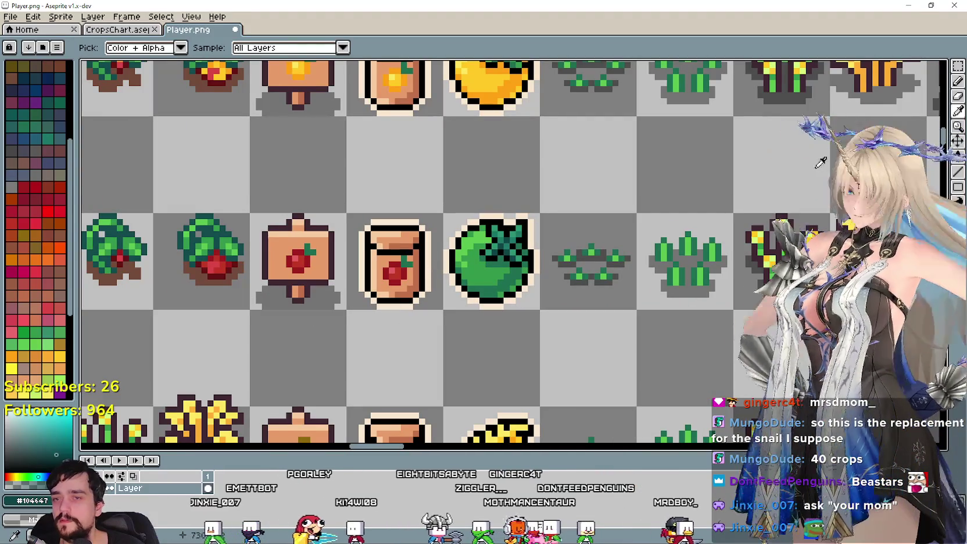
{"action": "key", "text": "m"}
{"action": "left_click_drag", "start_coordinate": [251, 308], "coordinate": [430, 225]}
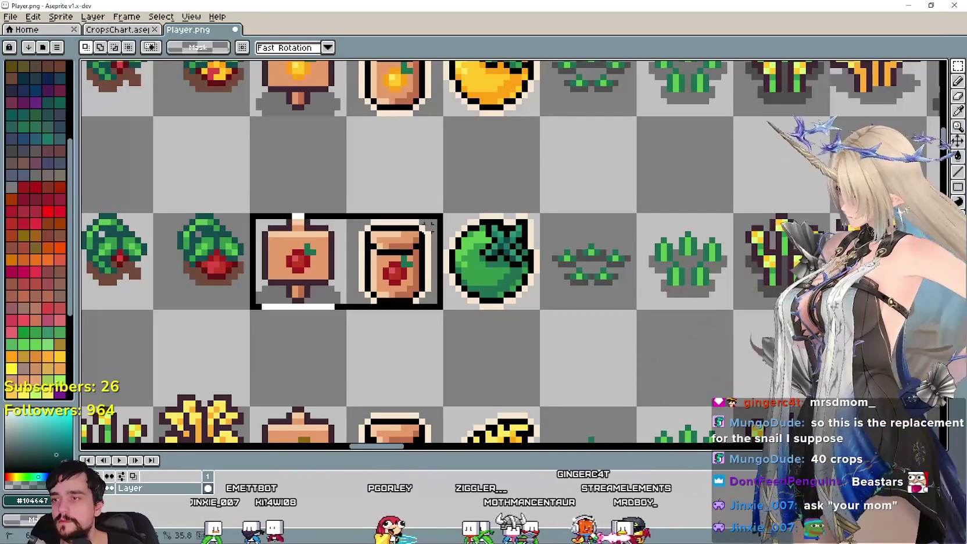
Sample the dark green from the tomato leaves and fill a fruit pixel on the seed packet
{"action": "left_click", "coordinate": [957, 117]}
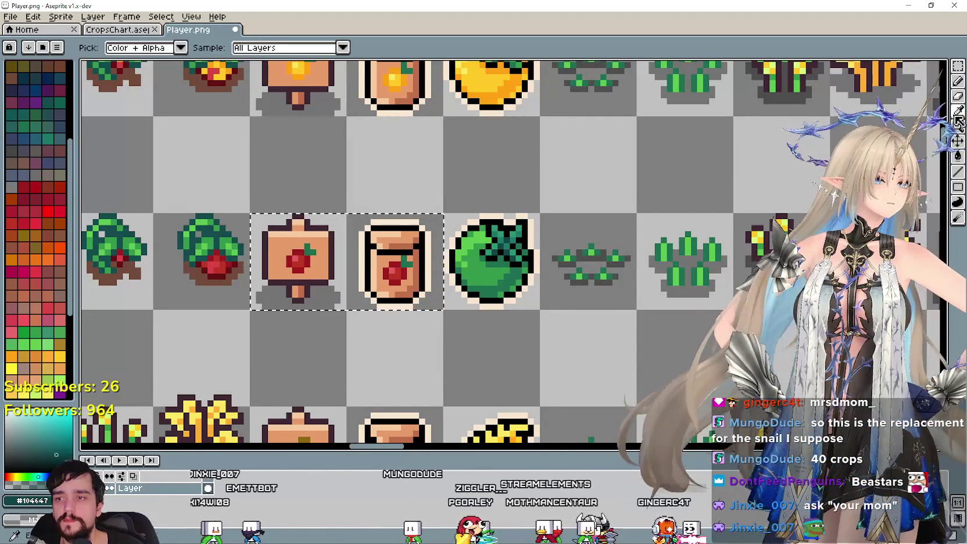
{"action": "scroll", "coordinate": [404, 265], "scroll_direction": "up", "scroll_amount": 1}
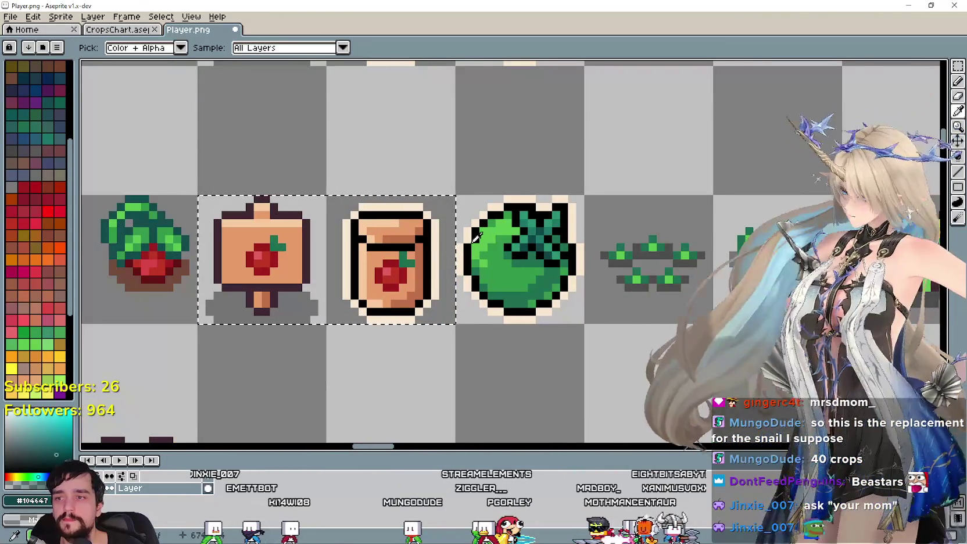
{"action": "scroll", "coordinate": [557, 274], "scroll_direction": "up", "scroll_amount": 2}
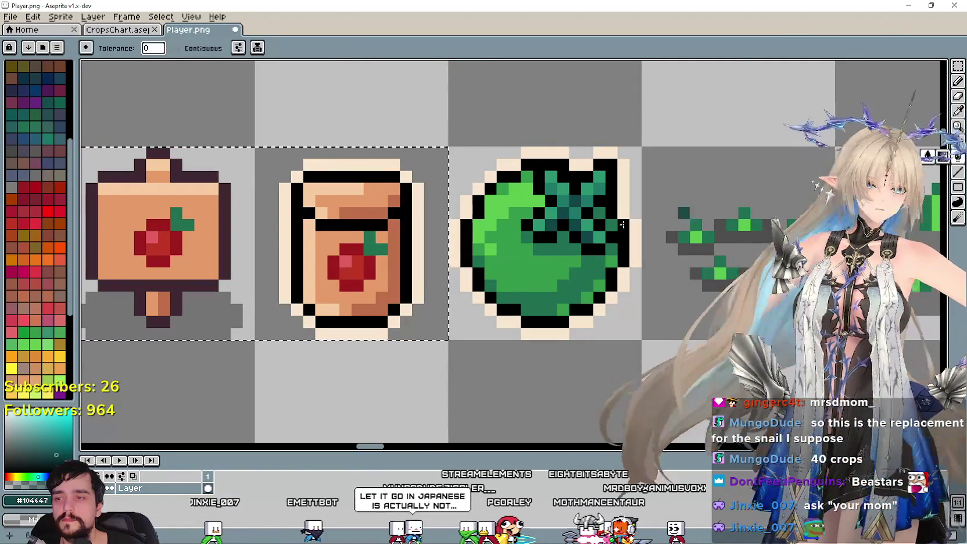
{"action": "key", "text": "g"}
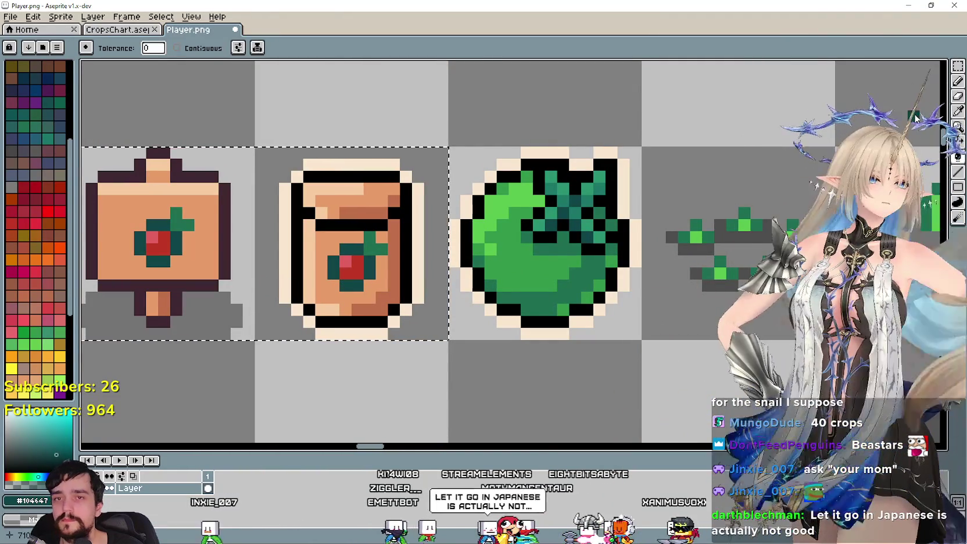
{"action": "key", "text": "i"}
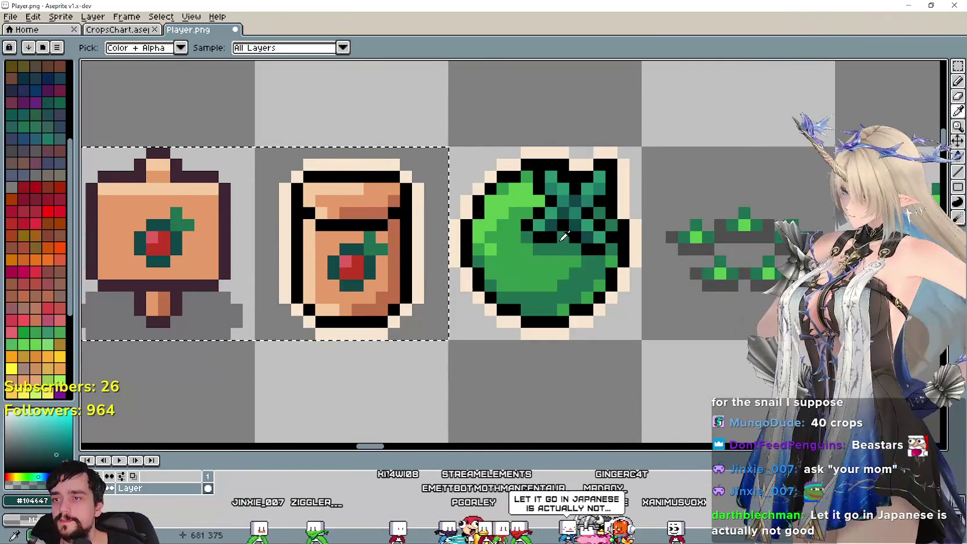
{"action": "left_click", "coordinate": [544, 302]}
{"action": "key", "text": "g"}
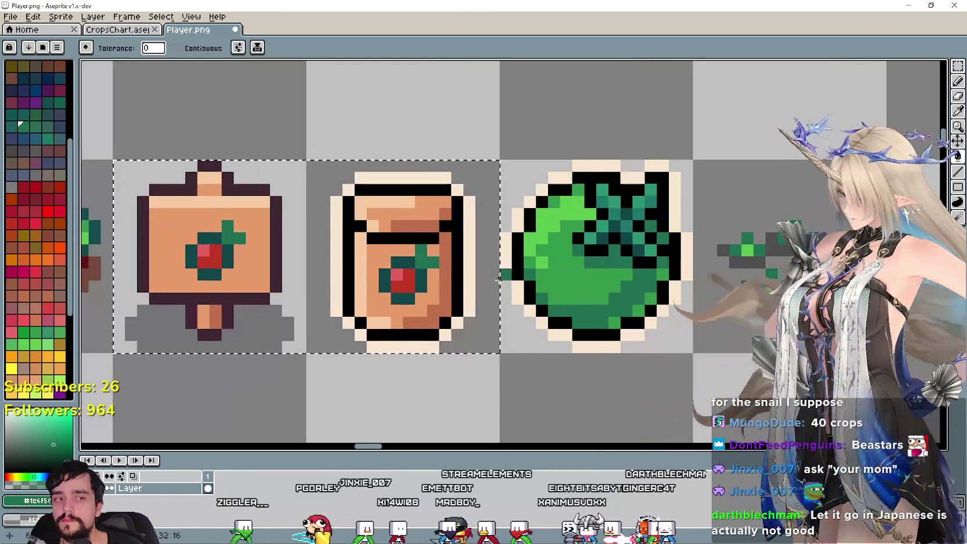
{"action": "left_click", "coordinate": [404, 289]}
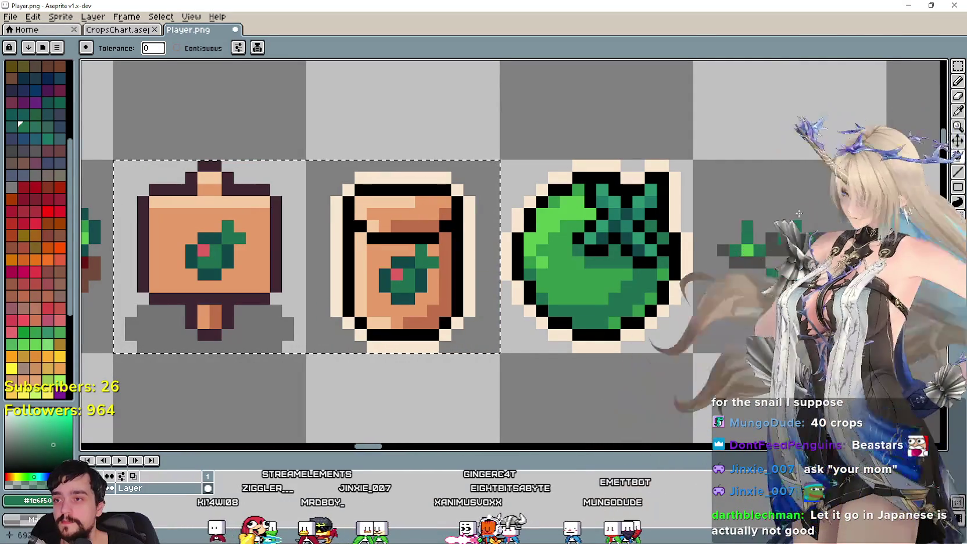
Fill the seed packet's red fruit centre with green
{"action": "left_click", "coordinate": [957, 111]}
{"action": "scroll", "coordinate": [555, 273], "scroll_direction": "up", "scroll_amount": 1}
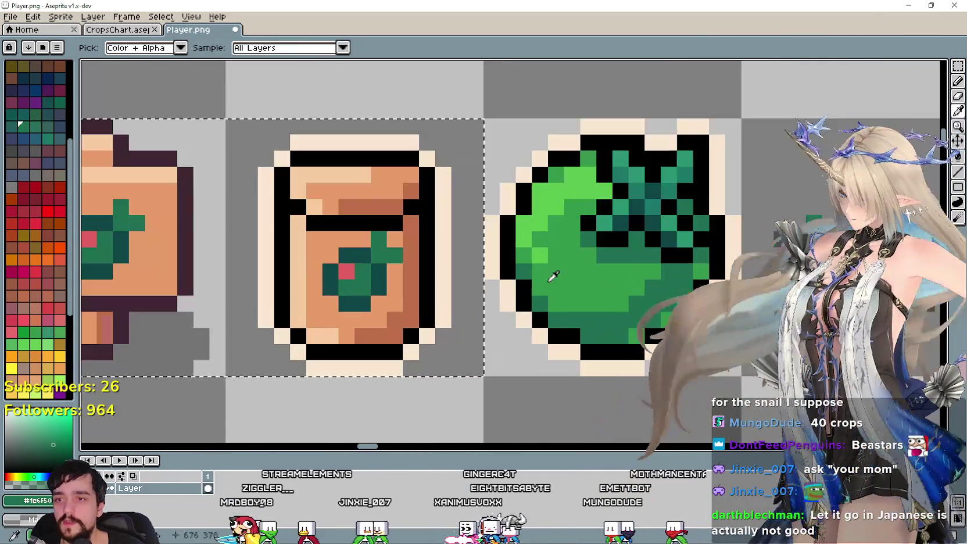
{"action": "scroll", "coordinate": [614, 248], "scroll_direction": "down", "scroll_amount": 1}
{"action": "scroll", "coordinate": [617, 244], "scroll_direction": "down", "scroll_amount": 1}
{"action": "scroll", "coordinate": [616, 247], "scroll_direction": "down", "scroll_amount": 1}
{"action": "scroll", "coordinate": [618, 243], "scroll_direction": "up", "scroll_amount": 1}
{"action": "scroll", "coordinate": [617, 241], "scroll_direction": "up", "scroll_amount": 1}
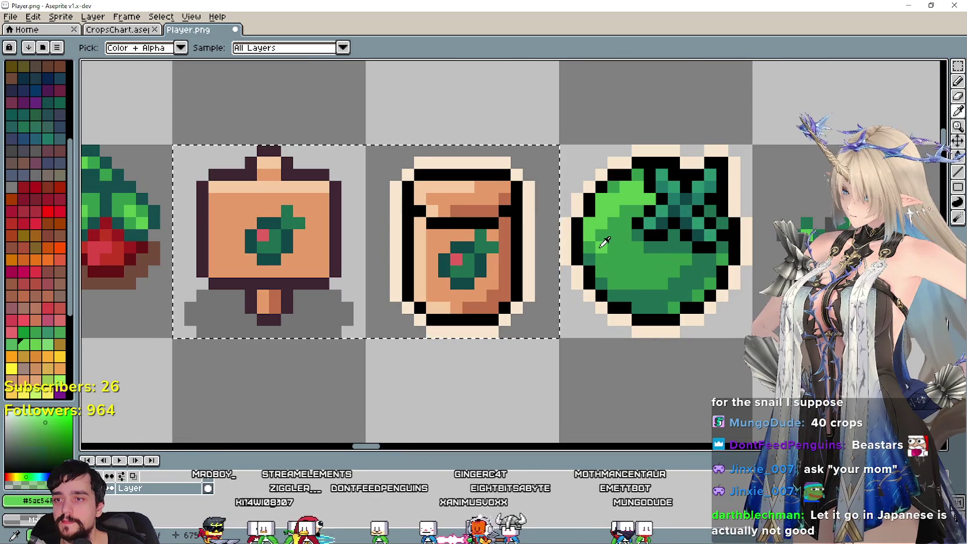
{"action": "key", "text": "g"}
{"action": "left_click", "coordinate": [457, 261]}
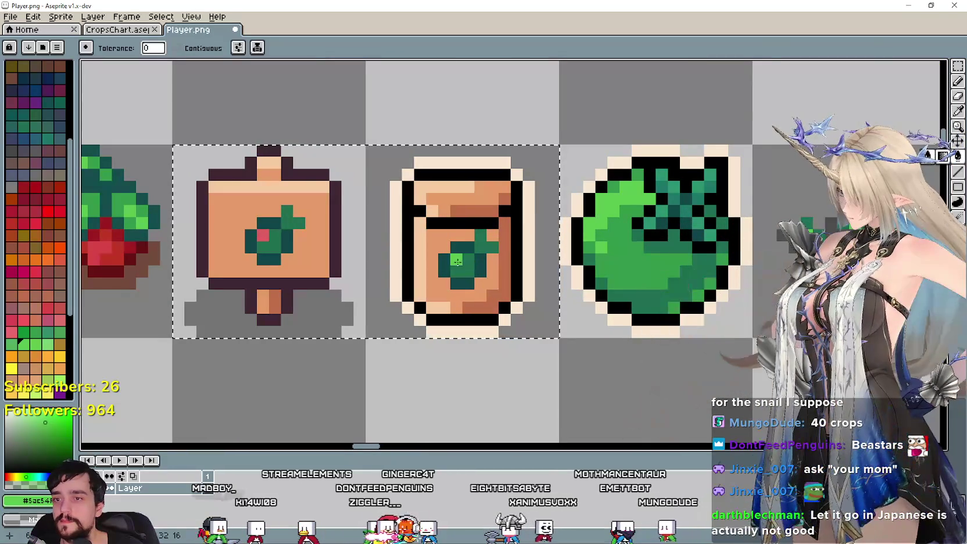
{"action": "scroll", "coordinate": [499, 282], "scroll_direction": "down", "scroll_amount": 1}
{"action": "scroll", "coordinate": [496, 280], "scroll_direction": "down", "scroll_amount": 1}
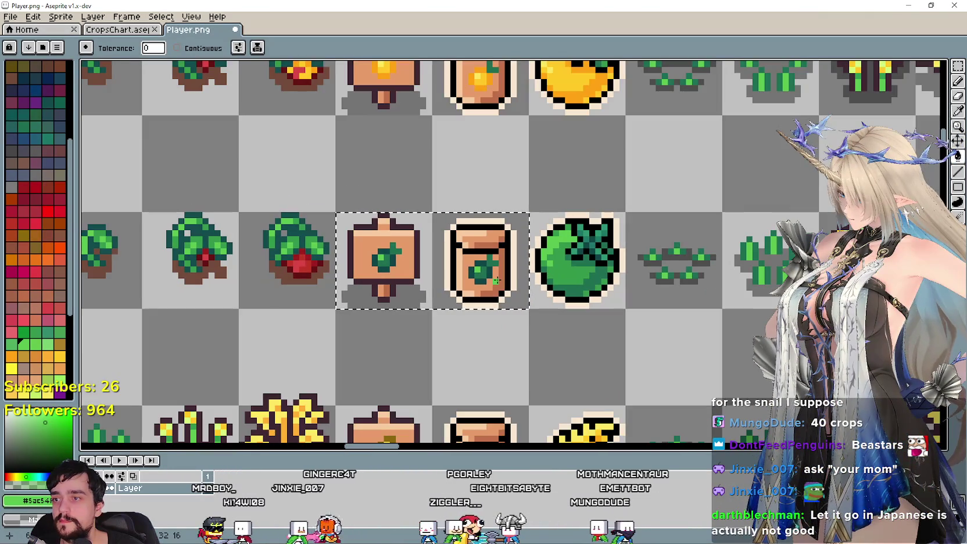
{"action": "scroll", "coordinate": [627, 232], "scroll_direction": "up", "scroll_amount": 1}
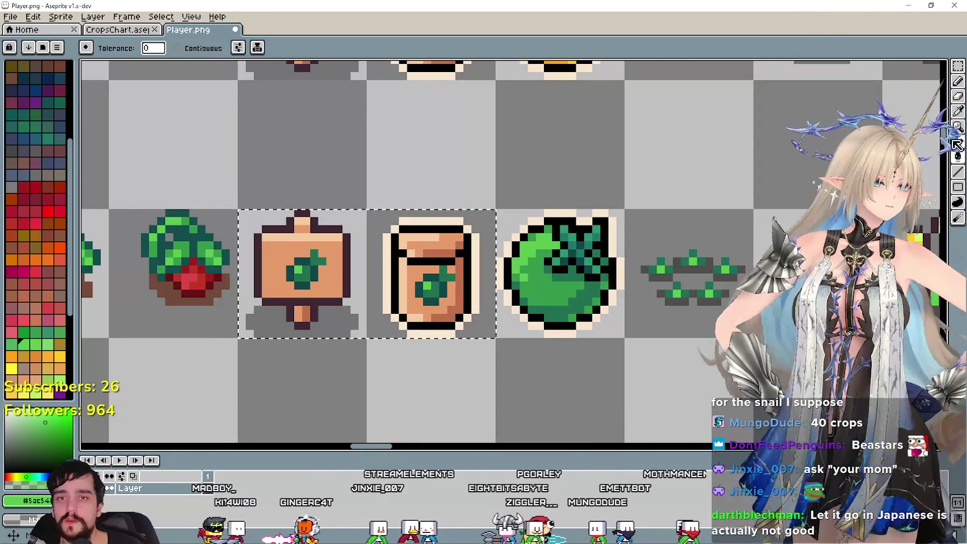
Zoom in on the signpost and seed packet to review the green fruit icons
{"action": "left_click", "coordinate": [958, 126]}
{"action": "left_click", "coordinate": [511, 297]}
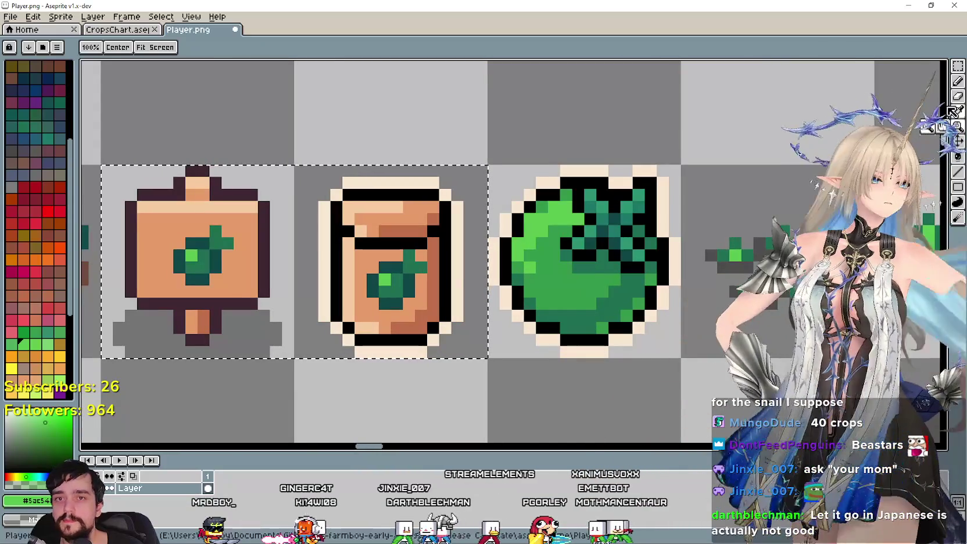
{"action": "left_click", "coordinate": [957, 111]}
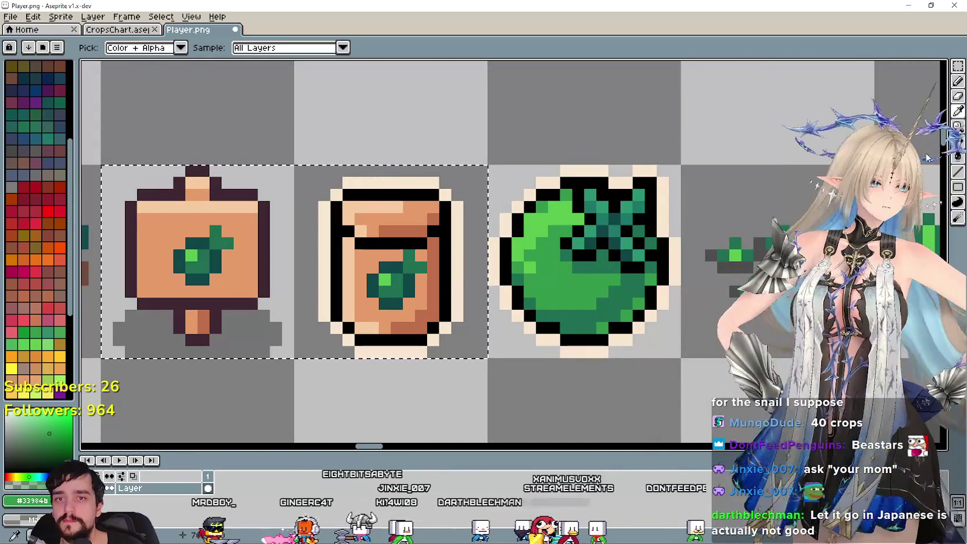
{"action": "left_click", "coordinate": [958, 157]}
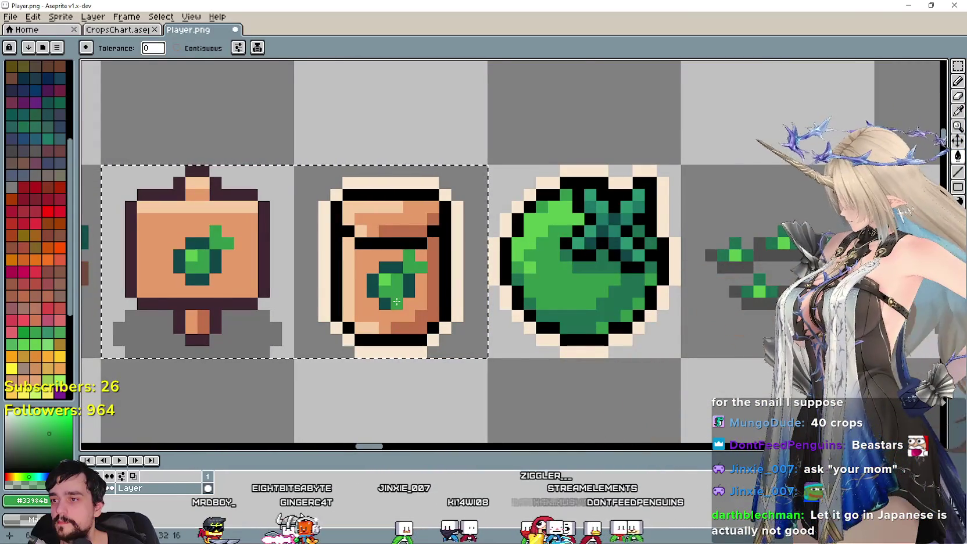
{"action": "scroll", "coordinate": [396, 301], "scroll_direction": "down", "scroll_amount": 2}
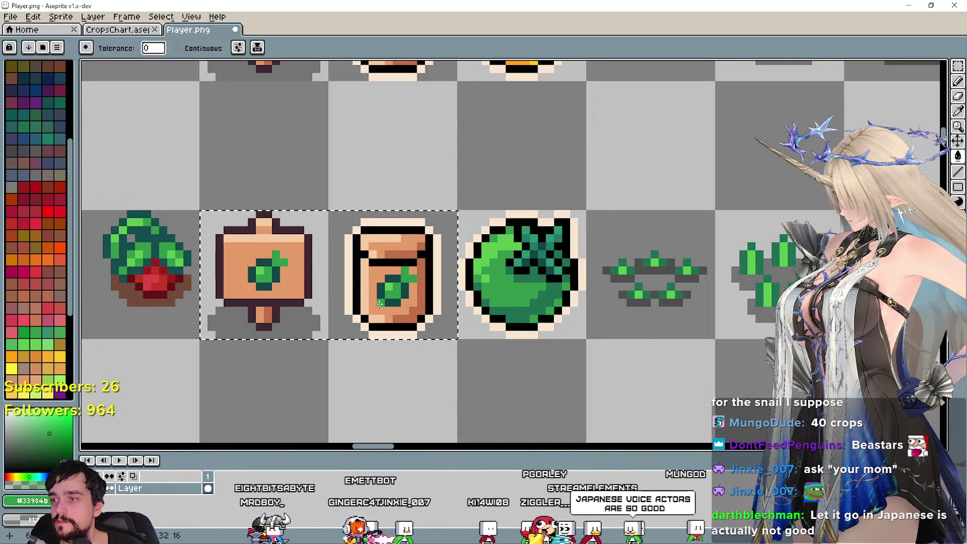
{"action": "scroll", "coordinate": [384, 301], "scroll_direction": "up", "scroll_amount": 2}
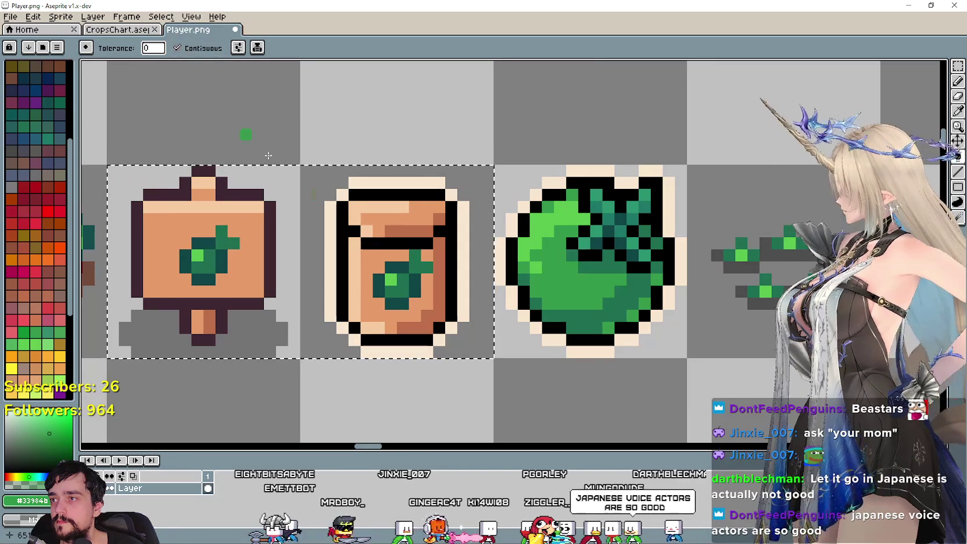
{"action": "scroll", "coordinate": [308, 326], "scroll_direction": "down", "scroll_amount": 2}
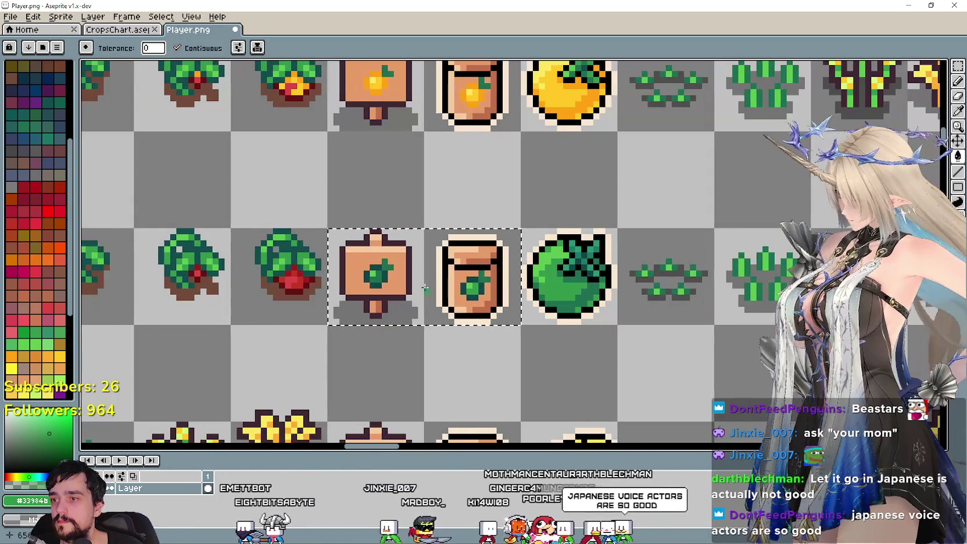
{"action": "scroll", "coordinate": [376, 282], "scroll_direction": "down", "scroll_amount": 1}
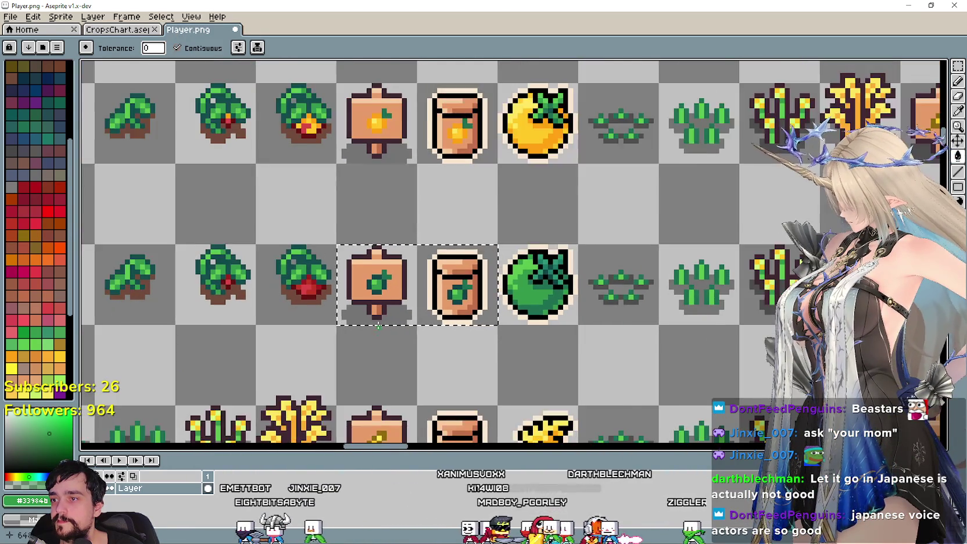
{"action": "scroll", "coordinate": [384, 296], "scroll_direction": "down", "scroll_amount": 1}
{"action": "scroll", "coordinate": [394, 315], "scroll_direction": "down", "scroll_amount": 1}
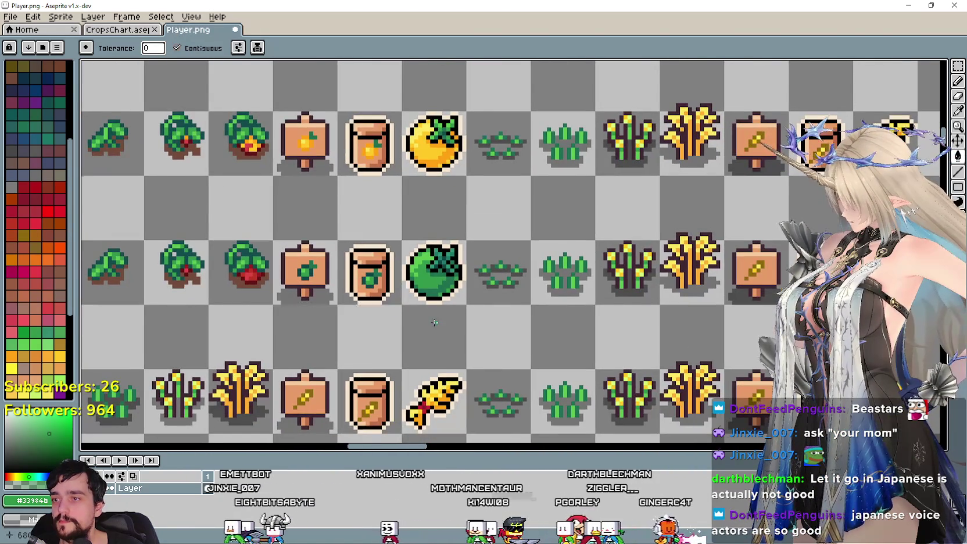
Sample the orange from the seed packet's fruit as the fill colour
{"action": "scroll", "coordinate": [434, 323], "scroll_direction": "down", "scroll_amount": 1}
{"action": "left_click_drag", "start_coordinate": [435, 322], "coordinate": [472, 365]}
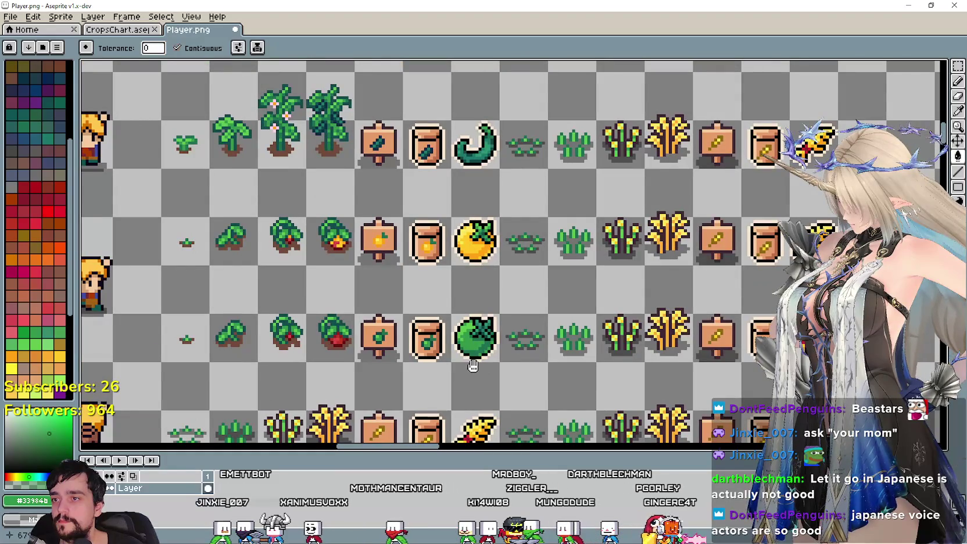
{"action": "scroll", "coordinate": [422, 234], "scroll_direction": "up", "scroll_amount": 1}
{"action": "scroll", "coordinate": [422, 234], "scroll_direction": "up", "scroll_amount": 1}
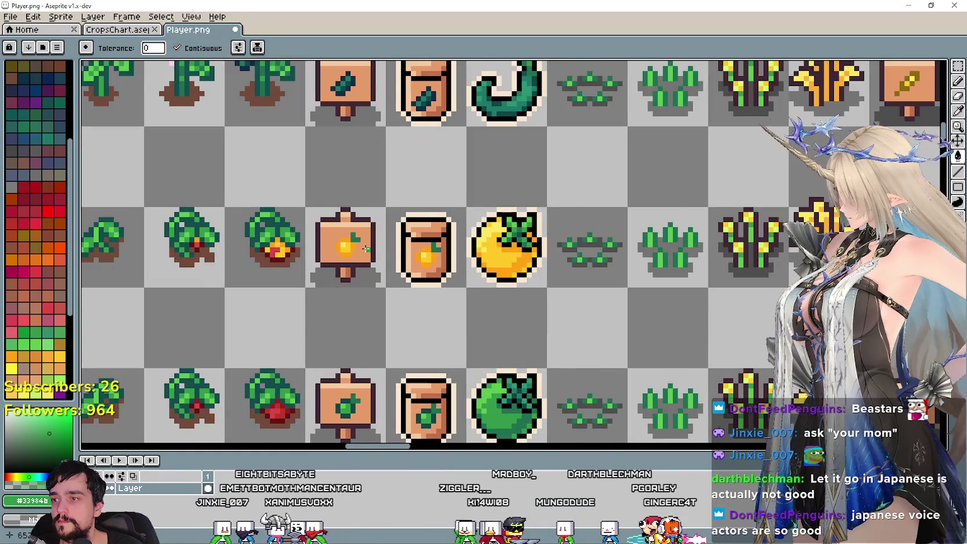
{"action": "scroll", "coordinate": [367, 249], "scroll_direction": "up", "scroll_amount": 1}
{"action": "scroll", "coordinate": [366, 249], "scroll_direction": "up", "scroll_amount": 1}
{"action": "scroll", "coordinate": [432, 272], "scroll_direction": "down", "scroll_amount": 2}
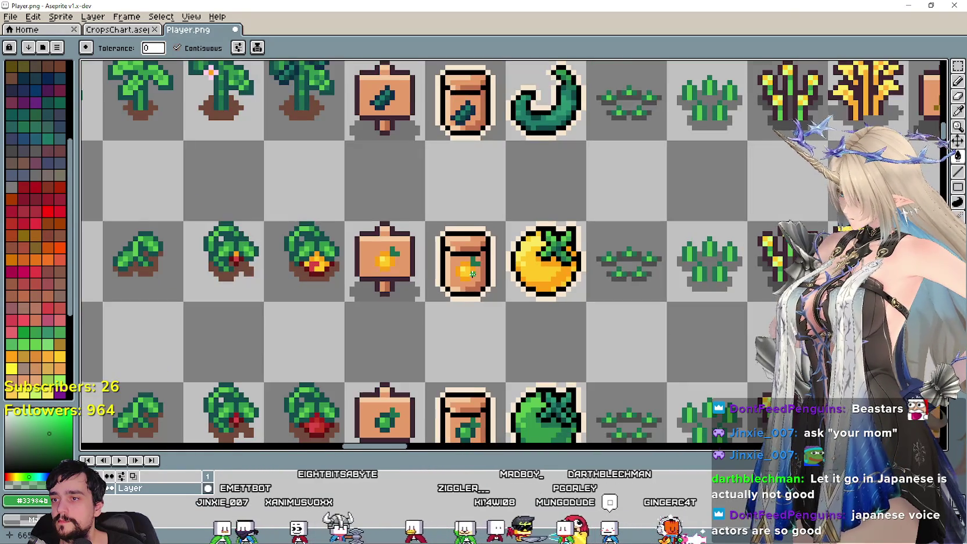
{"action": "scroll", "coordinate": [473, 273], "scroll_direction": "up", "scroll_amount": 1}
{"action": "scroll", "coordinate": [490, 266], "scroll_direction": "up", "scroll_amount": 1}
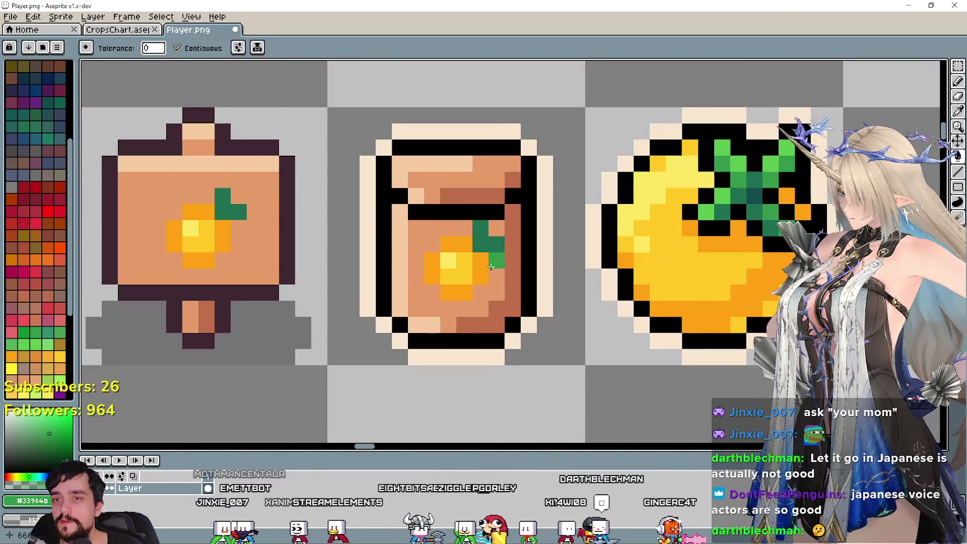
{"action": "scroll", "coordinate": [491, 266], "scroll_direction": "down", "scroll_amount": 1}
{"action": "key", "text": "i"}
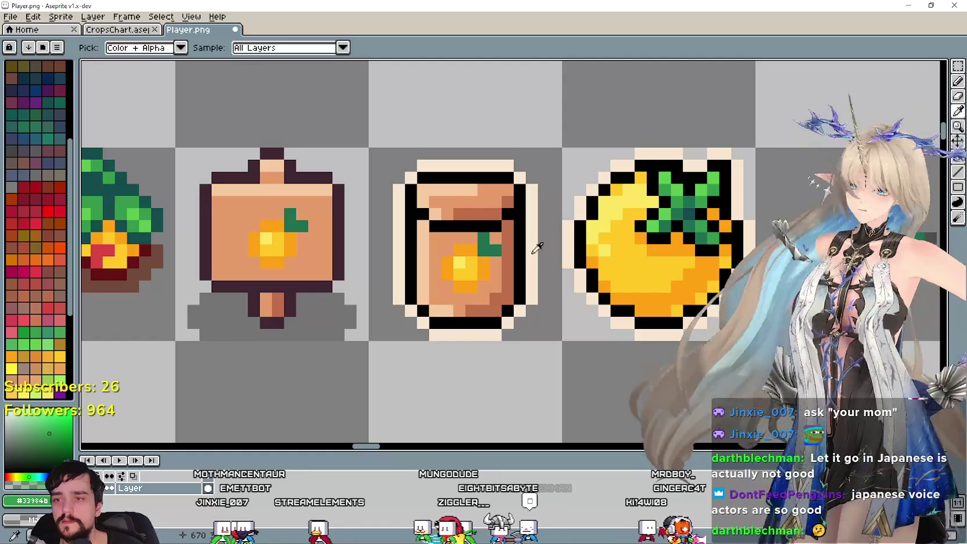
{"action": "left_click", "coordinate": [260, 247]}
{"action": "left_click", "coordinate": [29, 500]}
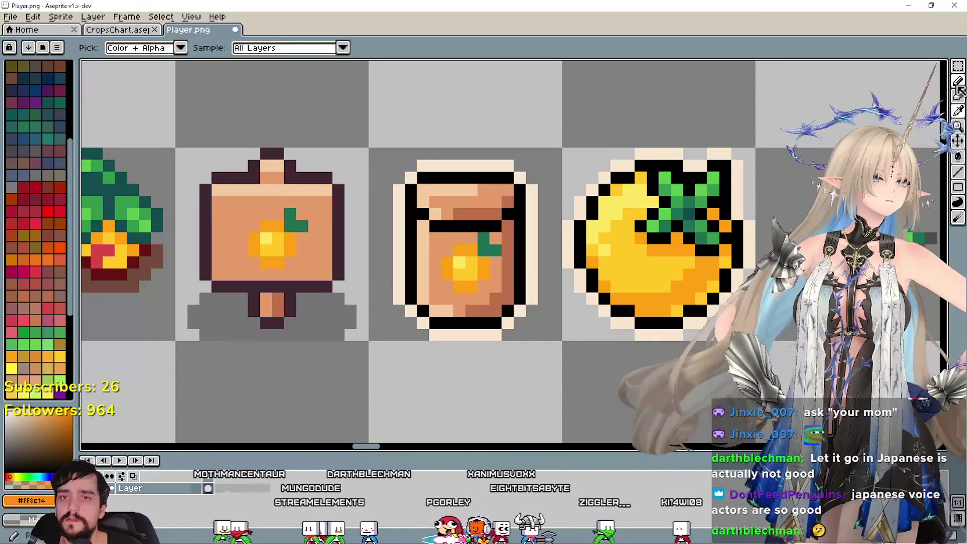
{"action": "left_click", "coordinate": [957, 156]}
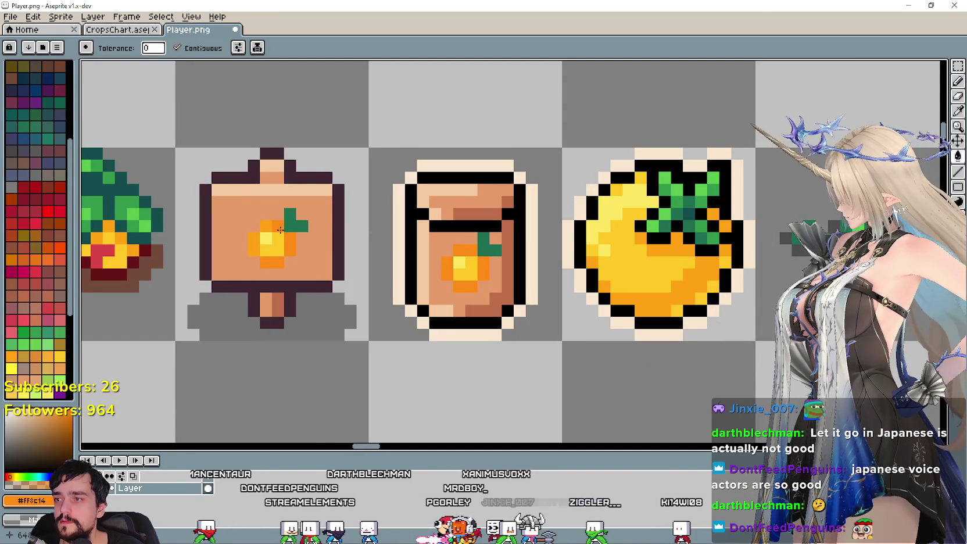
Recolour the fruit on the orange row's growing plants with orange
{"action": "scroll", "coordinate": [256, 237], "scroll_direction": "down", "scroll_amount": 2}
{"action": "scroll", "coordinate": [348, 281], "scroll_direction": "up", "scroll_amount": 2}
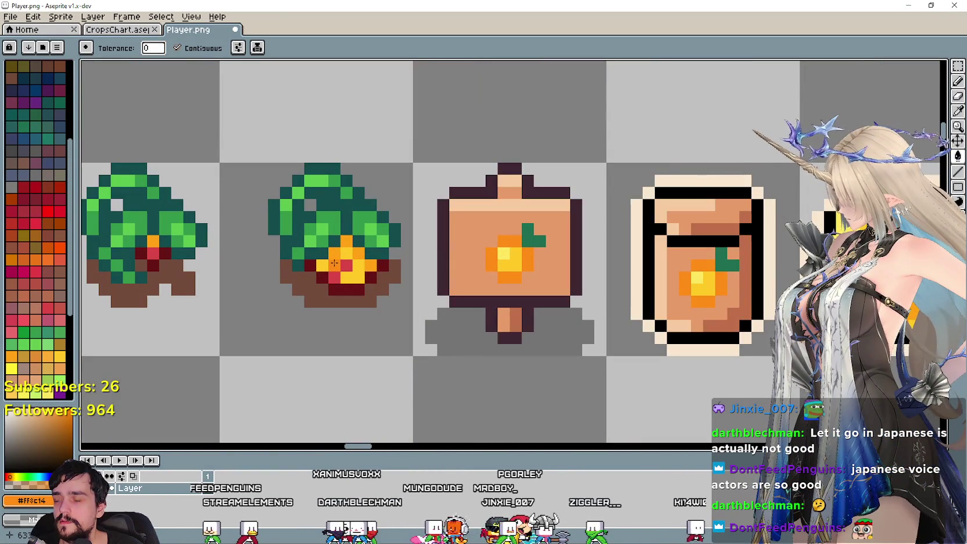
{"action": "scroll", "coordinate": [330, 277], "scroll_direction": "down", "scroll_amount": 2}
{"action": "scroll", "coordinate": [314, 287], "scroll_direction": "down", "scroll_amount": 1}
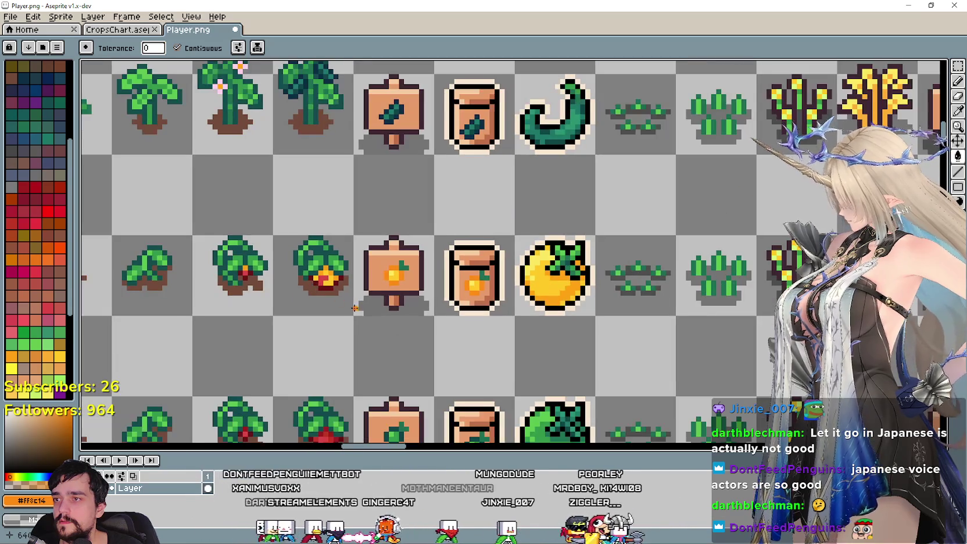
{"action": "left_click_drag", "start_coordinate": [400, 168], "coordinate": [392, 221]}
{"action": "scroll", "coordinate": [392, 222], "scroll_direction": "up", "scroll_amount": 1}
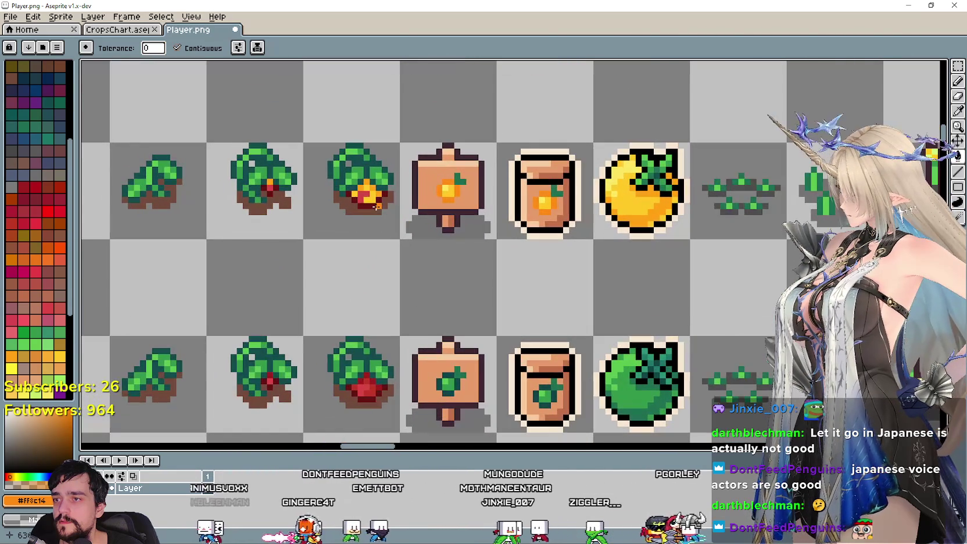
{"action": "scroll", "coordinate": [376, 191], "scroll_direction": "up", "scroll_amount": 1}
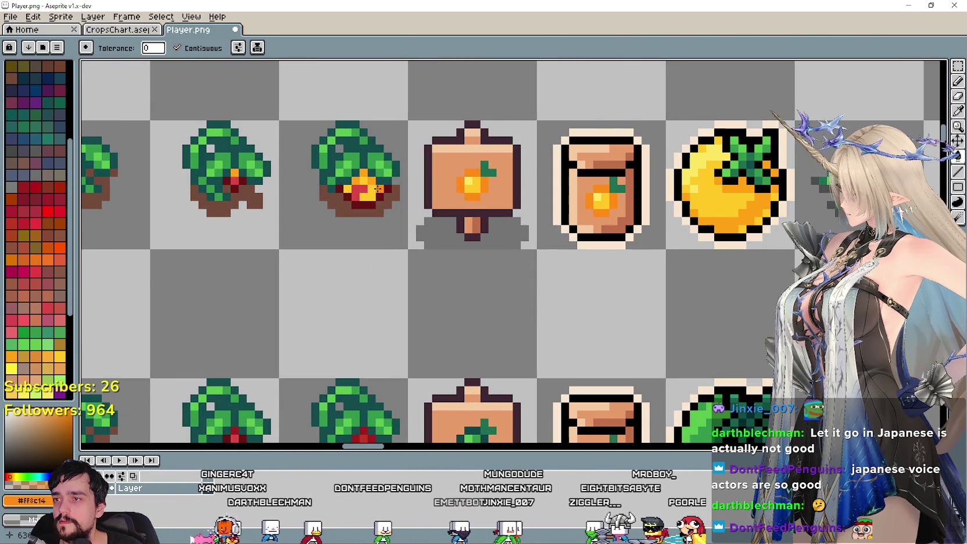
{"action": "scroll", "coordinate": [378, 188], "scroll_direction": "up", "scroll_amount": 1}
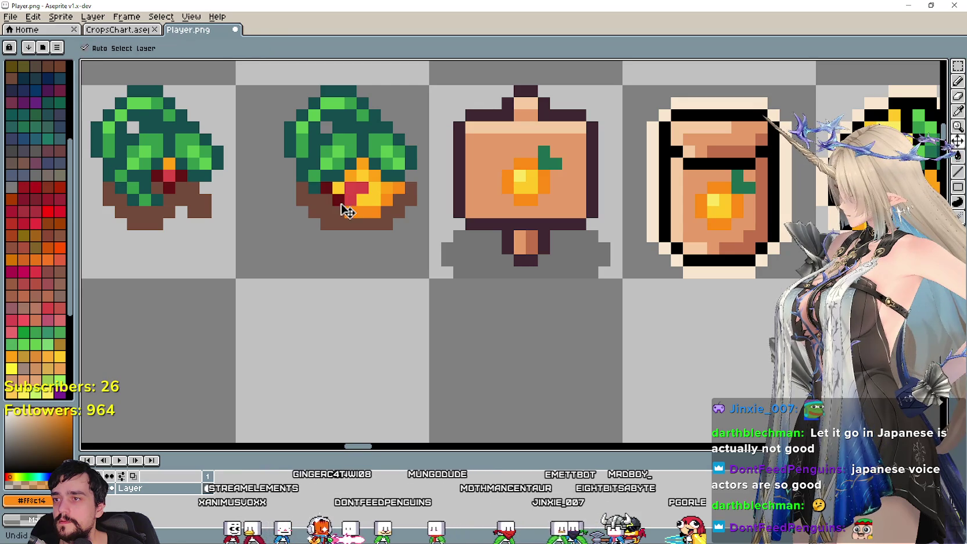
{"action": "mouse_move", "coordinate": [324, 196]}
{"action": "left_mouse_down"}
{"action": "mouse_move", "coordinate": [432, 234]}
{"action": "mouse_move", "coordinate": [359, 250]}
{"action": "left_mouse_up"}
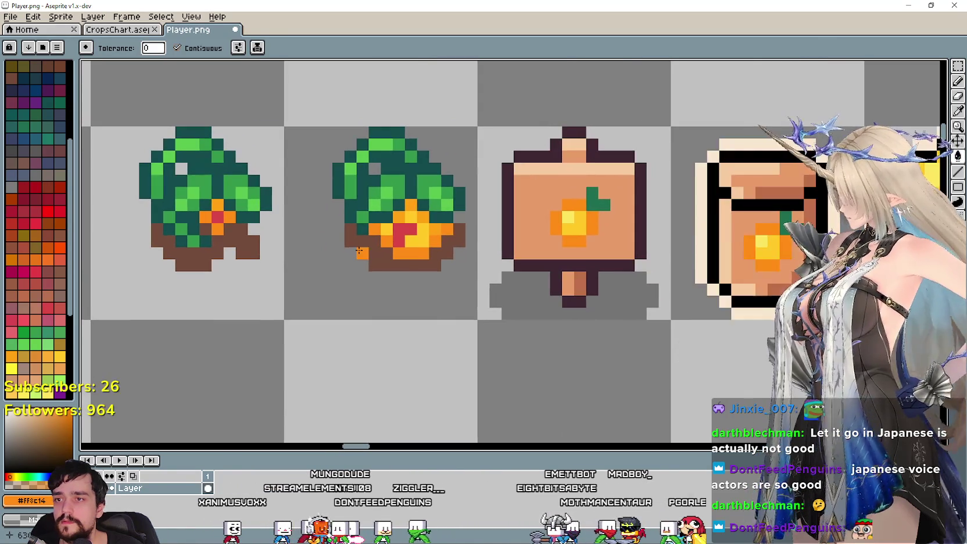
Pick the light yellow from the sign's fruit for Pencil touch-ups
{"action": "key", "text": "i"}
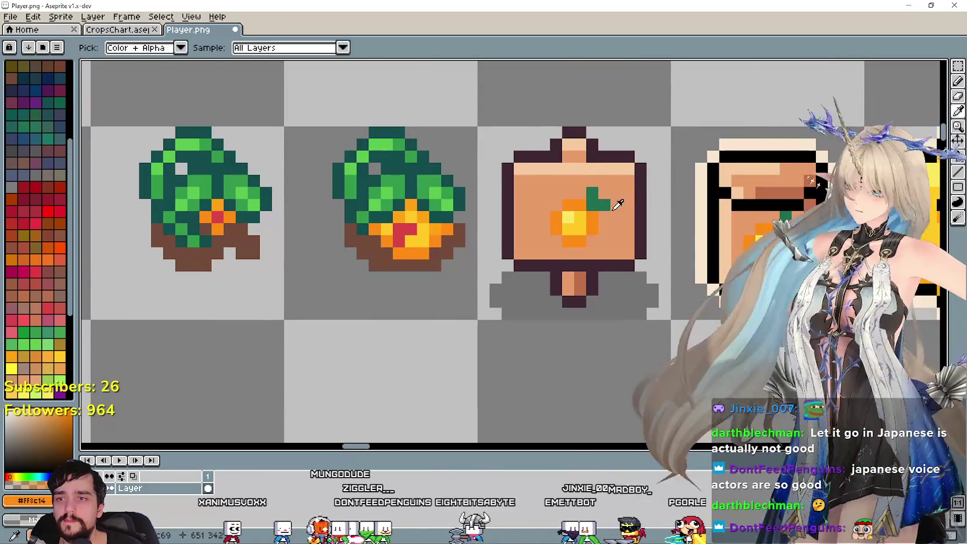
{"action": "left_click", "coordinate": [574, 215]}
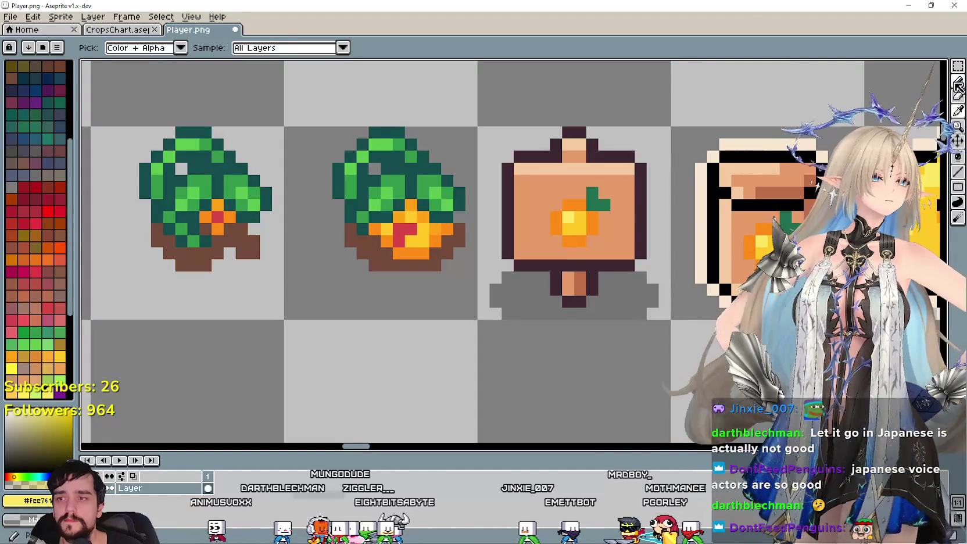
{"action": "left_click", "coordinate": [958, 80]}
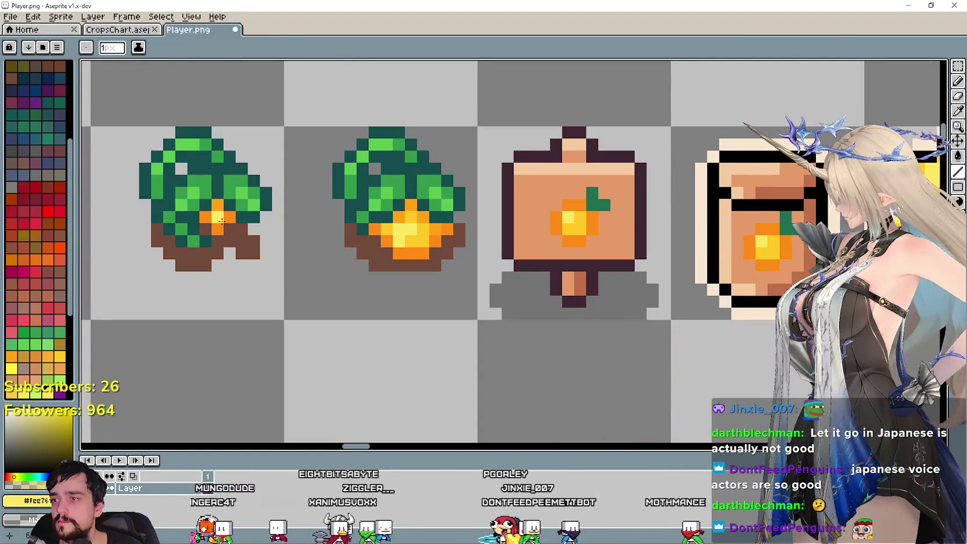
{"action": "scroll", "coordinate": [290, 278], "scroll_direction": "down", "scroll_amount": 3}
{"action": "mouse_move", "coordinate": [412, 330]}
{"action": "left_mouse_down"}
{"action": "mouse_move", "coordinate": [431, 241]}
{"action": "mouse_move", "coordinate": [319, 243]}
{"action": "left_mouse_up"}
{"action": "scroll", "coordinate": [316, 243], "scroll_direction": "up", "scroll_amount": 1}
{"action": "scroll", "coordinate": [263, 276], "scroll_direction": "up", "scroll_amount": 1}
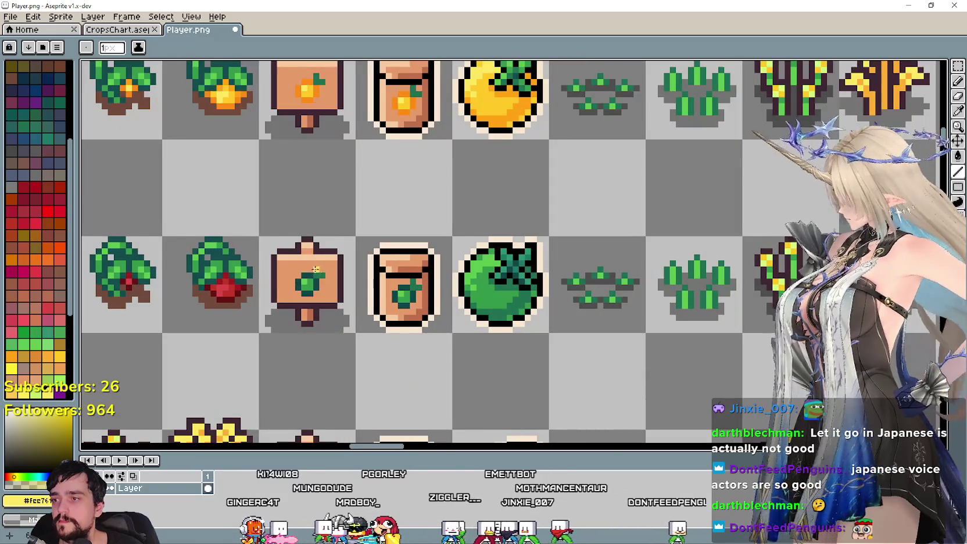
Eyedrop the dark teal from the green-fruit row's plant as the Paint Bucket colour
{"action": "scroll", "coordinate": [407, 256], "scroll_direction": "up", "scroll_amount": 1}
{"action": "key", "text": "i"}
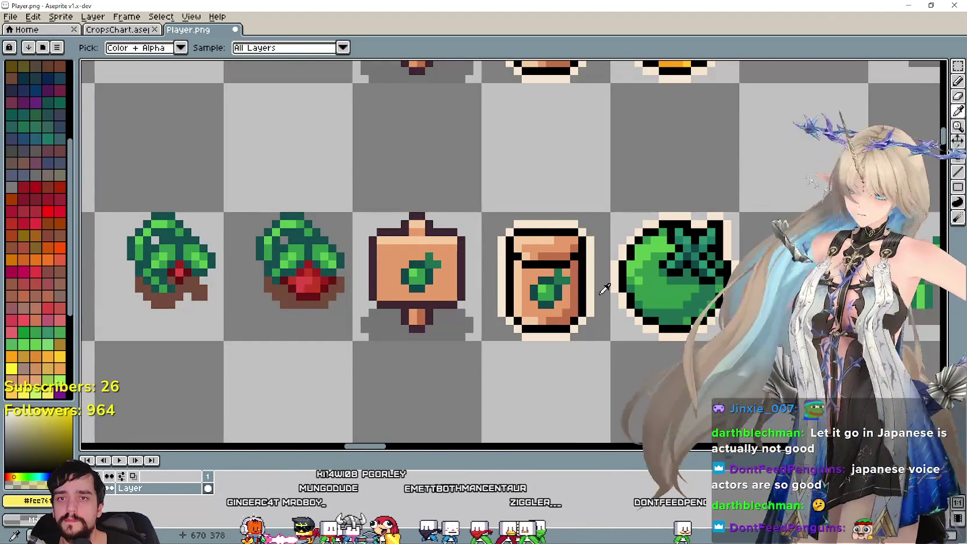
{"action": "scroll", "coordinate": [535, 304], "scroll_direction": "up", "scroll_amount": 1}
{"action": "scroll", "coordinate": [546, 299], "scroll_direction": "left", "scroll_amount": 3}
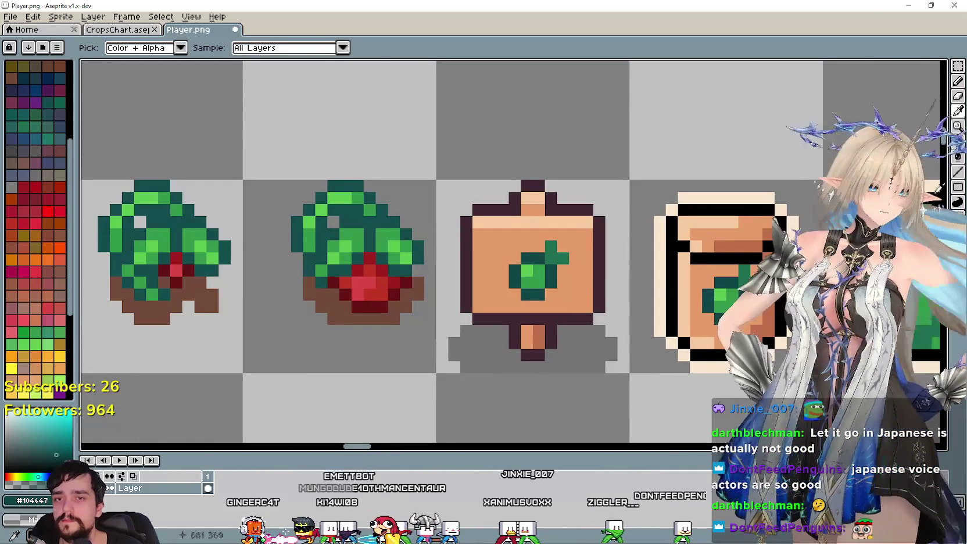
{"action": "key", "text": "g"}
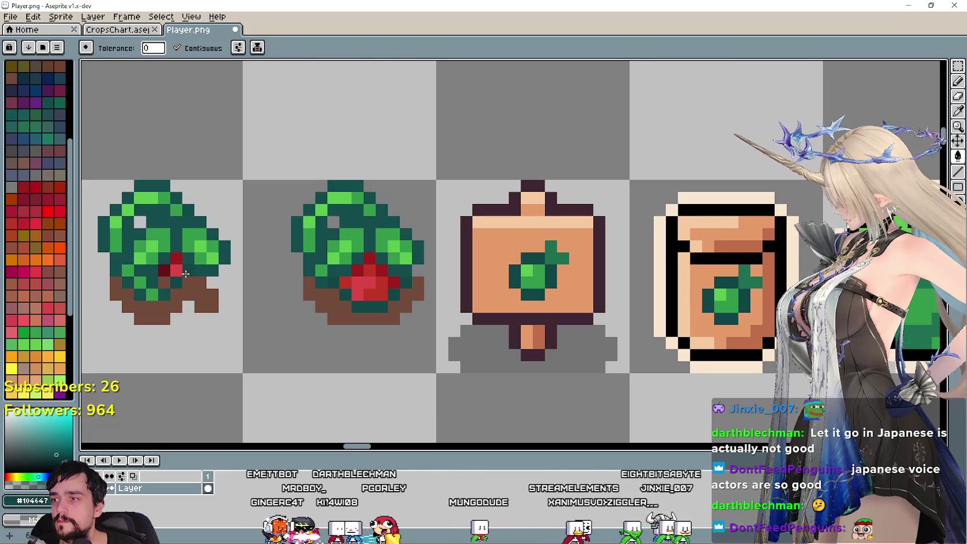
{"action": "scroll", "coordinate": [273, 317], "scroll_direction": "down", "scroll_amount": 3}
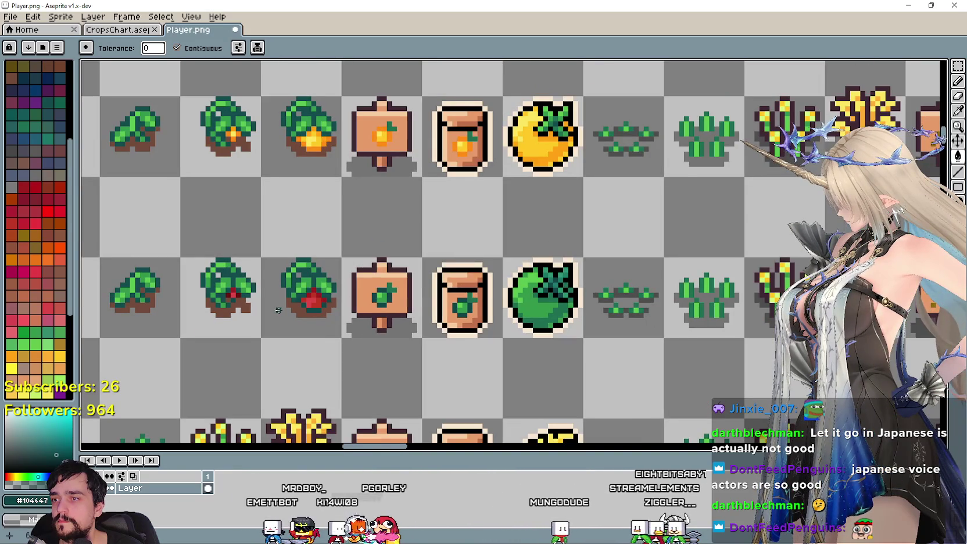
Bring the sprout column into view with the Paint Bucket ready
{"action": "left_click_drag", "start_coordinate": [278, 310], "coordinate": [416, 335]}
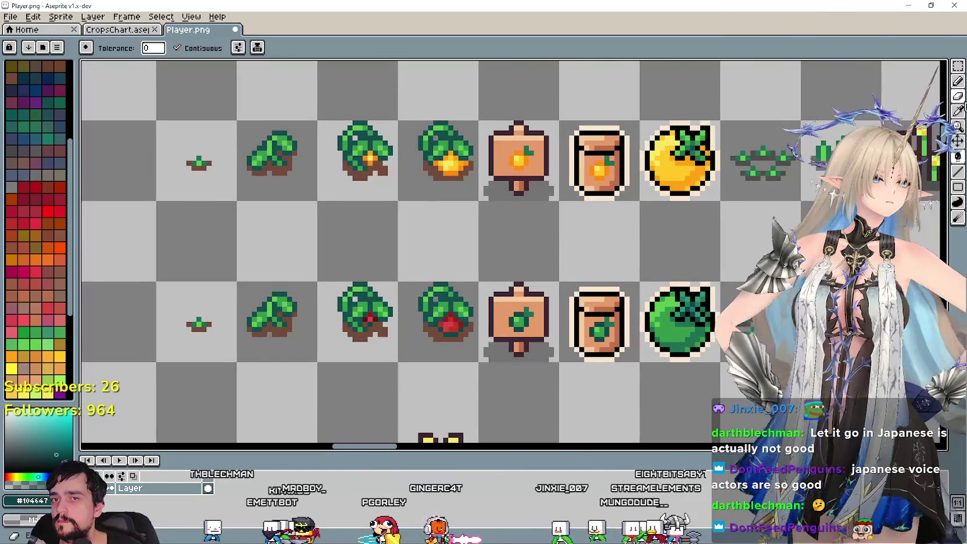
{"action": "left_click", "coordinate": [957, 111]}
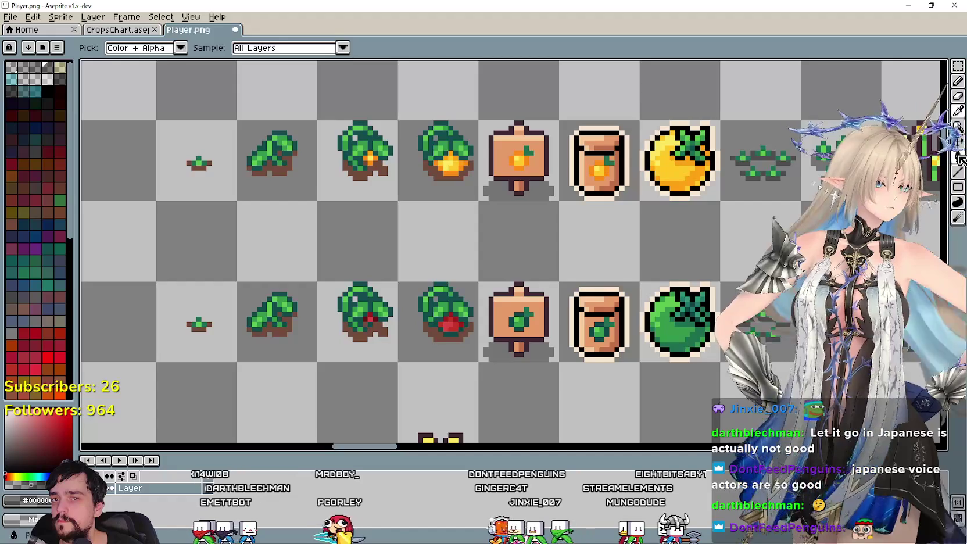
{"action": "left_click", "coordinate": [959, 157]}
{"action": "scroll", "coordinate": [436, 337], "scroll_direction": "up", "scroll_amount": 1}
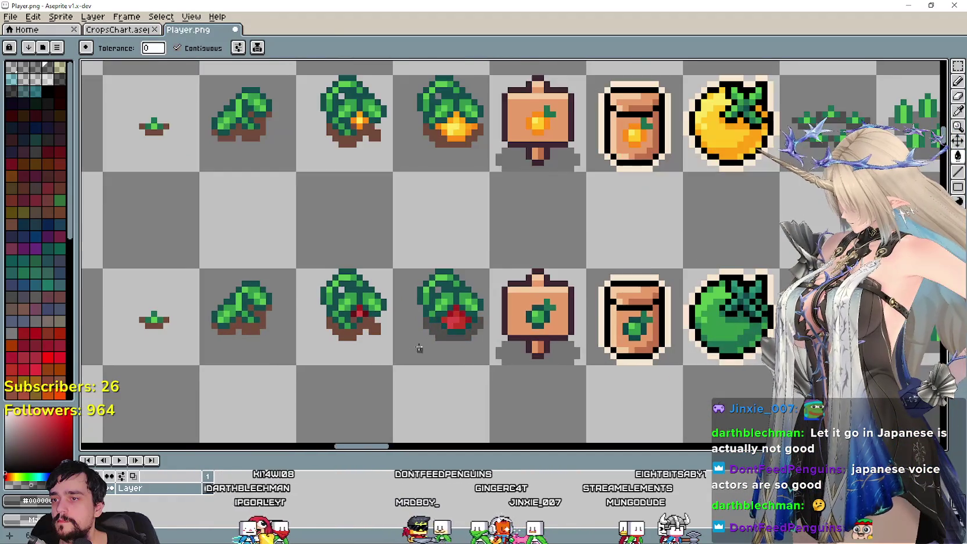
{"action": "scroll", "coordinate": [348, 333], "scroll_direction": "up", "scroll_amount": 1}
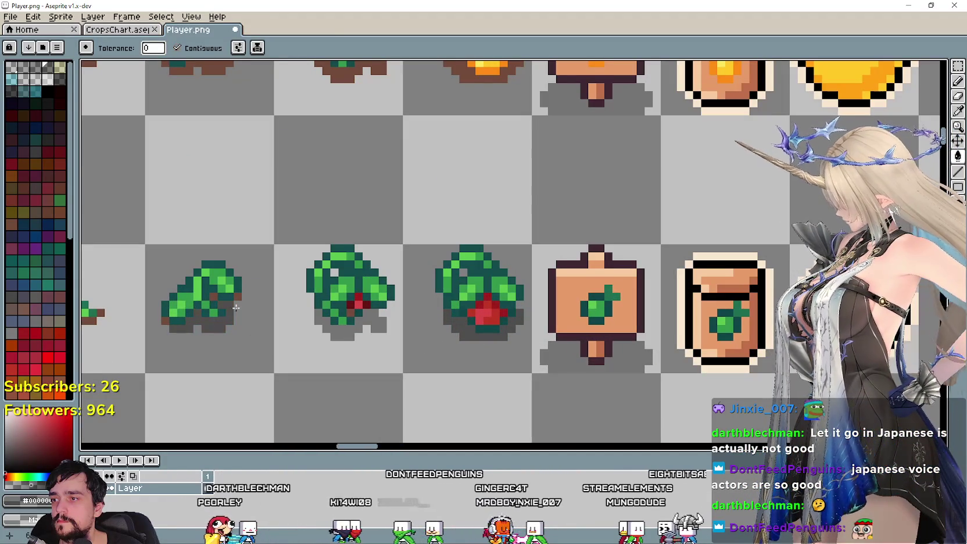
{"action": "scroll", "coordinate": [213, 295], "scroll_direction": "left", "scroll_amount": 3}
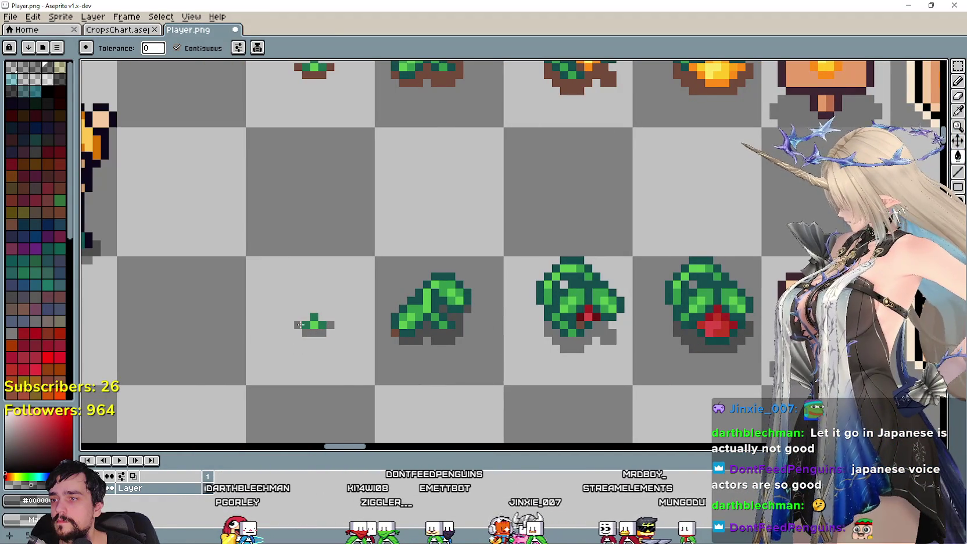
{"action": "scroll", "coordinate": [372, 228], "scroll_direction": "up", "scroll_amount": 2}
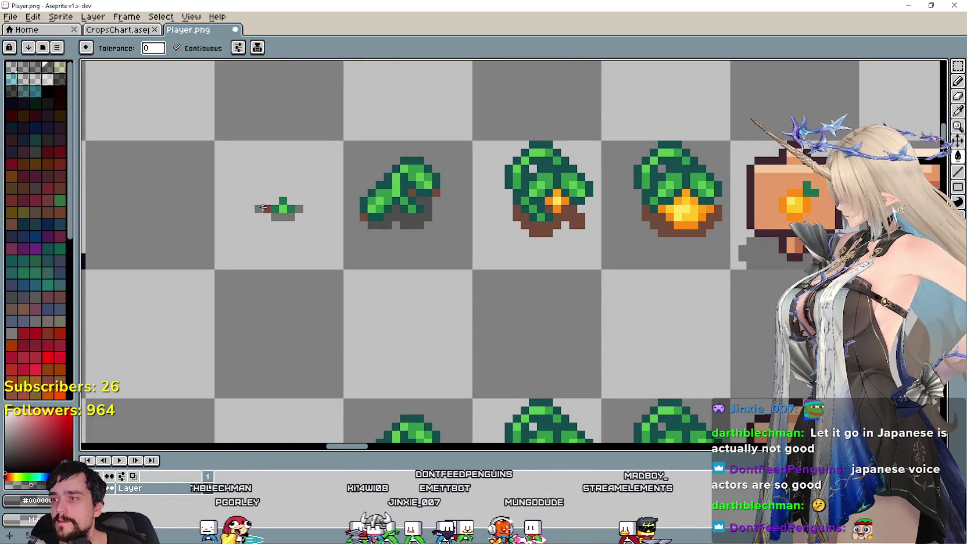
Fill the brown soil under the green row's taller leafy plants with grey shadow
{"action": "left_click_drag", "start_coordinate": [592, 237], "coordinate": [467, 279]}
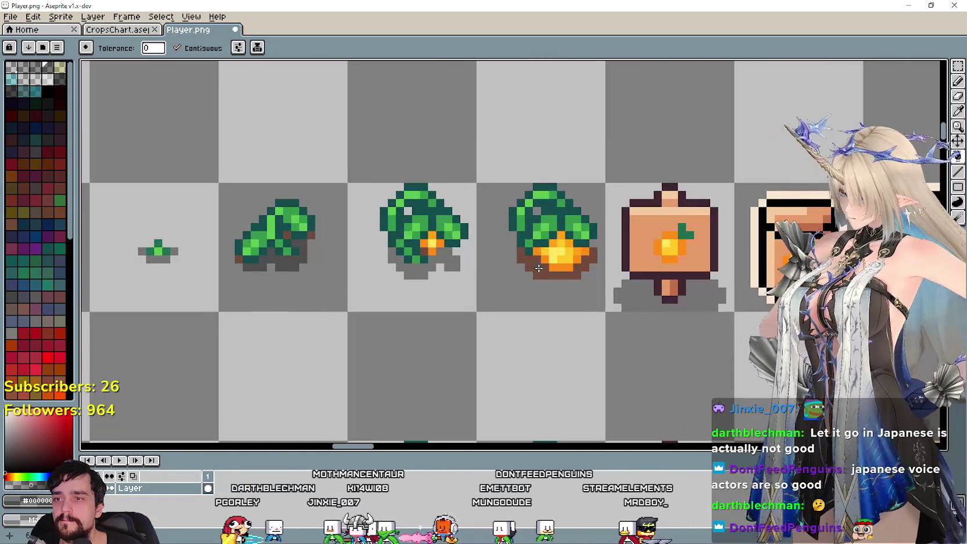
{"action": "left_click_drag", "start_coordinate": [611, 308], "coordinate": [487, 304]}
{"action": "scroll", "coordinate": [398, 332], "scroll_direction": "down", "scroll_amount": 2}
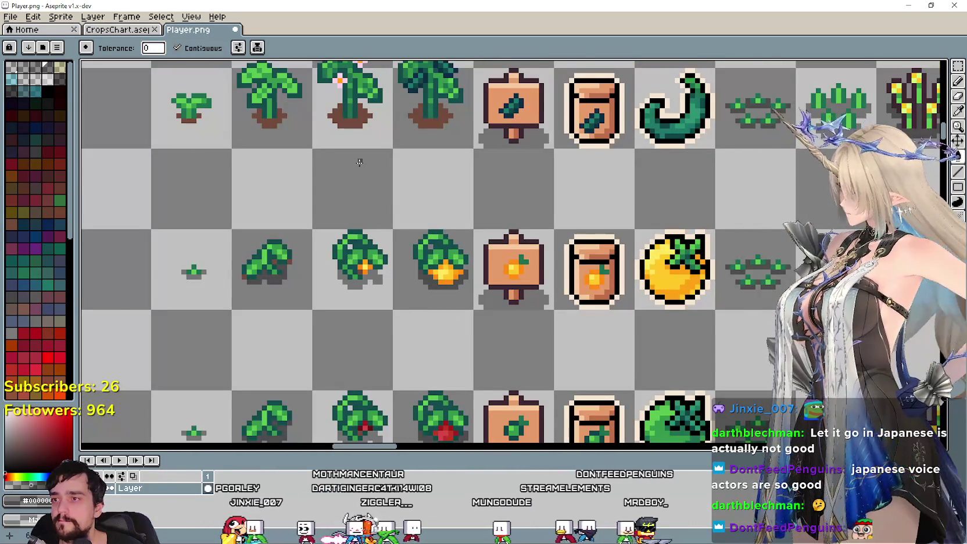
{"action": "scroll", "coordinate": [326, 209], "scroll_direction": "up", "scroll_amount": 1}
{"action": "scroll", "coordinate": [297, 253], "scroll_direction": "up", "scroll_amount": 3}
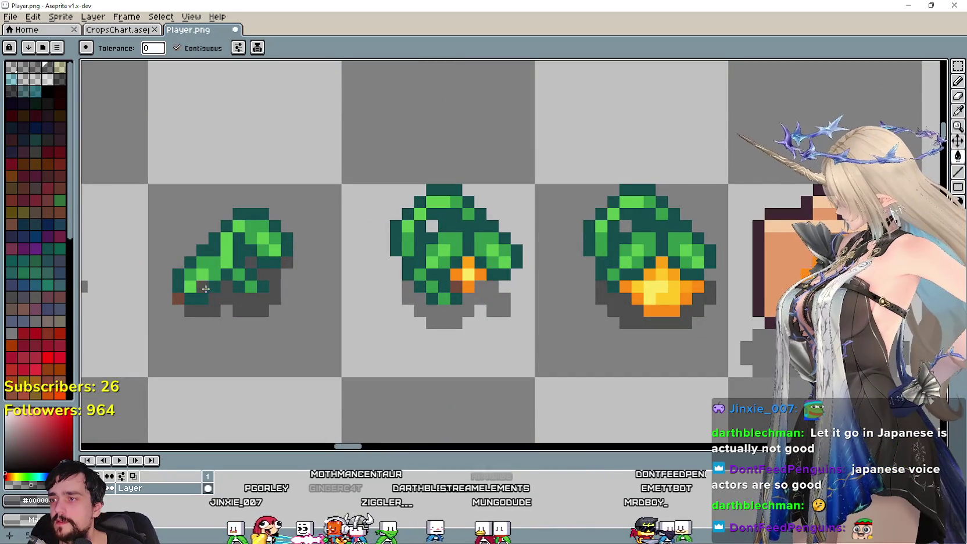
{"action": "scroll", "coordinate": [180, 301], "scroll_direction": "down", "scroll_amount": 2}
{"action": "scroll", "coordinate": [278, 242], "scroll_direction": "up", "scroll_amount": 1}
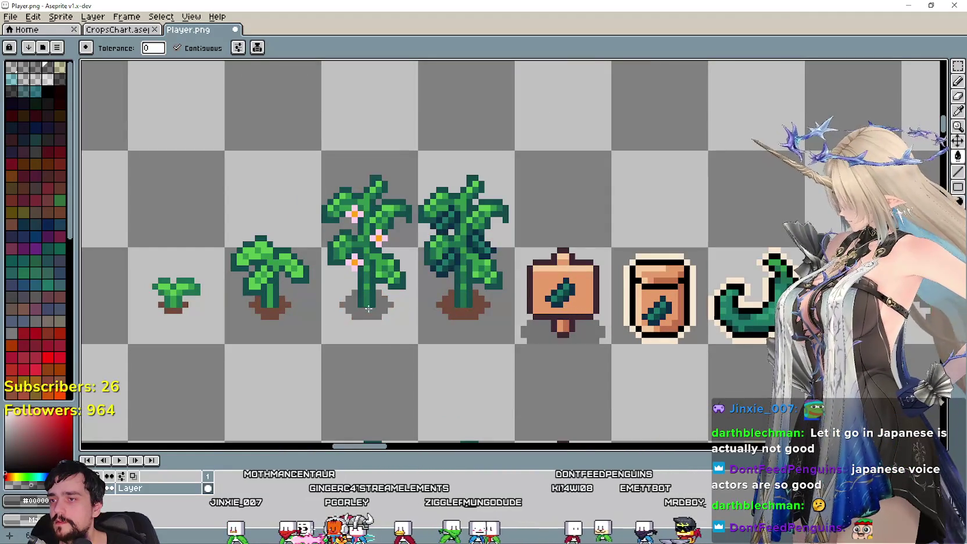
{"action": "key", "text": "g"}
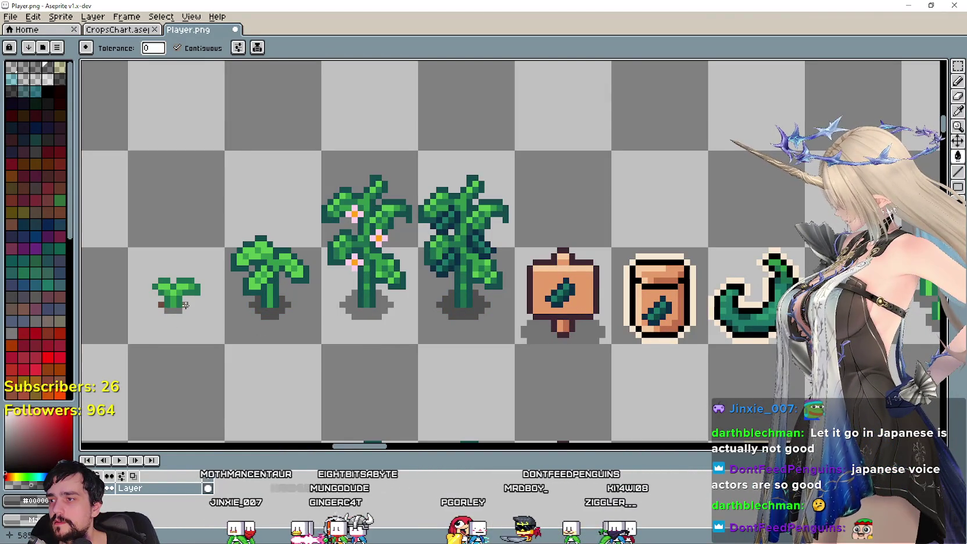
{"action": "scroll", "coordinate": [162, 304], "scroll_direction": "down", "scroll_amount": 3}
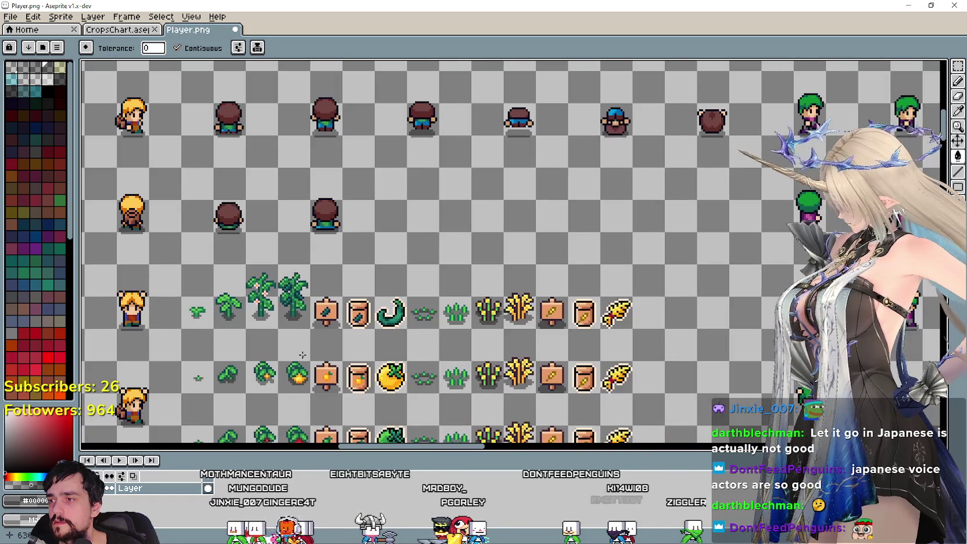
Turn the brown soil under the tomato row's sprouts into grey shadow
{"action": "left_click_drag", "start_coordinate": [303, 354], "coordinate": [306, 200]}
{"action": "scroll", "coordinate": [277, 217], "scroll_direction": "down", "scroll_amount": 1}
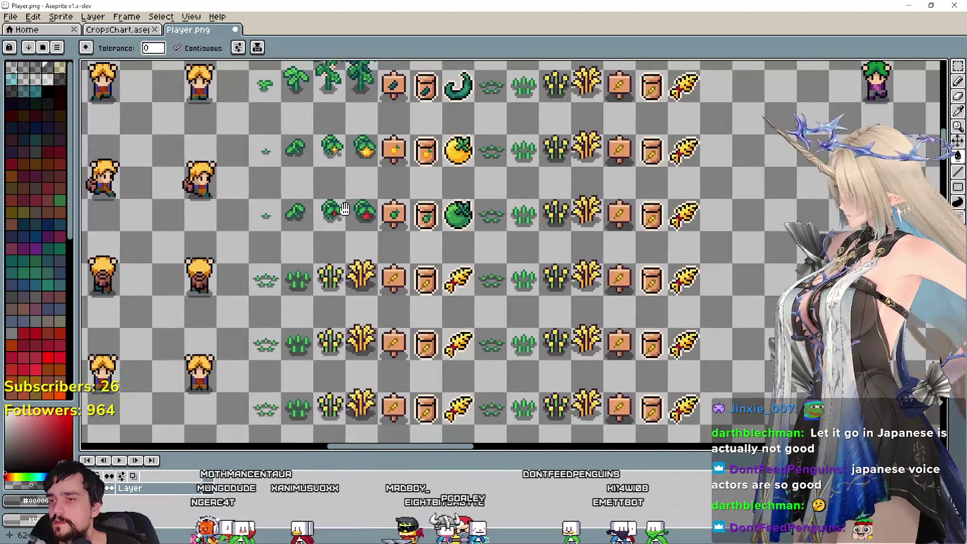
{"action": "scroll", "coordinate": [341, 260], "scroll_direction": "up", "scroll_amount": 3}
{"action": "scroll", "coordinate": [470, 316], "scroll_direction": "down", "scroll_amount": 1}
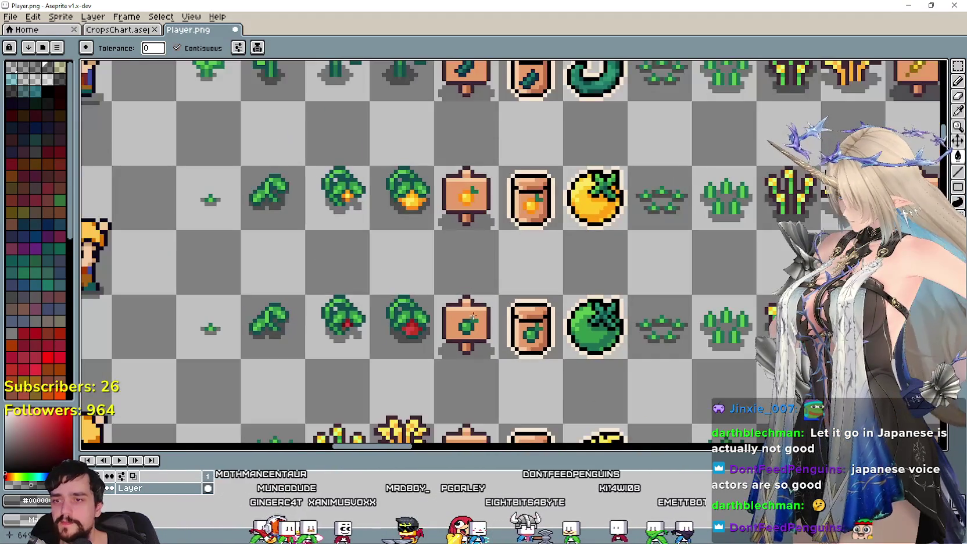
{"action": "scroll", "coordinate": [410, 272], "scroll_direction": "down", "scroll_amount": 1}
{"action": "scroll", "coordinate": [409, 272], "scroll_direction": "down", "scroll_amount": 1}
{"action": "scroll", "coordinate": [372, 175], "scroll_direction": "left", "scroll_amount": 5}
{"action": "scroll", "coordinate": [330, 62], "scroll_direction": "up", "scroll_amount": 1}
{"action": "scroll", "coordinate": [330, 61], "scroll_direction": "down", "scroll_amount": 3}
{"action": "scroll", "coordinate": [311, 305], "scroll_direction": "up", "scroll_amount": 1}
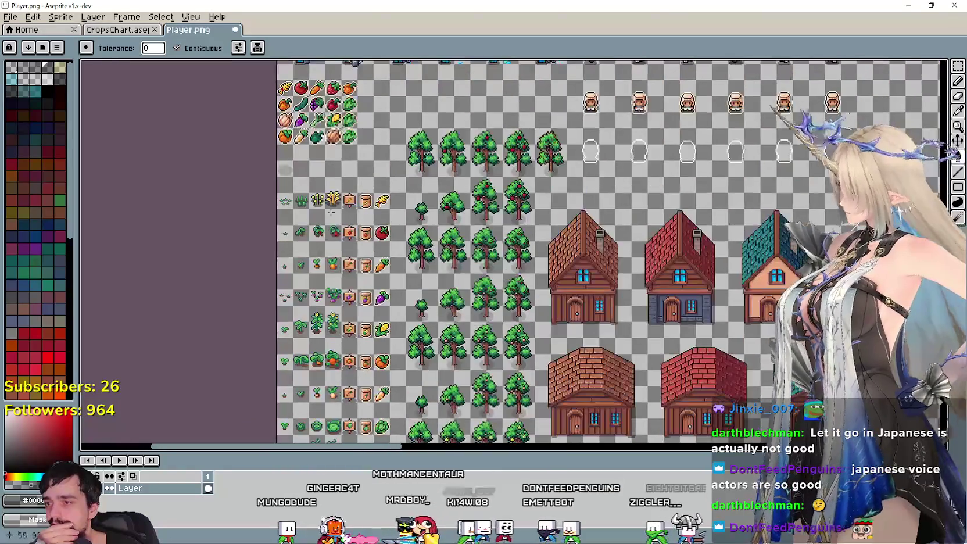
{"action": "scroll", "coordinate": [311, 306], "scroll_direction": "up", "scroll_amount": 1}
{"action": "scroll", "coordinate": [294, 209], "scroll_direction": "up", "scroll_amount": 2}
{"action": "scroll", "coordinate": [302, 233], "scroll_direction": "up", "scroll_amount": 1}
{"action": "scroll", "coordinate": [305, 234], "scroll_direction": "up", "scroll_amount": 2}
{"action": "scroll", "coordinate": [325, 279], "scroll_direction": "up", "scroll_amount": 1}
{"action": "scroll", "coordinate": [357, 344], "scroll_direction": "up", "scroll_amount": 1}
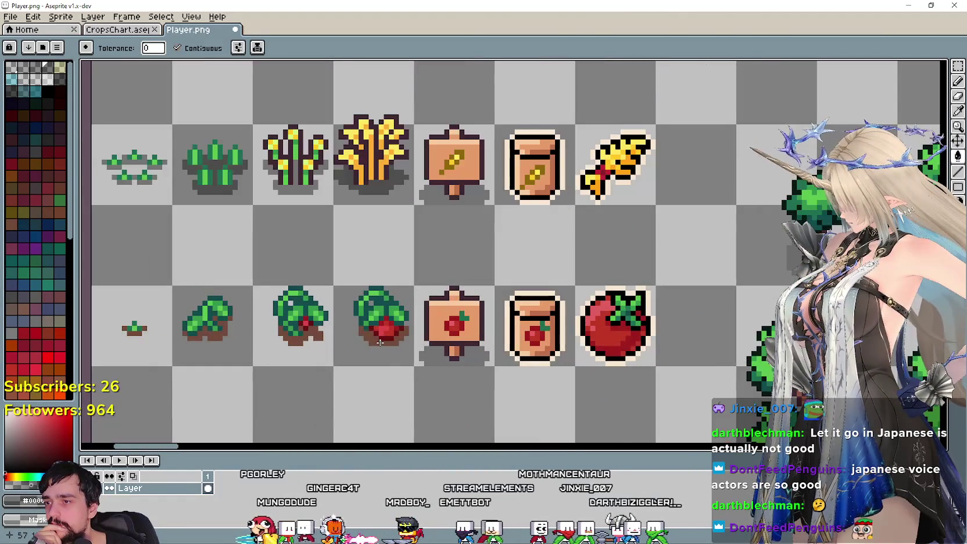
{"action": "scroll", "coordinate": [332, 346], "scroll_direction": "up", "scroll_amount": 1}
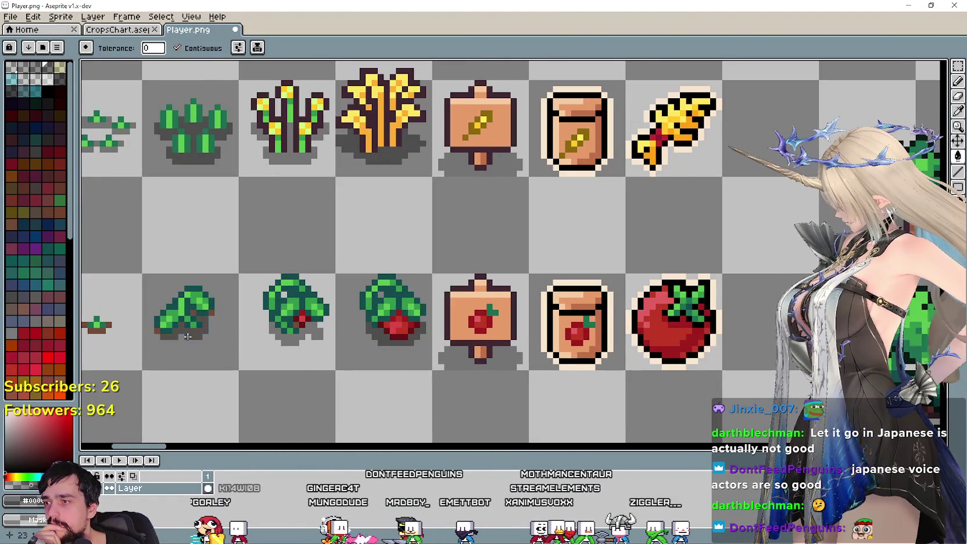
{"action": "scroll", "coordinate": [187, 335], "scroll_direction": "left", "scroll_amount": 3}
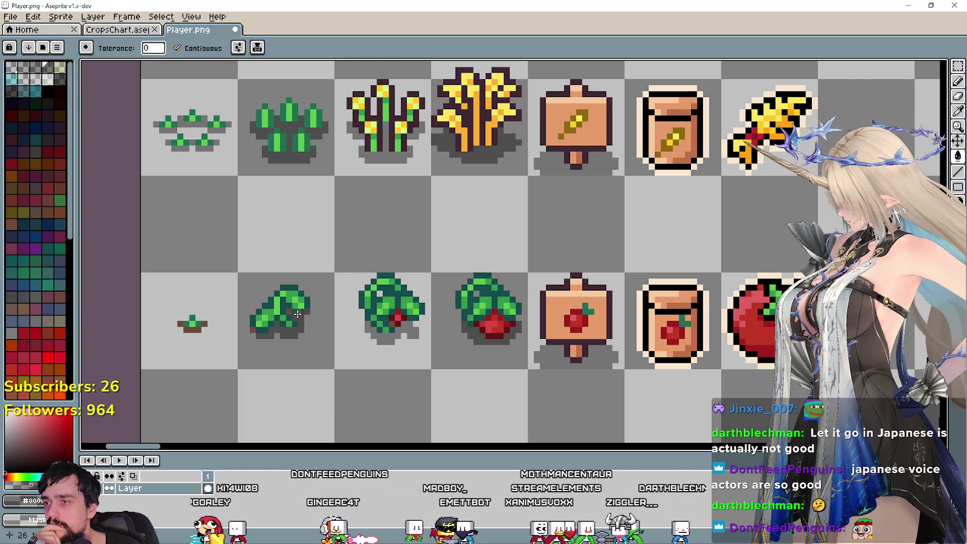
{"action": "scroll", "coordinate": [197, 335], "scroll_direction": "up", "scroll_amount": 1}
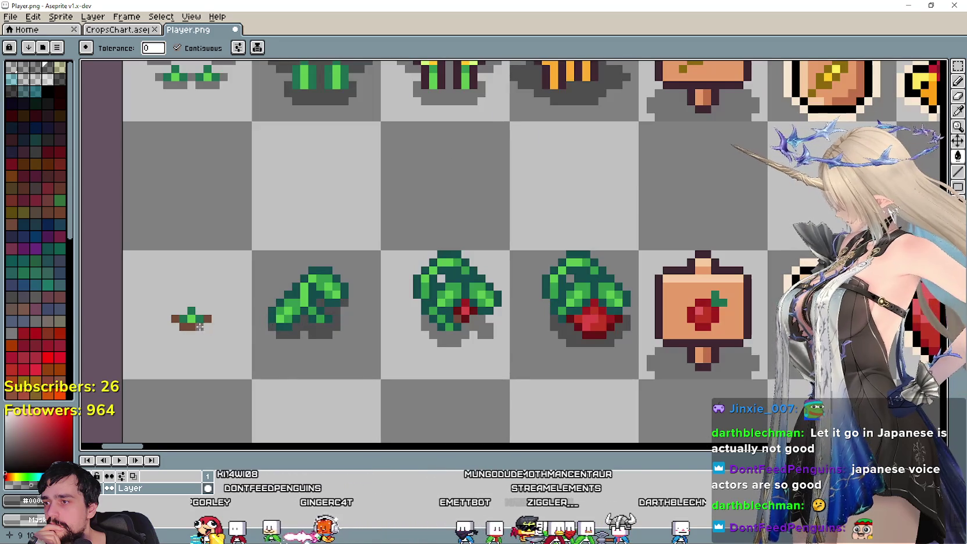
{"action": "scroll", "coordinate": [175, 319], "scroll_direction": "down", "scroll_amount": 2}
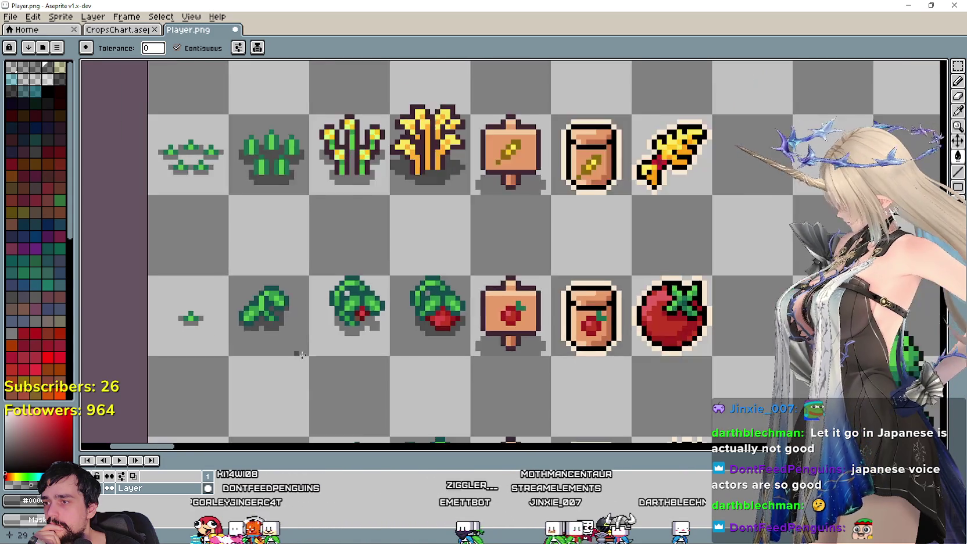
{"action": "scroll", "coordinate": [311, 168], "scroll_direction": "down", "scroll_amount": 2}
{"action": "scroll", "coordinate": [312, 168], "scroll_direction": "up", "scroll_amount": 2}
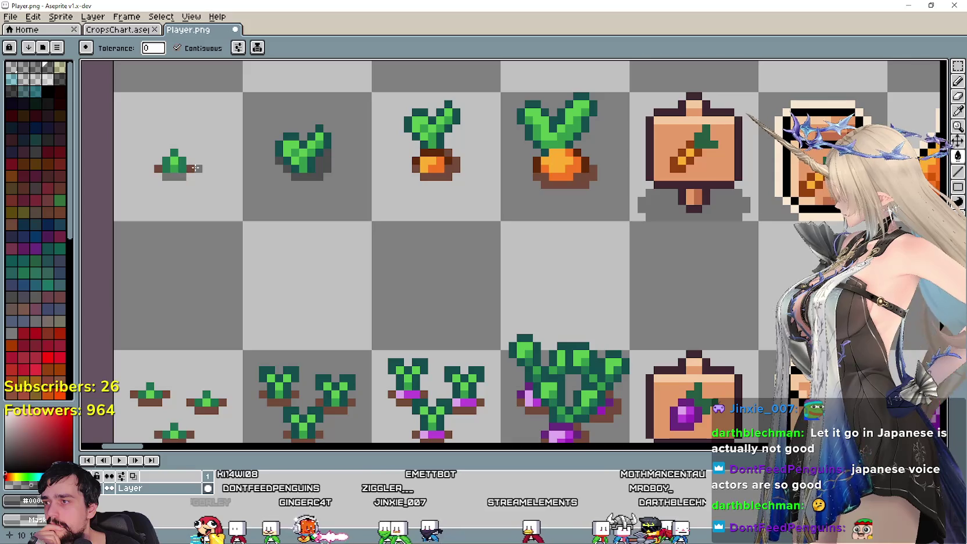
Undo the accidental background fill beside the carrot seedling and zoom in on the purple row
{"action": "left_click", "coordinate": [194, 168]}
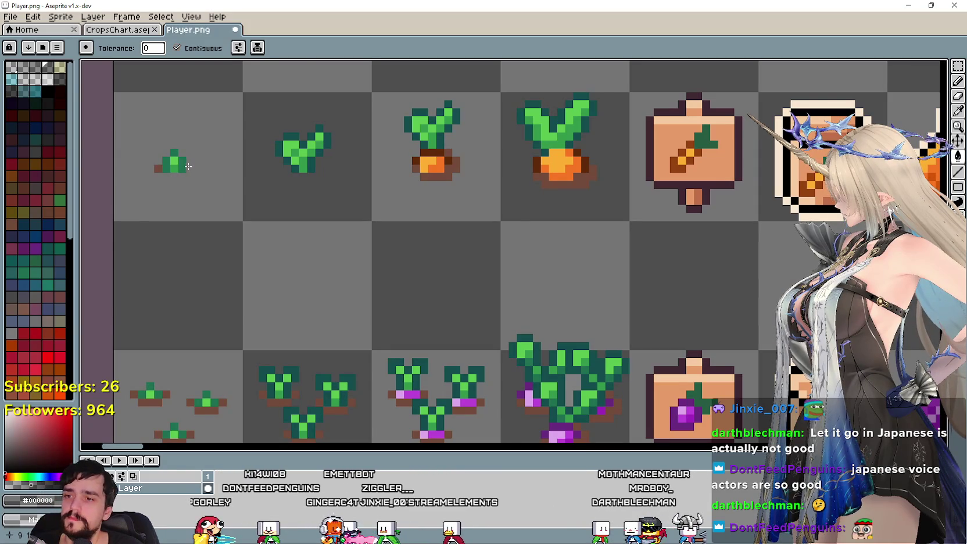
{"action": "key", "text": "ctrl+z"}
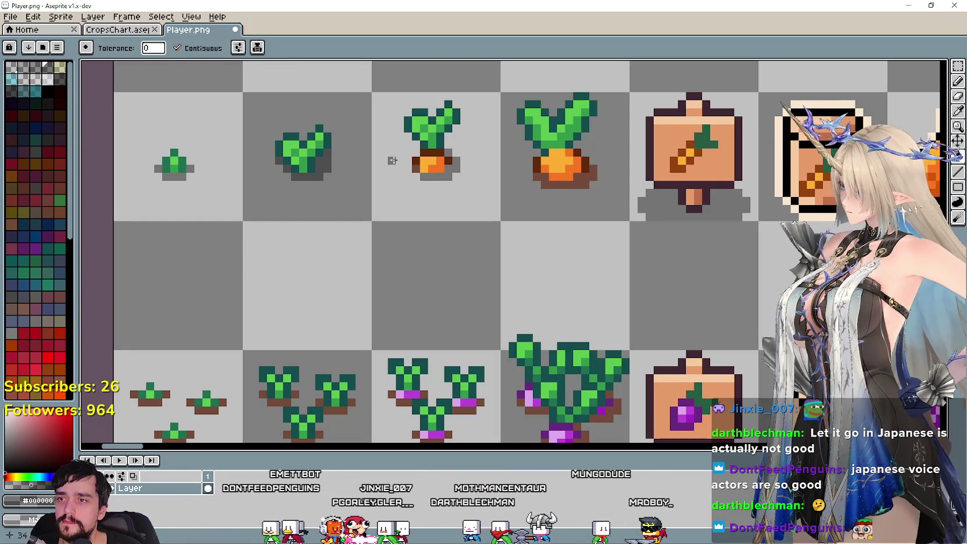
{"action": "scroll", "coordinate": [417, 167], "scroll_direction": "down", "scroll_amount": 2}
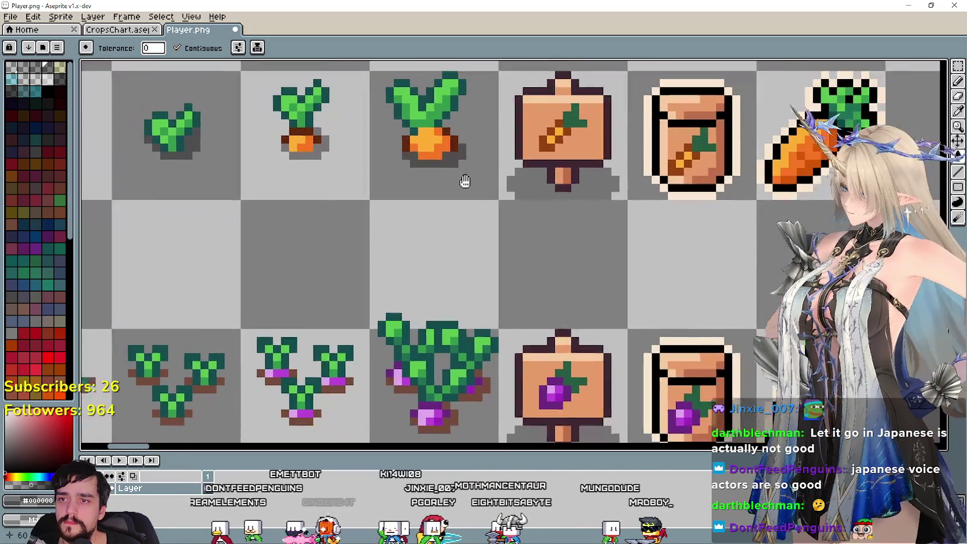
{"action": "scroll", "coordinate": [413, 266], "scroll_direction": "up", "scroll_amount": 1}
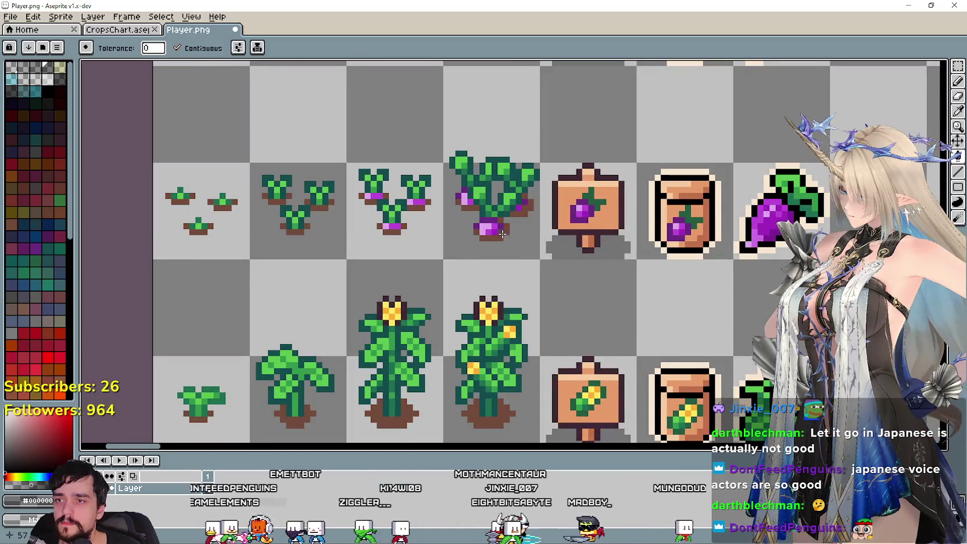
{"action": "scroll", "coordinate": [500, 232], "scroll_direction": "up", "scroll_amount": 1}
{"action": "scroll", "coordinate": [500, 233], "scroll_direction": "up", "scroll_amount": 1}
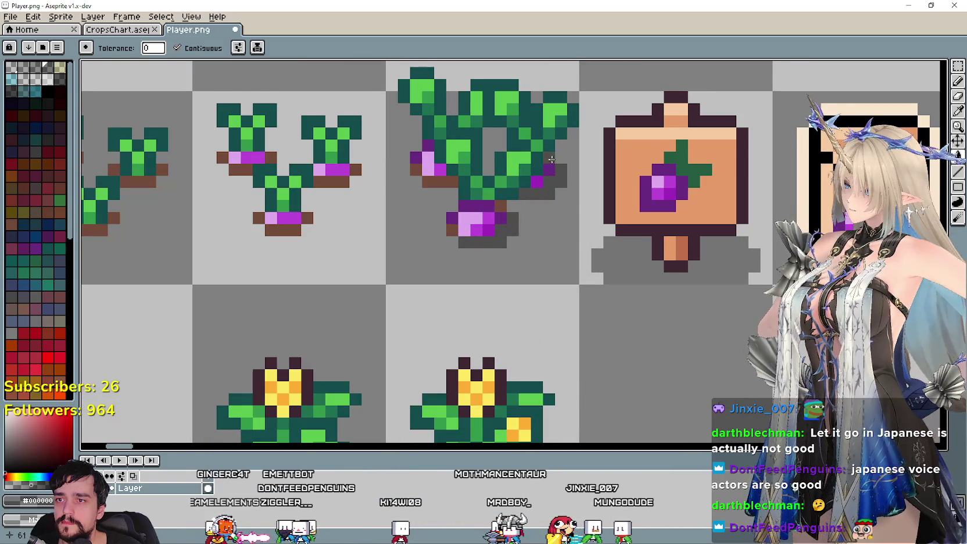
Fill the brown soil under each purple sprout and seedling with grey
{"action": "left_click", "coordinate": [441, 176]}
{"action": "left_click", "coordinate": [335, 178]}
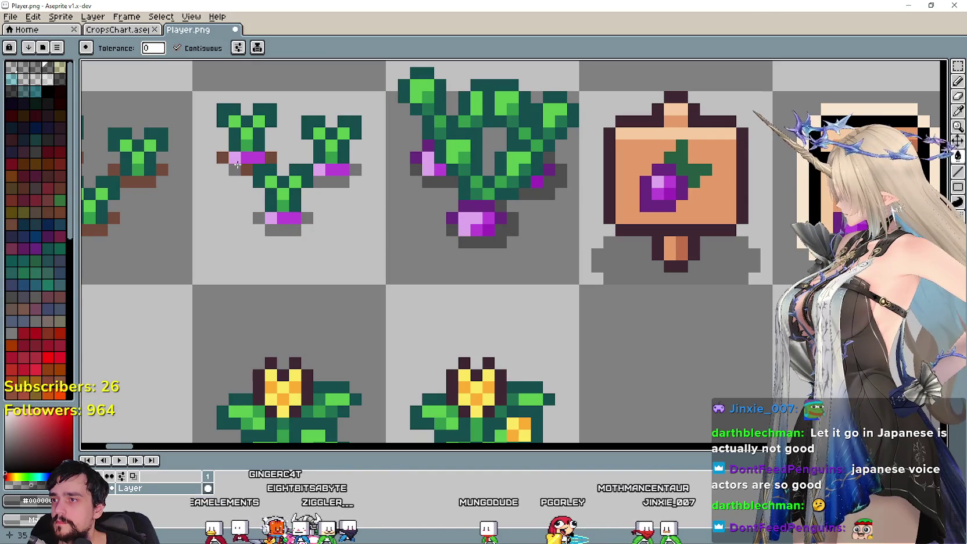
{"action": "left_click_drag", "start_coordinate": [226, 159], "coordinate": [511, 254]}
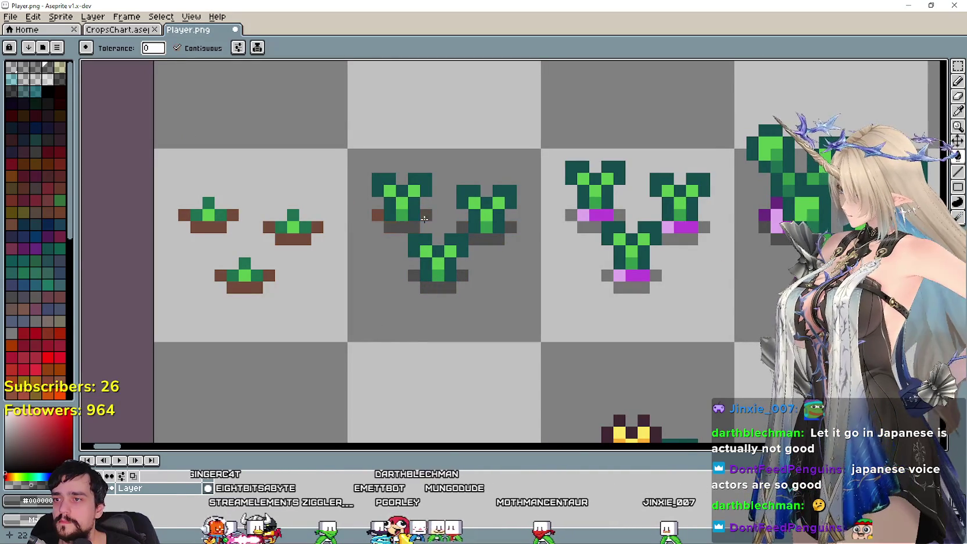
{"action": "left_click", "coordinate": [304, 239]}
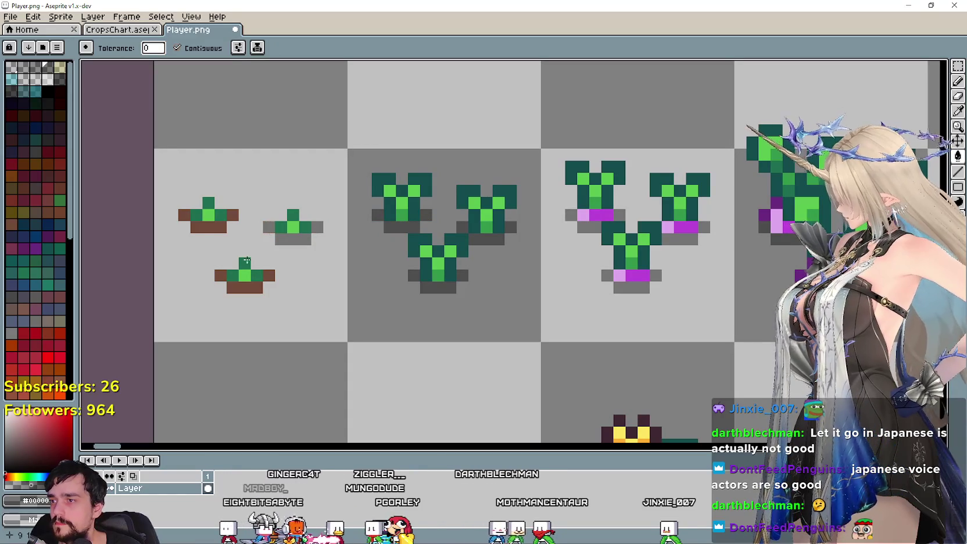
{"action": "left_click", "coordinate": [251, 281]}
{"action": "left_click", "coordinate": [265, 276]}
{"action": "left_click", "coordinate": [220, 275]}
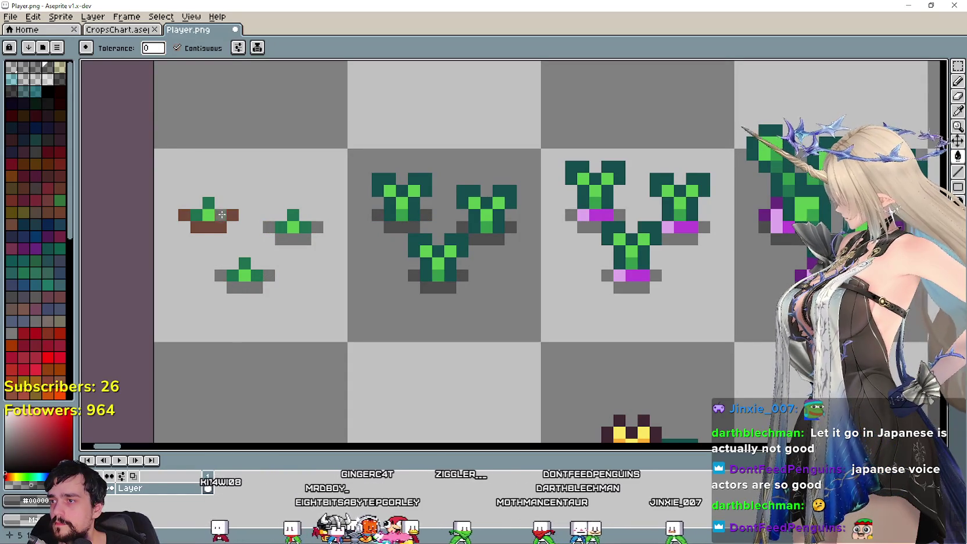
{"action": "left_click", "coordinate": [229, 216]}
{"action": "scroll", "coordinate": [212, 232], "scroll_direction": "down", "scroll_amount": 2}
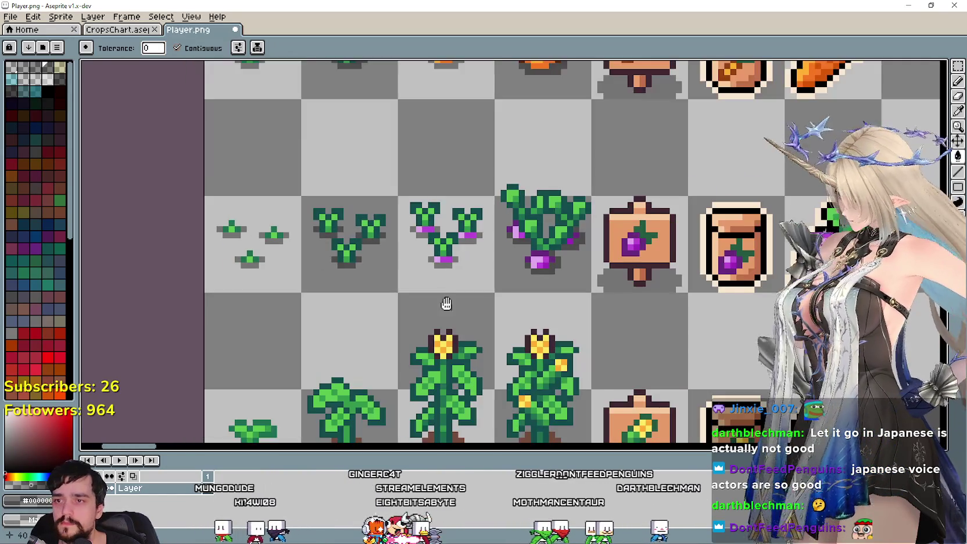
Fill the brown soil under the leafy, tall, carrot and small sprout plants with grey
{"action": "scroll", "coordinate": [363, 337], "scroll_direction": "down", "scroll_amount": 1}
{"action": "scroll", "coordinate": [362, 337], "scroll_direction": "up", "scroll_amount": 1}
{"action": "left_click", "coordinate": [362, 337]}
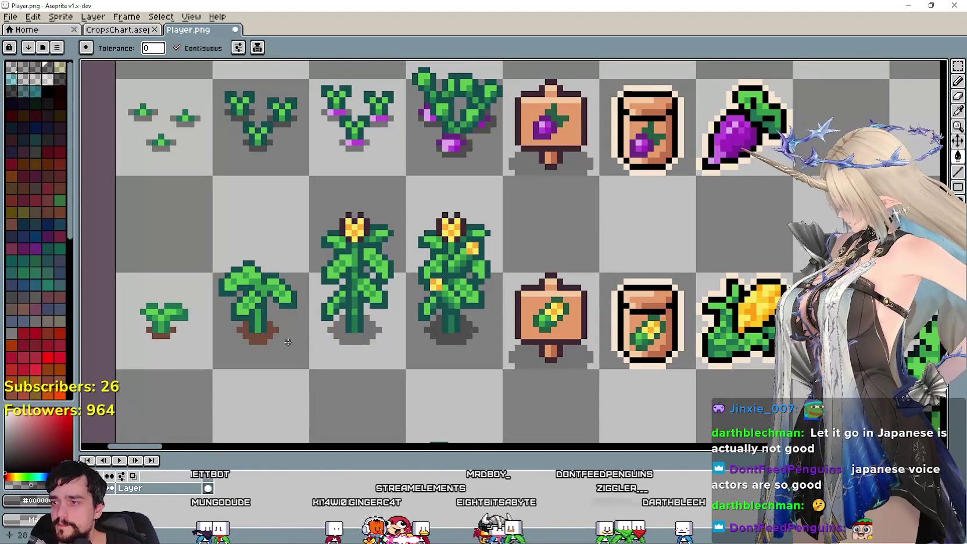
{"action": "left_click", "coordinate": [258, 334]}
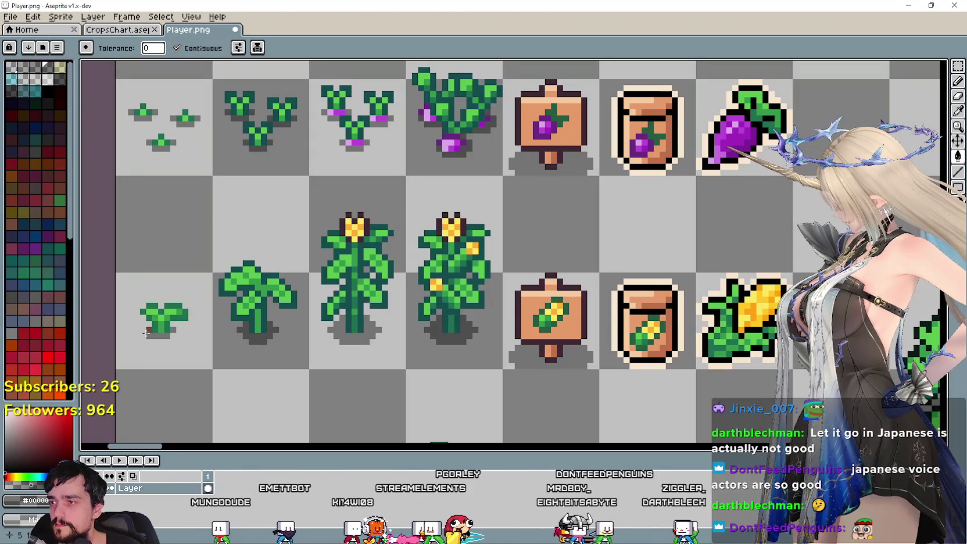
{"action": "scroll", "coordinate": [341, 276], "scroll_direction": "down", "scroll_amount": 1}
{"action": "scroll", "coordinate": [314, 268], "scroll_direction": "up", "scroll_amount": 1}
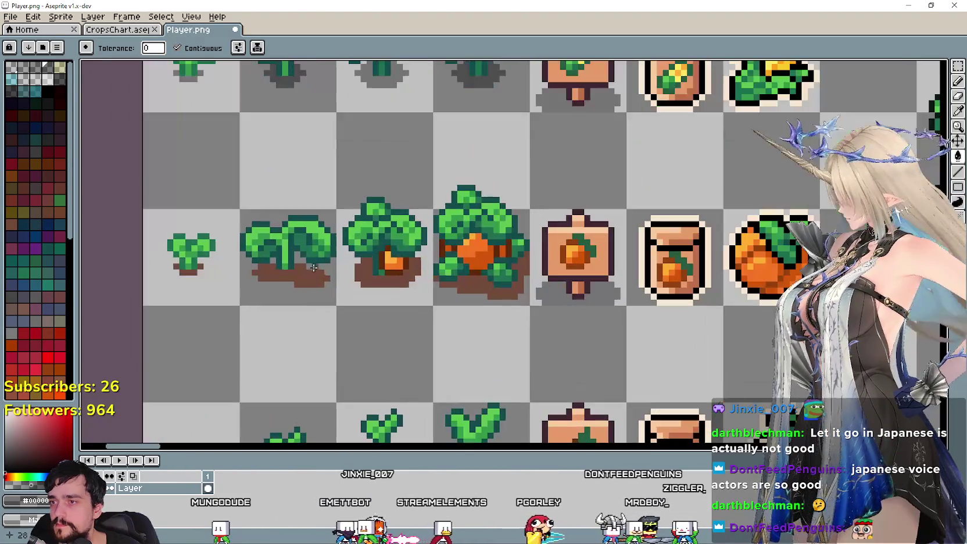
{"action": "left_click", "coordinate": [375, 283]}
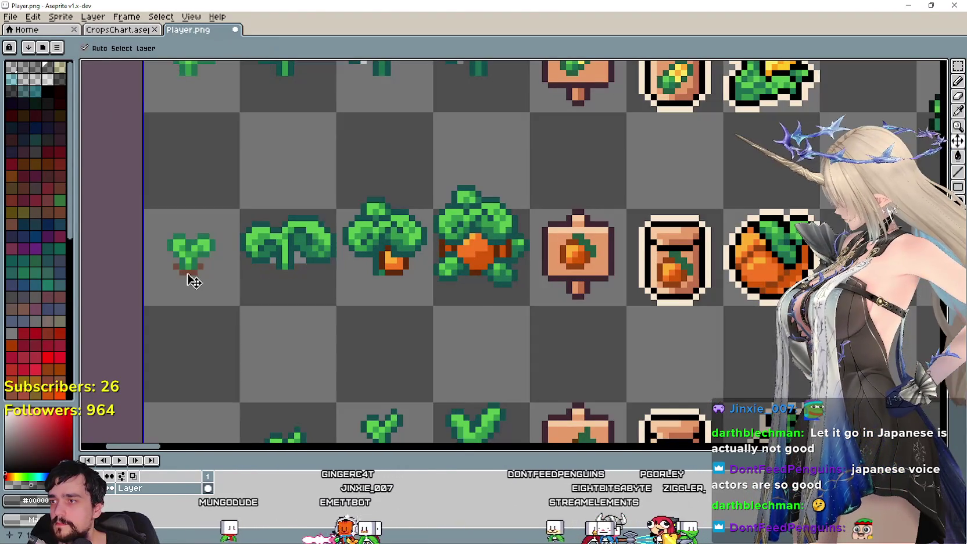
{"action": "left_click", "coordinate": [194, 271]}
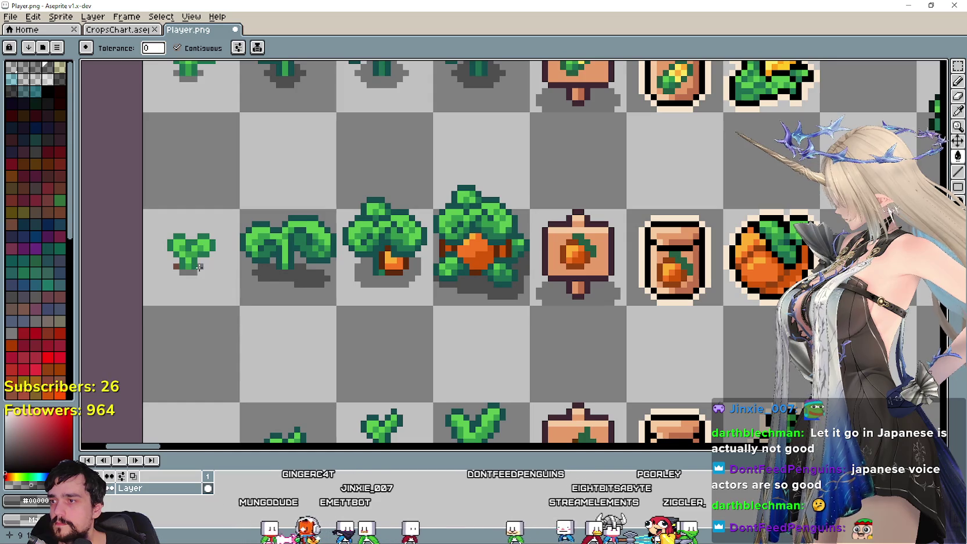
Pan and zoom to bring the next crop row and left column into view
{"action": "scroll", "coordinate": [176, 266], "scroll_direction": "down", "scroll_amount": 1}
{"action": "scroll", "coordinate": [302, 273], "scroll_direction": "down", "scroll_amount": 2}
{"action": "scroll", "coordinate": [432, 277], "scroll_direction": "up", "scroll_amount": 1}
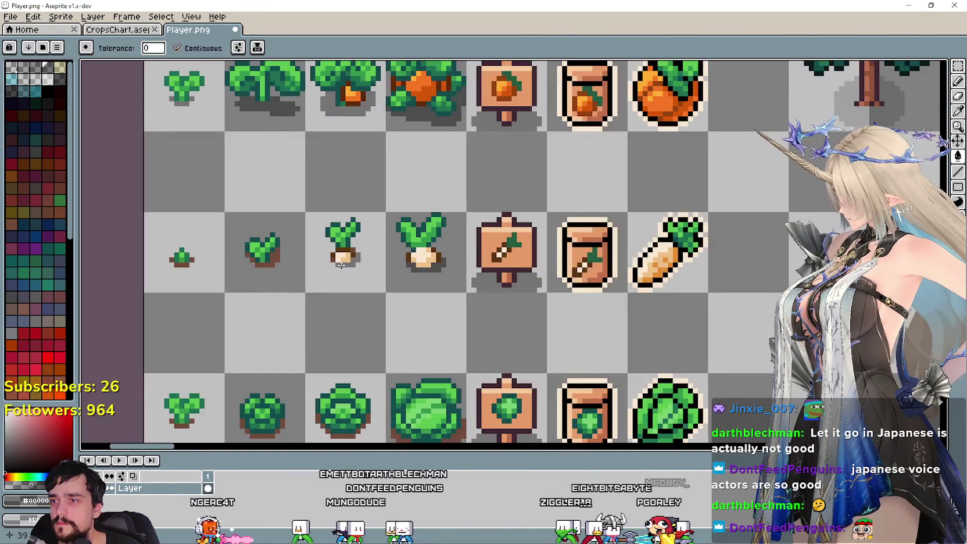
{"action": "scroll", "coordinate": [341, 265], "scroll_direction": "up", "scroll_amount": 4}
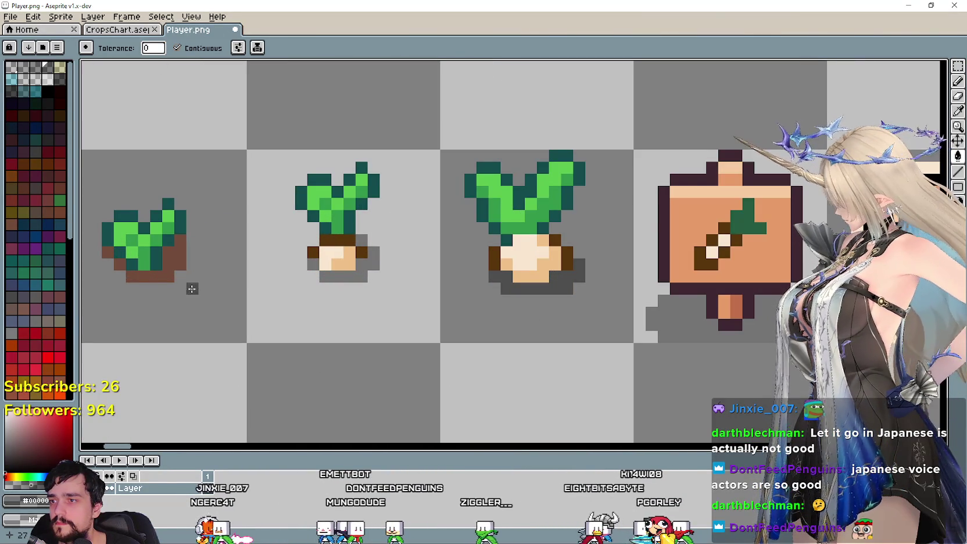
{"action": "scroll", "coordinate": [164, 272], "scroll_direction": "down", "scroll_amount": 2}
{"action": "scroll", "coordinate": [134, 265], "scroll_direction": "up", "scroll_amount": 1}
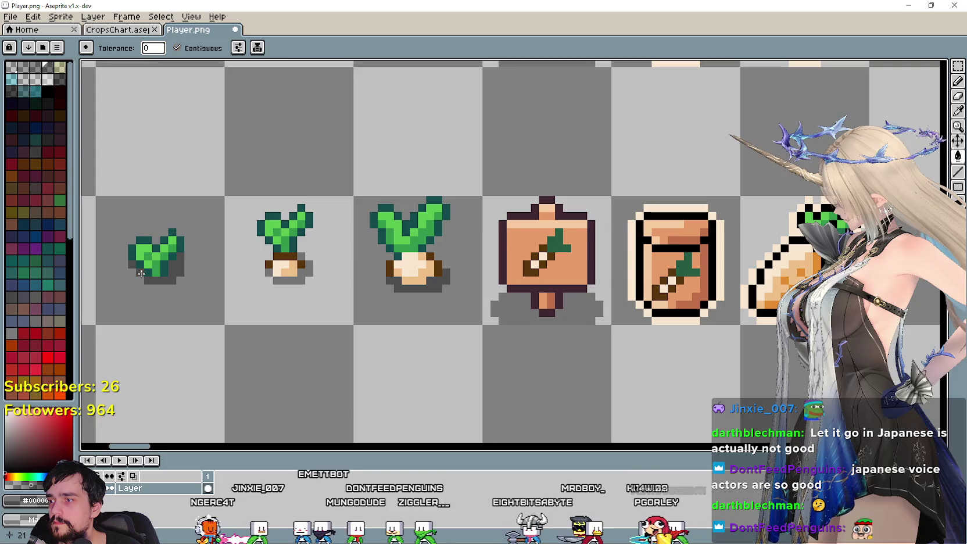
{"action": "scroll", "coordinate": [141, 273], "scroll_direction": "down", "scroll_amount": 1}
{"action": "scroll", "coordinate": [203, 261], "scroll_direction": "down", "scroll_amount": 1}
{"action": "scroll", "coordinate": [258, 252], "scroll_direction": "up", "scroll_amount": 1}
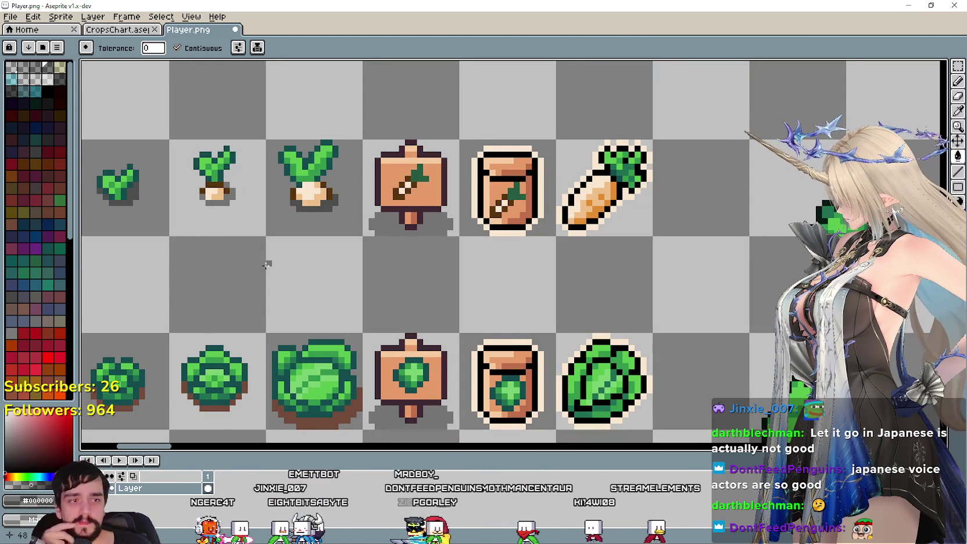
{"action": "mouse_move", "coordinate": [271, 285]}
{"action": "left_mouse_down"}
{"action": "mouse_move", "coordinate": [255, 212]}
{"action": "mouse_move", "coordinate": [317, 253]}
{"action": "left_mouse_up"}
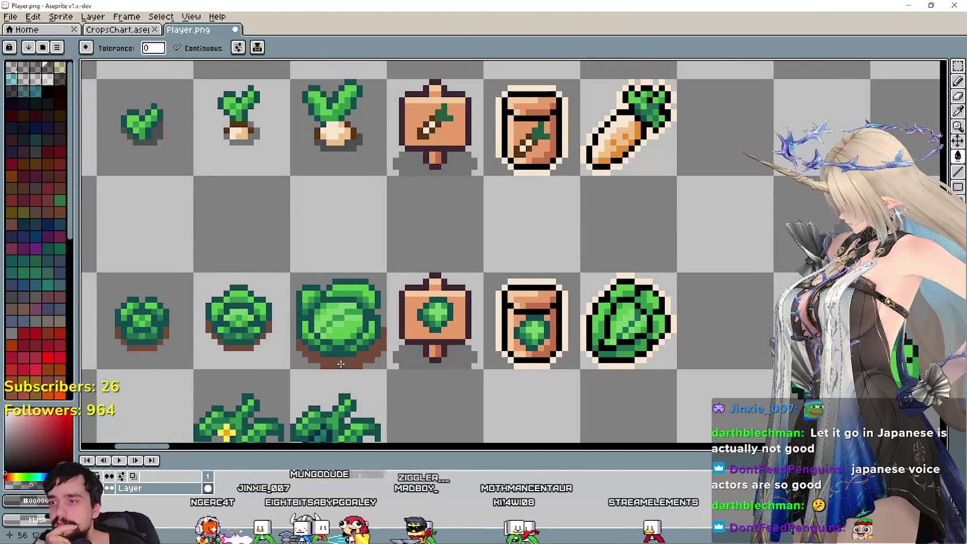
{"action": "left_click_drag", "start_coordinate": [316, 358], "coordinate": [348, 334]}
{"action": "scroll", "coordinate": [356, 323], "scroll_direction": "up", "scroll_amount": 1}
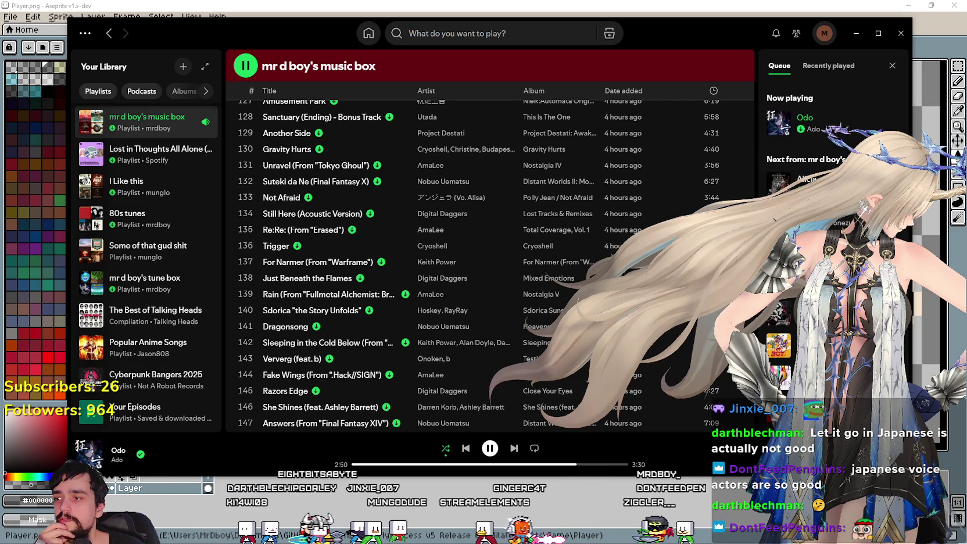
Scroll the Spotify playlist, then minimize Spotify to get back to Aseprite
{"action": "scroll", "coordinate": [483, 300], "scroll_direction": "down", "scroll_amount": 2}
{"action": "scroll", "coordinate": [484, 300], "scroll_direction": "down", "scroll_amount": 3}
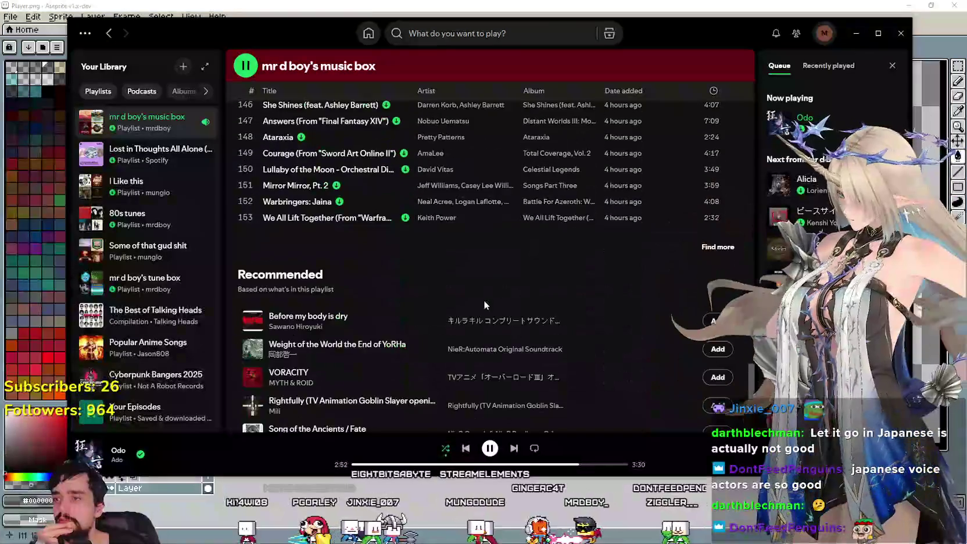
{"action": "scroll", "coordinate": [483, 300], "scroll_direction": "up", "scroll_amount": 4}
{"action": "scroll", "coordinate": [362, 244], "scroll_direction": "up", "scroll_amount": 1}
{"action": "scroll", "coordinate": [395, 267], "scroll_direction": "up", "scroll_amount": 3}
{"action": "scroll", "coordinate": [419, 285], "scroll_direction": "up", "scroll_amount": 3}
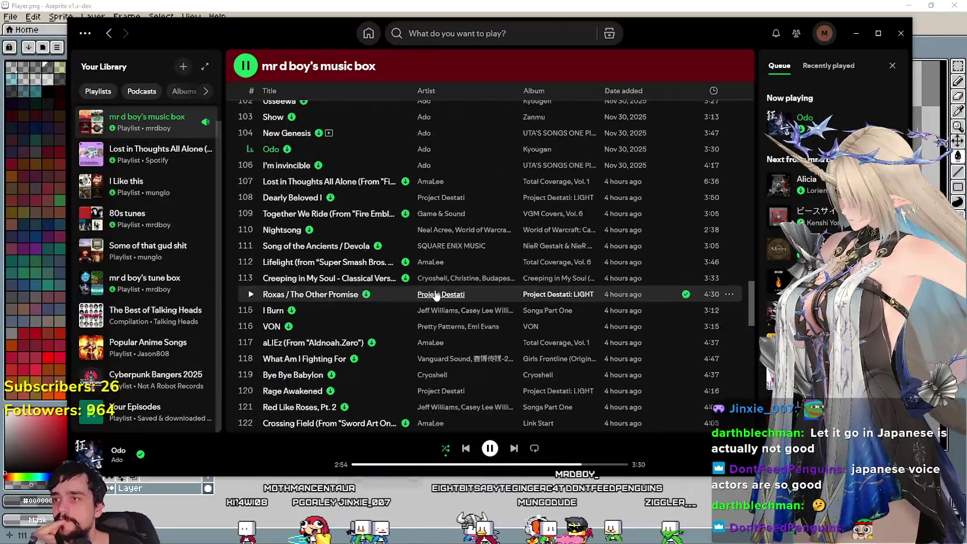
{"action": "scroll", "coordinate": [434, 295], "scroll_direction": "up", "scroll_amount": 3}
{"action": "scroll", "coordinate": [434, 294], "scroll_direction": "up", "scroll_amount": 1}
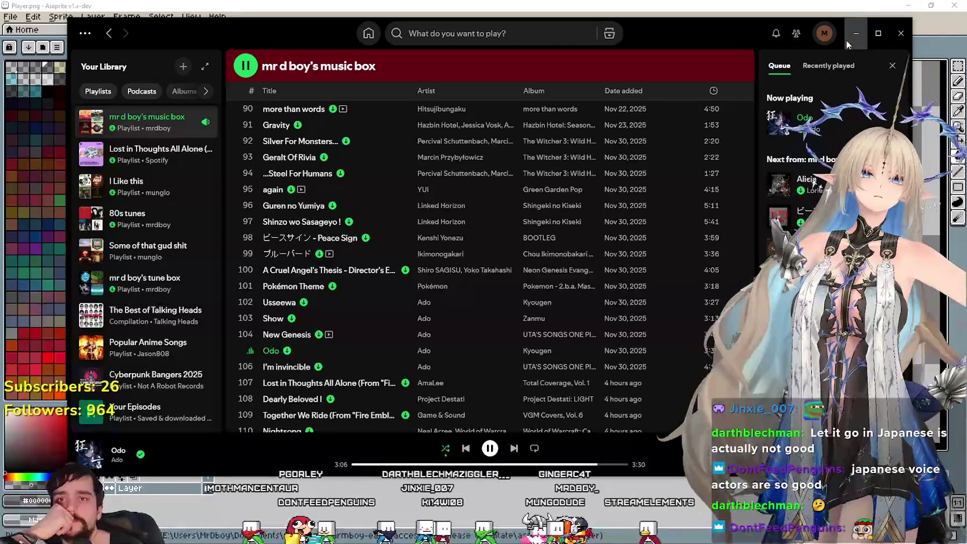
{"action": "left_click", "coordinate": [848, 20]}
Pan and zoom to bring the tomato plants, signs and seed packets into view
{"action": "left_click_drag", "start_coordinate": [221, 337], "coordinate": [423, 274]}
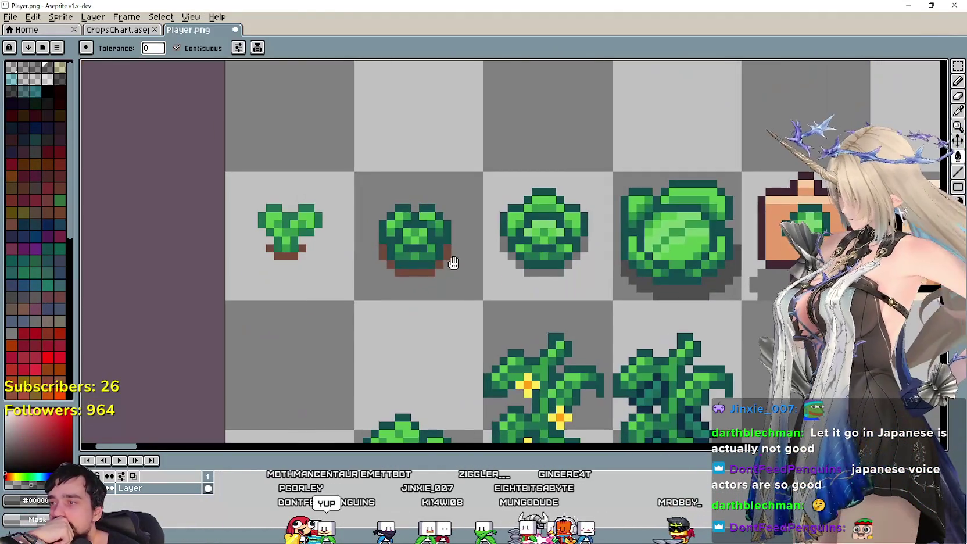
{"action": "scroll", "coordinate": [430, 269], "scroll_direction": "up", "scroll_amount": 3}
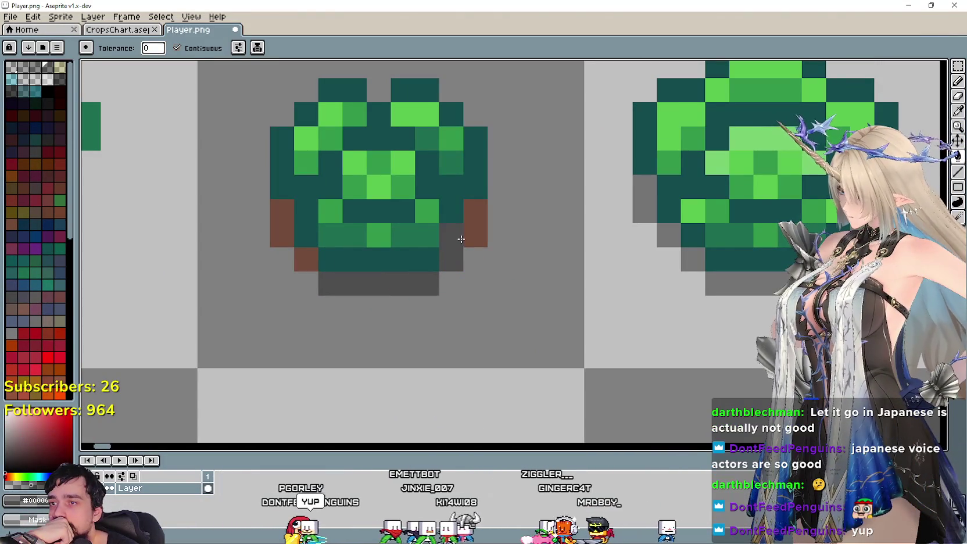
{"action": "scroll", "coordinate": [279, 228], "scroll_direction": "down", "scroll_amount": 3}
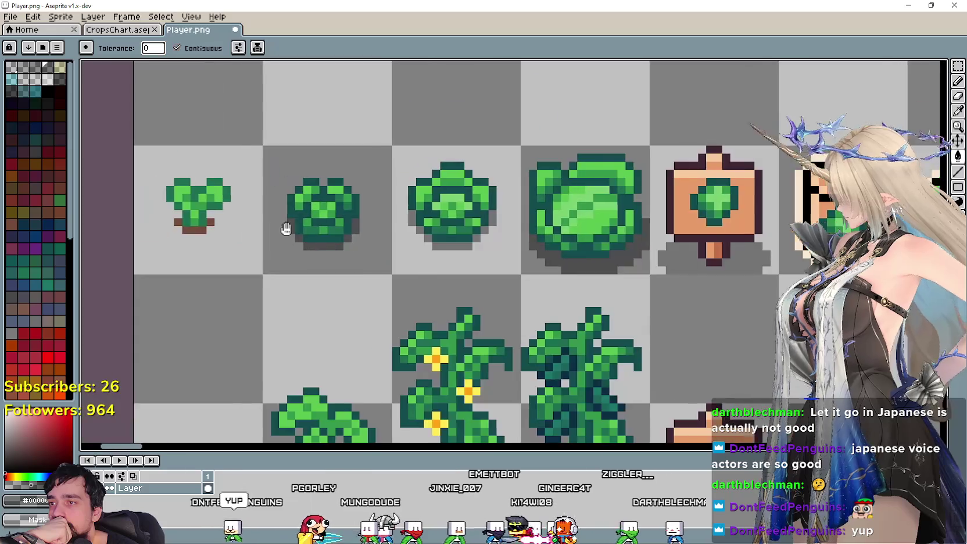
{"action": "scroll", "coordinate": [348, 244], "scroll_direction": "up", "scroll_amount": 2}
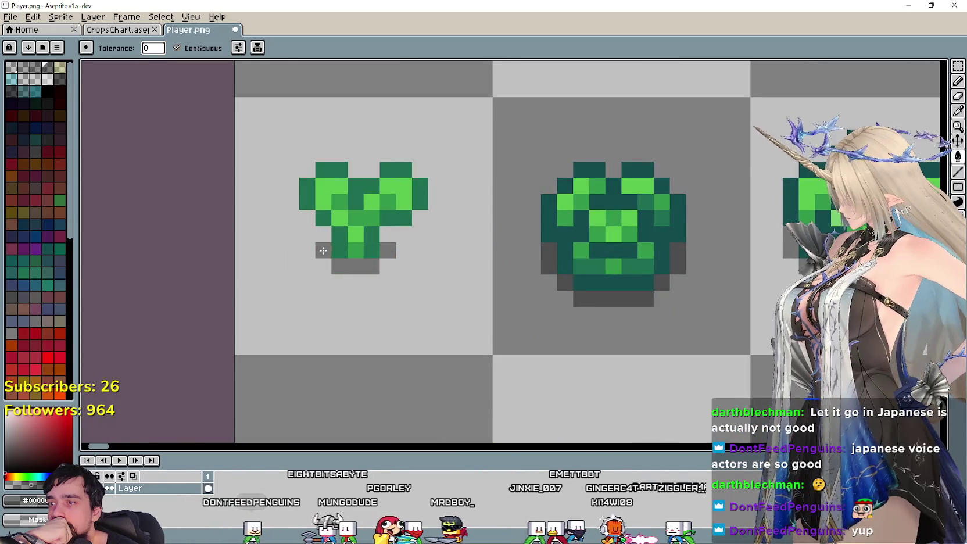
{"action": "scroll", "coordinate": [465, 285], "scroll_direction": "down", "scroll_amount": 3}
{"action": "left_click_drag", "start_coordinate": [500, 307], "coordinate": [311, 156]}
{"action": "scroll", "coordinate": [492, 319], "scroll_direction": "up", "scroll_amount": 2}
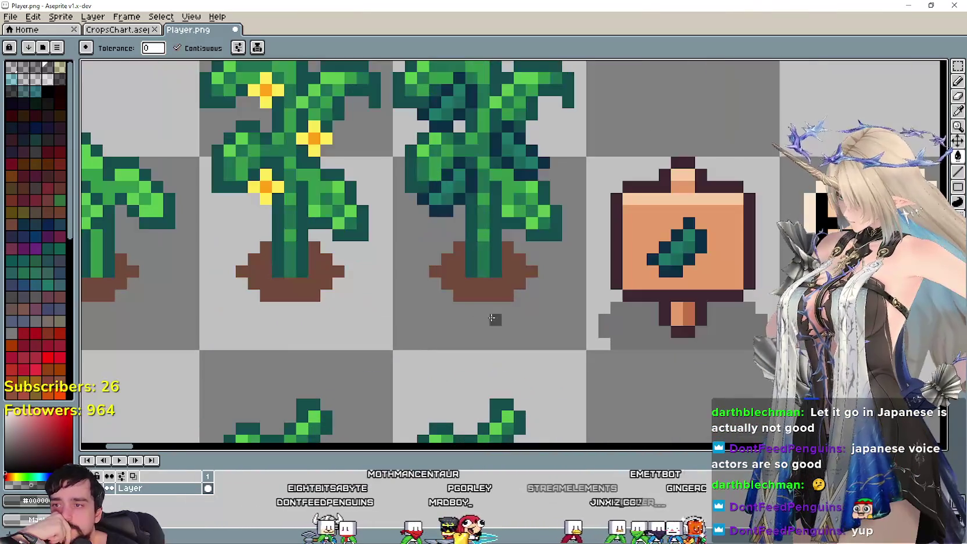
{"action": "scroll", "coordinate": [302, 293], "scroll_direction": "down", "scroll_amount": 1}
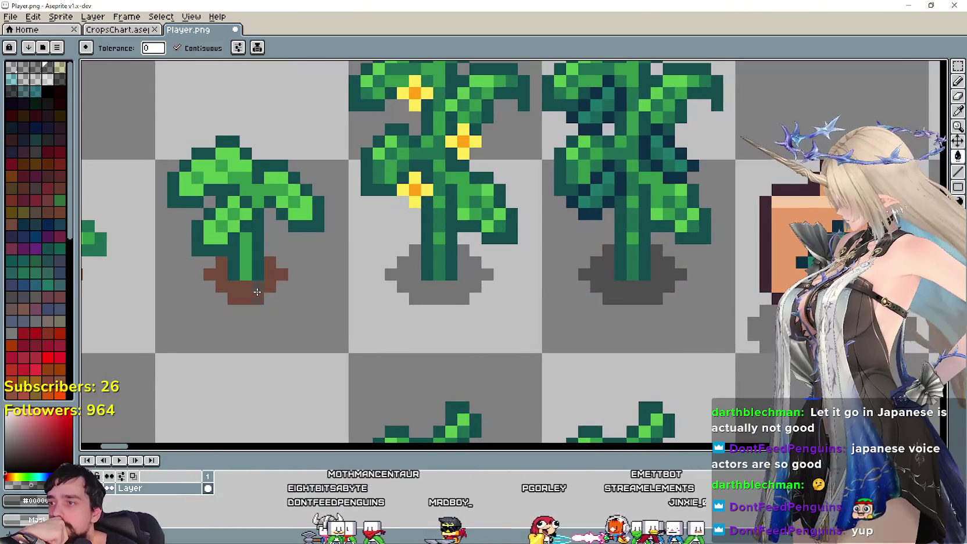
{"action": "scroll", "coordinate": [255, 289], "scroll_direction": "down", "scroll_amount": 2}
{"action": "scroll", "coordinate": [176, 301], "scroll_direction": "up", "scroll_amount": 2}
{"action": "scroll", "coordinate": [176, 302], "scroll_direction": "up", "scroll_amount": 2}
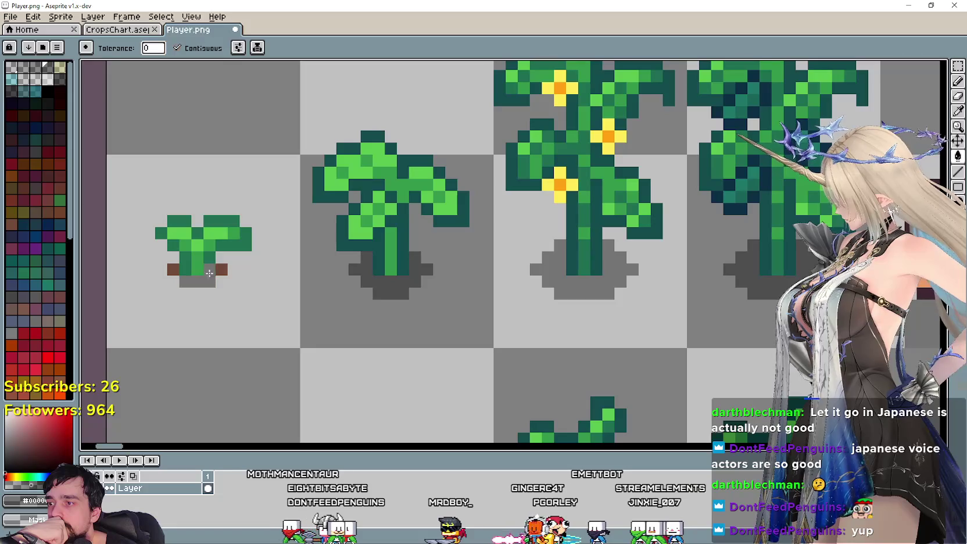
{"action": "scroll", "coordinate": [171, 270], "scroll_direction": "down", "scroll_amount": 1}
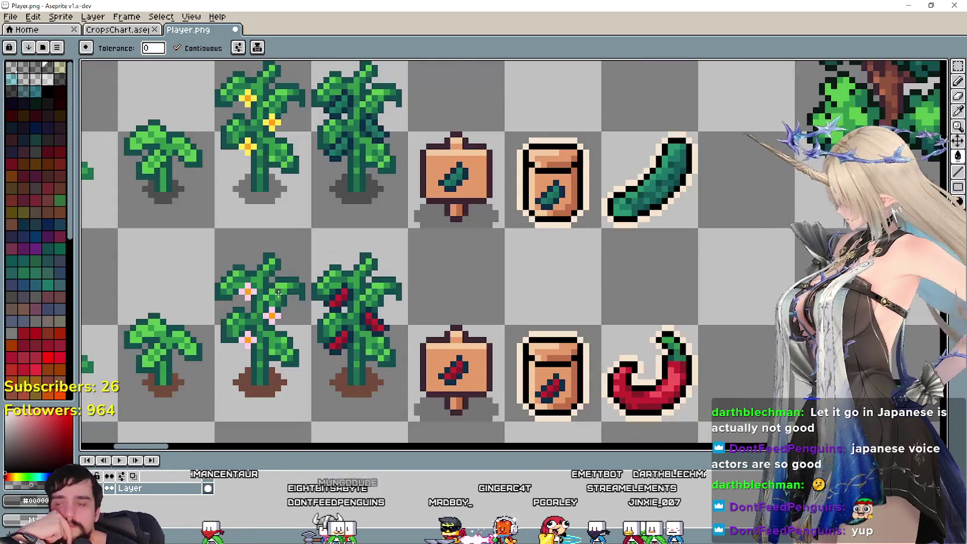
{"action": "left_click_drag", "start_coordinate": [477, 424], "coordinate": [446, 296]}
{"action": "scroll", "coordinate": [448, 300], "scroll_direction": "up", "scroll_amount": 2}
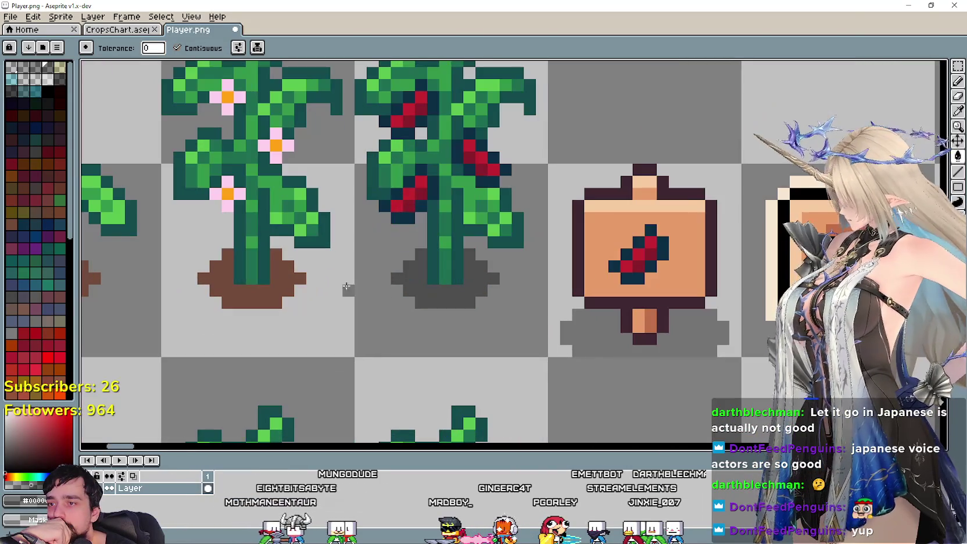
{"action": "scroll", "coordinate": [345, 287], "scroll_direction": "left", "scroll_amount": 5}
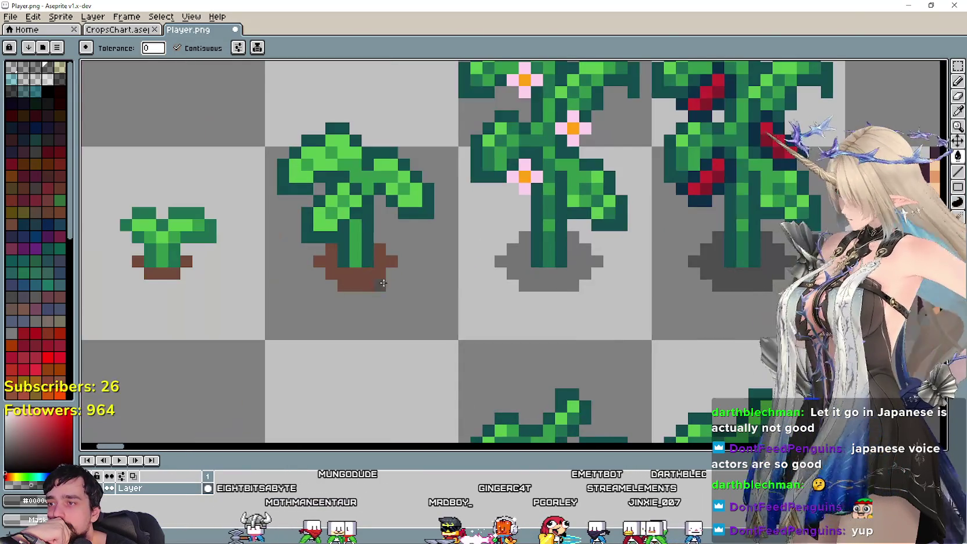
Fill the brown soil under the sapling, tomato and flowering plants with grey
{"action": "left_click", "coordinate": [186, 262]}
{"action": "left_click", "coordinate": [162, 274]}
{"action": "left_click", "coordinate": [137, 262]}
{"action": "scroll", "coordinate": [135, 262], "scroll_direction": "down", "scroll_amount": 2}
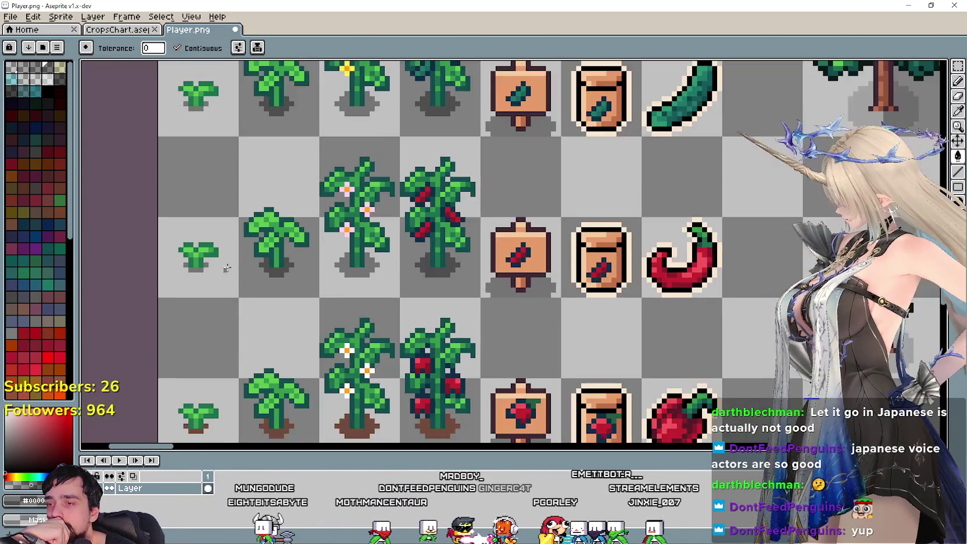
{"action": "scroll", "coordinate": [400, 256], "scroll_direction": "up", "scroll_amount": 2}
{"action": "left_click", "coordinate": [399, 256]}
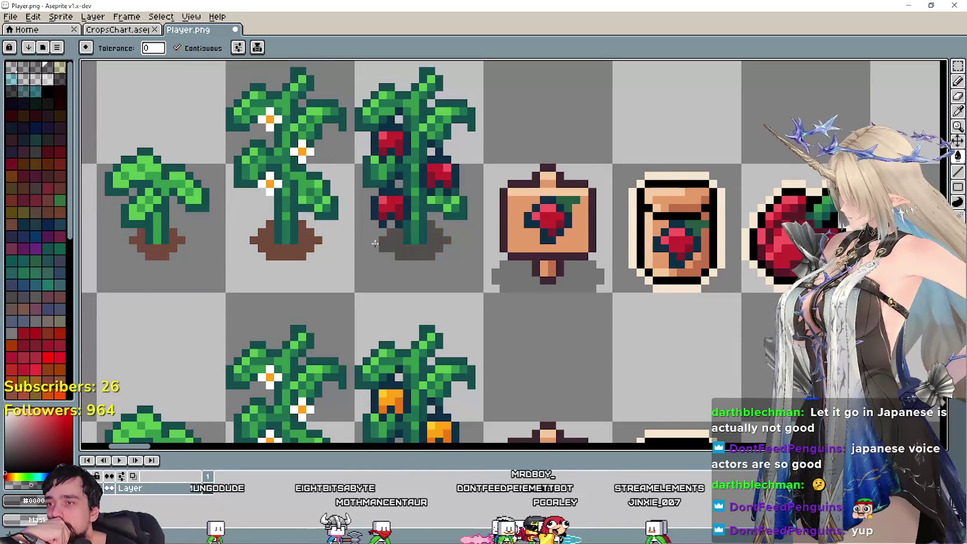
{"action": "left_click", "coordinate": [288, 256]}
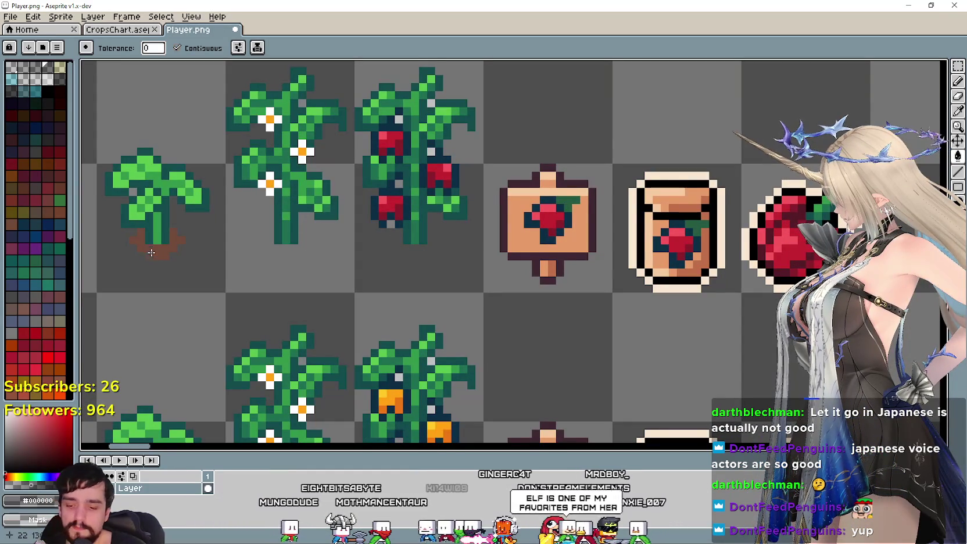
{"action": "scroll", "coordinate": [323, 255], "scroll_direction": "down", "scroll_amount": 1}
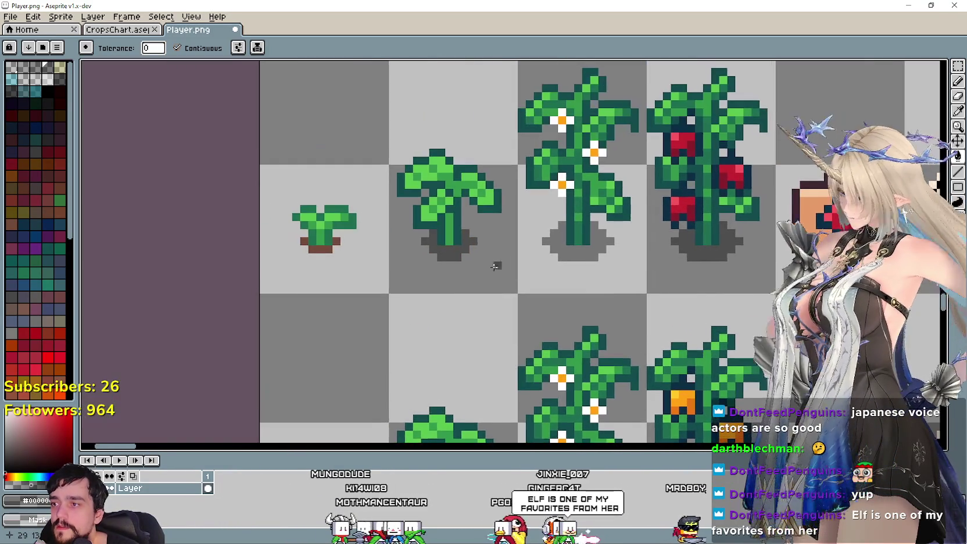
{"action": "scroll", "coordinate": [325, 258], "scroll_direction": "up", "scroll_amount": 2}
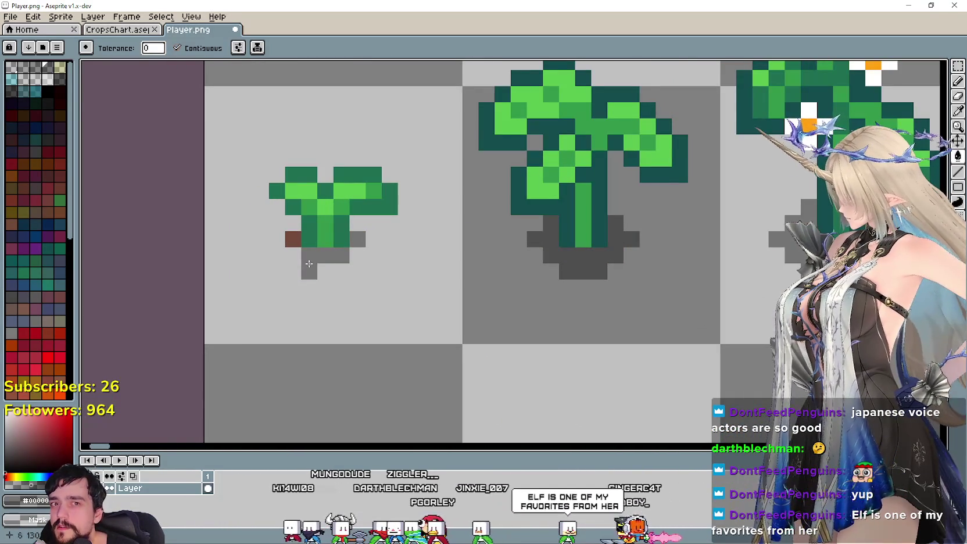
{"action": "scroll", "coordinate": [375, 279], "scroll_direction": "down", "scroll_amount": 2}
{"action": "scroll", "coordinate": [375, 279], "scroll_direction": "down", "scroll_amount": 1}
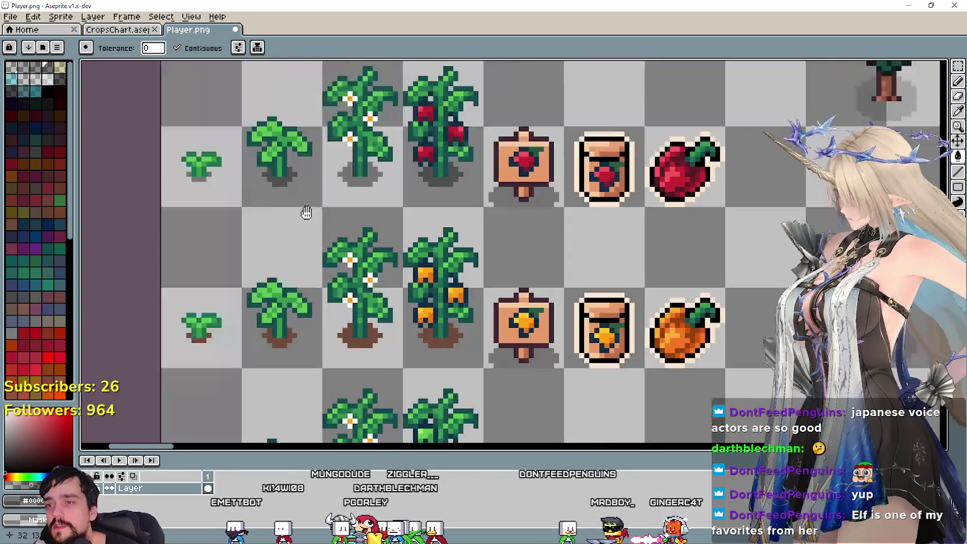
Fill the dirt under the third plant and the sapling with grey
{"action": "scroll", "coordinate": [376, 320], "scroll_direction": "up", "scroll_amount": 2}
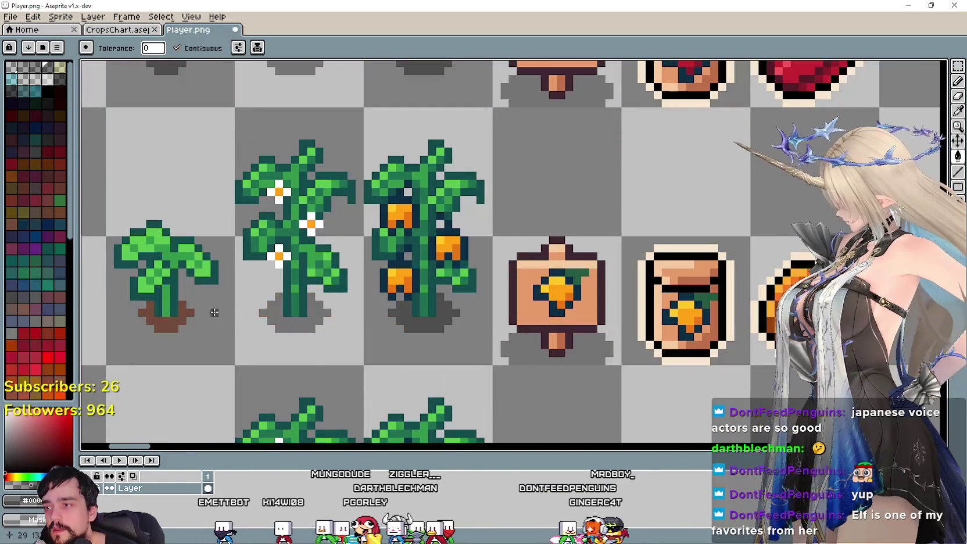
{"action": "scroll", "coordinate": [171, 323], "scroll_direction": "down", "scroll_amount": 1}
{"action": "scroll", "coordinate": [232, 302], "scroll_direction": "up", "scroll_amount": 1}
{"action": "scroll", "coordinate": [276, 280], "scroll_direction": "up", "scroll_amount": 1}
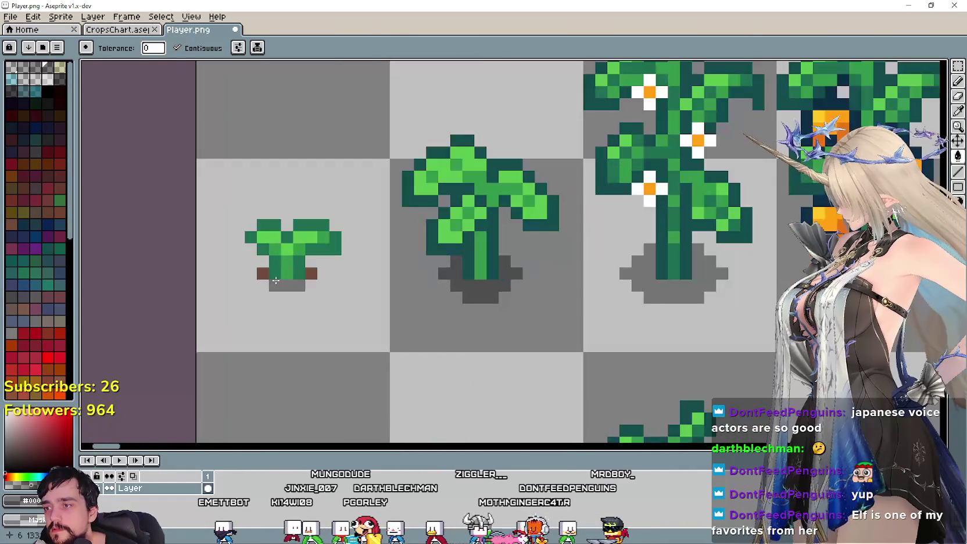
{"action": "scroll", "coordinate": [256, 270], "scroll_direction": "down", "scroll_amount": 3}
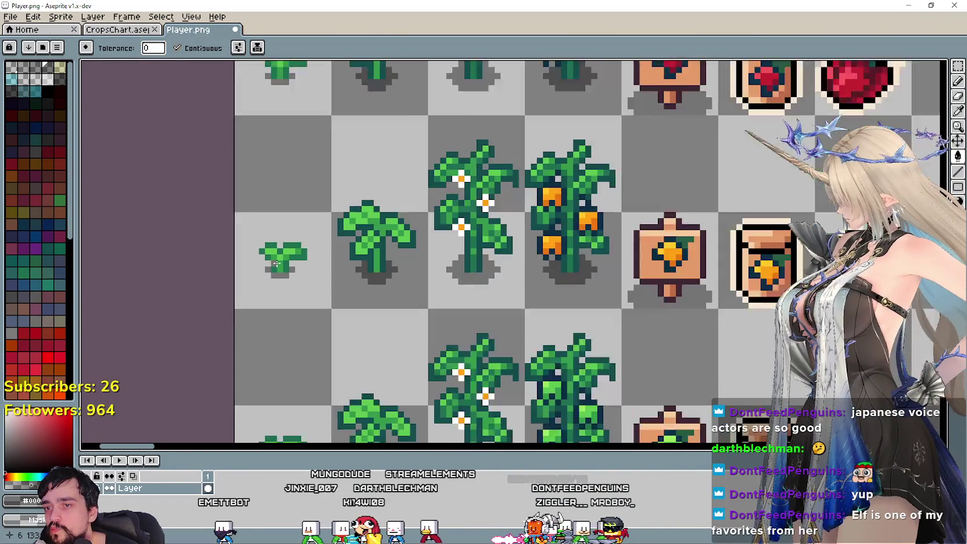
{"action": "scroll", "coordinate": [320, 291], "scroll_direction": "down", "scroll_amount": 1}
{"action": "scroll", "coordinate": [372, 308], "scroll_direction": "up", "scroll_amount": 1}
{"action": "scroll", "coordinate": [389, 315], "scroll_direction": "up", "scroll_amount": 1}
{"action": "left_click", "coordinate": [389, 314]}
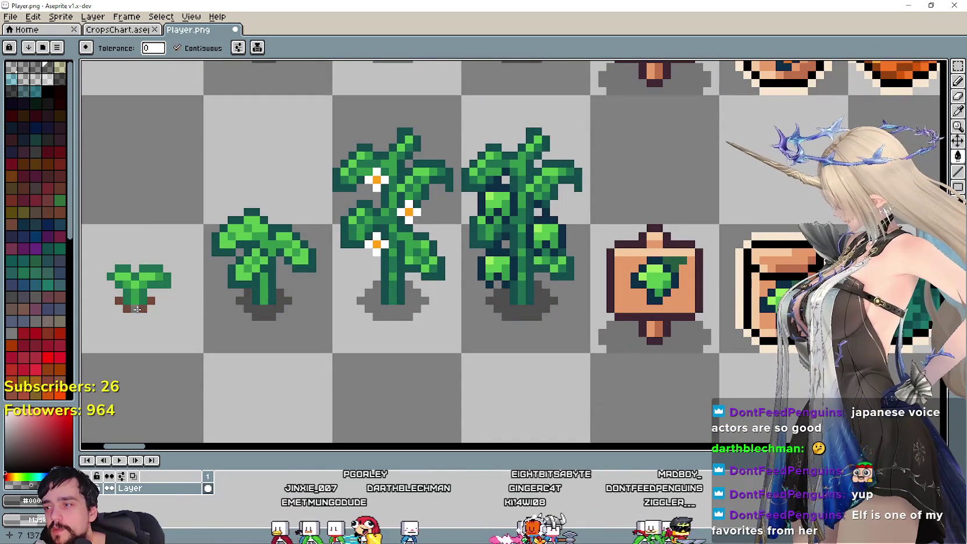
{"action": "left_click", "coordinate": [156, 301]}
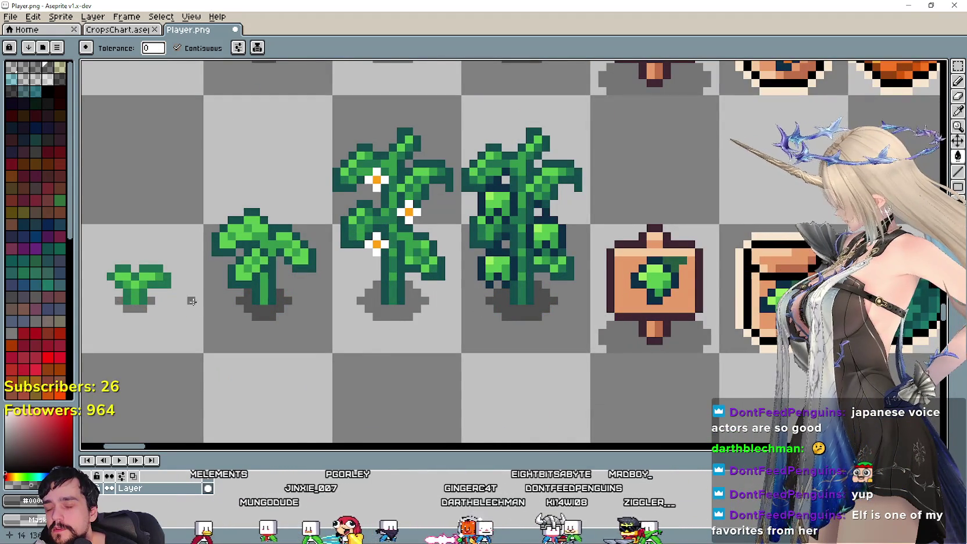
Fill the second bush's dirt with grey, then zoom out to view more of the sheet
{"action": "scroll", "coordinate": [192, 301], "scroll_direction": "down", "scroll_amount": 2}
{"action": "scroll", "coordinate": [395, 351], "scroll_direction": "up", "scroll_amount": 2}
{"action": "scroll", "coordinate": [396, 351], "scroll_direction": "down", "scroll_amount": 1}
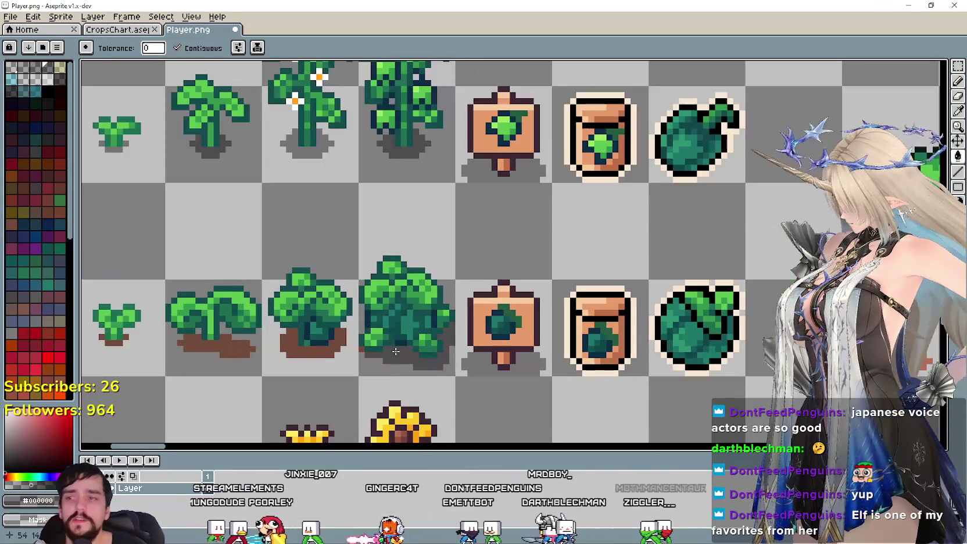
{"action": "scroll", "coordinate": [396, 351], "scroll_direction": "left", "scroll_amount": 2}
{"action": "scroll", "coordinate": [517, 328], "scroll_direction": "up", "scroll_amount": 2}
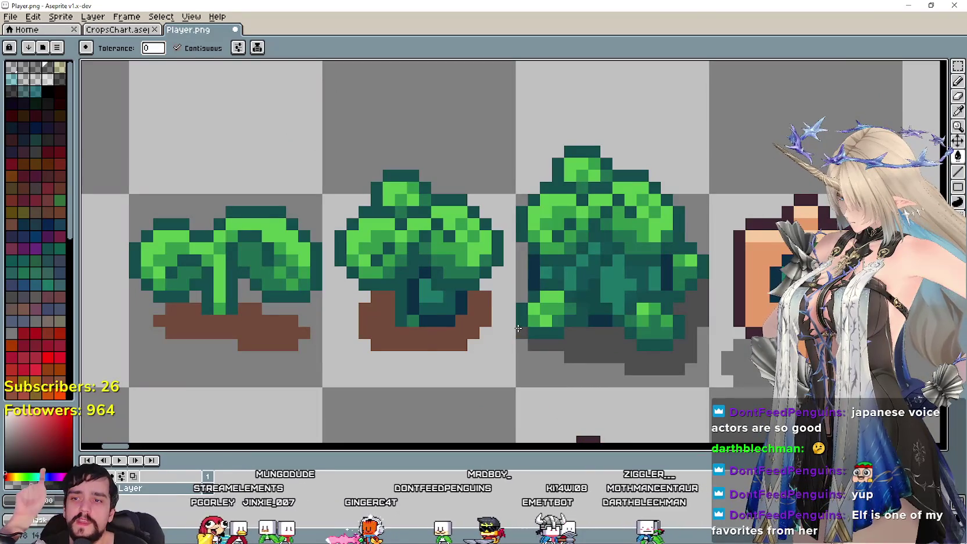
{"action": "left_click", "coordinate": [372, 332]}
{"action": "scroll", "coordinate": [360, 328], "scroll_direction": "down", "scroll_amount": 2}
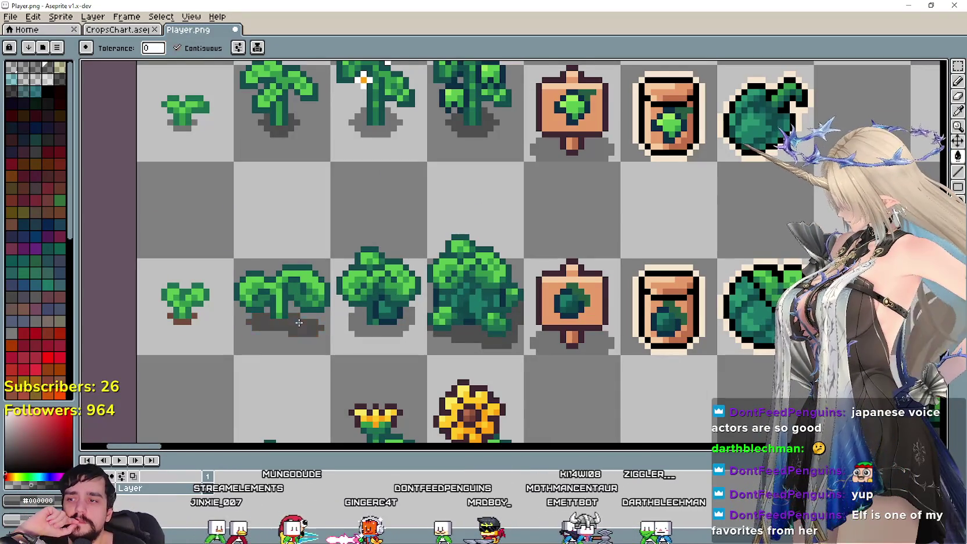
{"action": "scroll", "coordinate": [299, 323], "scroll_direction": "up", "scroll_amount": 2}
{"action": "scroll", "coordinate": [284, 323], "scroll_direction": "down", "scroll_amount": 1}
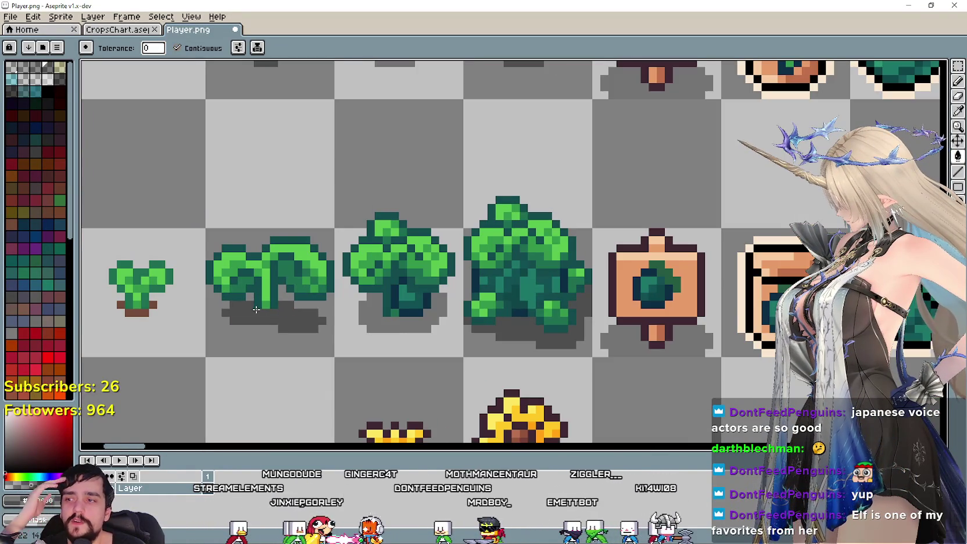
{"action": "scroll", "coordinate": [355, 301], "scroll_direction": "left", "scroll_amount": 2}
{"action": "scroll", "coordinate": [299, 294], "scroll_direction": "up", "scroll_amount": 1}
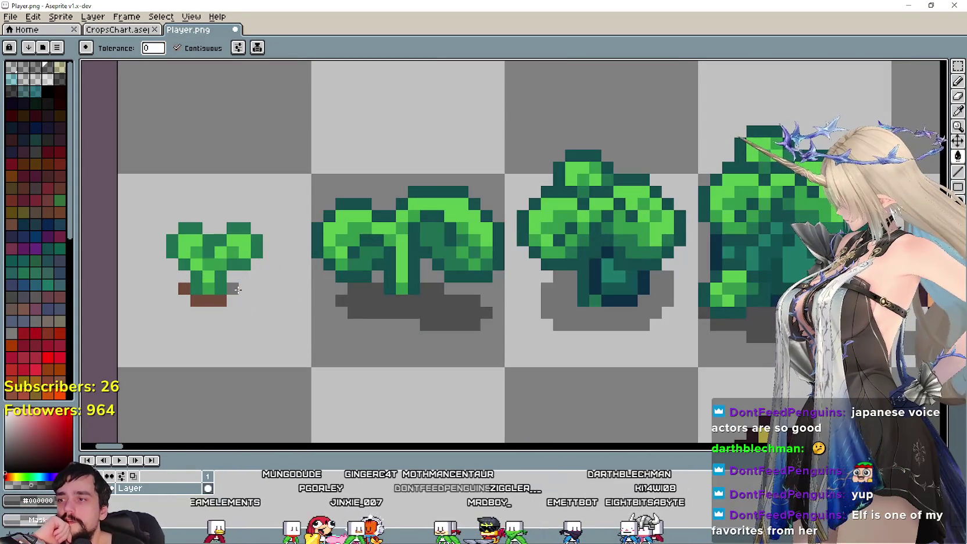
{"action": "scroll", "coordinate": [186, 287], "scroll_direction": "down", "scroll_amount": 2}
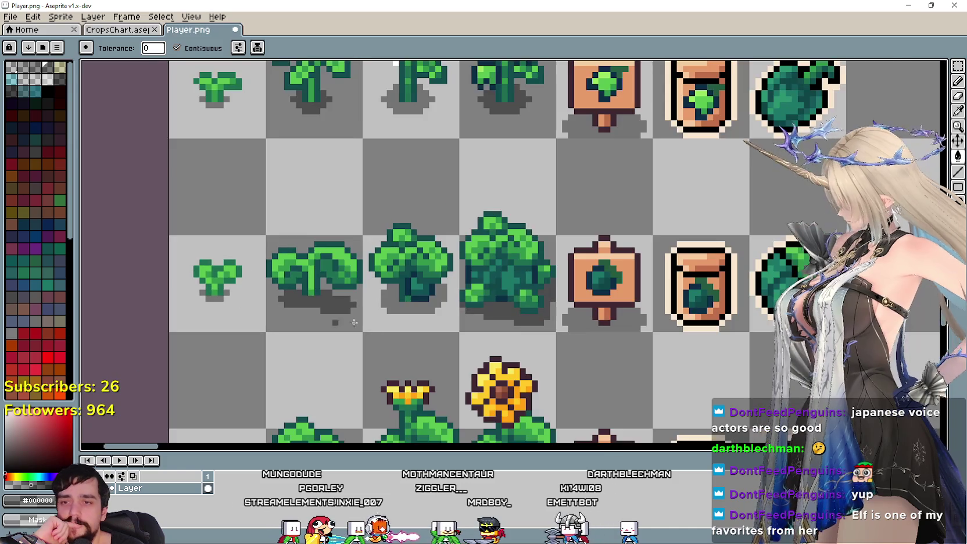
{"action": "scroll", "coordinate": [397, 268], "scroll_direction": "down", "scroll_amount": 2}
{"action": "scroll", "coordinate": [458, 322], "scroll_direction": "down", "scroll_amount": 2}
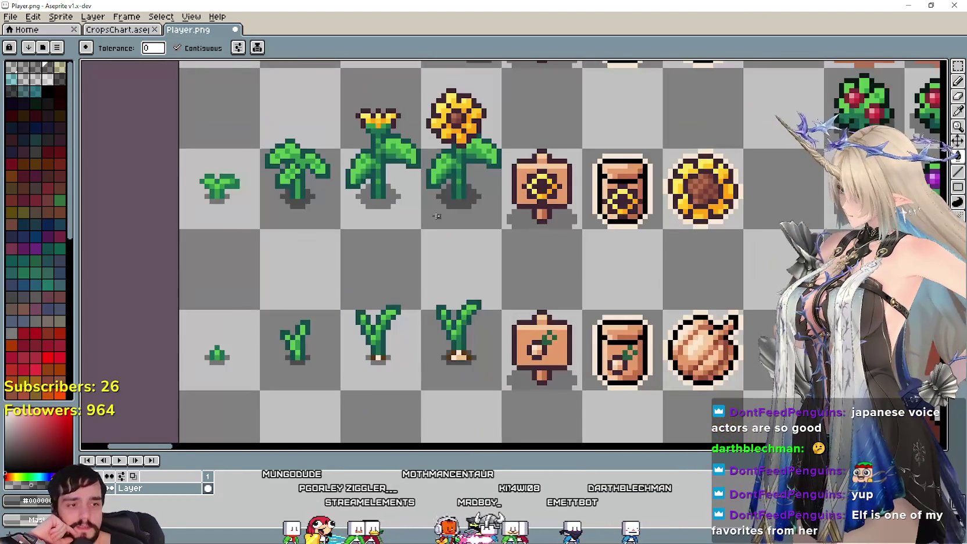
{"action": "scroll", "coordinate": [416, 313], "scroll_direction": "down", "scroll_amount": 1}
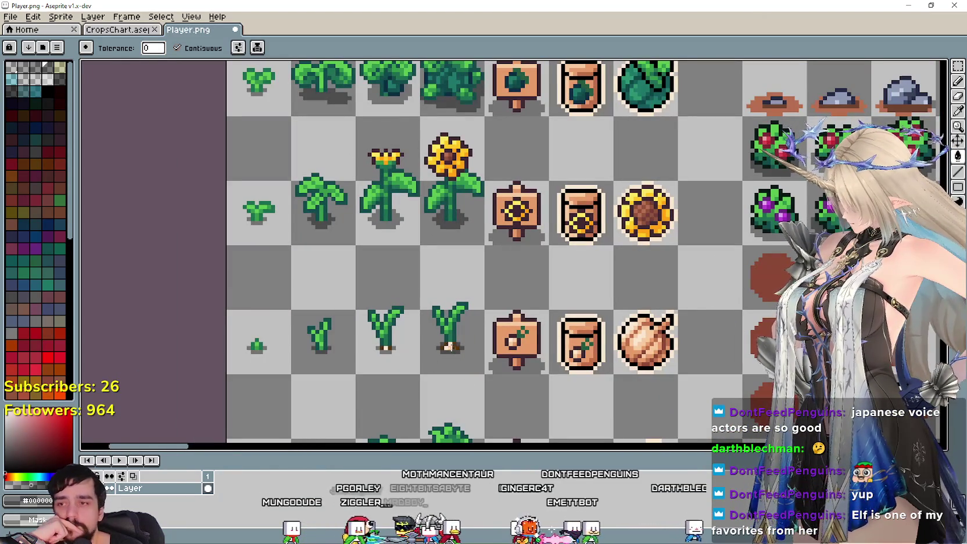
{"action": "scroll", "coordinate": [438, 291], "scroll_direction": "down", "scroll_amount": 1}
{"action": "scroll", "coordinate": [438, 291], "scroll_direction": "down", "scroll_amount": 1}
{"action": "mouse_move", "coordinate": [539, 303]}
{"action": "left_mouse_down"}
{"action": "mouse_move", "coordinate": [453, 256]}
{"action": "mouse_move", "coordinate": [443, 206]}
{"action": "left_mouse_up"}
Save Player.png with Ctrl+S and zoom around the canvas
{"action": "scroll", "coordinate": [444, 206], "scroll_direction": "down", "scroll_amount": 3}
{"action": "scroll", "coordinate": [367, 277], "scroll_direction": "down", "scroll_amount": 2}
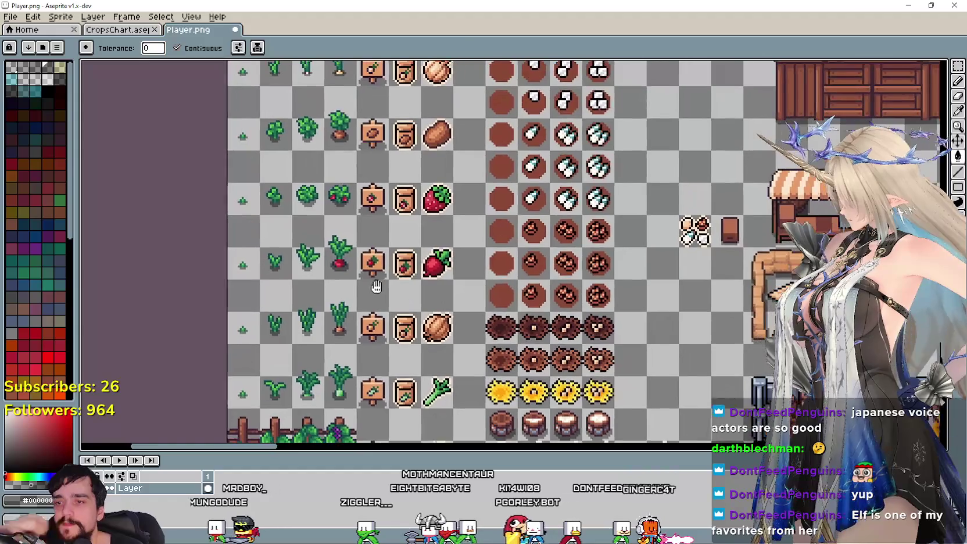
{"action": "key", "text": "ctrl+s"}
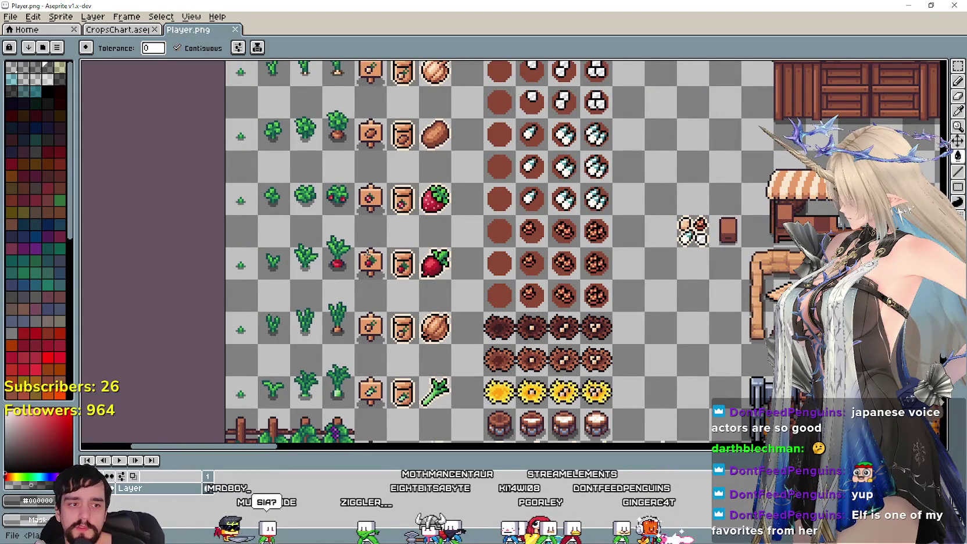
{"action": "scroll", "coordinate": [511, 250], "scroll_direction": "up", "scroll_amount": 2}
{"action": "scroll", "coordinate": [511, 250], "scroll_direction": "up", "scroll_amount": 3}
{"action": "scroll", "coordinate": [511, 250], "scroll_direction": "up", "scroll_amount": 3}
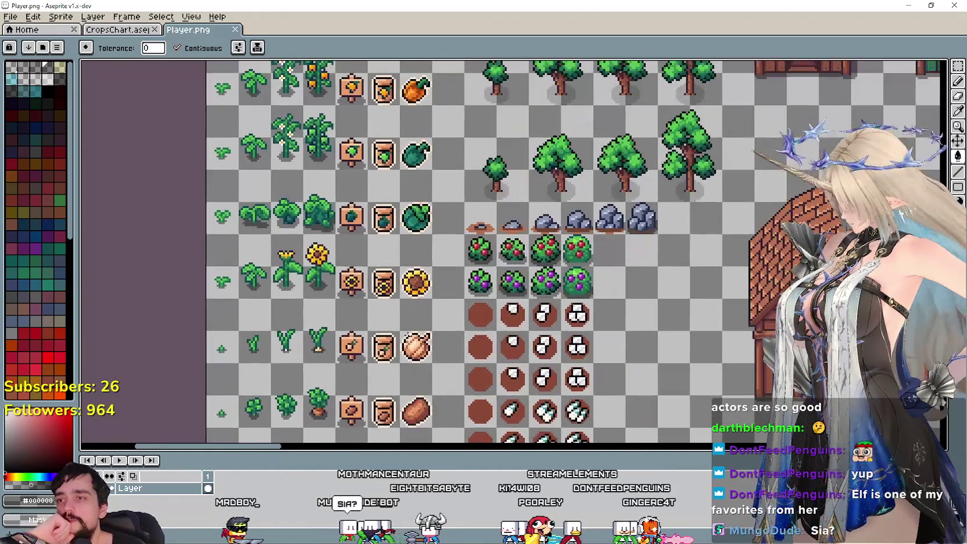
{"action": "scroll", "coordinate": [510, 200], "scroll_direction": "up", "scroll_amount": 1}
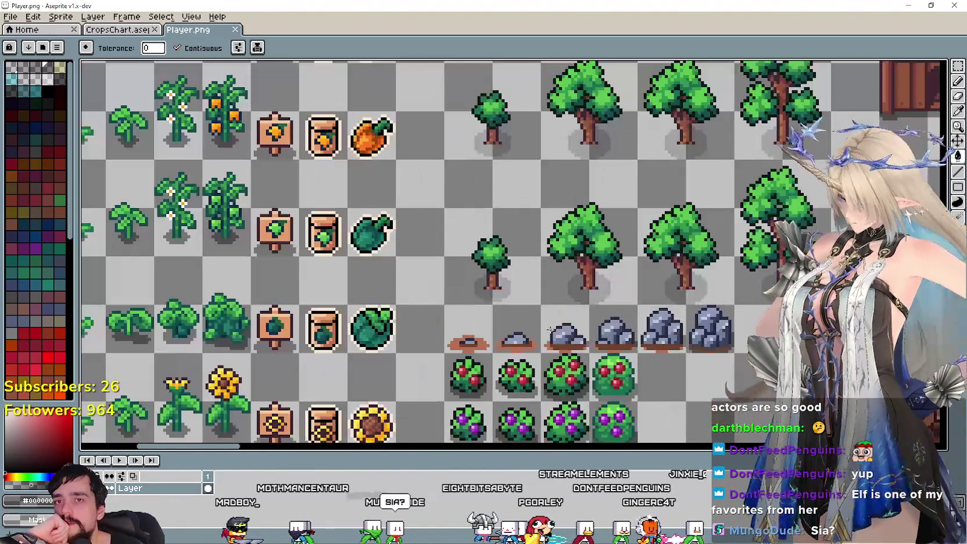
{"action": "scroll", "coordinate": [472, 290], "scroll_direction": "down", "scroll_amount": 1}
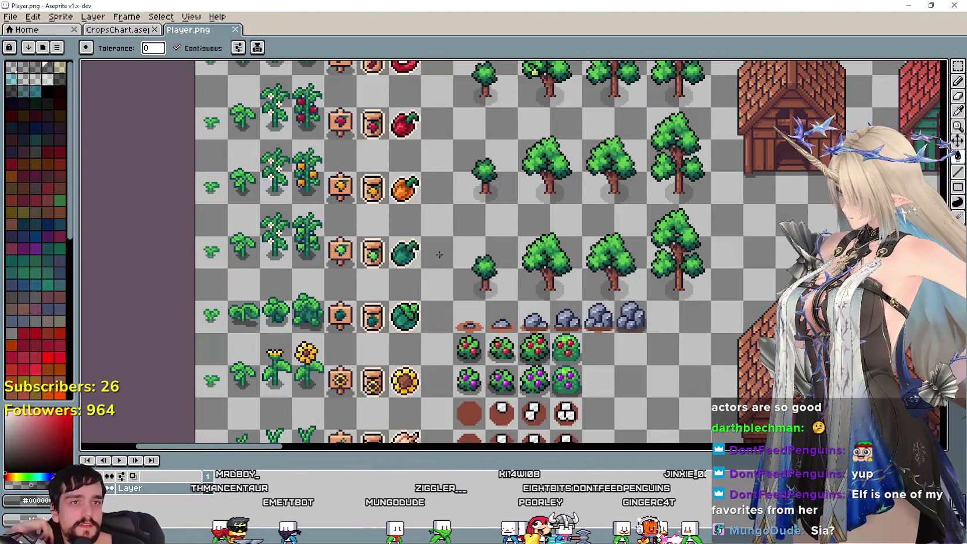
{"action": "scroll", "coordinate": [462, 275], "scroll_direction": "up", "scroll_amount": 1}
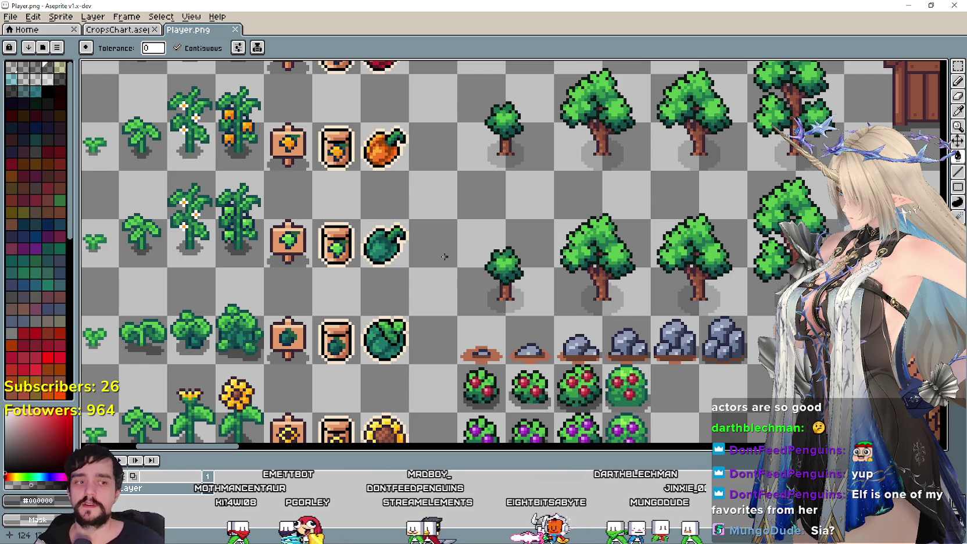
{"action": "scroll", "coordinate": [417, 181], "scroll_direction": "down", "scroll_amount": 1}
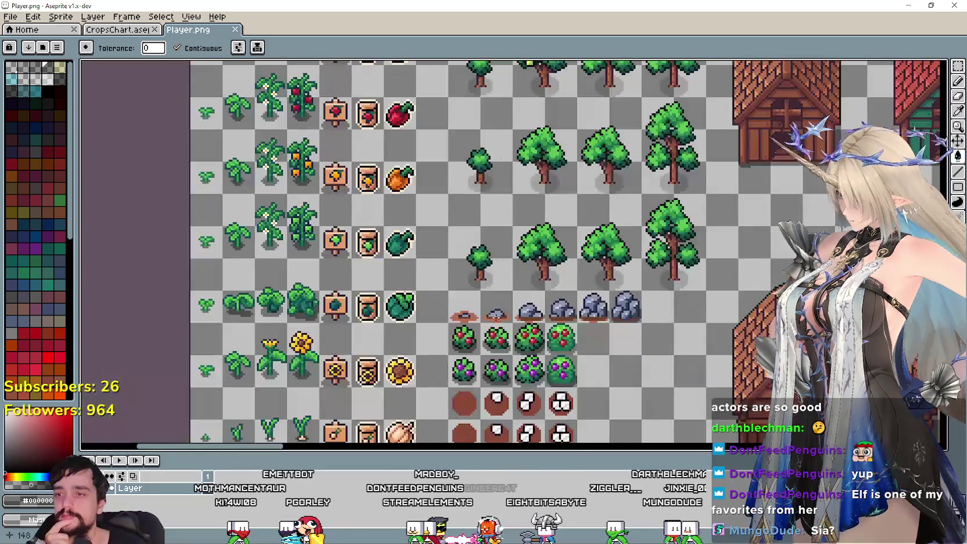
{"action": "scroll", "coordinate": [416, 181], "scroll_direction": "up", "scroll_amount": 1}
{"action": "scroll", "coordinate": [417, 182], "scroll_direction": "down", "scroll_amount": 1}
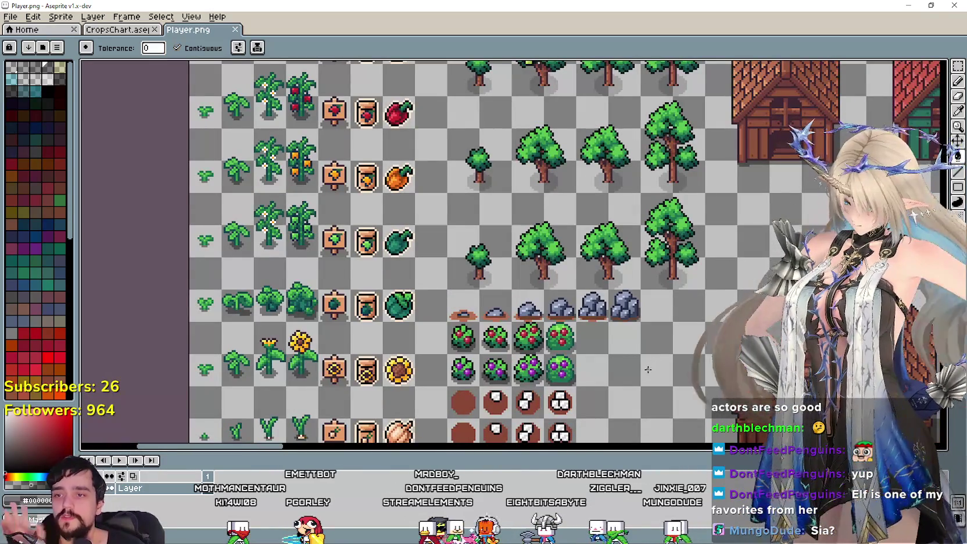
{"action": "scroll", "coordinate": [657, 366], "scroll_direction": "down", "scroll_amount": 5}
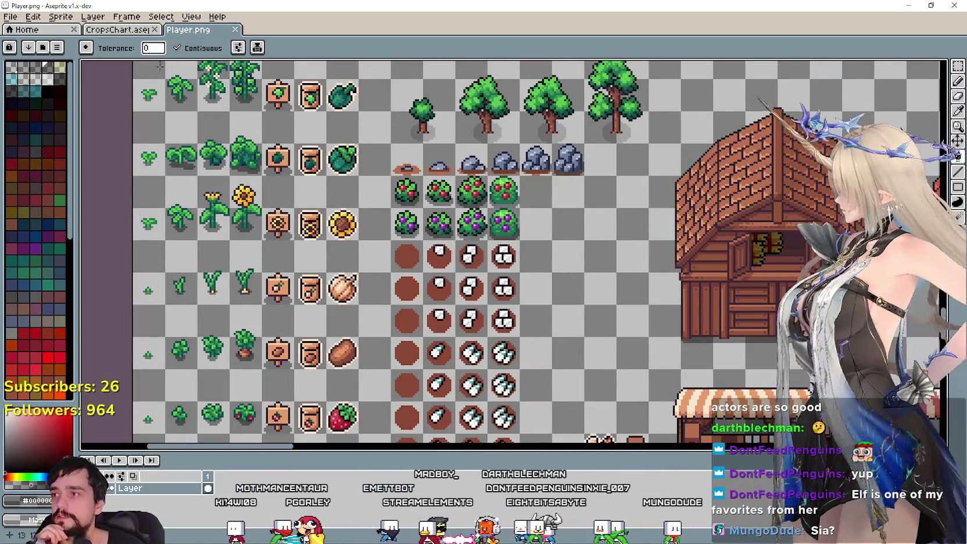
Pan across the sheet to inspect the crop rows, houses, and pepper and chili rows
{"action": "left_click_drag", "start_coordinate": [600, 330], "coordinate": [531, 222]}
{"action": "scroll", "coordinate": [532, 222], "scroll_direction": "down", "scroll_amount": 2}
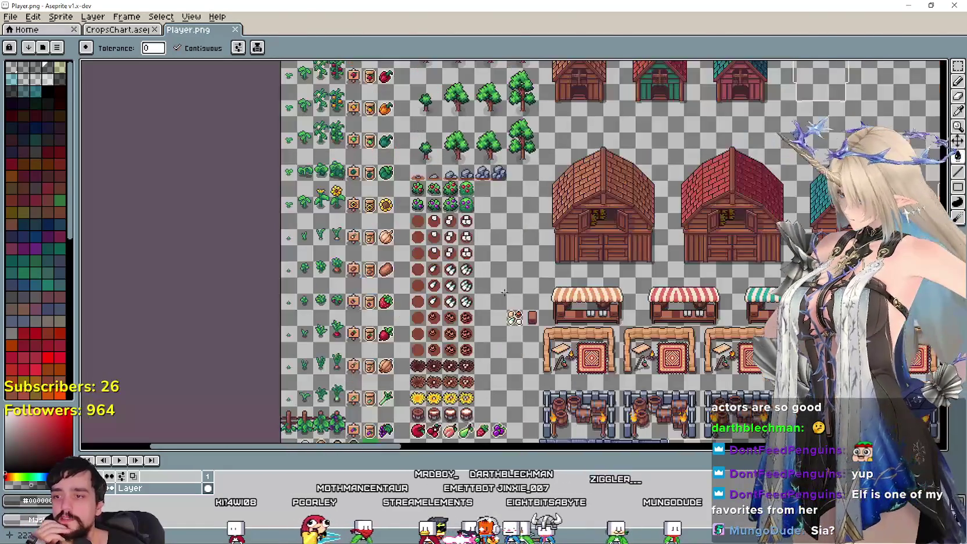
{"action": "scroll", "coordinate": [305, 297], "scroll_direction": "up", "scroll_amount": 2}
{"action": "scroll", "coordinate": [305, 297], "scroll_direction": "up", "scroll_amount": 1}
{"action": "scroll", "coordinate": [393, 314], "scroll_direction": "up", "scroll_amount": 3}
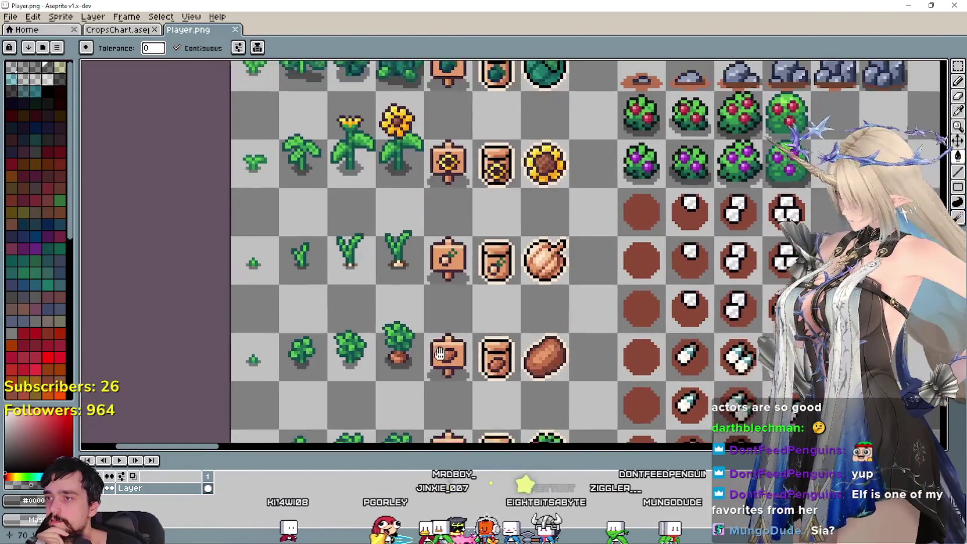
{"action": "scroll", "coordinate": [393, 314], "scroll_direction": "up", "scroll_amount": 2}
{"action": "scroll", "coordinate": [393, 313], "scroll_direction": "up", "scroll_amount": 2}
{"action": "scroll", "coordinate": [412, 253], "scroll_direction": "up", "scroll_amount": 1}
{"action": "left_click_drag", "start_coordinate": [412, 253], "coordinate": [379, 336]}
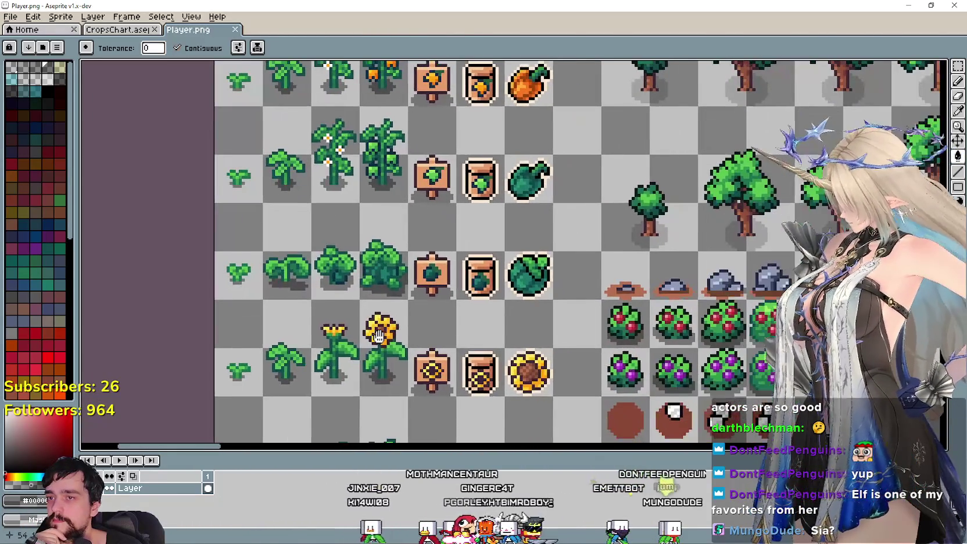
{"action": "mouse_move", "coordinate": [472, 205]}
{"action": "left_mouse_down"}
{"action": "mouse_move", "coordinate": [393, 248]}
{"action": "mouse_move", "coordinate": [289, 333]}
{"action": "left_mouse_up"}
{"action": "left_click_drag", "start_coordinate": [365, 227], "coordinate": [521, 389]}
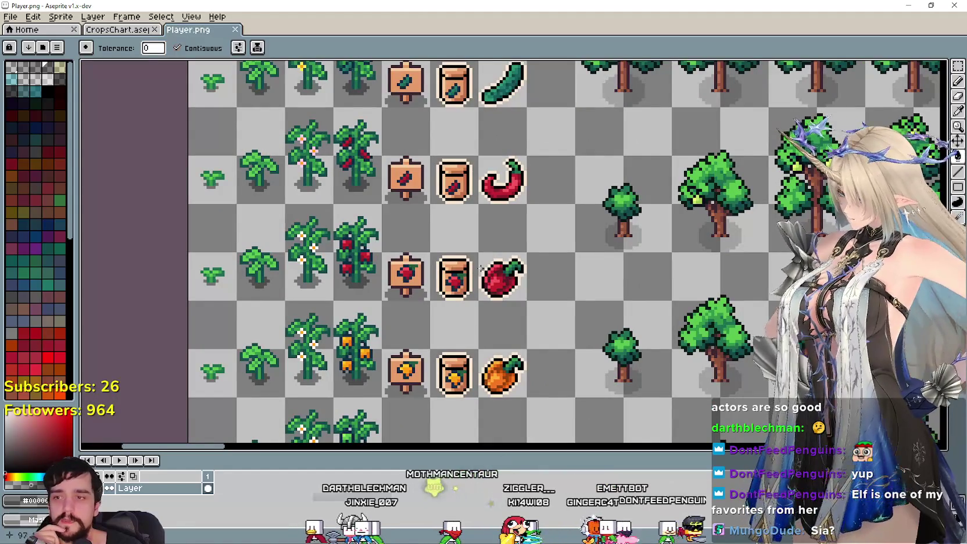
{"action": "scroll", "coordinate": [476, 264], "scroll_direction": "down", "scroll_amount": 1}
Review the carrot, lettuce and eggplant rows and centre the block of crop sprites
{"action": "mouse_move", "coordinate": [480, 231]}
{"action": "left_mouse_down"}
{"action": "mouse_move", "coordinate": [450, 273]}
{"action": "mouse_move", "coordinate": [498, 351]}
{"action": "left_mouse_up"}
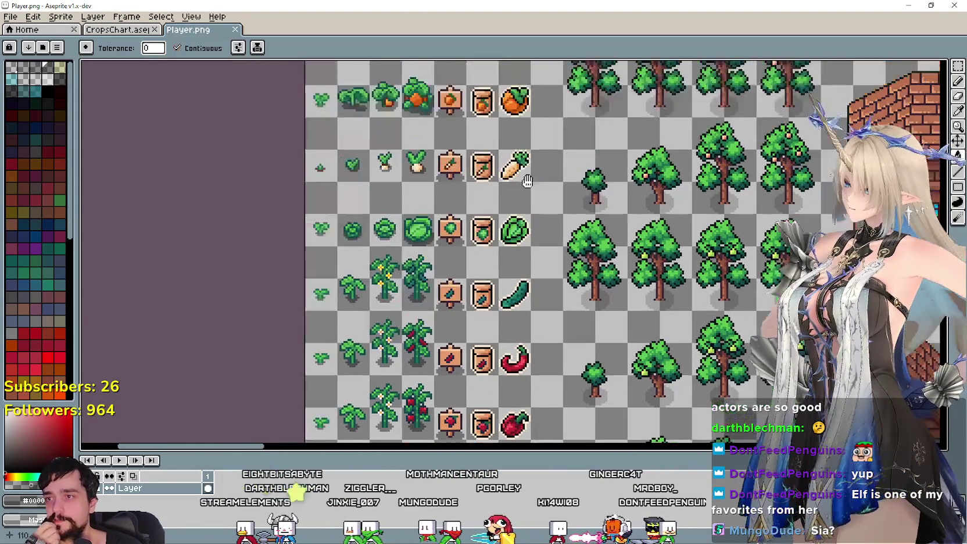
{"action": "scroll", "coordinate": [453, 302], "scroll_direction": "up", "scroll_amount": 5}
{"action": "left_click_drag", "start_coordinate": [530, 149], "coordinate": [506, 319]}
{"action": "mouse_move", "coordinate": [433, 211]}
{"action": "left_mouse_down"}
{"action": "mouse_move", "coordinate": [438, 324]}
{"action": "mouse_move", "coordinate": [363, 340]}
{"action": "left_mouse_up"}
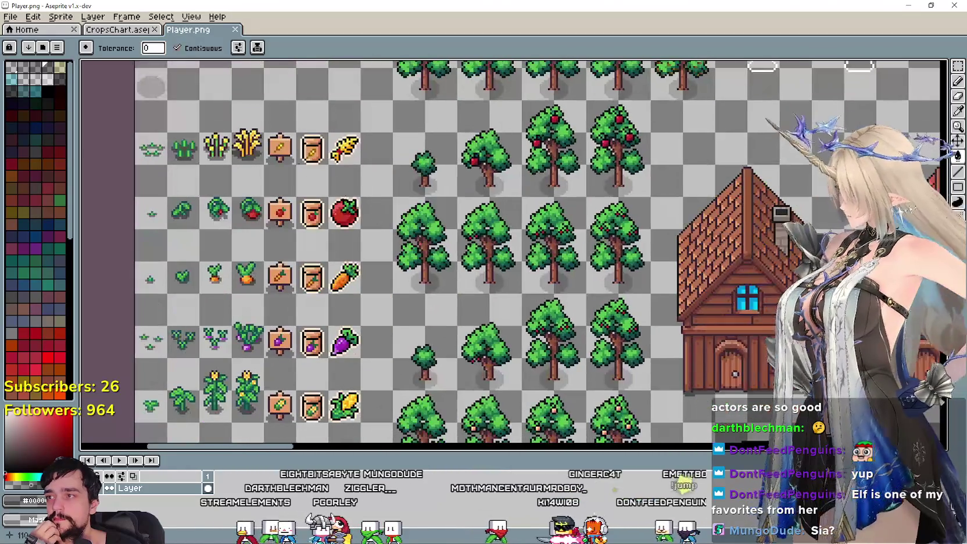
{"action": "scroll", "coordinate": [232, 175], "scroll_direction": "down", "scroll_amount": 3}
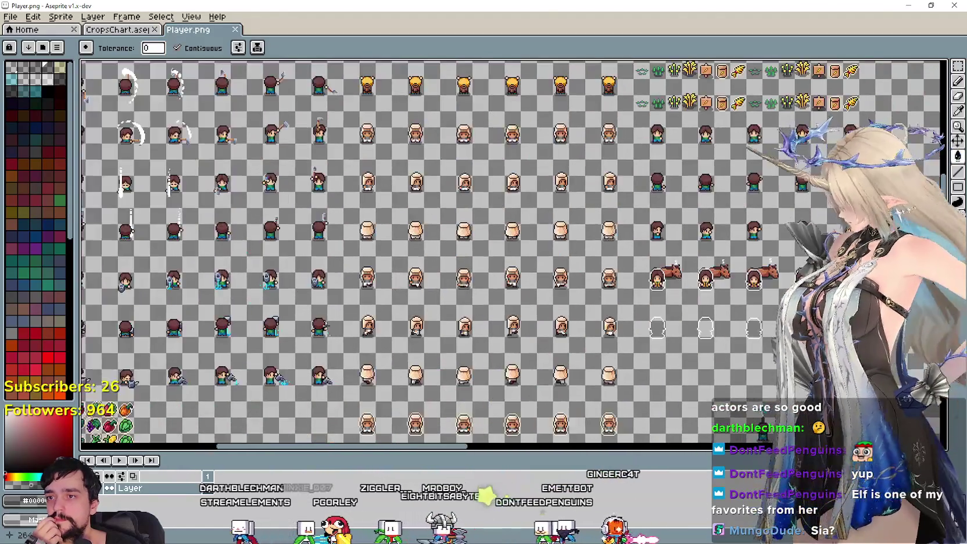
{"action": "left_click_drag", "start_coordinate": [661, 192], "coordinate": [435, 308]}
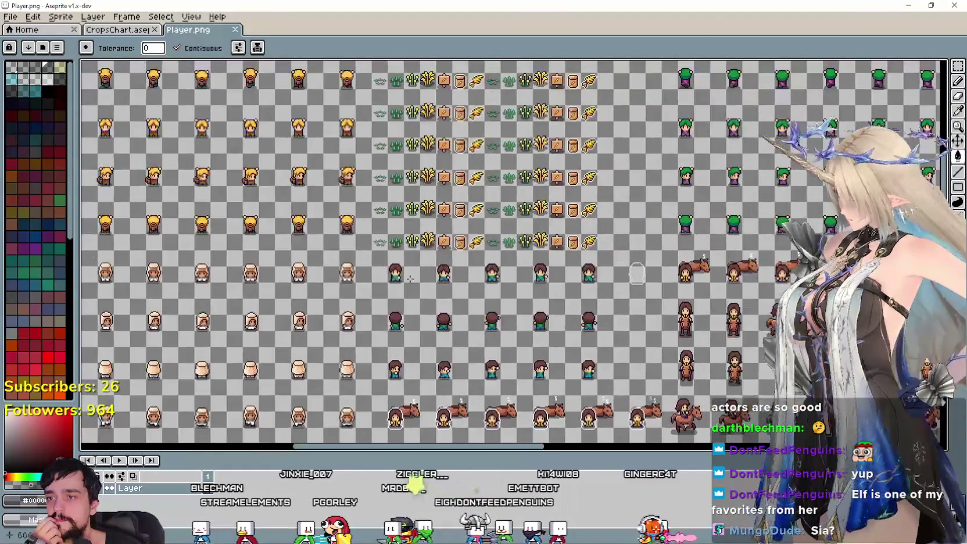
{"action": "scroll", "coordinate": [401, 168], "scroll_direction": "up", "scroll_amount": 1}
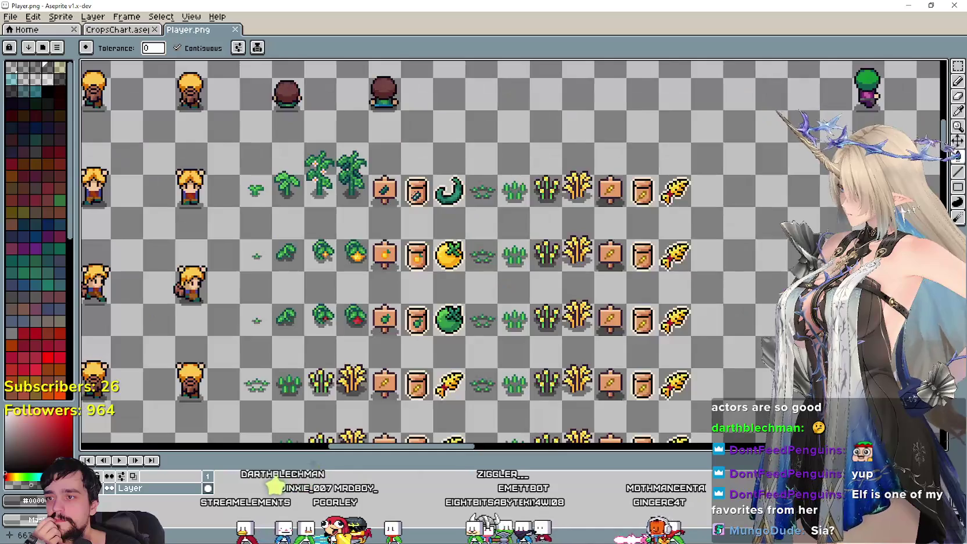
{"action": "scroll", "coordinate": [397, 243], "scroll_direction": "up", "scroll_amount": 1}
{"action": "scroll", "coordinate": [295, 201], "scroll_direction": "up", "scroll_amount": 1}
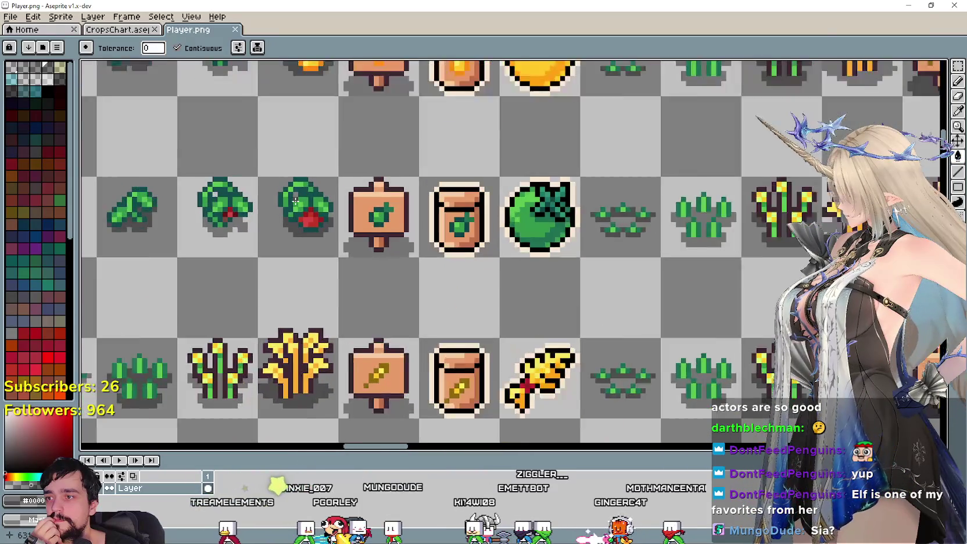
{"action": "scroll", "coordinate": [335, 200], "scroll_direction": "up", "scroll_amount": 1}
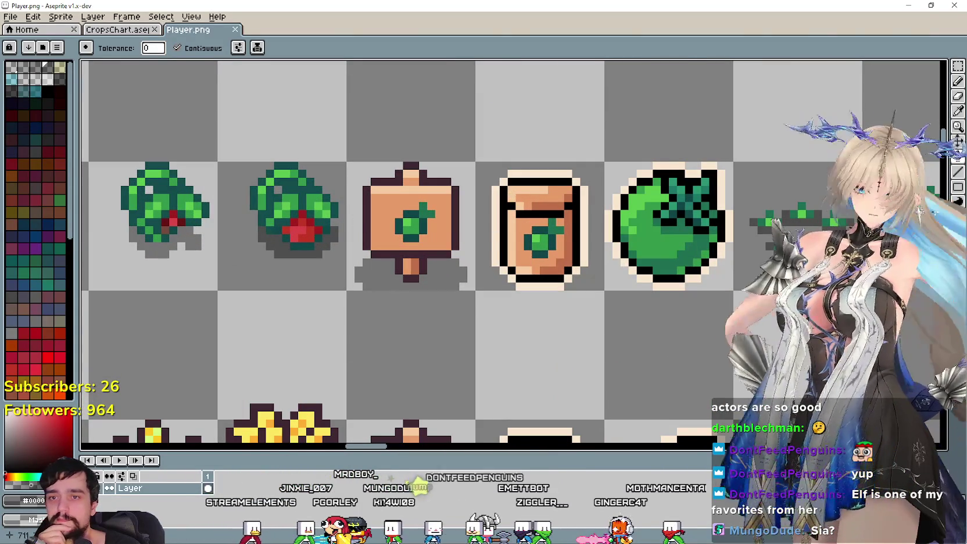
{"action": "key", "text": "i"}
{"action": "mouse_move", "coordinate": [307, 231]}
{"action": "left_mouse_down"}
{"action": "mouse_move", "coordinate": [472, 280]}
{"action": "mouse_move", "coordinate": [326, 259]}
{"action": "left_mouse_up"}
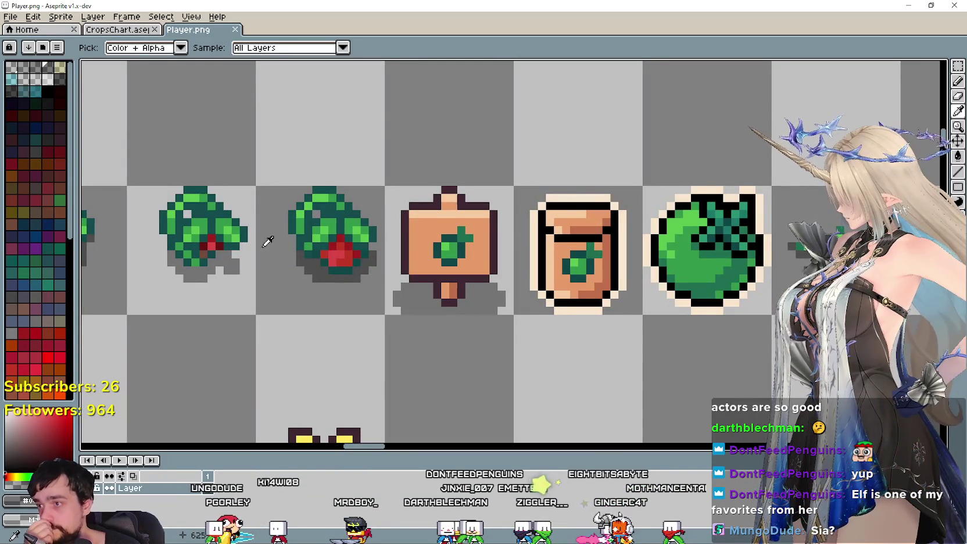
{"action": "scroll", "coordinate": [268, 240], "scroll_direction": "down", "scroll_amount": 2}
{"action": "scroll", "coordinate": [349, 249], "scroll_direction": "up", "scroll_amount": 3}
{"action": "scroll", "coordinate": [406, 267], "scroll_direction": "down", "scroll_amount": 2}
{"action": "scroll", "coordinate": [499, 289], "scroll_direction": "down", "scroll_amount": 1}
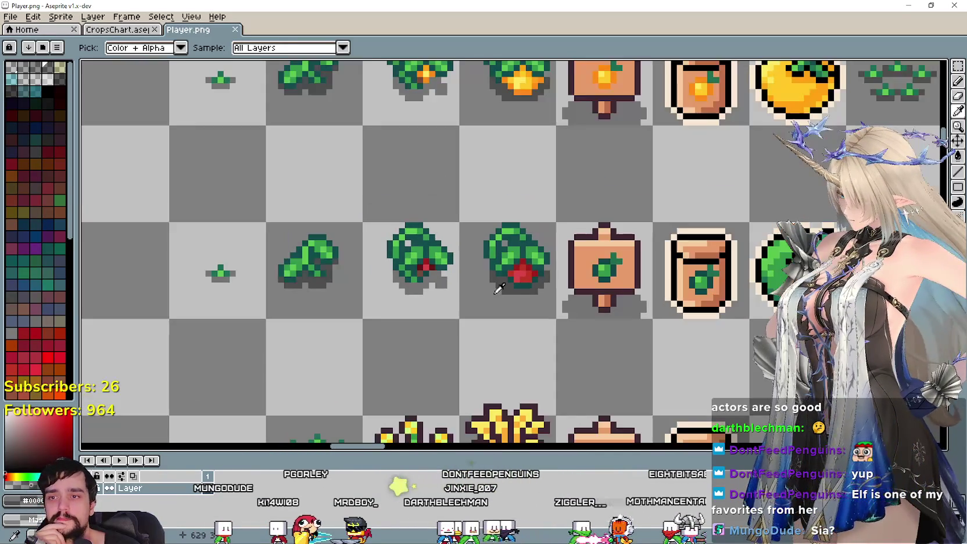
{"action": "scroll", "coordinate": [406, 276], "scroll_direction": "down", "scroll_amount": 1}
{"action": "scroll", "coordinate": [395, 273], "scroll_direction": "up", "scroll_amount": 2}
{"action": "scroll", "coordinate": [372, 264], "scroll_direction": "down", "scroll_amount": 2}
{"action": "scroll", "coordinate": [359, 260], "scroll_direction": "down", "scroll_amount": 1}
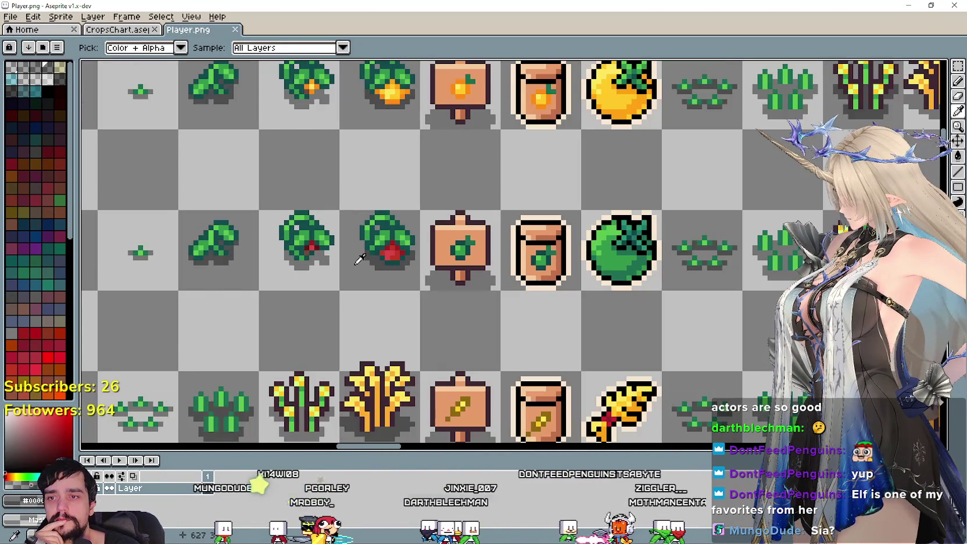
{"action": "scroll", "coordinate": [359, 259], "scroll_direction": "down", "scroll_amount": 1}
{"action": "scroll", "coordinate": [404, 253], "scroll_direction": "up", "scroll_amount": 1}
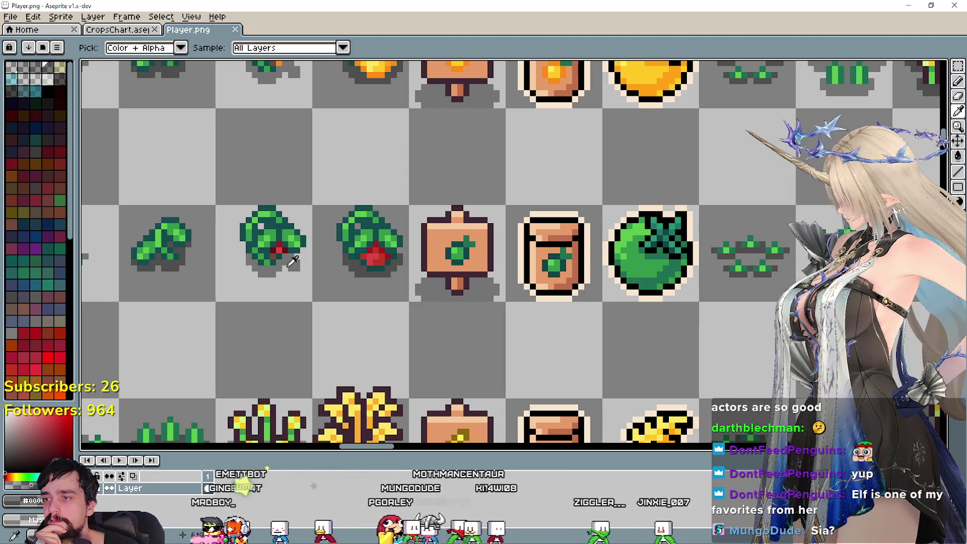
{"action": "scroll", "coordinate": [292, 262], "scroll_direction": "up", "scroll_amount": 1}
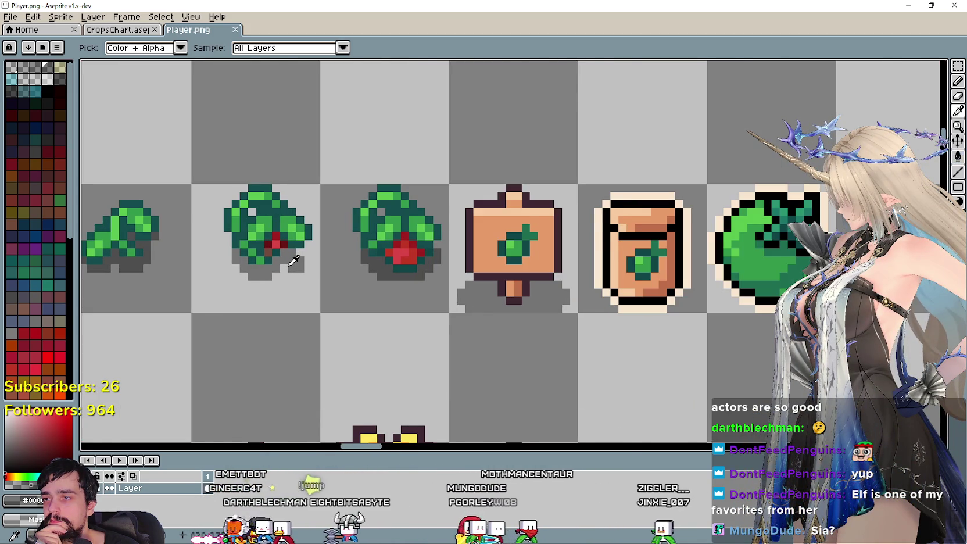
{"action": "scroll", "coordinate": [294, 262], "scroll_direction": "down", "scroll_amount": 1}
{"action": "scroll", "coordinate": [293, 262], "scroll_direction": "down", "scroll_amount": 1}
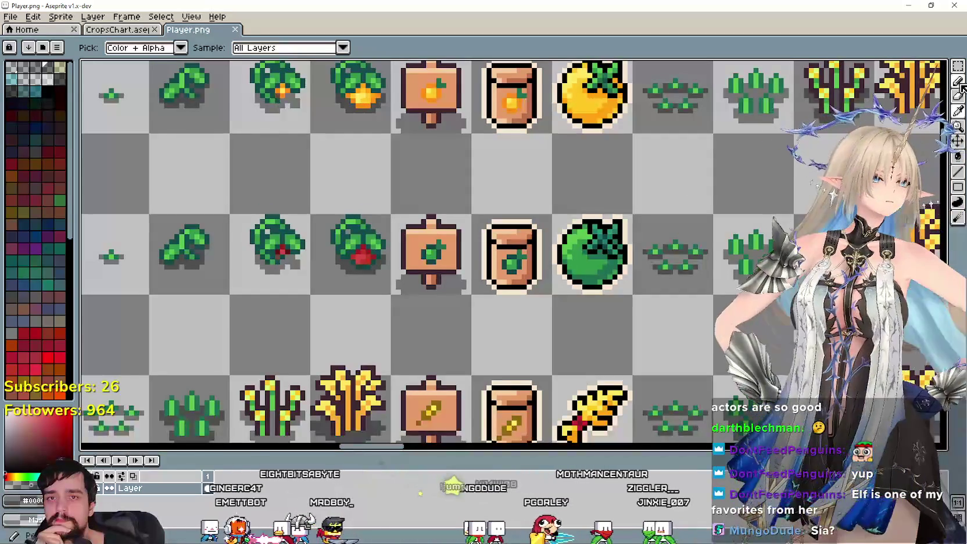
{"action": "left_click", "coordinate": [957, 65]}
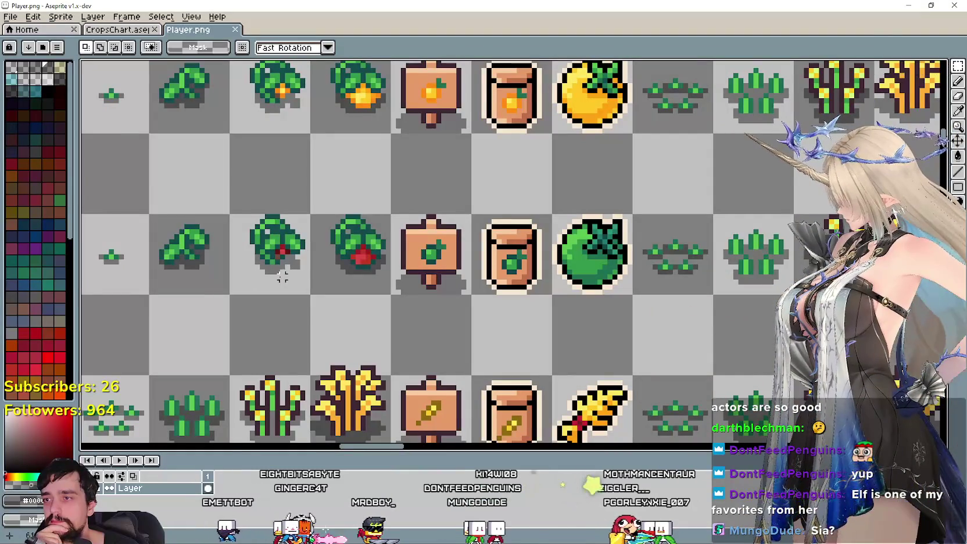
Select the two red-berry plant sprites and sample the sign leaf's light green
{"action": "left_click_drag", "start_coordinate": [228, 212], "coordinate": [393, 297]}
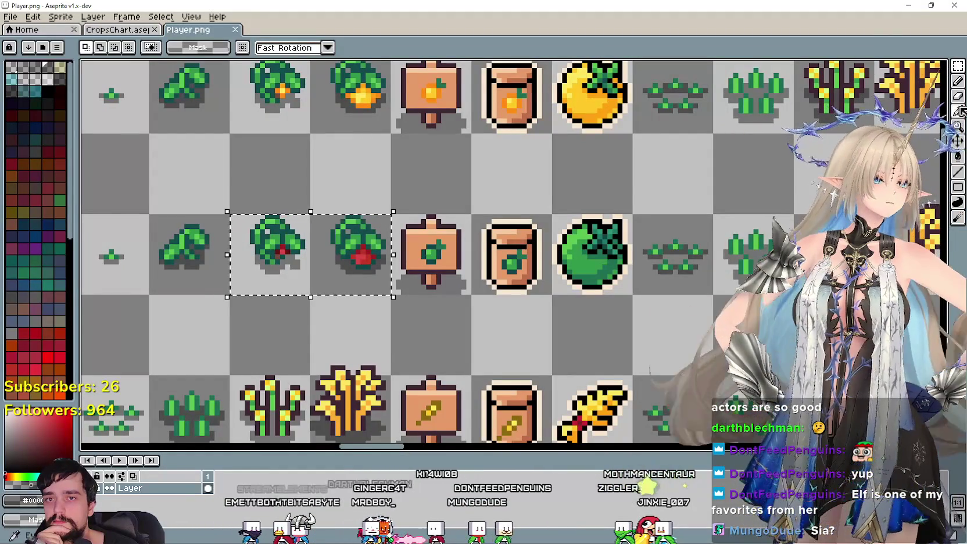
{"action": "left_click", "coordinate": [958, 110]}
{"action": "scroll", "coordinate": [445, 213], "scroll_direction": "up", "scroll_amount": 2}
{"action": "scroll", "coordinate": [454, 215], "scroll_direction": "up", "scroll_amount": 2}
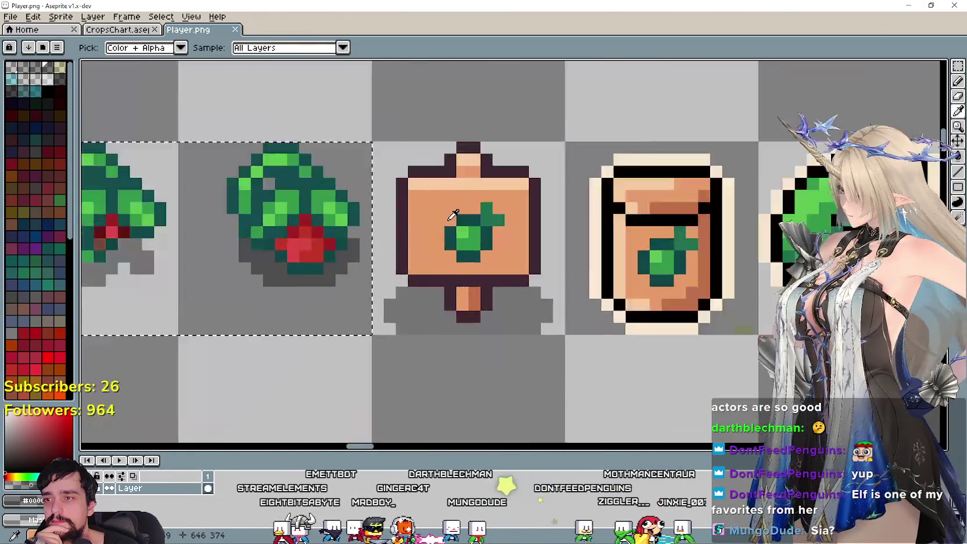
{"action": "scroll", "coordinate": [453, 215], "scroll_direction": "up", "scroll_amount": 1}
{"action": "left_click", "coordinate": [474, 230]}
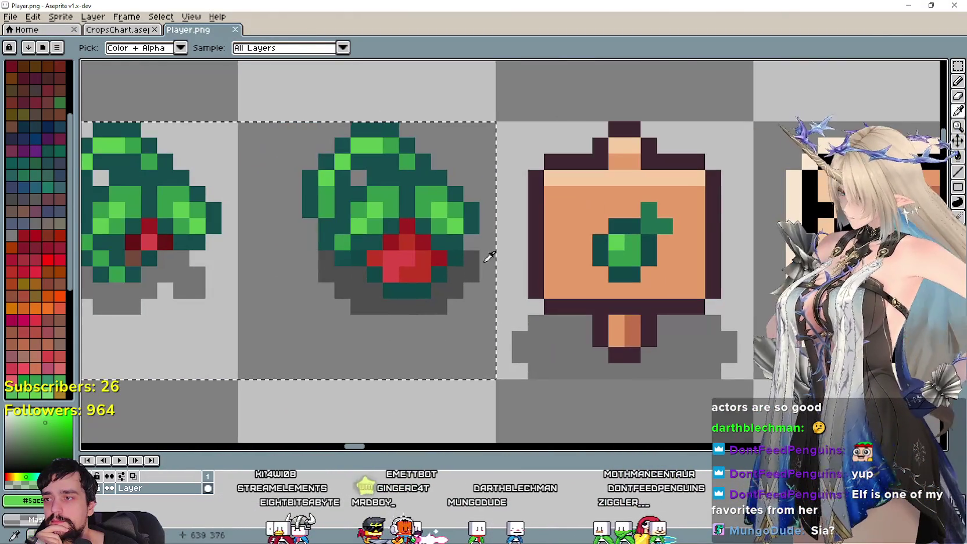
Paint Bucket the red berry pixels on the middle and left plants with light green
{"action": "left_click_drag", "start_coordinate": [467, 228], "coordinate": [616, 233]}
{"action": "left_click", "coordinate": [958, 81]}
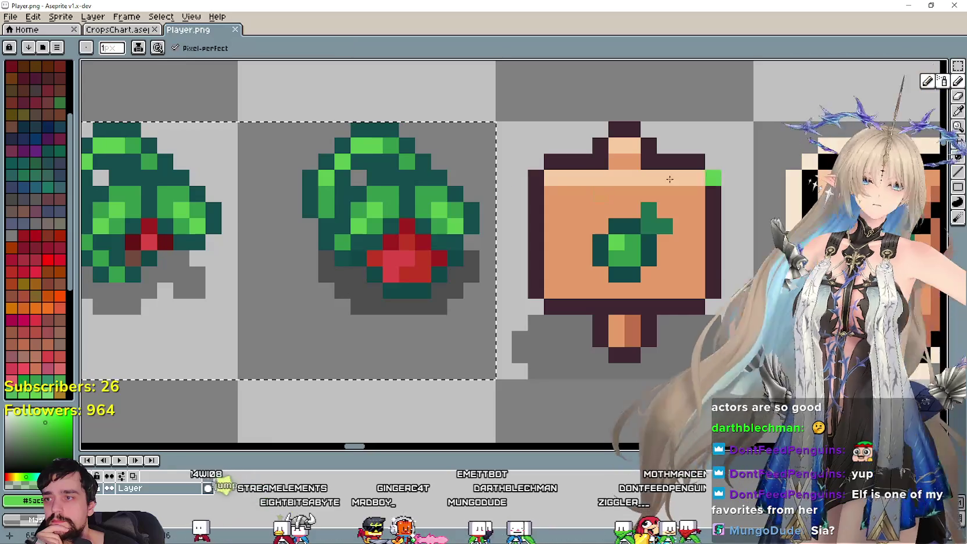
{"action": "left_click", "coordinate": [958, 155]}
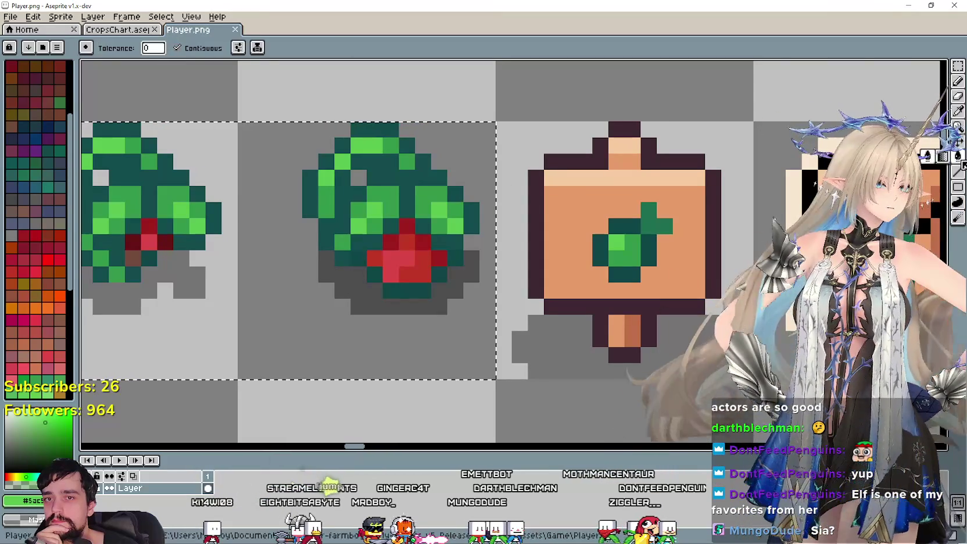
{"action": "left_click", "coordinate": [394, 244]}
{"action": "left_click", "coordinate": [134, 242]}
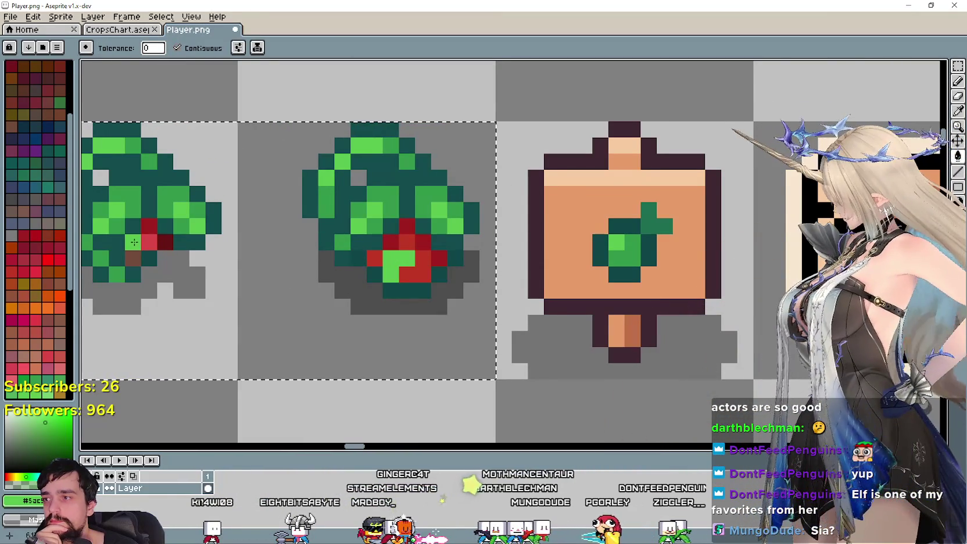
{"action": "scroll", "coordinate": [145, 240], "scroll_direction": "down", "scroll_amount": 2}
{"action": "scroll", "coordinate": [145, 240], "scroll_direction": "up", "scroll_amount": 2}
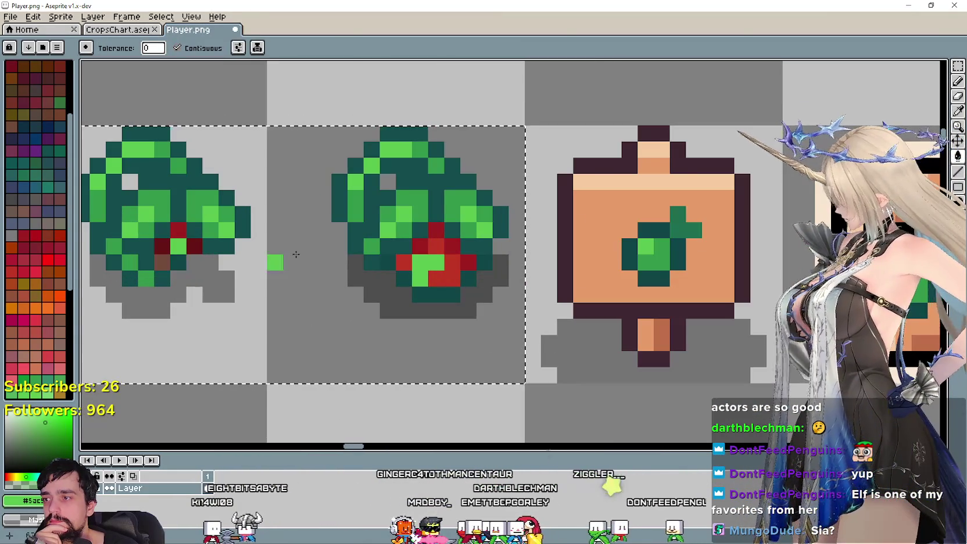
{"action": "scroll", "coordinate": [477, 248], "scroll_direction": "down", "scroll_amount": 1}
{"action": "scroll", "coordinate": [476, 248], "scroll_direction": "down", "scroll_amount": 2}
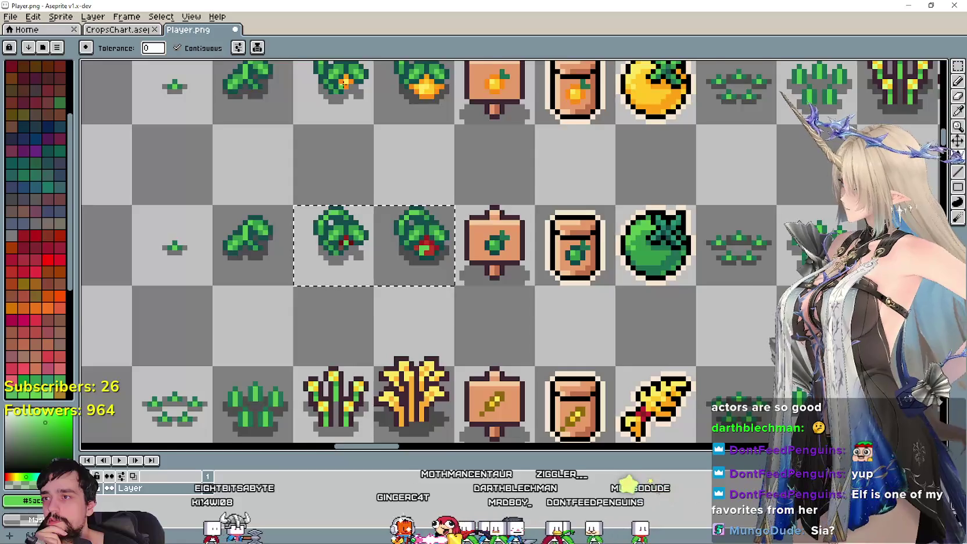
{"action": "scroll", "coordinate": [363, 155], "scroll_direction": "up", "scroll_amount": 1}
{"action": "left_click_drag", "start_coordinate": [362, 155], "coordinate": [389, 397]}
{"action": "scroll", "coordinate": [395, 405], "scroll_direction": "up", "scroll_amount": 1}
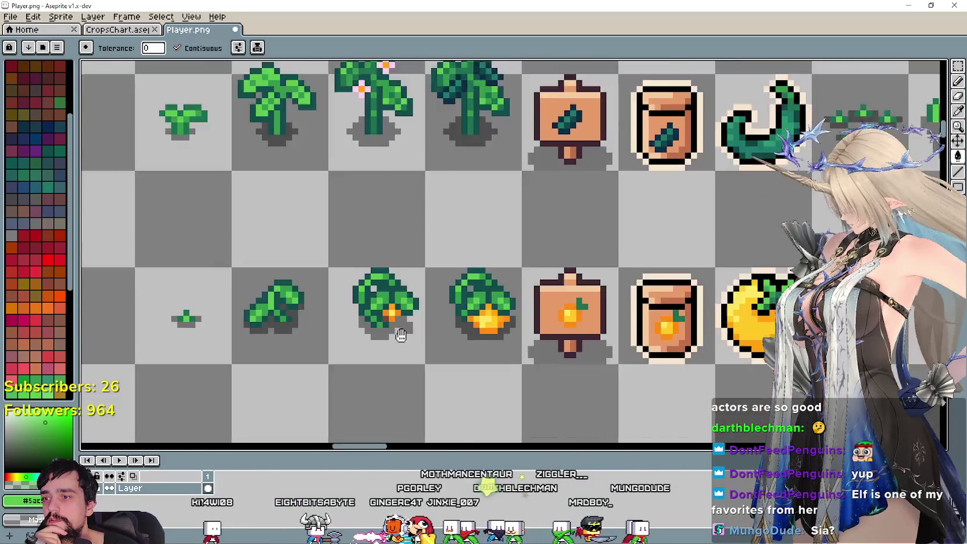
{"action": "scroll", "coordinate": [401, 335], "scroll_direction": "up", "scroll_amount": 1}
{"action": "left_click", "coordinate": [958, 111]}
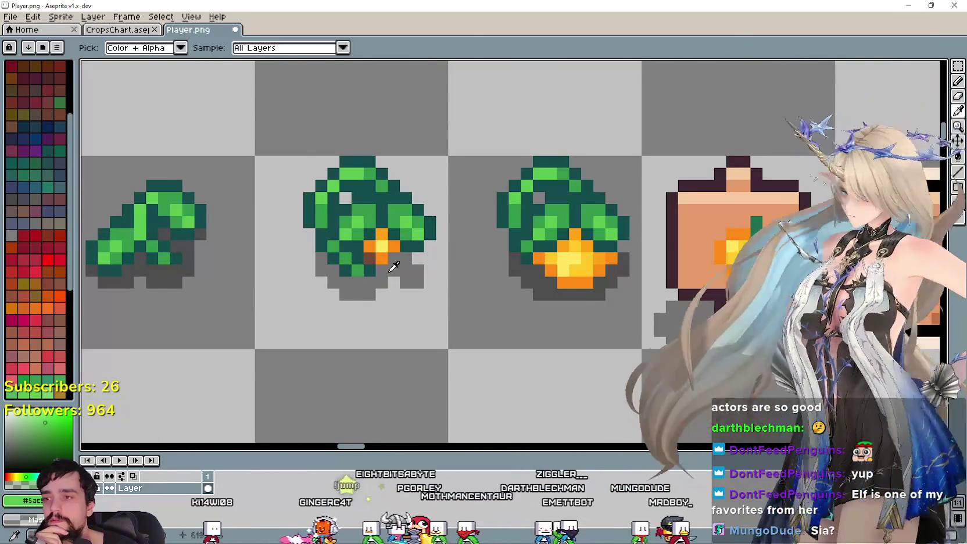
{"action": "scroll", "coordinate": [365, 285], "scroll_direction": "up", "scroll_amount": 1}
{"action": "left_click", "coordinate": [365, 286]}
{"action": "key", "text": "b"}
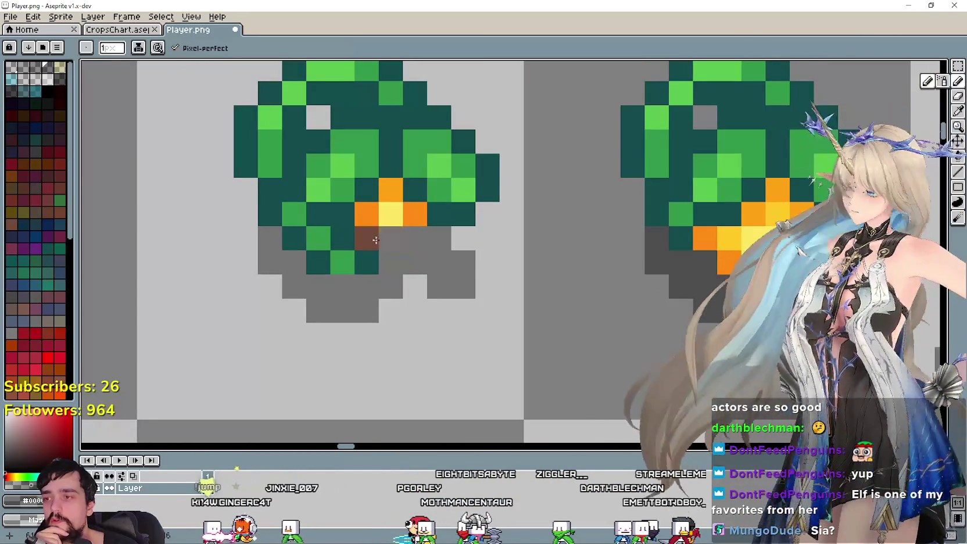
{"action": "scroll", "coordinate": [373, 240], "scroll_direction": "down", "scroll_amount": 2}
{"action": "scroll", "coordinate": [355, 247], "scroll_direction": "up", "scroll_amount": 1}
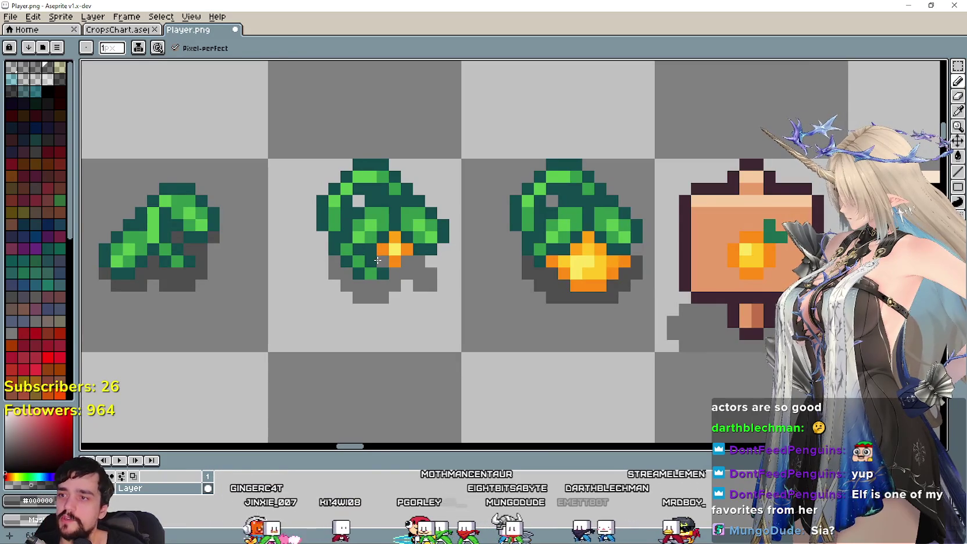
{"action": "scroll", "coordinate": [378, 260], "scroll_direction": "down", "scroll_amount": 1}
{"action": "scroll", "coordinate": [495, 336], "scroll_direction": "down", "scroll_amount": 1}
{"action": "left_click_drag", "start_coordinate": [495, 337], "coordinate": [466, 244]}
{"action": "scroll", "coordinate": [399, 361], "scroll_direction": "up", "scroll_amount": 2}
{"action": "scroll", "coordinate": [395, 343], "scroll_direction": "up", "scroll_amount": 1}
{"action": "scroll", "coordinate": [393, 328], "scroll_direction": "down", "scroll_amount": 1}
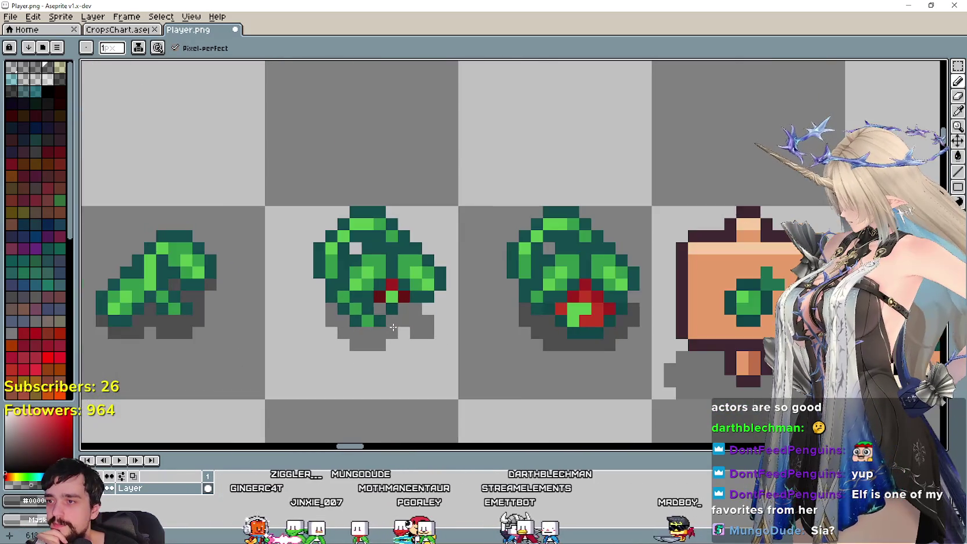
Marquee-select the two berry bush sprites, with the sign in view beside them
{"action": "scroll", "coordinate": [393, 328], "scroll_direction": "down", "scroll_amount": 2}
{"action": "scroll", "coordinate": [417, 335], "scroll_direction": "up", "scroll_amount": 2}
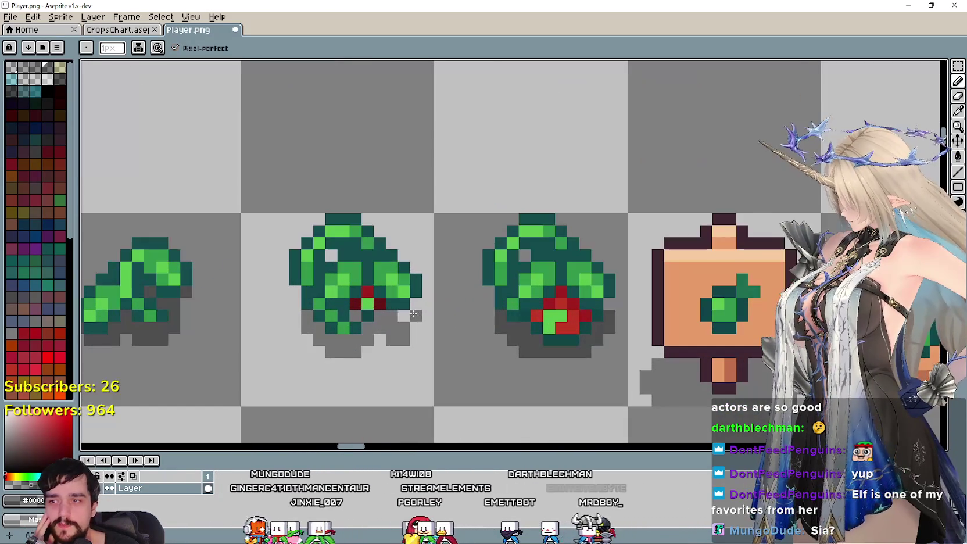
{"action": "left_click", "coordinate": [958, 68]}
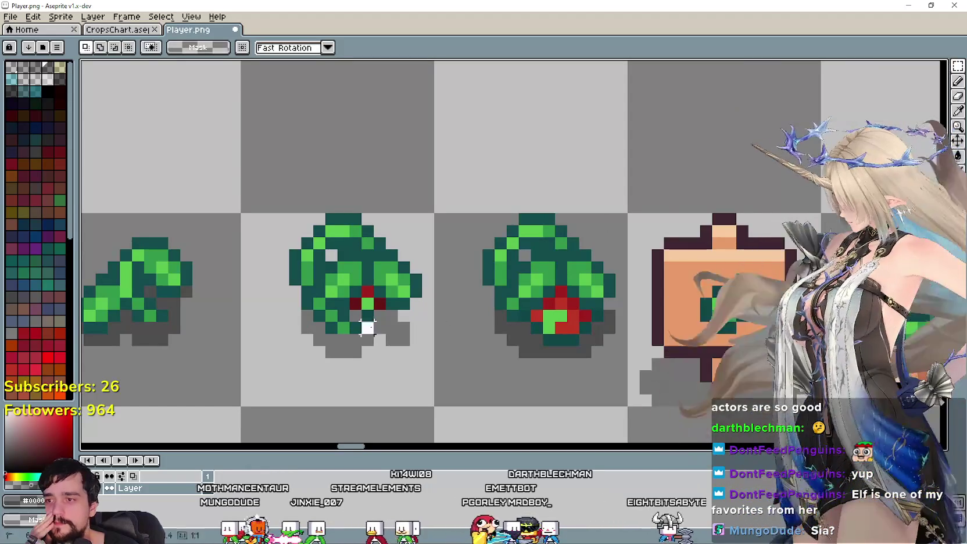
{"action": "left_click_drag", "start_coordinate": [240, 212], "coordinate": [629, 407]}
{"action": "left_click_drag", "start_coordinate": [402, 273], "coordinate": [356, 297]}
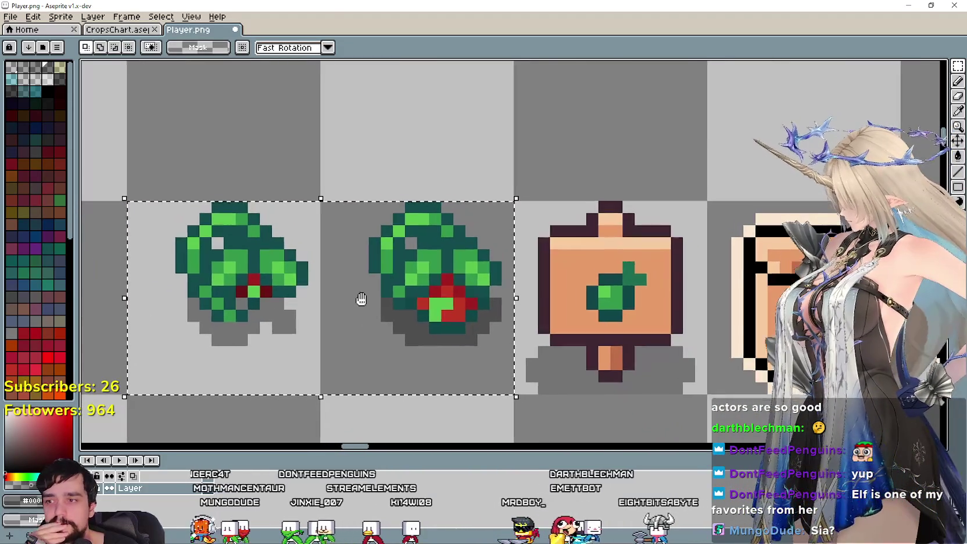
{"action": "left_click_drag", "start_coordinate": [420, 259], "coordinate": [393, 250]}
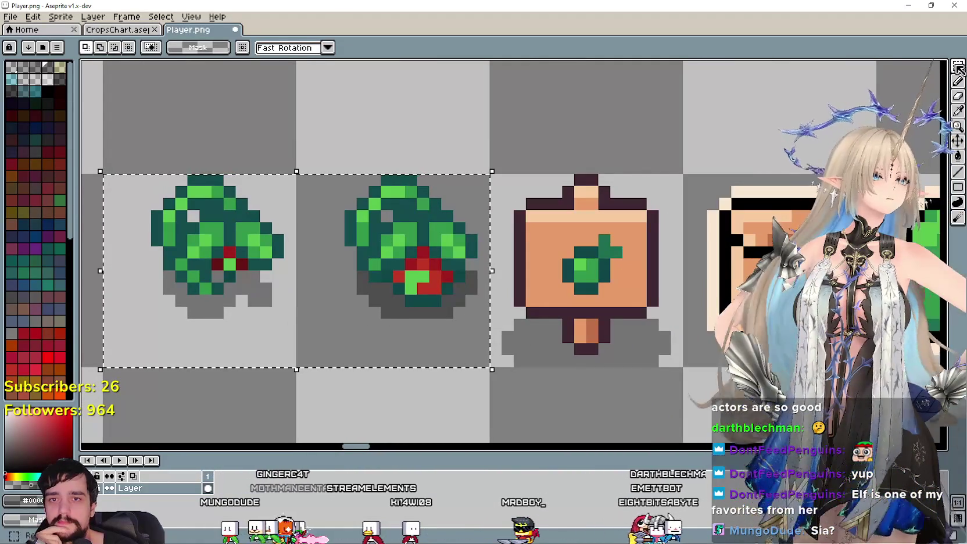
{"action": "key", "text": "b"}
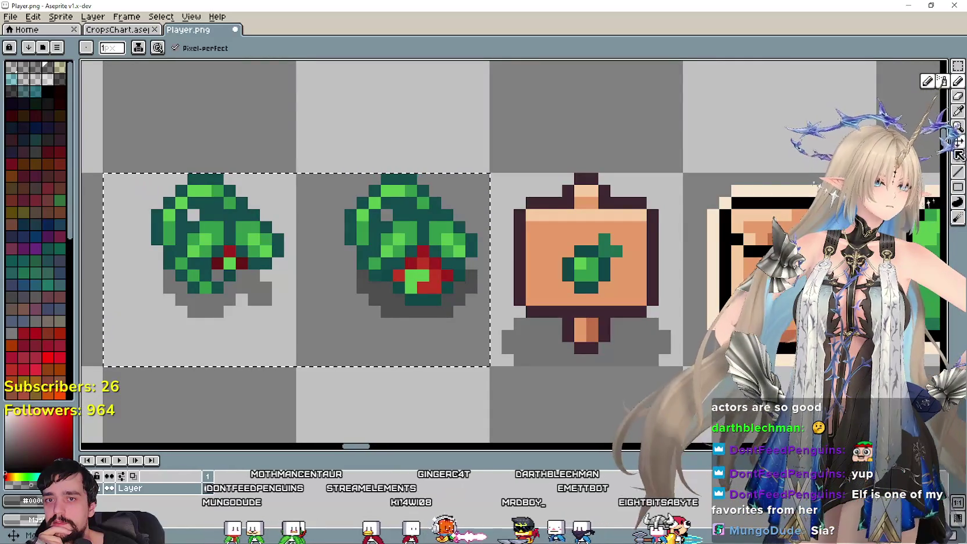
Sample the sign leaf's mid green and flood-fill the middle bush's red centre
{"action": "left_click", "coordinate": [958, 111]}
{"action": "scroll", "coordinate": [572, 274], "scroll_direction": "up", "scroll_amount": 1}
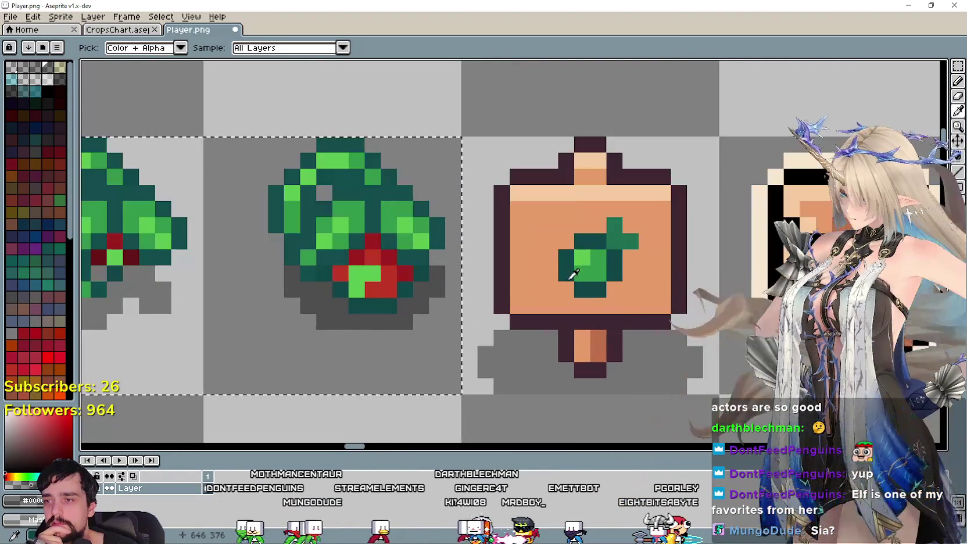
{"action": "left_click", "coordinate": [655, 289]}
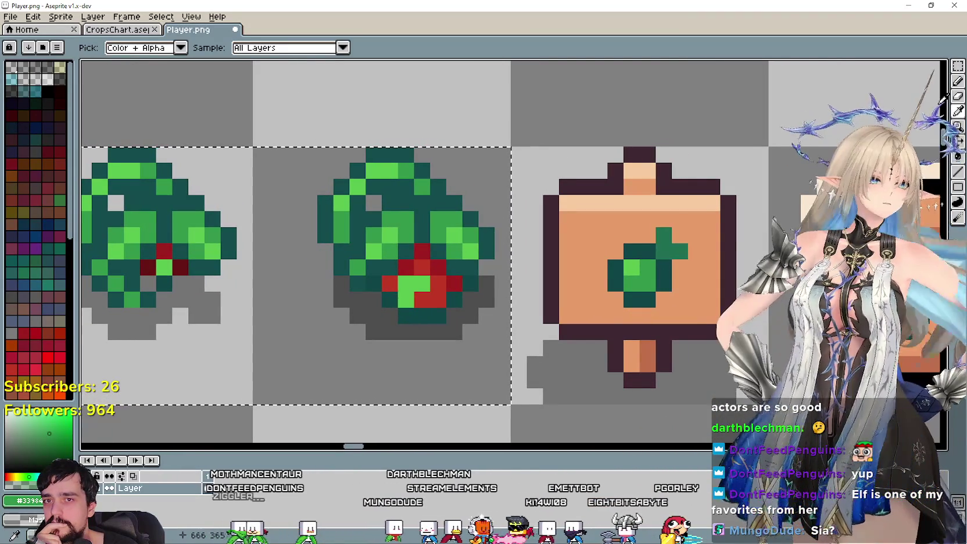
{"action": "left_click", "coordinate": [958, 156]}
{"action": "left_click", "coordinate": [438, 298]}
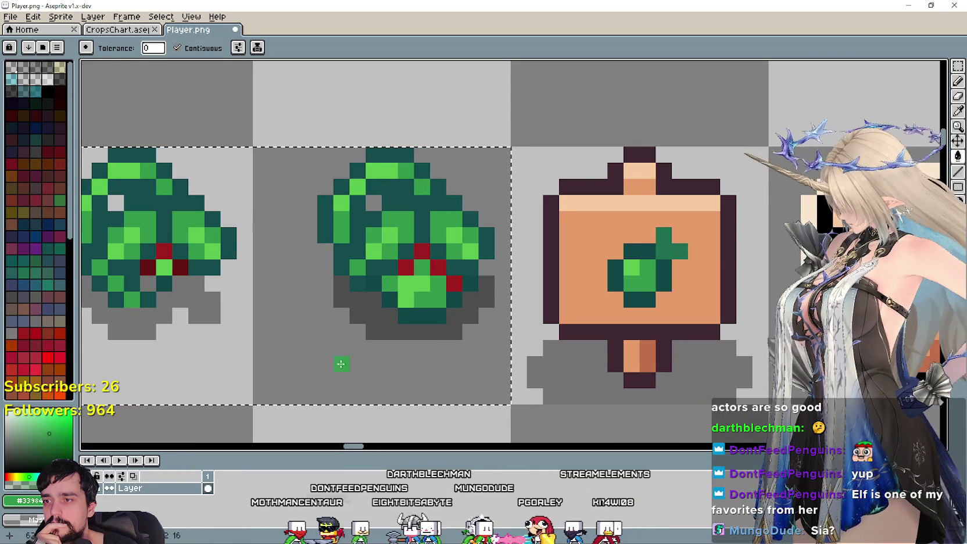
Eyedrop a green from the sprites and pencil over red berry pixels on the bushes
{"action": "left_click_drag", "start_coordinate": [341, 364], "coordinate": [540, 258]}
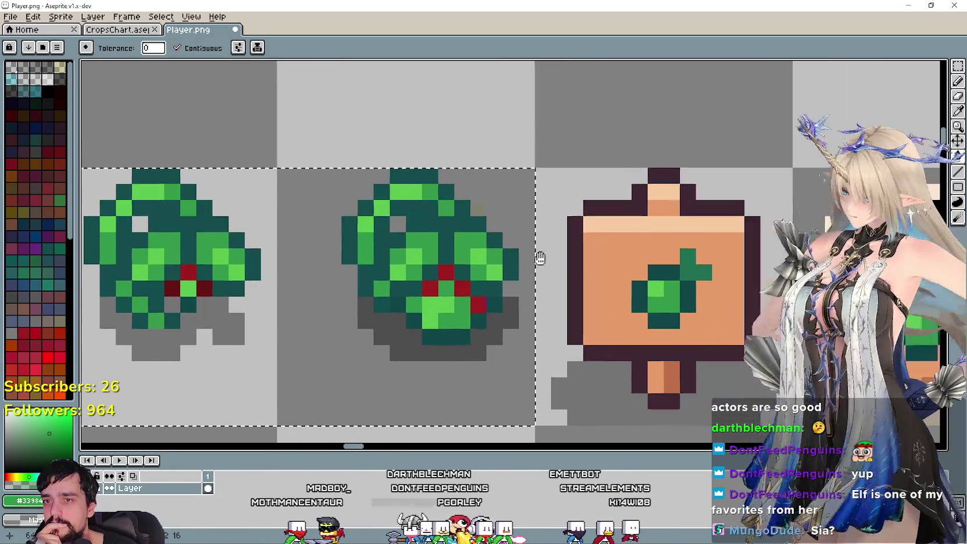
{"action": "scroll", "coordinate": [622, 253], "scroll_direction": "down", "scroll_amount": 3}
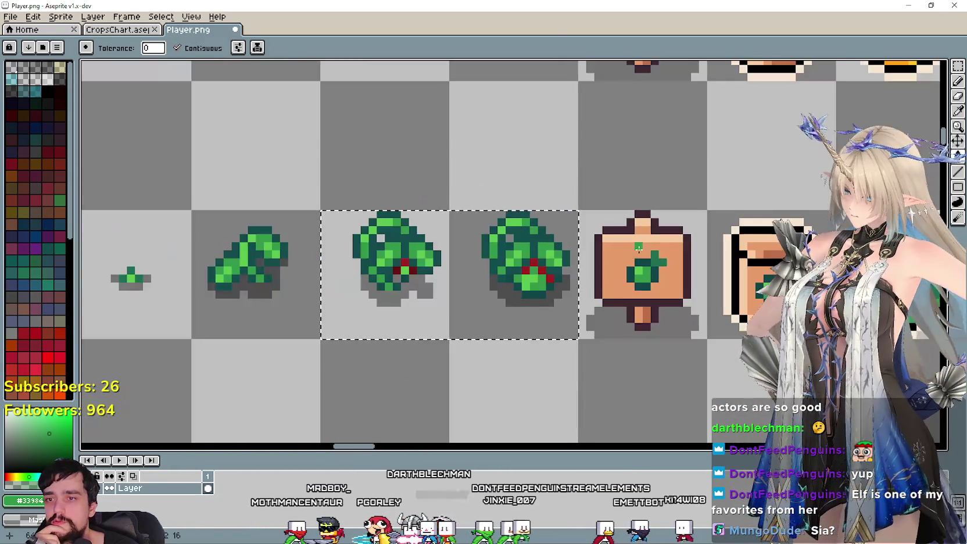
{"action": "scroll", "coordinate": [639, 249], "scroll_direction": "right", "scroll_amount": 3}
{"action": "scroll", "coordinate": [668, 242], "scroll_direction": "right", "scroll_amount": 3}
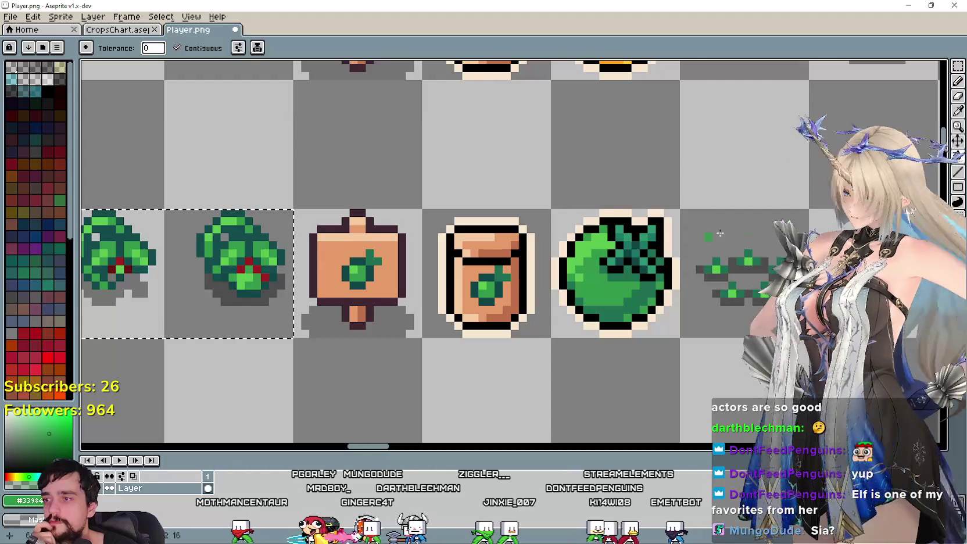
{"action": "scroll", "coordinate": [645, 231], "scroll_direction": "up", "scroll_amount": 2}
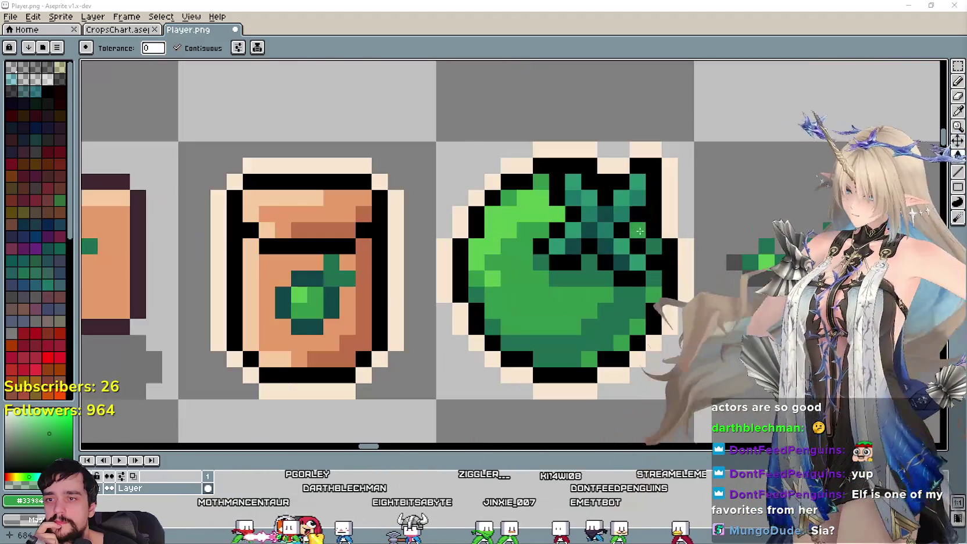
{"action": "key", "text": "i"}
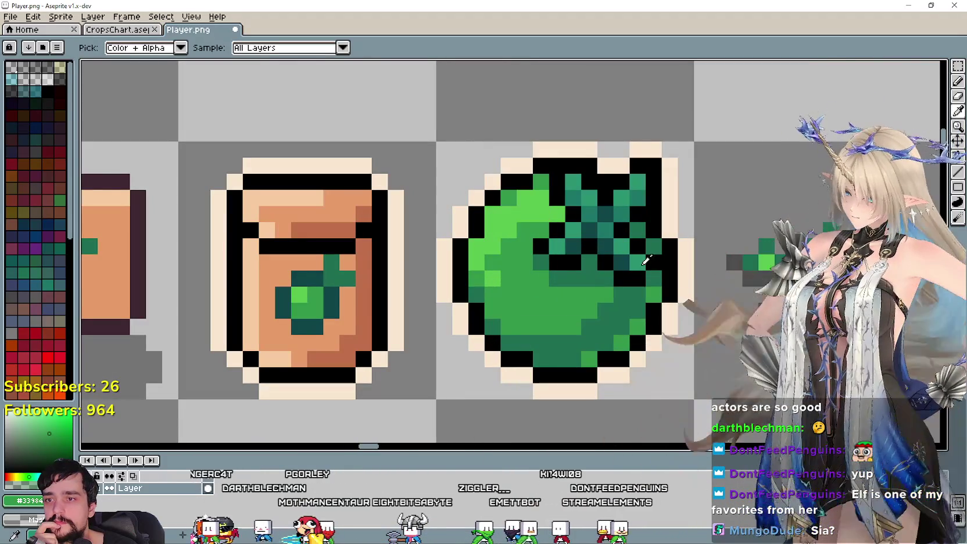
{"action": "scroll", "coordinate": [645, 259], "scroll_direction": "down", "scroll_amount": 2}
{"action": "scroll", "coordinate": [644, 232], "scroll_direction": "up", "scroll_amount": 2}
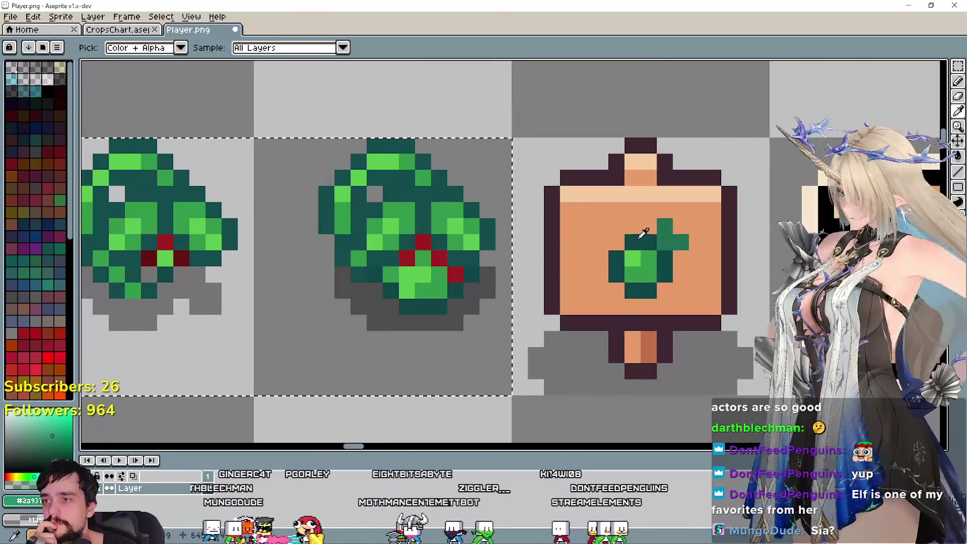
{"action": "key", "text": "b"}
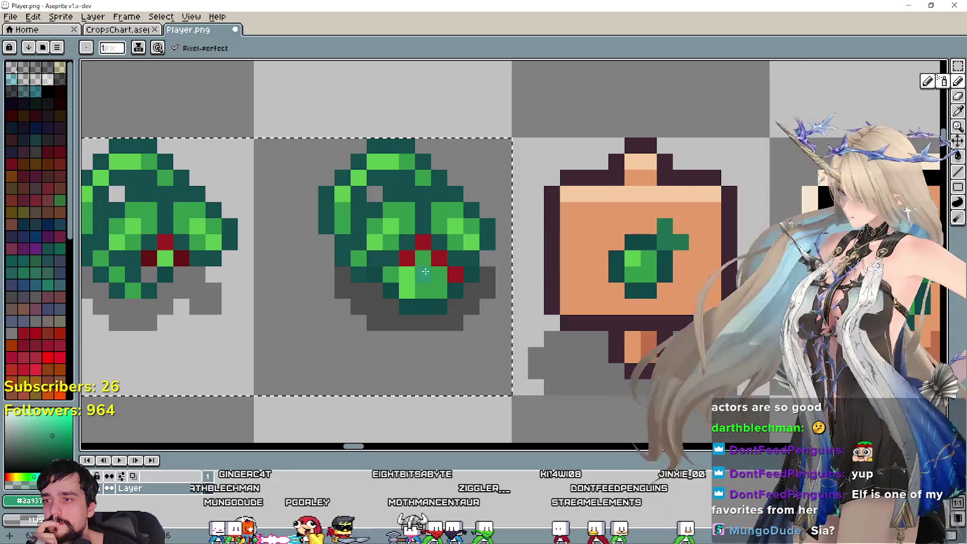
{"action": "scroll", "coordinate": [425, 272], "scroll_direction": "up", "scroll_amount": 1}
{"action": "scroll", "coordinate": [348, 304], "scroll_direction": "down", "scroll_amount": 1}
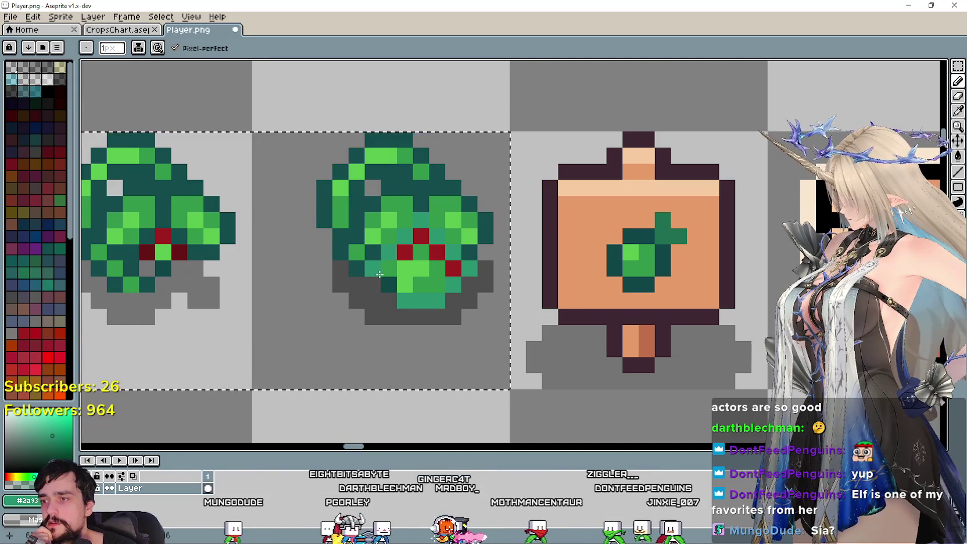
{"action": "scroll", "coordinate": [390, 320], "scroll_direction": "down", "scroll_amount": 3}
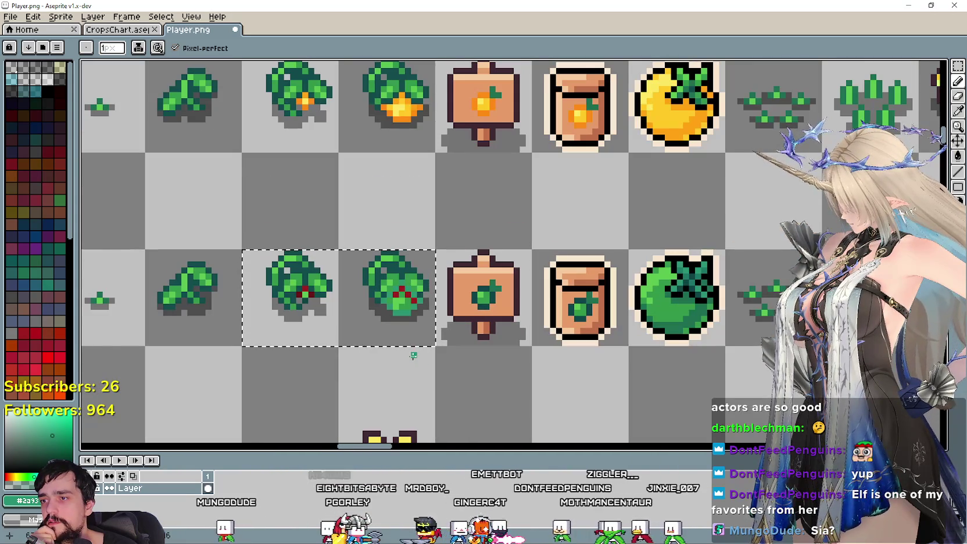
{"action": "scroll", "coordinate": [412, 353], "scroll_direction": "down", "scroll_amount": 1}
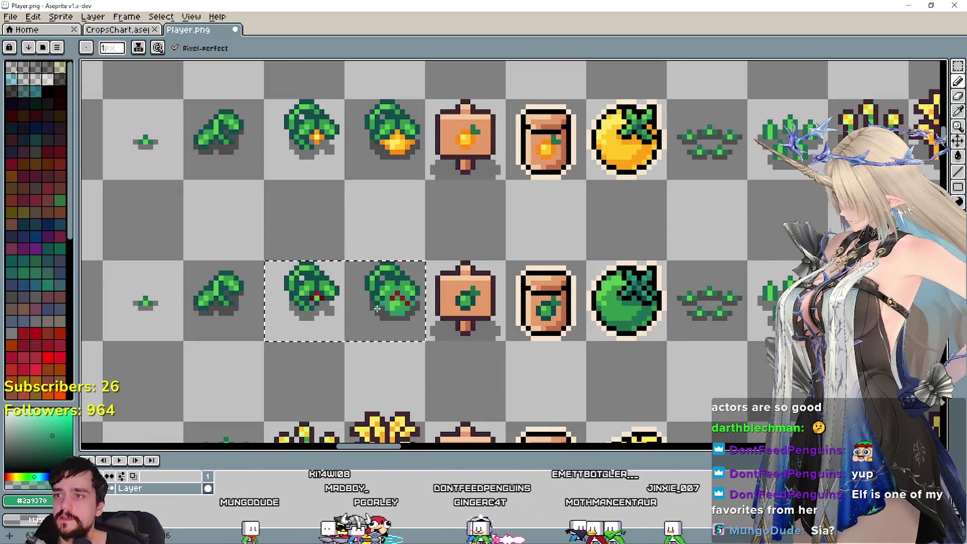
{"action": "scroll", "coordinate": [377, 308], "scroll_direction": "up", "scroll_amount": 2}
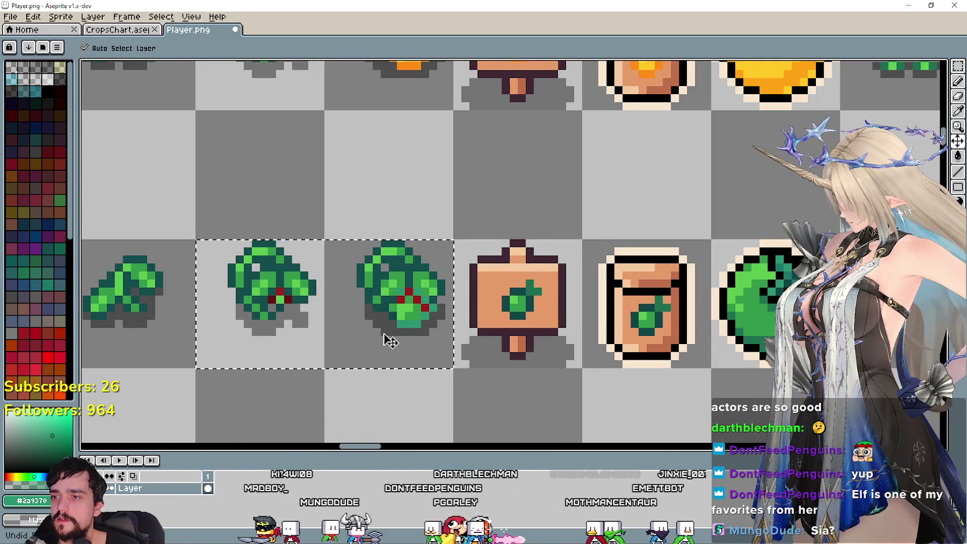
Keep pencilling green over the remaining red berry pixels
{"action": "key", "text": "b"}
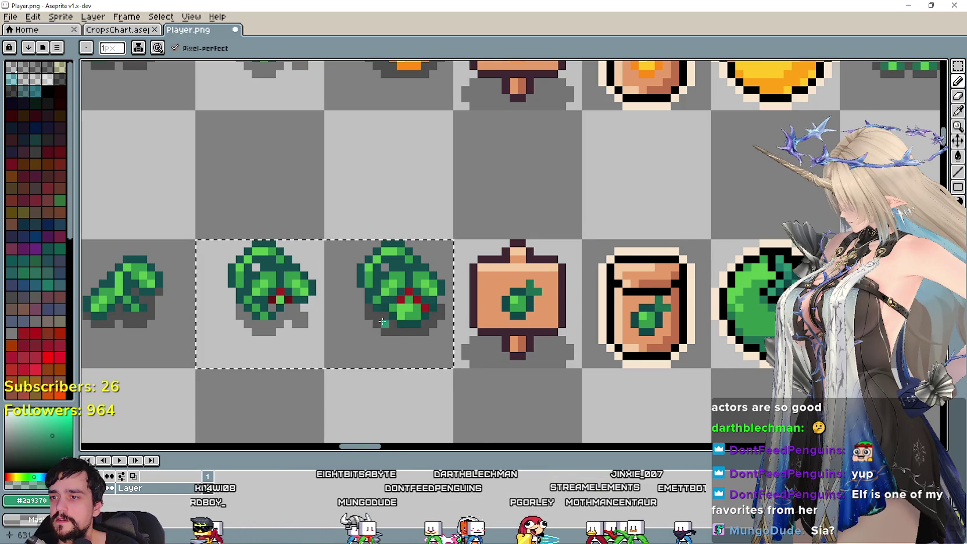
{"action": "scroll", "coordinate": [386, 303], "scroll_direction": "up", "scroll_amount": 2}
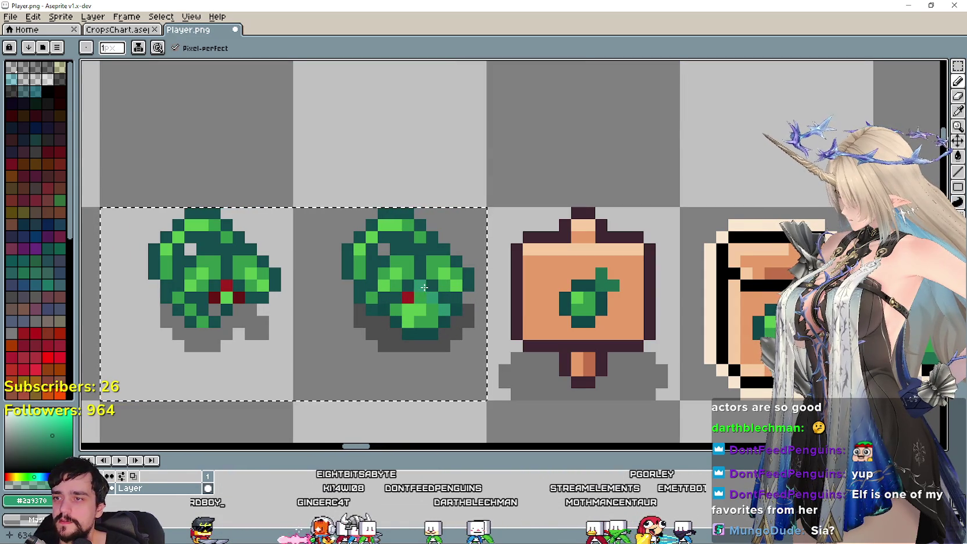
{"action": "scroll", "coordinate": [406, 299], "scroll_direction": "down", "scroll_amount": 2}
{"action": "scroll", "coordinate": [417, 354], "scroll_direction": "down", "scroll_amount": 1}
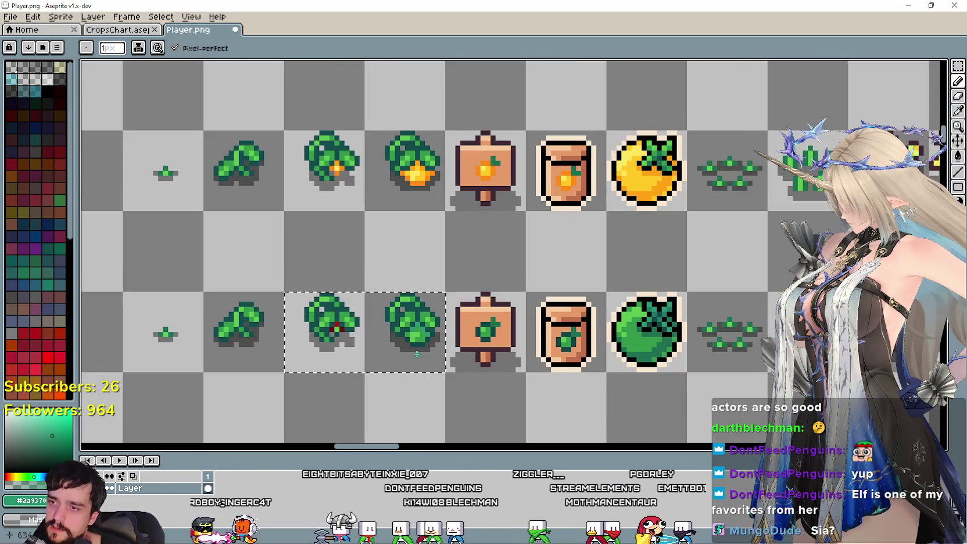
{"action": "scroll", "coordinate": [373, 337], "scroll_direction": "up", "scroll_amount": 2}
{"action": "scroll", "coordinate": [357, 324], "scroll_direction": "up", "scroll_amount": 2}
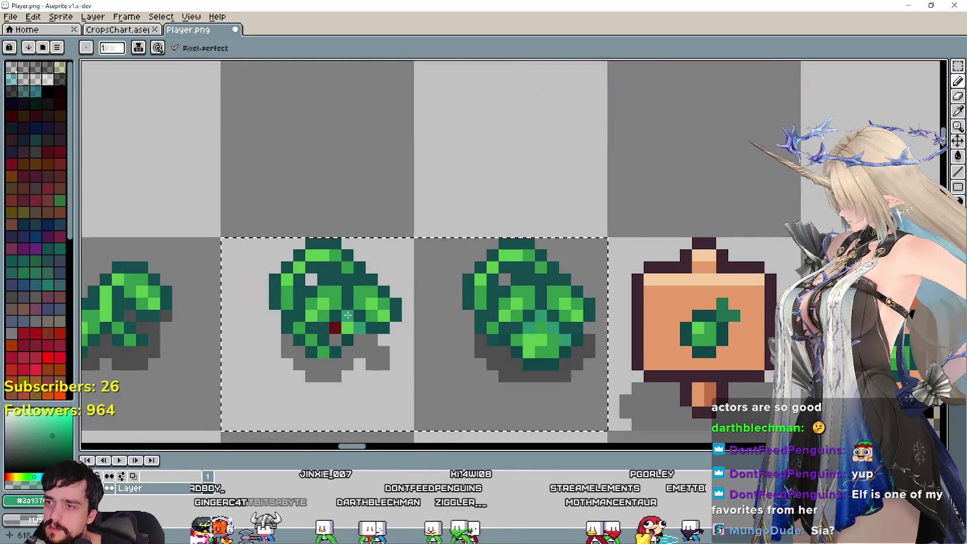
{"action": "scroll", "coordinate": [338, 328], "scroll_direction": "down", "scroll_amount": 2}
{"action": "scroll", "coordinate": [424, 363], "scroll_direction": "down", "scroll_amount": 1}
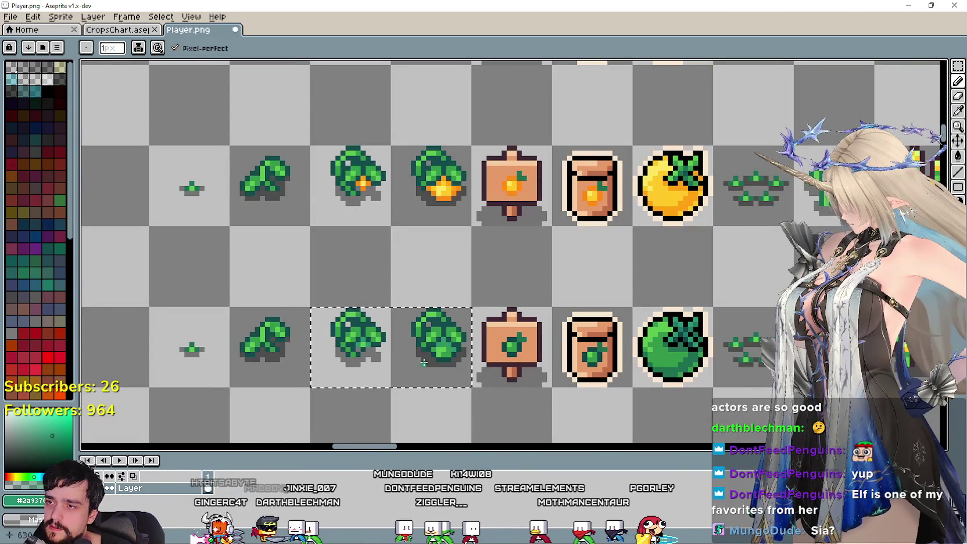
{"action": "scroll", "coordinate": [419, 355], "scroll_direction": "up", "scroll_amount": 1}
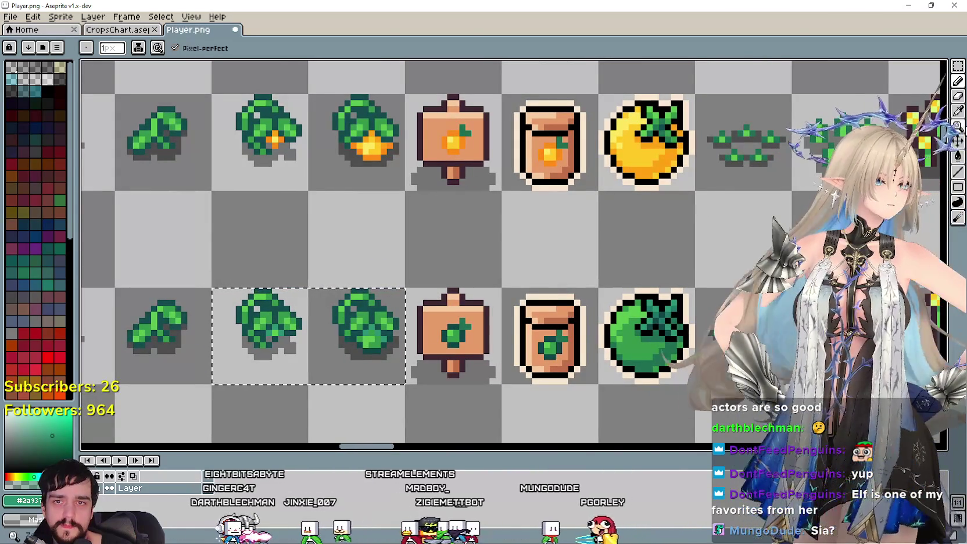
Sample another green and finish painting both bushes' cabbage heads solid green
{"action": "key", "text": "i"}
{"action": "scroll", "coordinate": [641, 315], "scroll_direction": "up", "scroll_amount": 2}
{"action": "scroll", "coordinate": [599, 321], "scroll_direction": "down", "scroll_amount": 1}
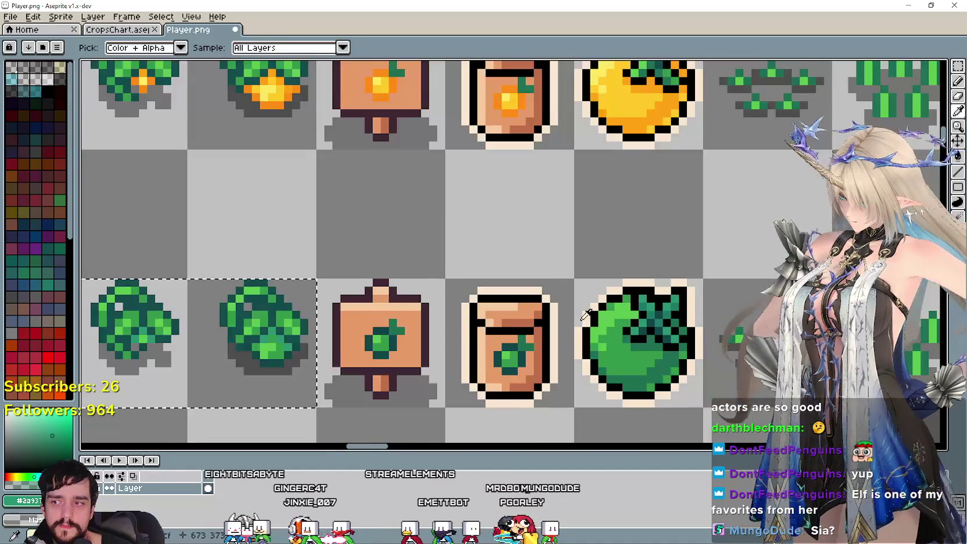
{"action": "scroll", "coordinate": [615, 328], "scroll_direction": "up", "scroll_amount": 1}
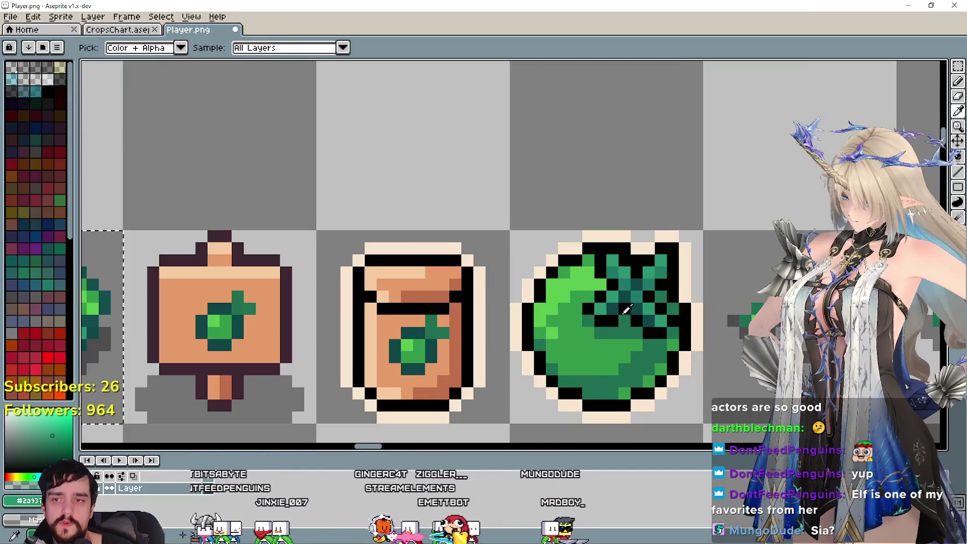
{"action": "scroll", "coordinate": [639, 301], "scroll_direction": "down", "scroll_amount": 1}
{"action": "scroll", "coordinate": [632, 299], "scroll_direction": "up", "scroll_amount": 1}
{"action": "scroll", "coordinate": [623, 297], "scroll_direction": "down", "scroll_amount": 1}
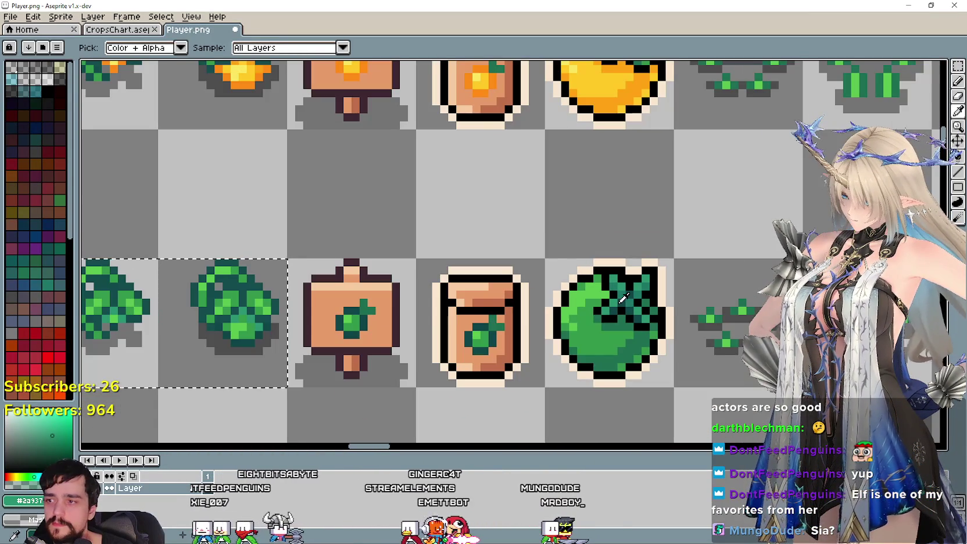
{"action": "scroll", "coordinate": [623, 297], "scroll_direction": "up", "scroll_amount": 1}
{"action": "scroll", "coordinate": [632, 293], "scroll_direction": "up", "scroll_amount": 1}
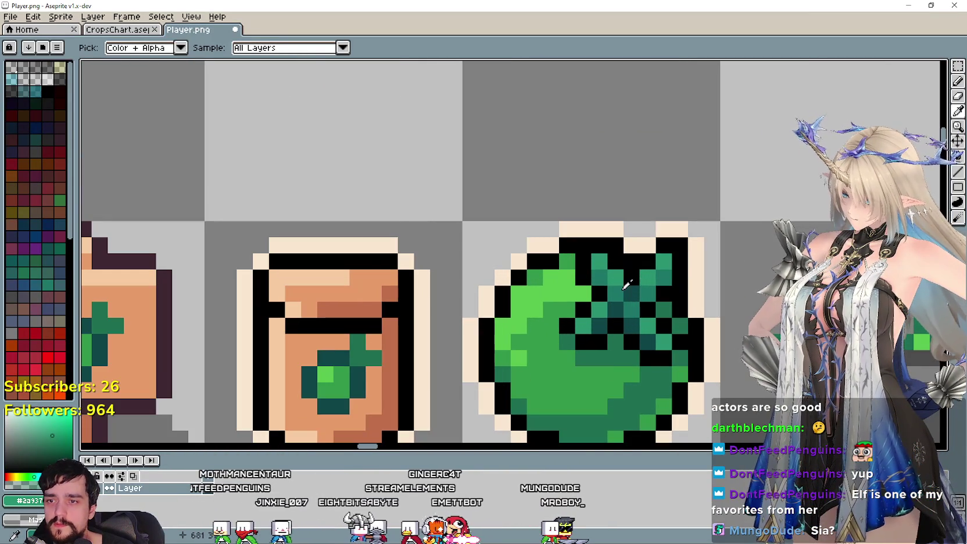
{"action": "scroll", "coordinate": [407, 273], "scroll_direction": "down", "scroll_amount": 2}
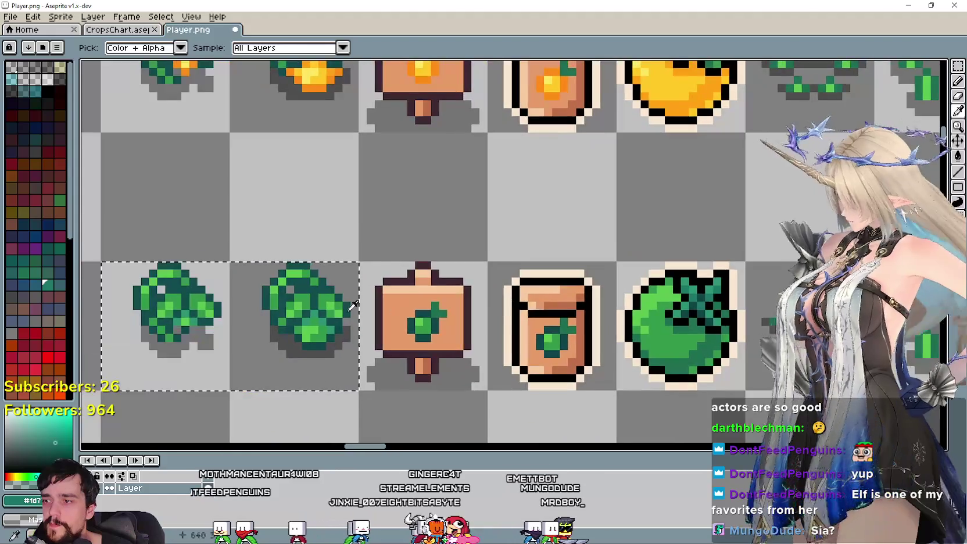
{"action": "scroll", "coordinate": [294, 291], "scroll_direction": "up", "scroll_amount": 1}
{"action": "left_click", "coordinate": [958, 81]}
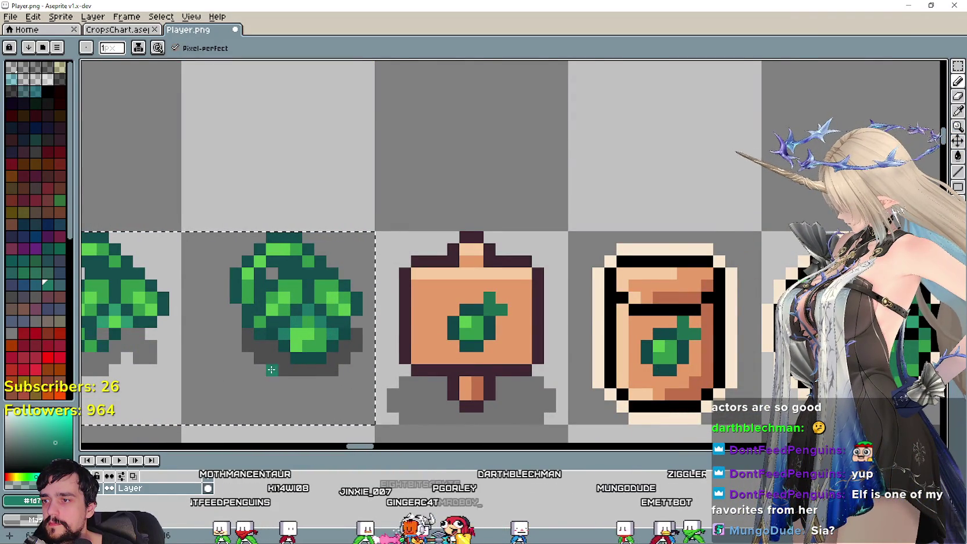
{"action": "scroll", "coordinate": [271, 370], "scroll_direction": "down", "scroll_amount": 1}
{"action": "scroll", "coordinate": [350, 354], "scroll_direction": "up", "scroll_amount": 1}
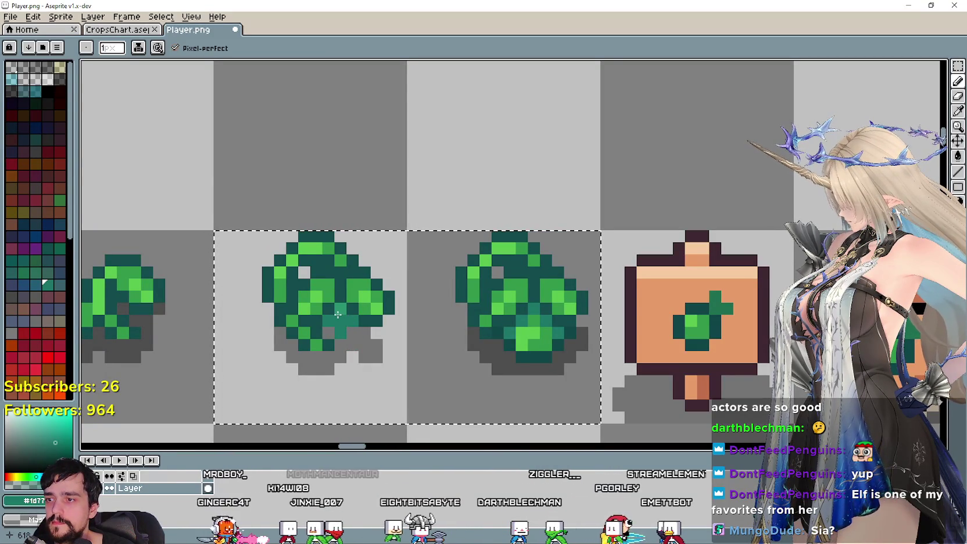
{"action": "scroll", "coordinate": [336, 308], "scroll_direction": "down", "scroll_amount": 3}
{"action": "scroll", "coordinate": [378, 331], "scroll_direction": "down", "scroll_amount": 1}
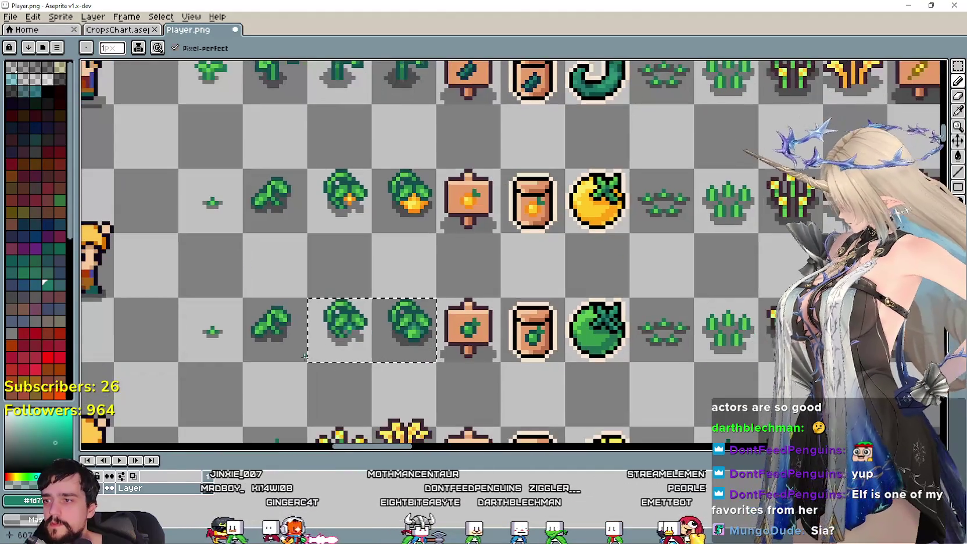
{"action": "scroll", "coordinate": [450, 347], "scroll_direction": "down", "scroll_amount": 2}
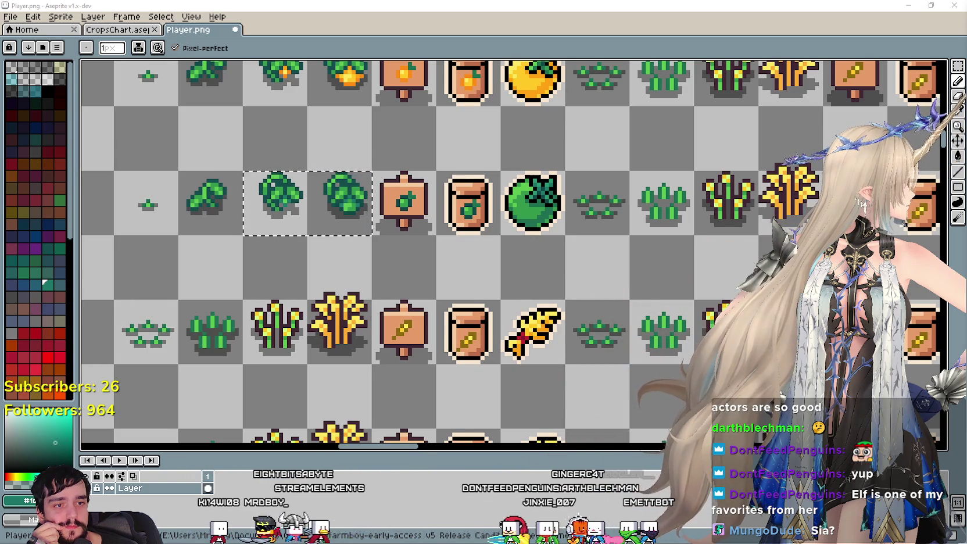
{"action": "scroll", "coordinate": [506, 344], "scroll_direction": "down", "scroll_amount": 3}
{"action": "scroll", "coordinate": [506, 344], "scroll_direction": "up", "scroll_amount": 1}
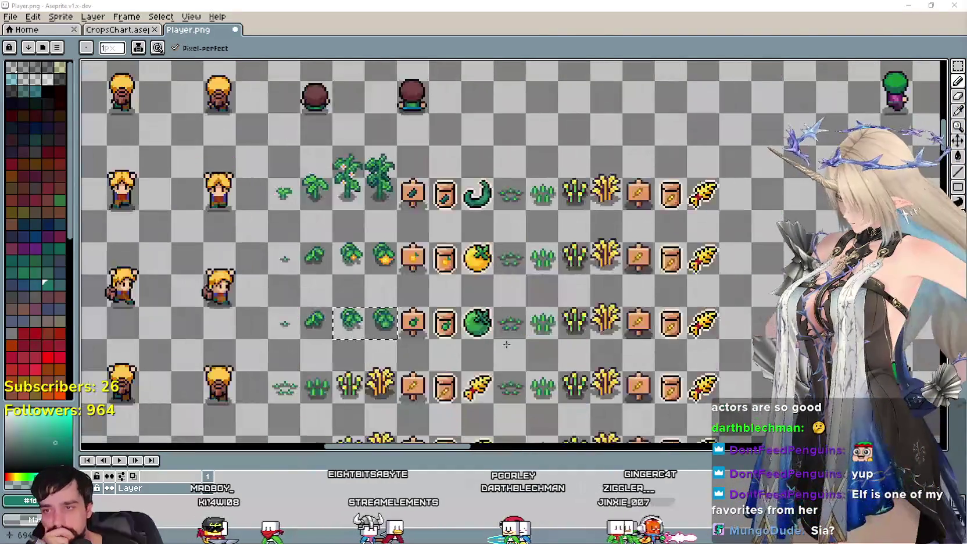
Select the block of crop sprite rows and save the sprite sheet
{"action": "scroll", "coordinate": [442, 326], "scroll_direction": "up", "scroll_amount": 2}
{"action": "left_click_drag", "start_coordinate": [433, 322], "coordinate": [486, 310]}
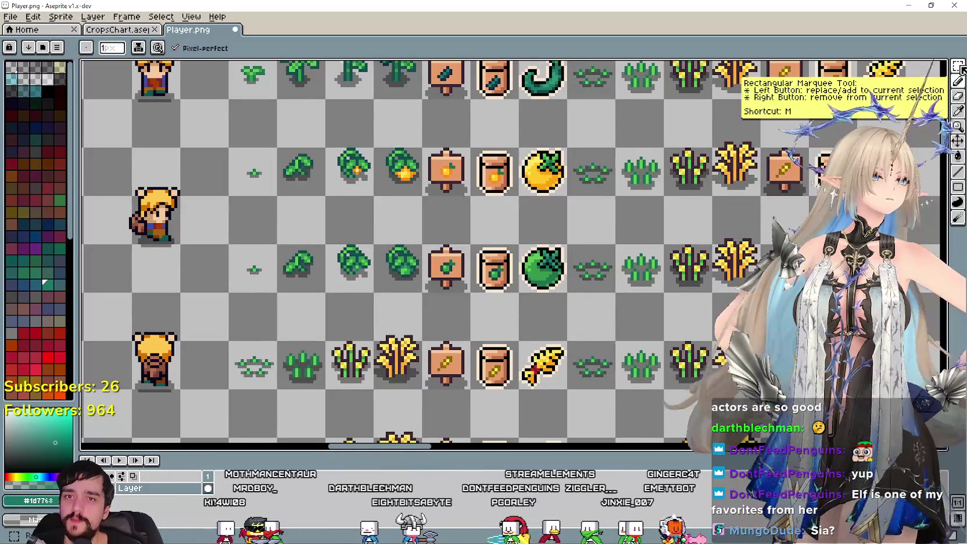
{"action": "left_click", "coordinate": [959, 67]}
{"action": "scroll", "coordinate": [316, 292], "scroll_direction": "down", "scroll_amount": 1}
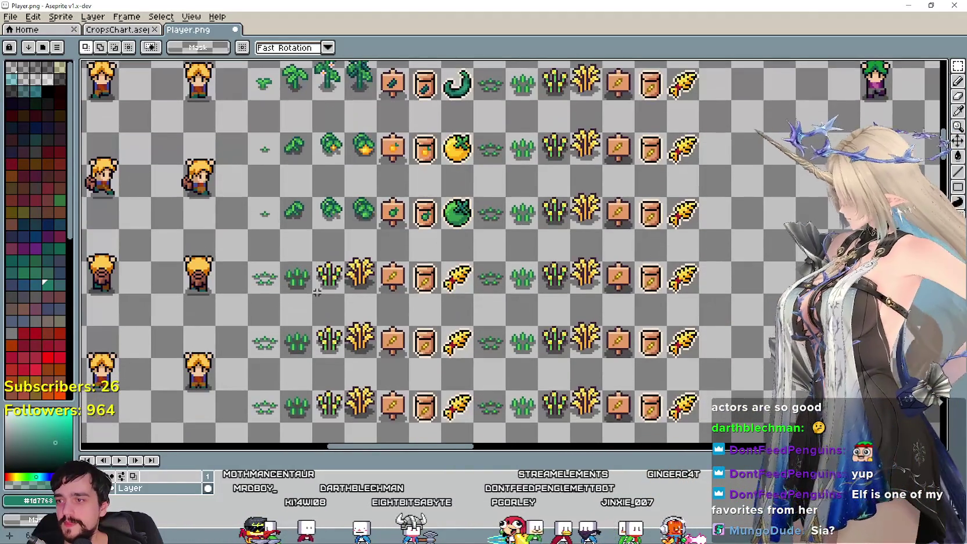
{"action": "mouse_move", "coordinate": [251, 291]}
{"action": "left_mouse_down"}
{"action": "mouse_move", "coordinate": [393, 254]}
{"action": "mouse_move", "coordinate": [444, 299]}
{"action": "left_mouse_up"}
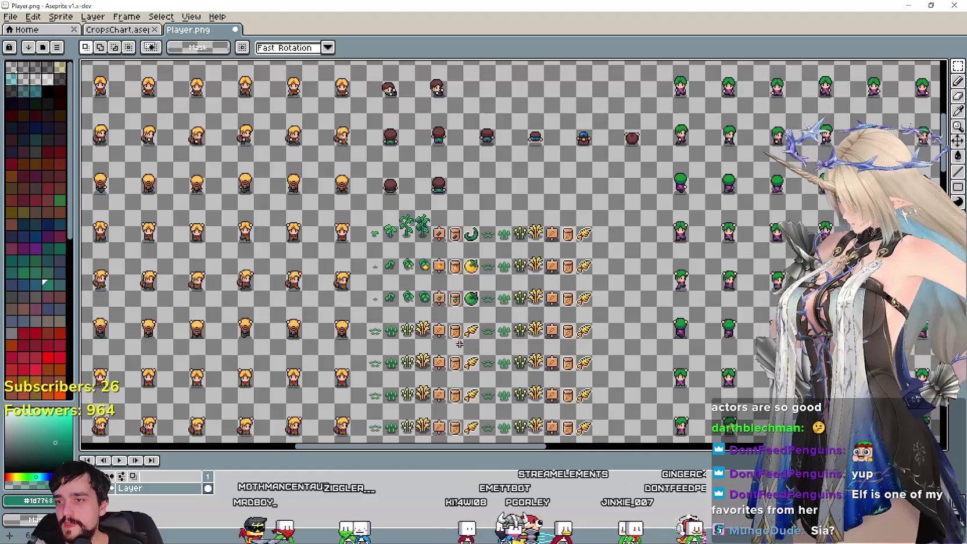
{"action": "scroll", "coordinate": [459, 344], "scroll_direction": "up", "scroll_amount": 2}
{"action": "key", "text": "ctrl+s"}
Clear the selection in CropsChart and return to the Player sprite sheet
{"action": "key", "text": "ctrl+shift+Tab"}
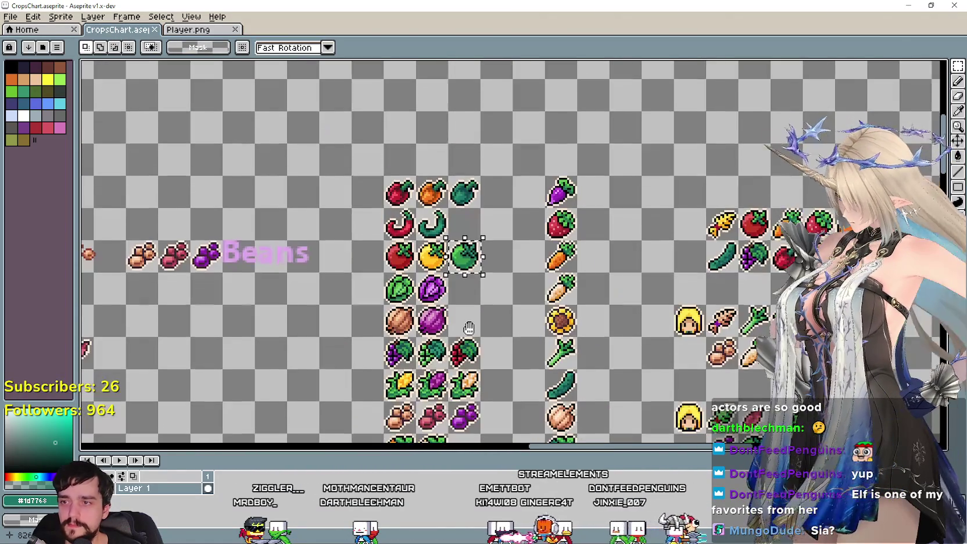
{"action": "key", "text": "ctrl+d"}
{"action": "scroll", "coordinate": [469, 328], "scroll_direction": "up", "scroll_amount": 1}
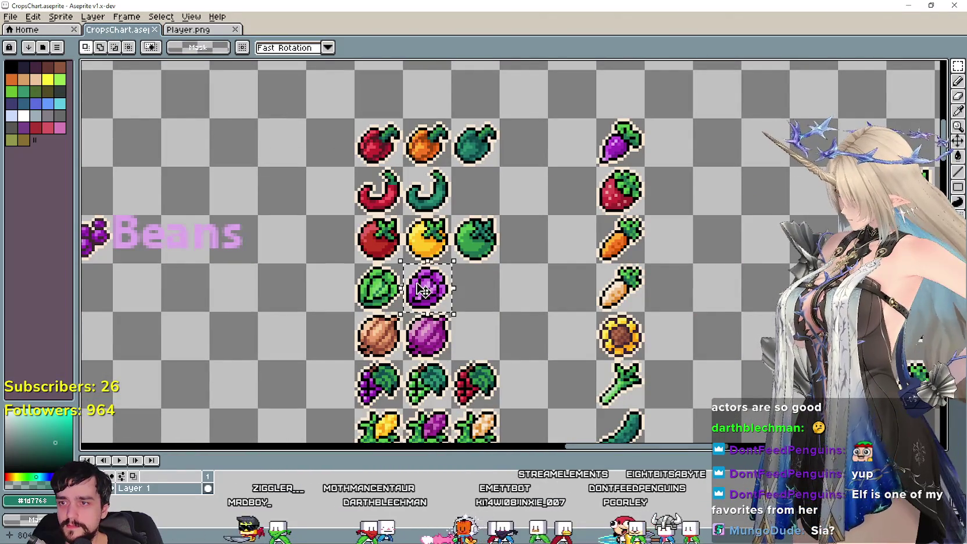
{"action": "left_click", "coordinate": [172, 26]}
{"action": "scroll", "coordinate": [478, 291], "scroll_direction": "up", "scroll_amount": 1}
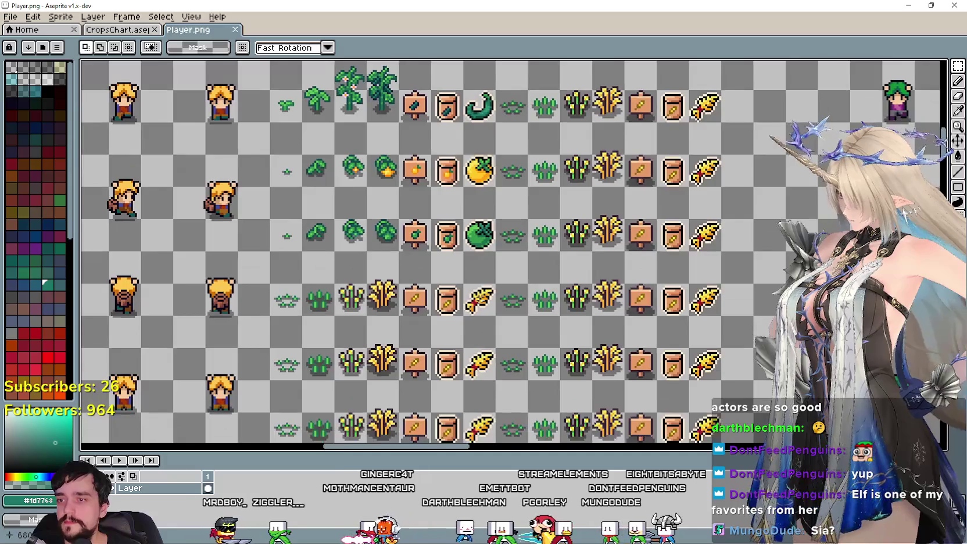
{"action": "scroll", "coordinate": [478, 290], "scroll_direction": "up", "scroll_amount": 1}
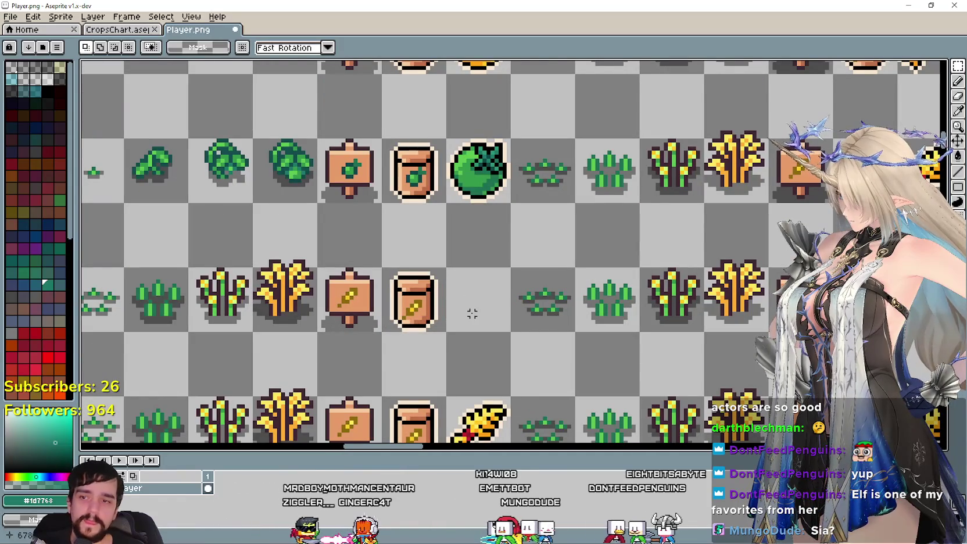
Paste the purple cabbage into the empty produce cell, then select that row's wheat sprites
{"action": "key", "text": "ctrl+v"}
{"action": "left_click_drag", "start_coordinate": [507, 248], "coordinate": [477, 301]}
{"action": "key", "text": "Return"}
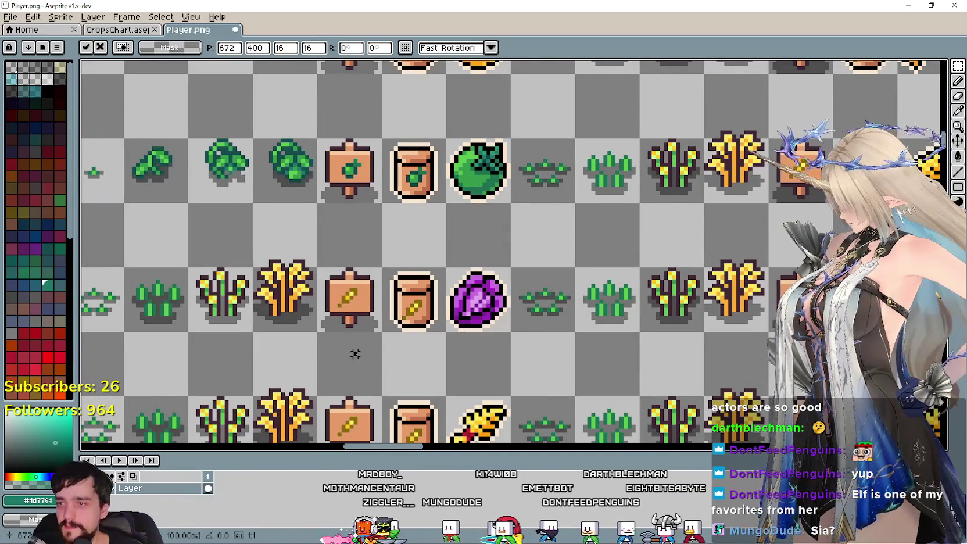
{"action": "left_click_drag", "start_coordinate": [354, 351], "coordinate": [481, 317]}
{"action": "scroll", "coordinate": [481, 317], "scroll_direction": "down", "scroll_amount": 1}
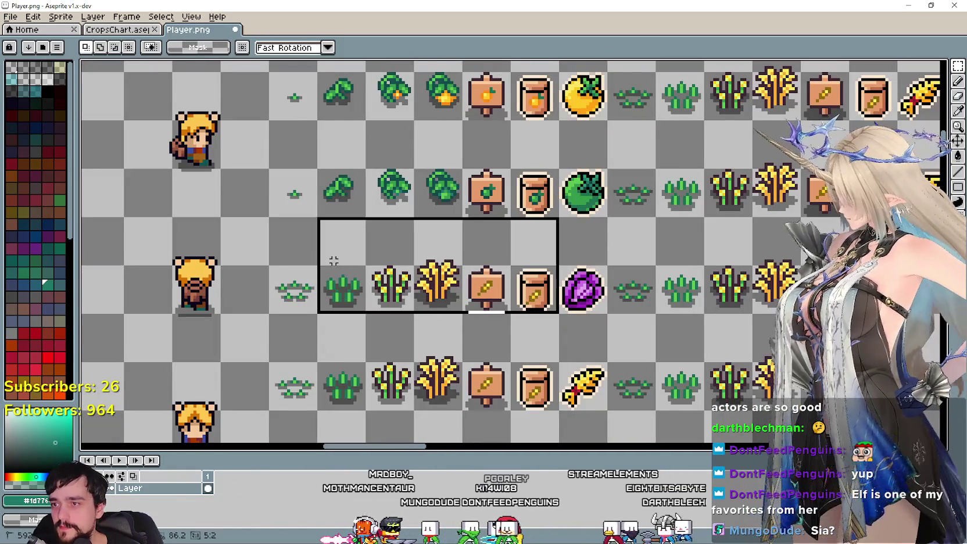
Clear the existing selection on the sprite sheet
{"action": "scroll", "coordinate": [314, 271], "scroll_direction": "down", "scroll_amount": 1}
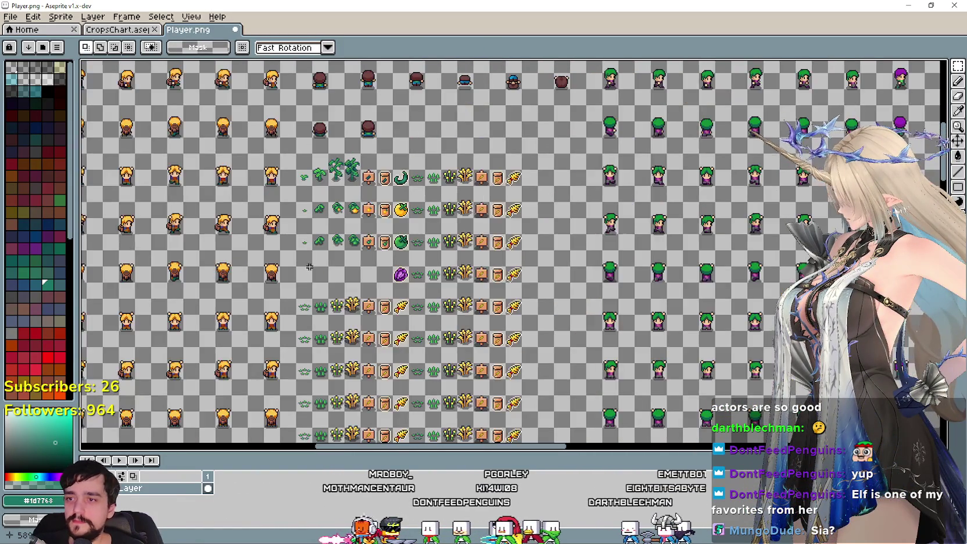
{"action": "scroll", "coordinate": [314, 271], "scroll_direction": "down", "scroll_amount": 1}
{"action": "scroll", "coordinate": [306, 311], "scroll_direction": "down", "scroll_amount": 1}
{"action": "scroll", "coordinate": [298, 352], "scroll_direction": "down", "scroll_amount": 1}
{"action": "scroll", "coordinate": [298, 351], "scroll_direction": "up", "scroll_amount": 1}
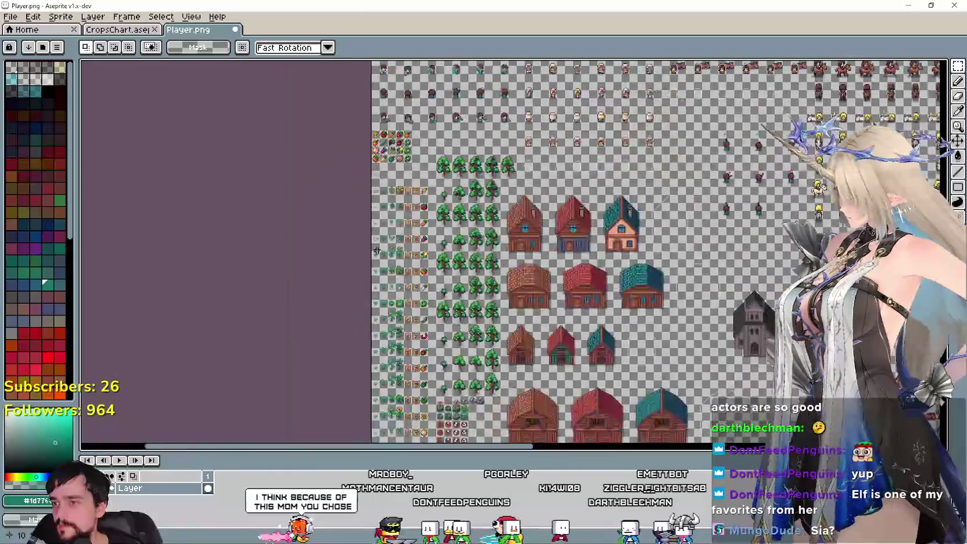
{"action": "scroll", "coordinate": [438, 318], "scroll_direction": "up", "scroll_amount": 1}
{"action": "scroll", "coordinate": [393, 334], "scroll_direction": "up", "scroll_amount": 1}
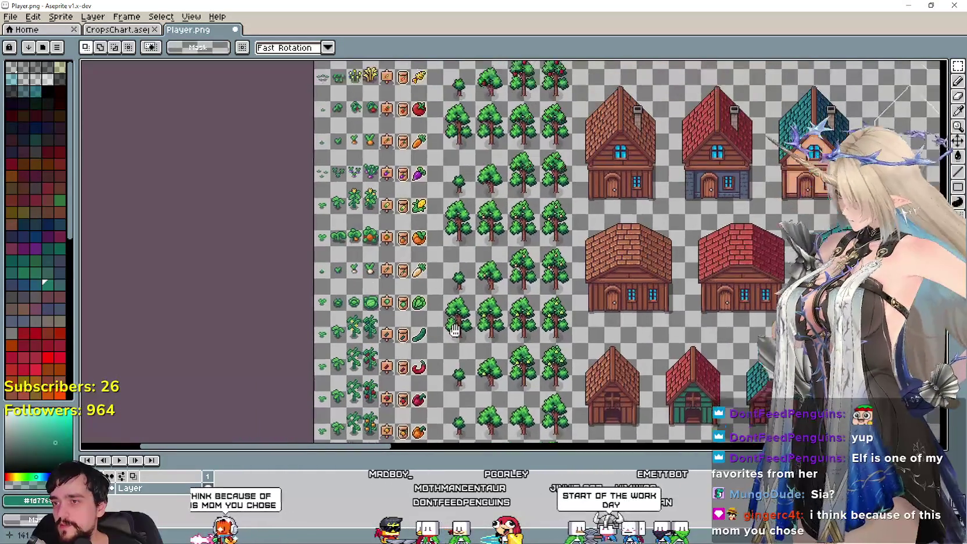
{"action": "scroll", "coordinate": [421, 331], "scroll_direction": "up", "scroll_amount": 1}
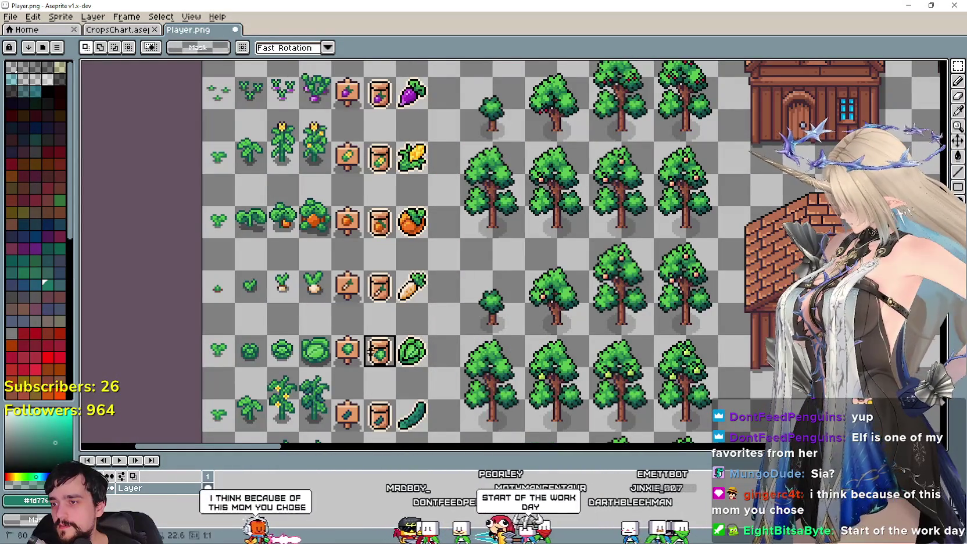
{"action": "left_click", "coordinate": [239, 321]}
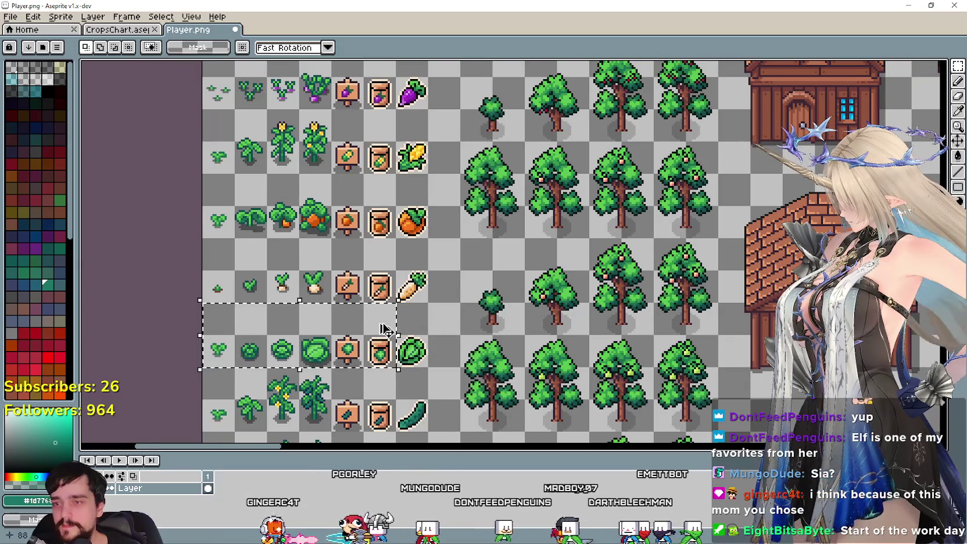
Paste the green cabbage stages, sign and packet over the purple cabbage row
{"action": "scroll", "coordinate": [383, 330], "scroll_direction": "down", "scroll_amount": 1}
{"action": "scroll", "coordinate": [337, 317], "scroll_direction": "down", "scroll_amount": 1}
{"action": "scroll", "coordinate": [314, 308], "scroll_direction": "down", "scroll_amount": 1}
{"action": "scroll", "coordinate": [287, 285], "scroll_direction": "down", "scroll_amount": 2}
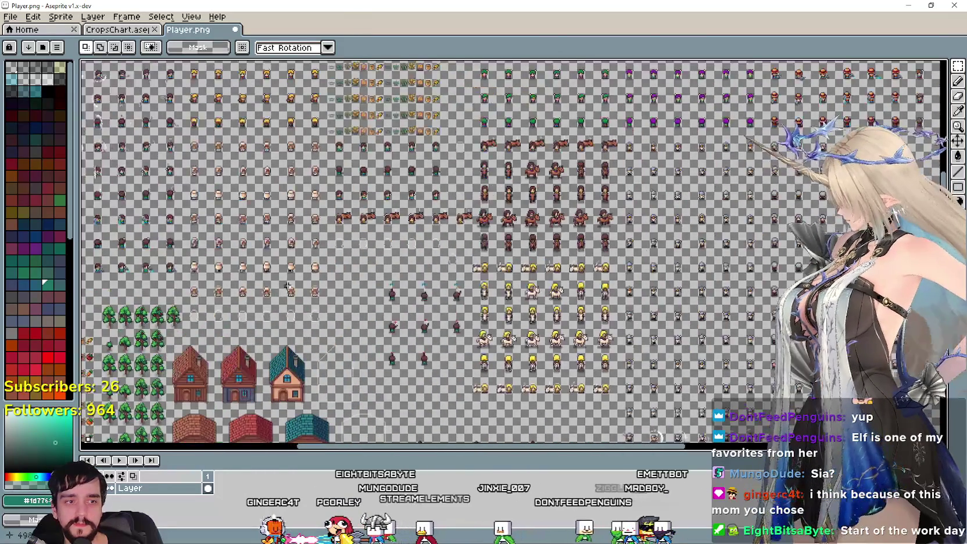
{"action": "scroll", "coordinate": [401, 292], "scroll_direction": "up", "scroll_amount": 1}
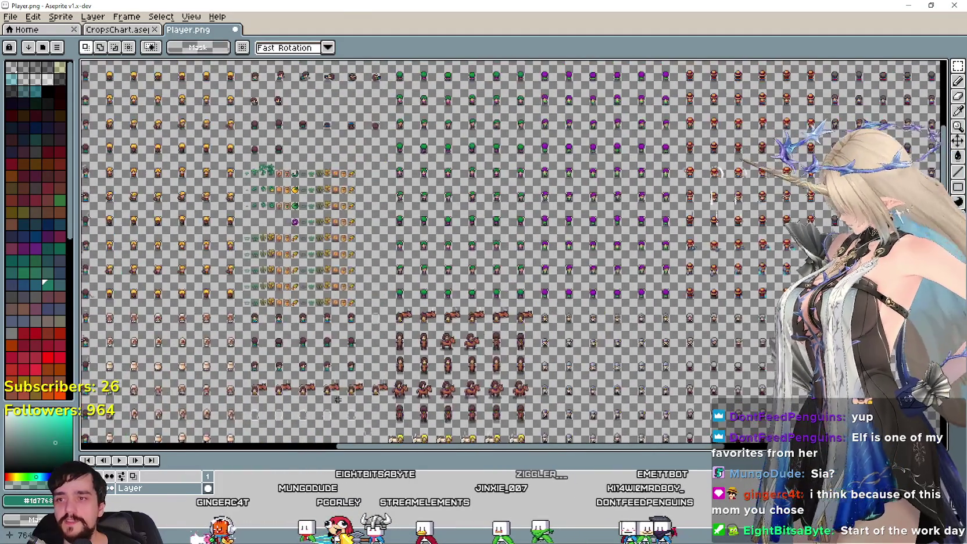
{"action": "scroll", "coordinate": [331, 198], "scroll_direction": "up", "scroll_amount": 1}
{"action": "scroll", "coordinate": [264, 206], "scroll_direction": "up", "scroll_amount": 2}
{"action": "scroll", "coordinate": [388, 248], "scroll_direction": "left", "scroll_amount": 3}
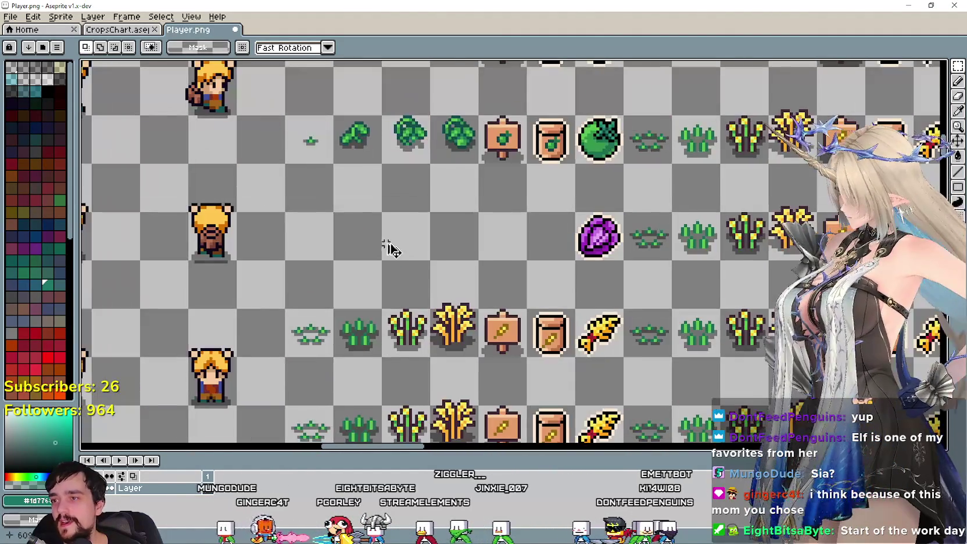
{"action": "key", "text": "ctrl+v"}
{"action": "left_click_drag", "start_coordinate": [523, 244], "coordinate": [429, 208]}
{"action": "scroll", "coordinate": [409, 292], "scroll_direction": "up", "scroll_amount": 2}
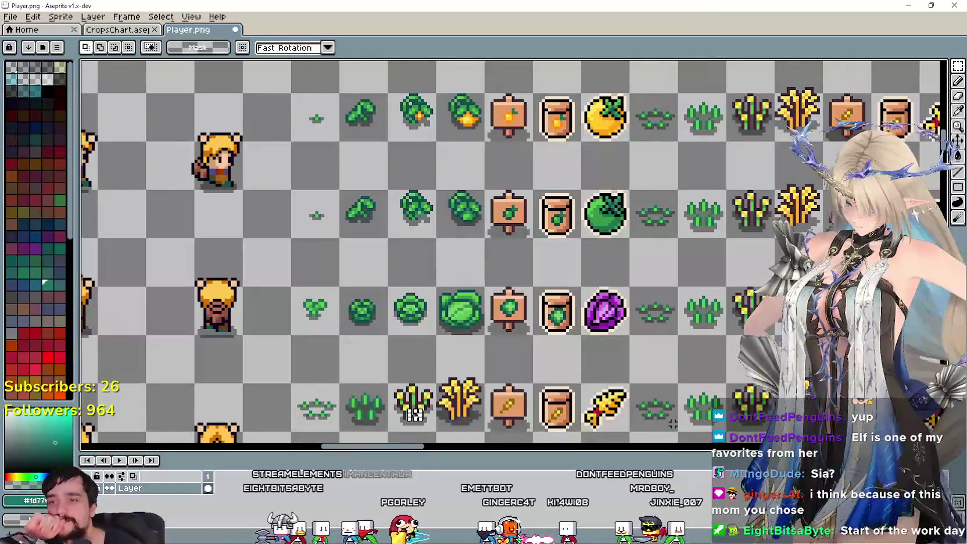
Reselect the new row's growth stages, sign and seed packet
{"action": "scroll", "coordinate": [627, 293], "scroll_direction": "right", "scroll_amount": 3}
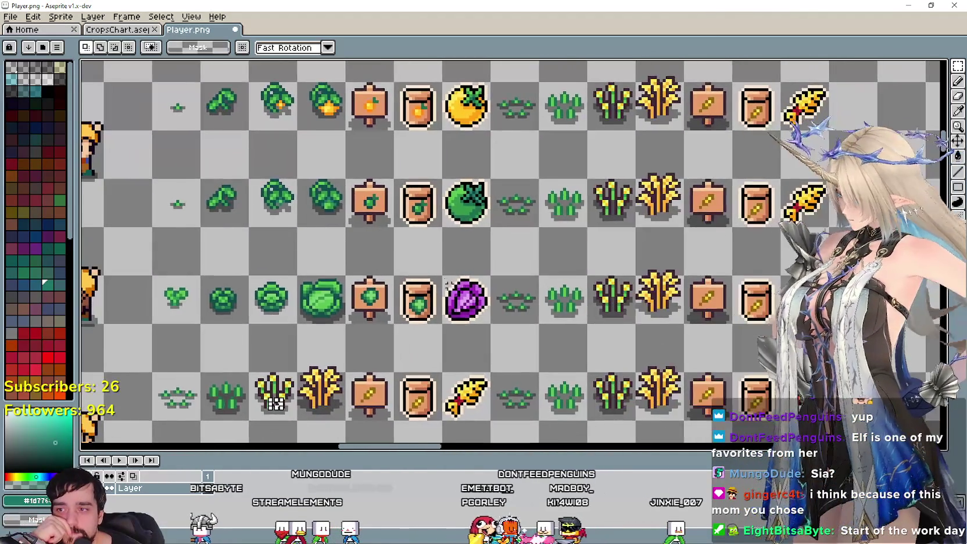
{"action": "scroll", "coordinate": [447, 298], "scroll_direction": "up", "scroll_amount": 2}
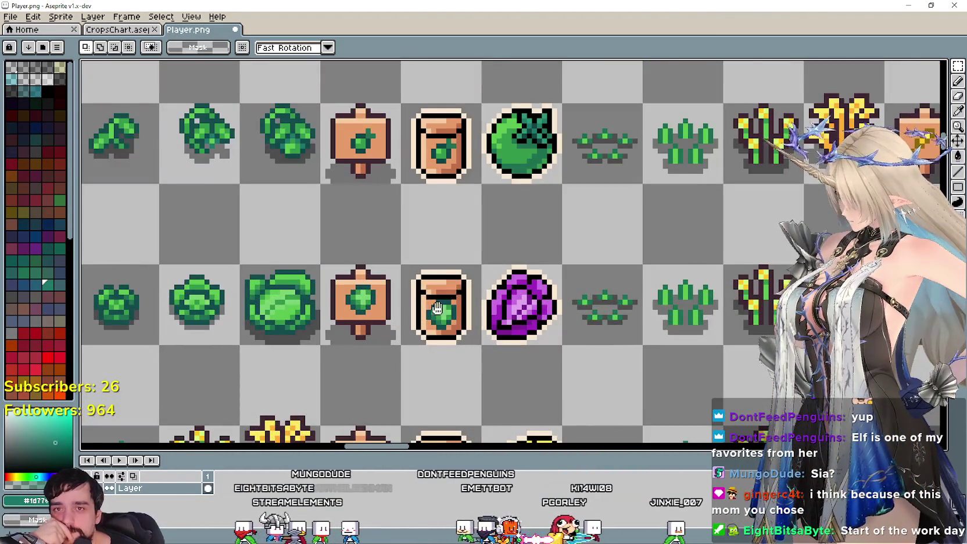
{"action": "left_click_drag", "start_coordinate": [437, 308], "coordinate": [519, 261]}
{"action": "left_click_drag", "start_coordinate": [561, 299], "coordinate": [108, 196]}
{"action": "scroll", "coordinate": [185, 218], "scroll_direction": "down", "scroll_amount": 2}
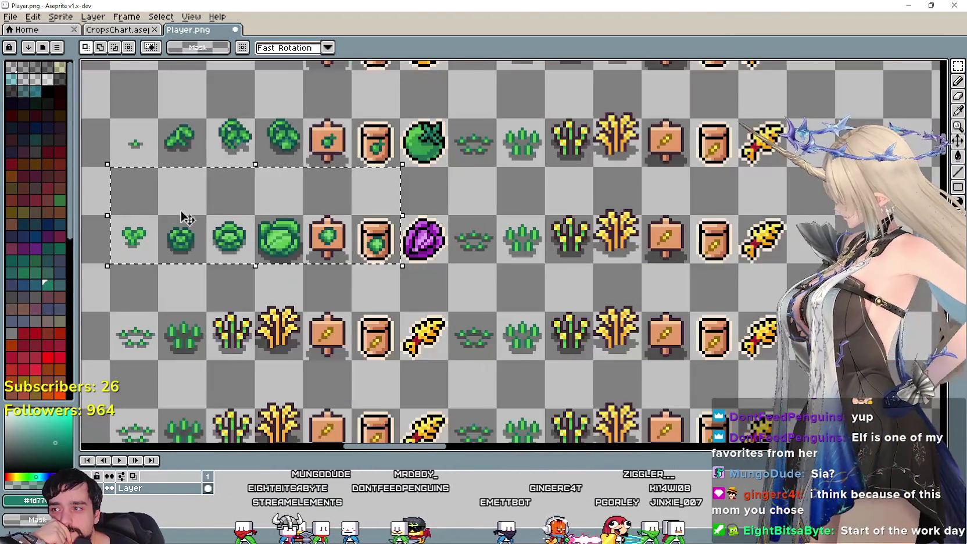
{"action": "scroll", "coordinate": [185, 218], "scroll_direction": "left", "scroll_amount": 3}
{"action": "scroll", "coordinate": [384, 245], "scroll_direction": "right", "scroll_amount": 1}
{"action": "scroll", "coordinate": [398, 251], "scroll_direction": "up", "scroll_amount": 1}
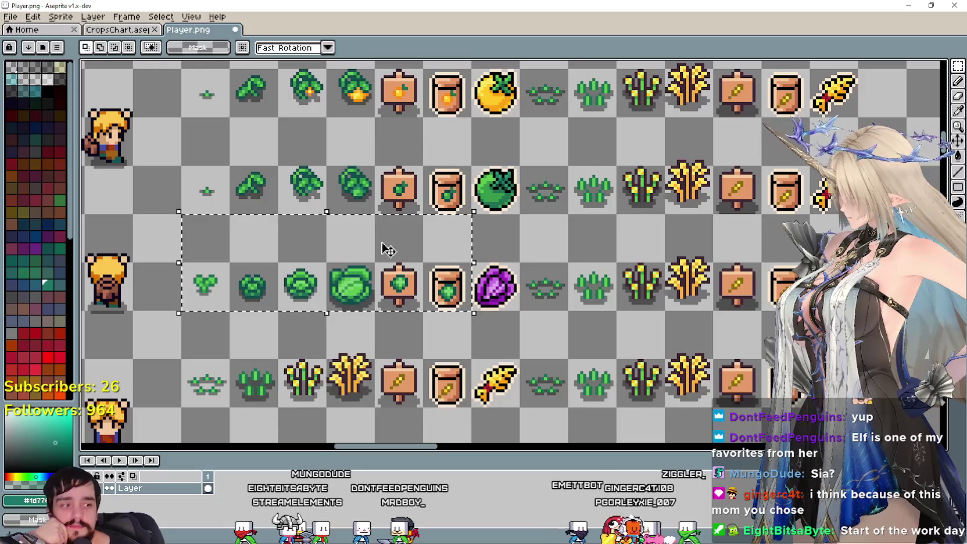
{"action": "scroll", "coordinate": [383, 251], "scroll_direction": "up", "scroll_amount": 1}
{"action": "scroll", "coordinate": [382, 250], "scroll_direction": "down", "scroll_amount": 1}
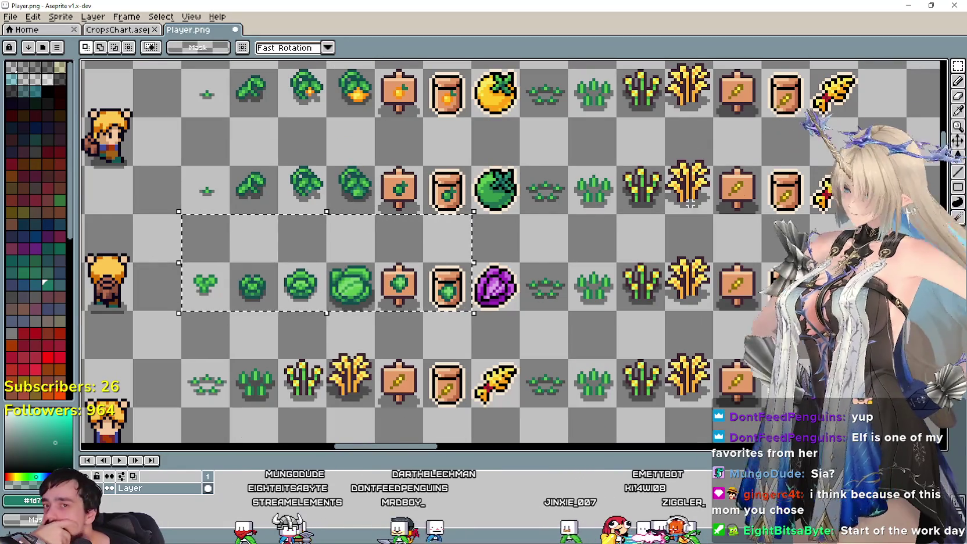
{"action": "left_click", "coordinate": [958, 111]}
{"action": "scroll", "coordinate": [447, 313], "scroll_direction": "up", "scroll_amount": 1}
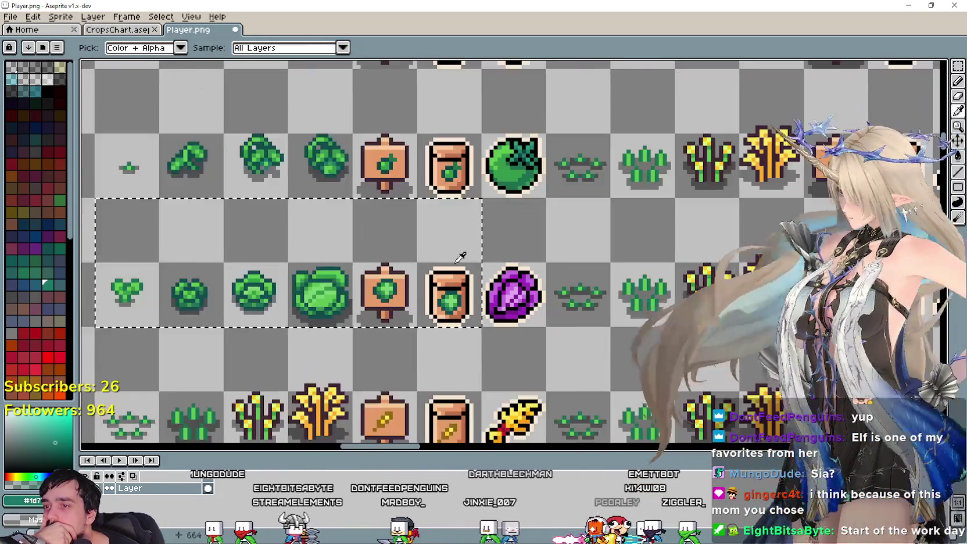
Eyedrop the purple cabbage's dark purple as the paint colour
{"action": "scroll", "coordinate": [447, 312], "scroll_direction": "up", "scroll_amount": 1}
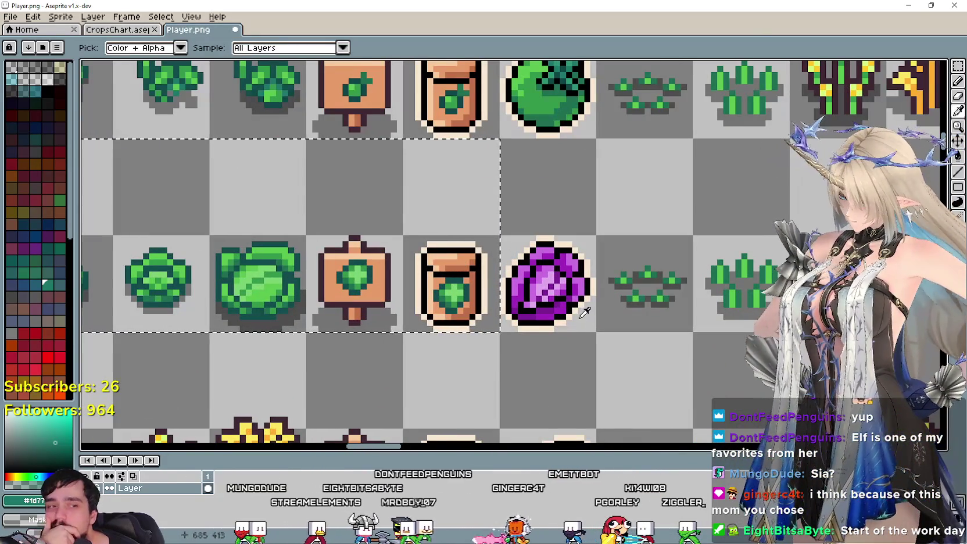
{"action": "scroll", "coordinate": [569, 310], "scroll_direction": "up", "scroll_amount": 1}
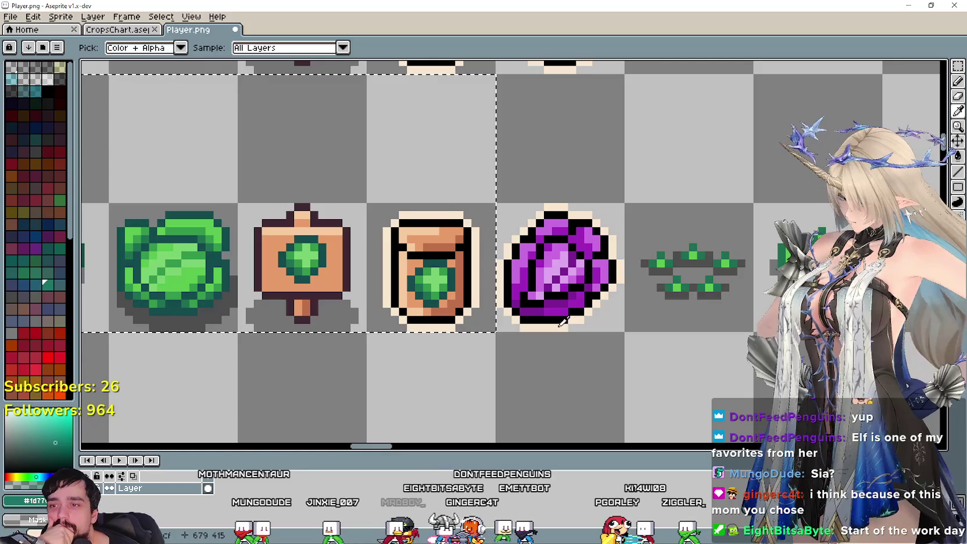
{"action": "scroll", "coordinate": [559, 309], "scroll_direction": "up", "scroll_amount": 1}
{"action": "scroll", "coordinate": [548, 315], "scroll_direction": "up", "scroll_amount": 1}
{"action": "left_click_drag", "start_coordinate": [548, 315], "coordinate": [614, 333]}
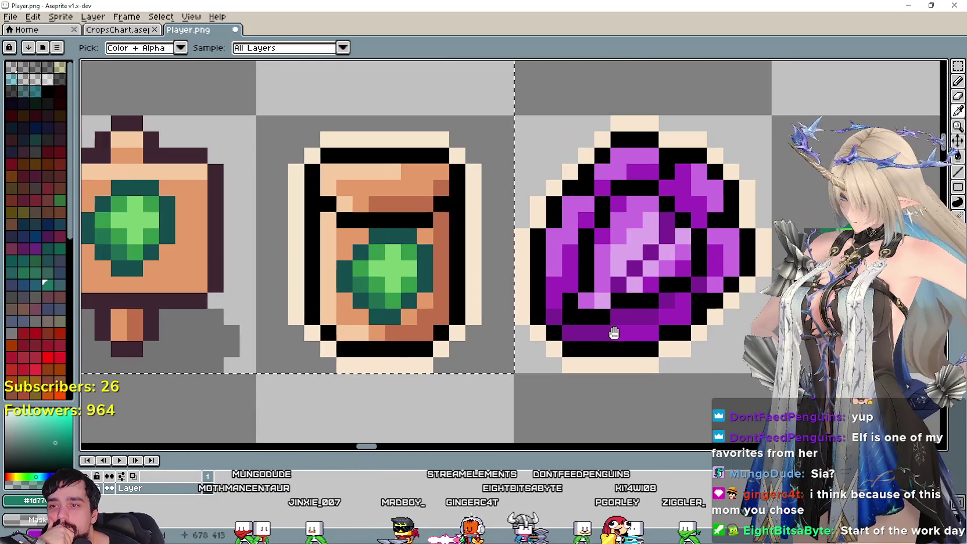
{"action": "left_click", "coordinate": [604, 330], "text": "alt"}
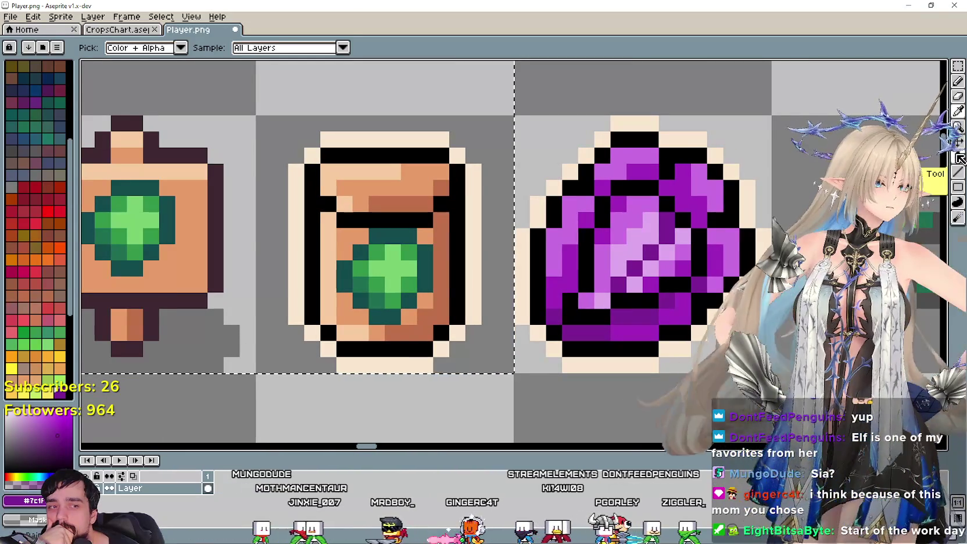
Fill part of the seed packet emblem with purple and turn off Contiguous filling
{"action": "scroll", "coordinate": [502, 273], "scroll_direction": "down", "scroll_amount": 2}
{"action": "scroll", "coordinate": [502, 273], "scroll_direction": "down", "scroll_amount": 1}
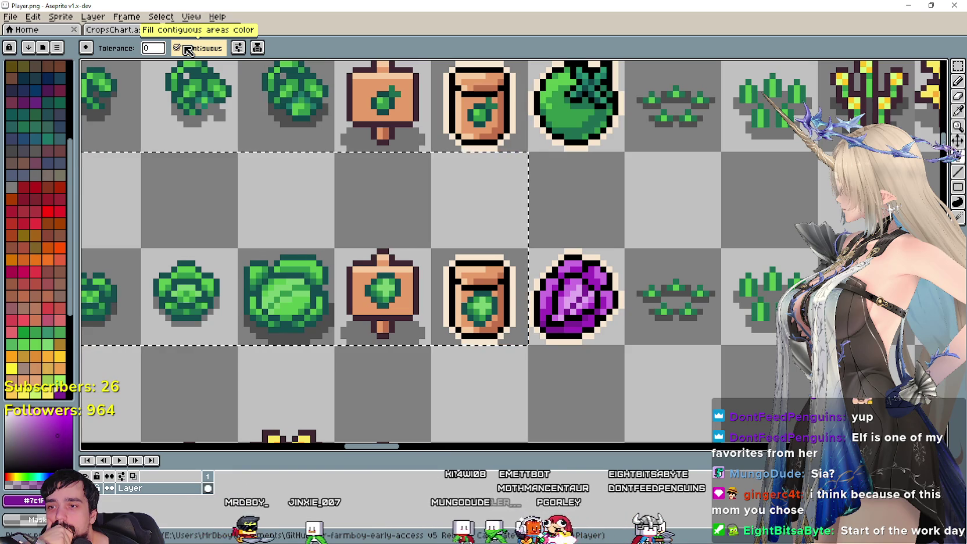
{"action": "scroll", "coordinate": [427, 273], "scroll_direction": "up", "scroll_amount": 2}
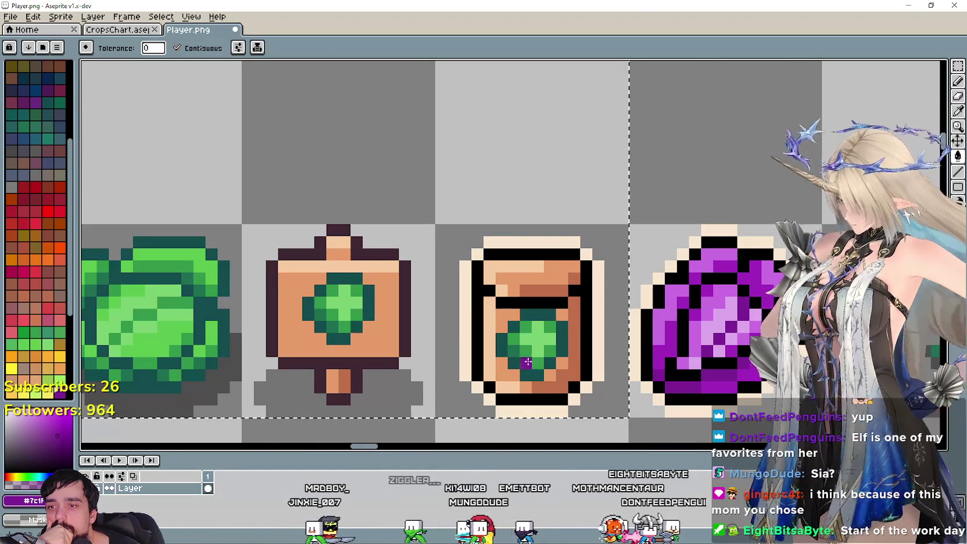
{"action": "scroll", "coordinate": [529, 366], "scroll_direction": "down", "scroll_amount": 1}
{"action": "left_click", "coordinate": [520, 375]}
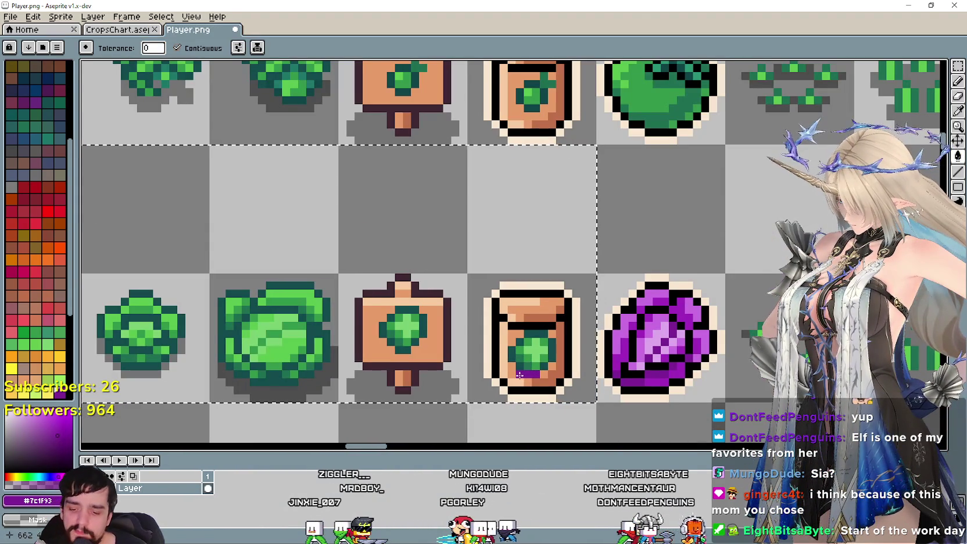
{"action": "scroll", "coordinate": [504, 367], "scroll_direction": "down", "scroll_amount": 1}
{"action": "scroll", "coordinate": [505, 367], "scroll_direction": "down", "scroll_amount": 1}
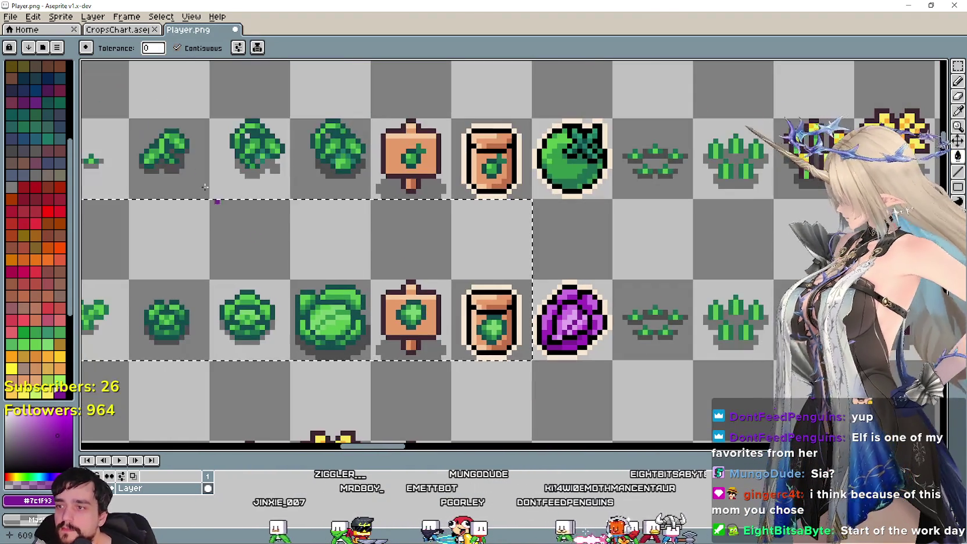
{"action": "left_click", "coordinate": [177, 47]}
{"action": "scroll", "coordinate": [496, 292], "scroll_direction": "up", "scroll_amount": 1}
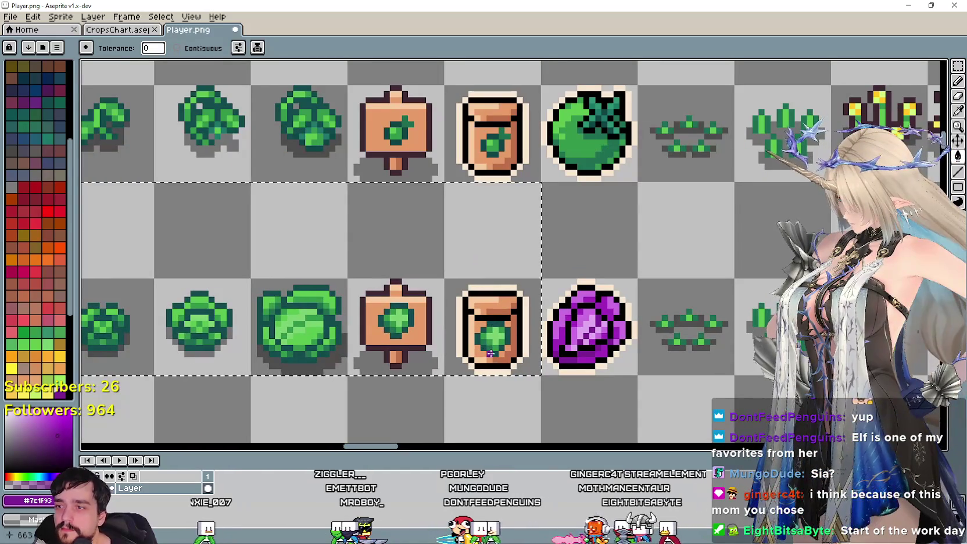
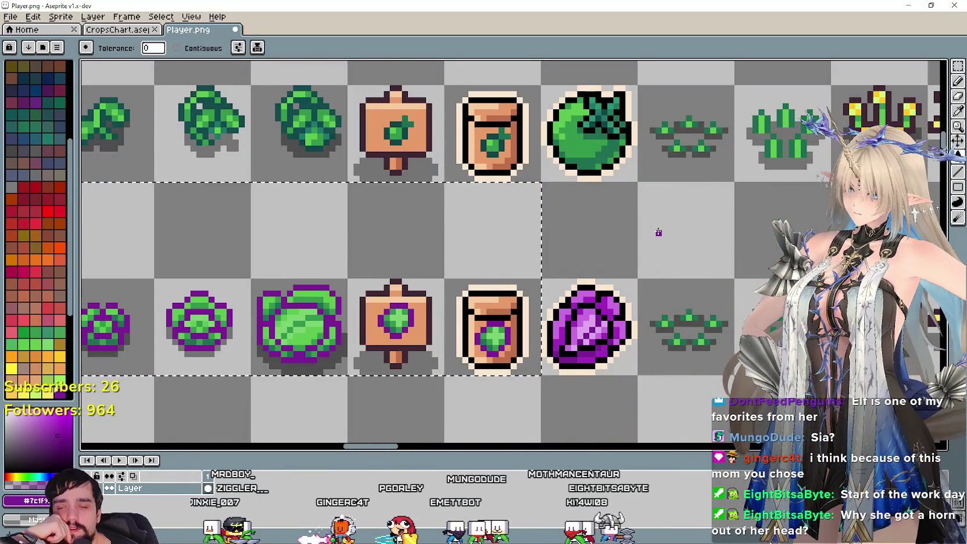
Eyedrop the mid purple from the harvest cabbage
{"action": "scroll", "coordinate": [658, 232], "scroll_direction": "down", "scroll_amount": 1}
{"action": "scroll", "coordinate": [674, 366], "scroll_direction": "down", "scroll_amount": 1}
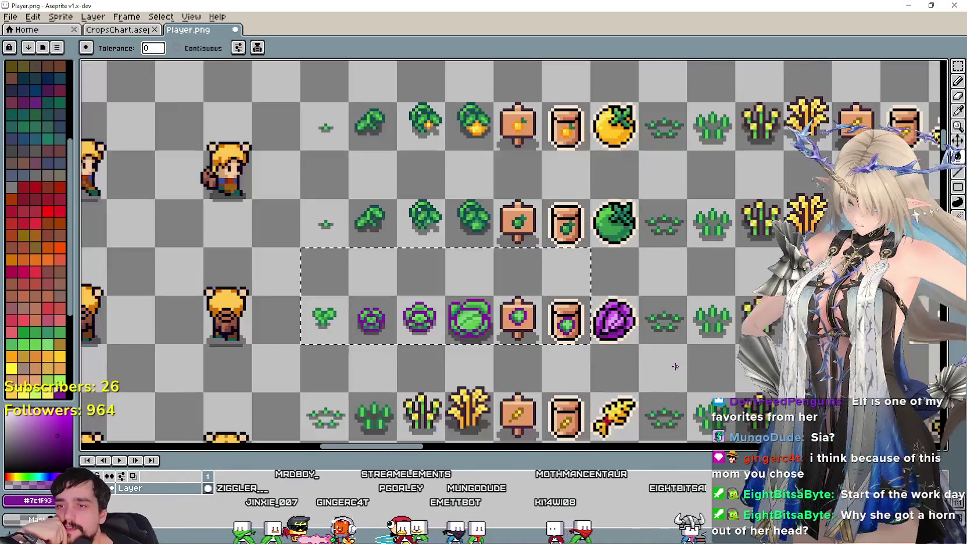
{"action": "scroll", "coordinate": [675, 366], "scroll_direction": "up", "scroll_amount": 1}
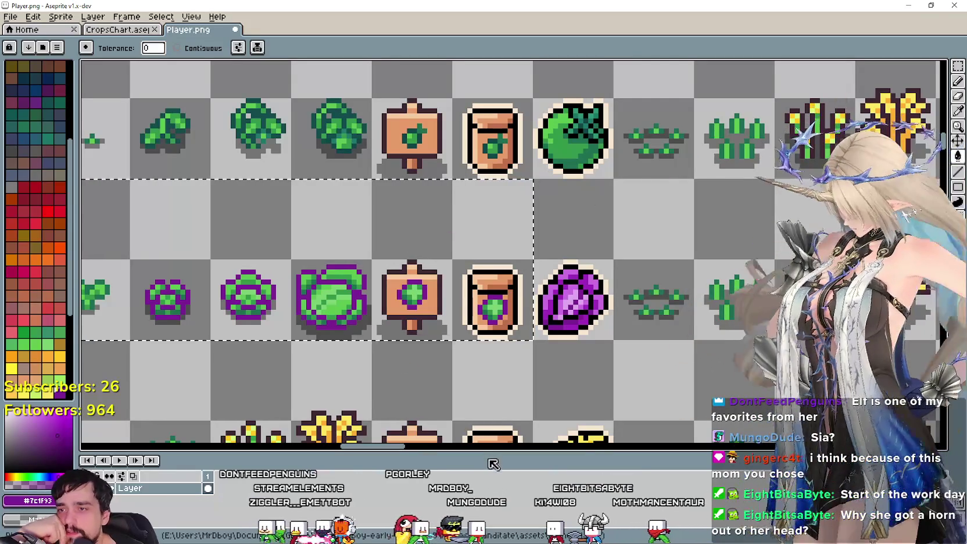
{"action": "scroll", "coordinate": [544, 401], "scroll_direction": "down", "scroll_amount": 2}
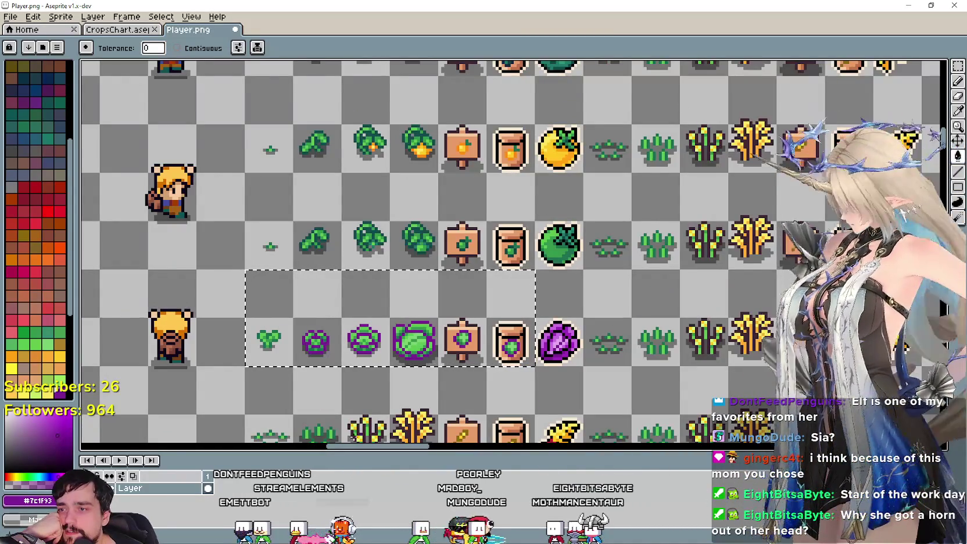
{"action": "left_click_drag", "start_coordinate": [660, 316], "coordinate": [622, 298]}
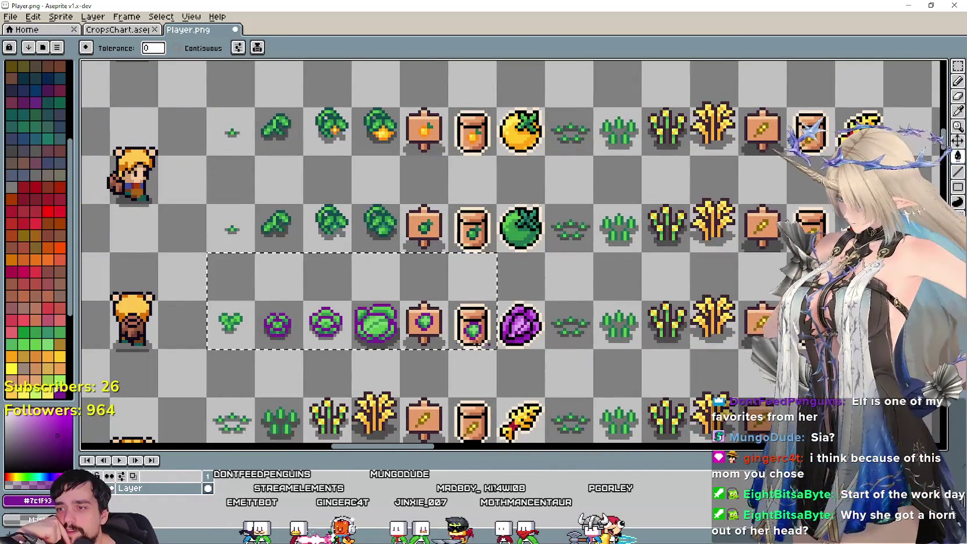
{"action": "scroll", "coordinate": [476, 342], "scroll_direction": "up", "scroll_amount": 1}
{"action": "scroll", "coordinate": [477, 343], "scroll_direction": "up", "scroll_amount": 1}
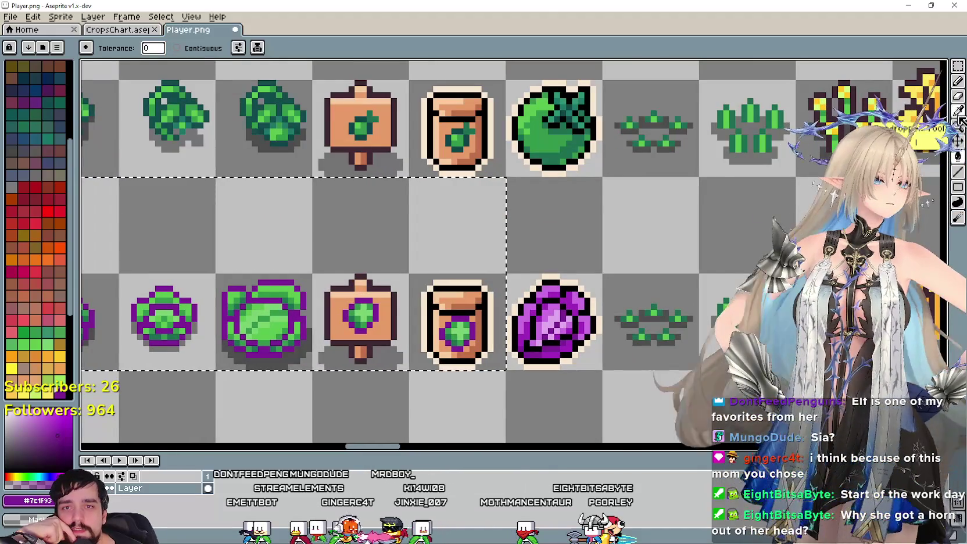
{"action": "key", "text": "i"}
{"action": "scroll", "coordinate": [360, 311], "scroll_direction": "up", "scroll_amount": 1}
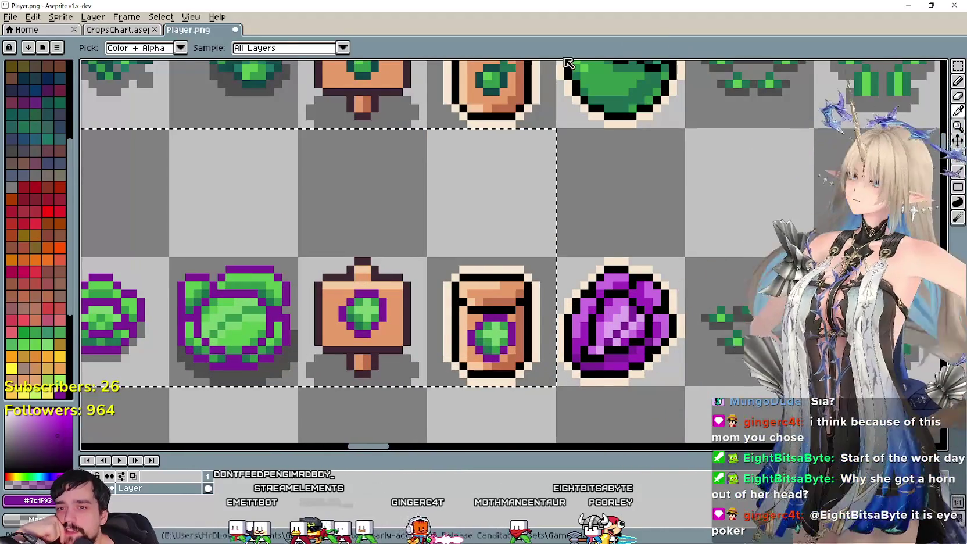
{"action": "scroll", "coordinate": [340, 273], "scroll_direction": "up", "scroll_amount": 2}
{"action": "scroll", "coordinate": [323, 302], "scroll_direction": "down", "scroll_amount": 3}
{"action": "scroll", "coordinate": [539, 330], "scroll_direction": "up", "scroll_amount": 3}
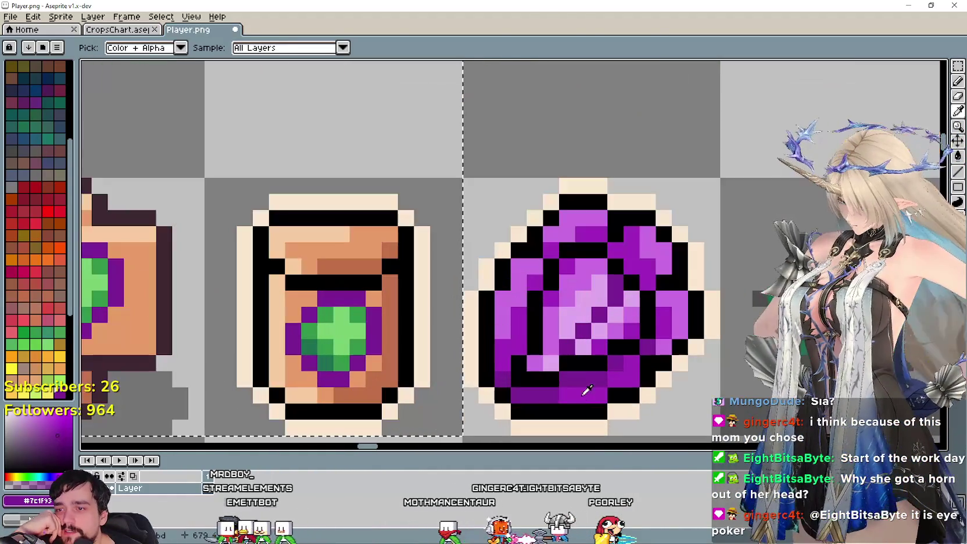
{"action": "left_click", "coordinate": [611, 371]}
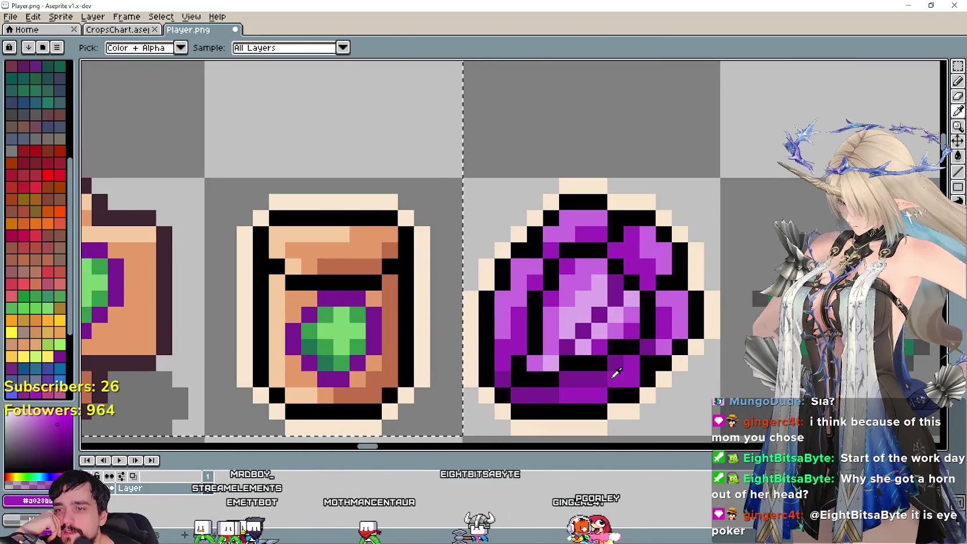
{"action": "key", "text": "g"}
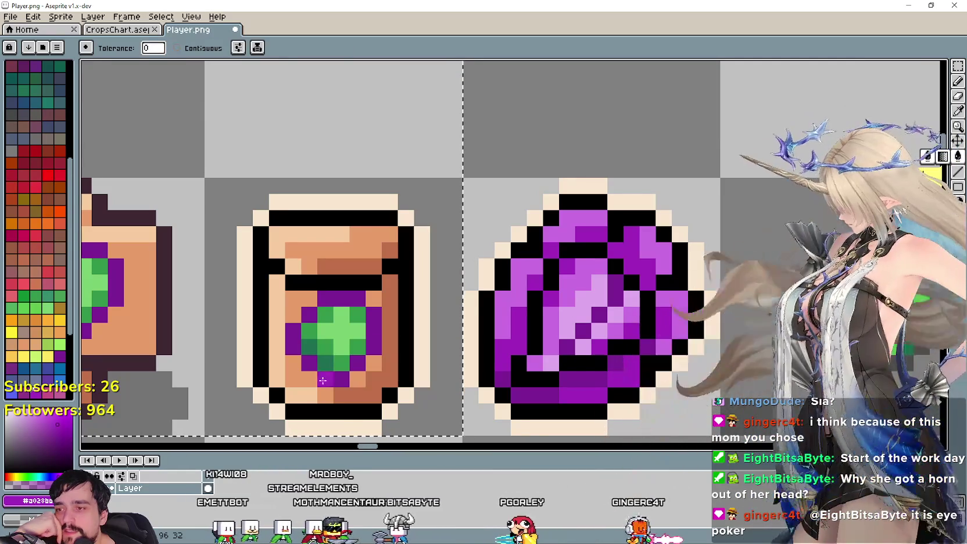
Sample the cabbage's light purple highlight and bucket-fill a pixel area with it
{"action": "scroll", "coordinate": [343, 365], "scroll_direction": "down", "scroll_amount": 2}
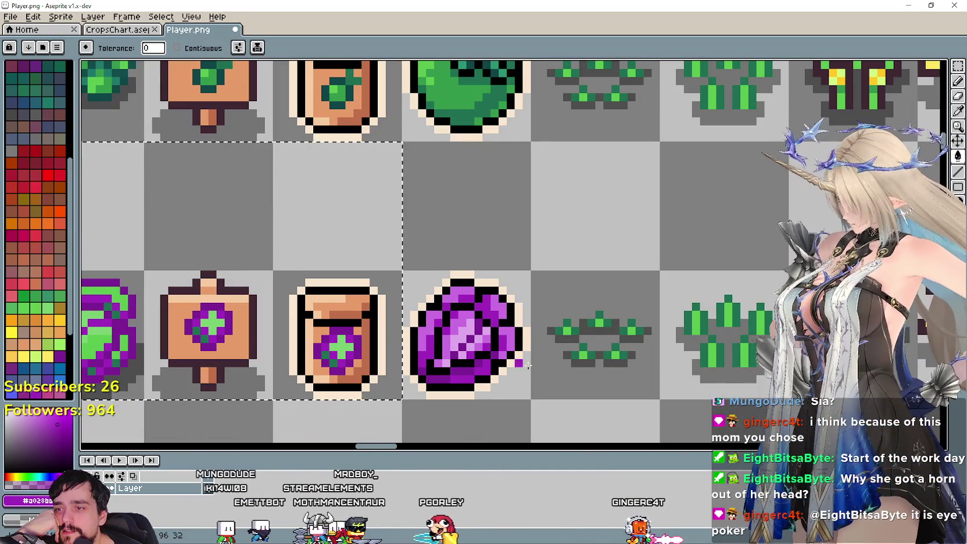
{"action": "left_click", "coordinate": [957, 111]}
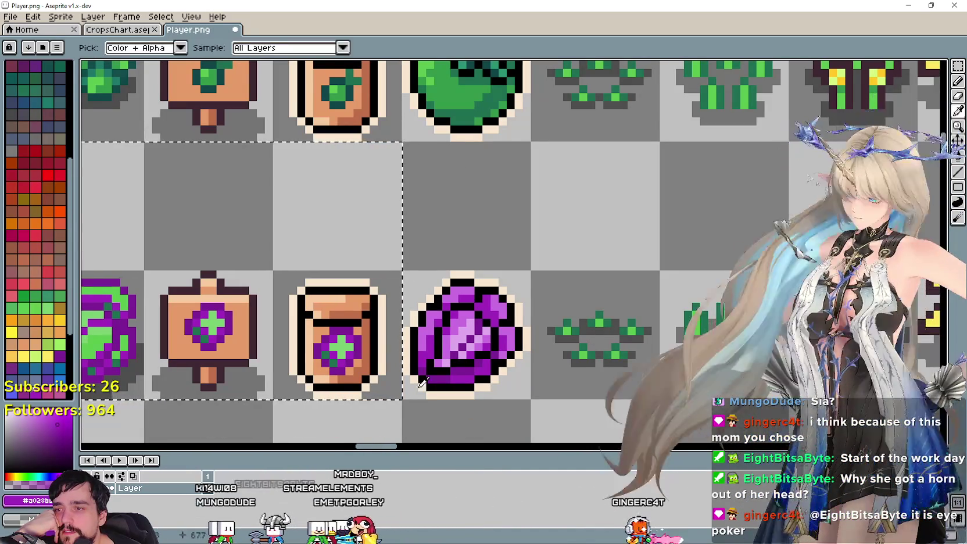
{"action": "scroll", "coordinate": [515, 268], "scroll_direction": "up", "scroll_amount": 3}
{"action": "scroll", "coordinate": [515, 268], "scroll_direction": "down", "scroll_amount": 1}
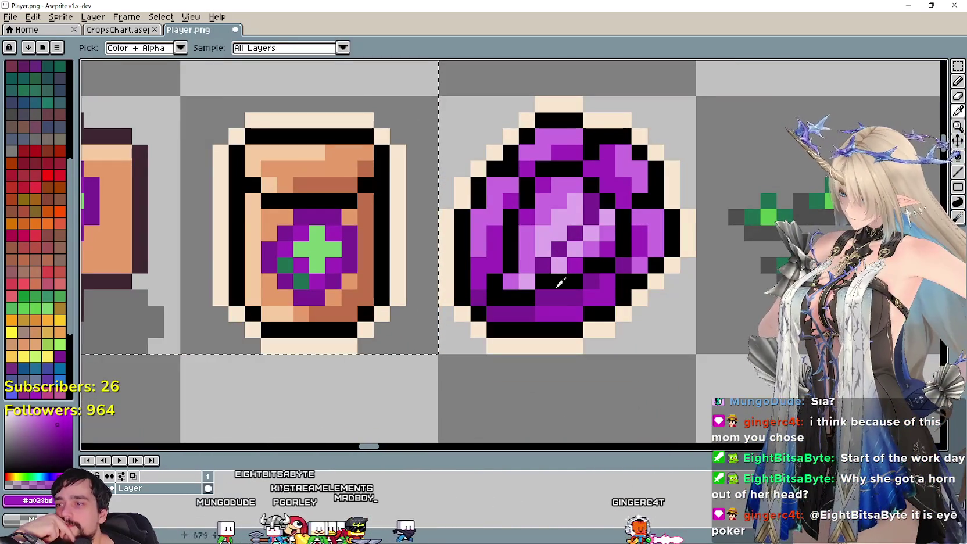
{"action": "left_click", "coordinate": [587, 244]}
{"action": "key", "text": "g"}
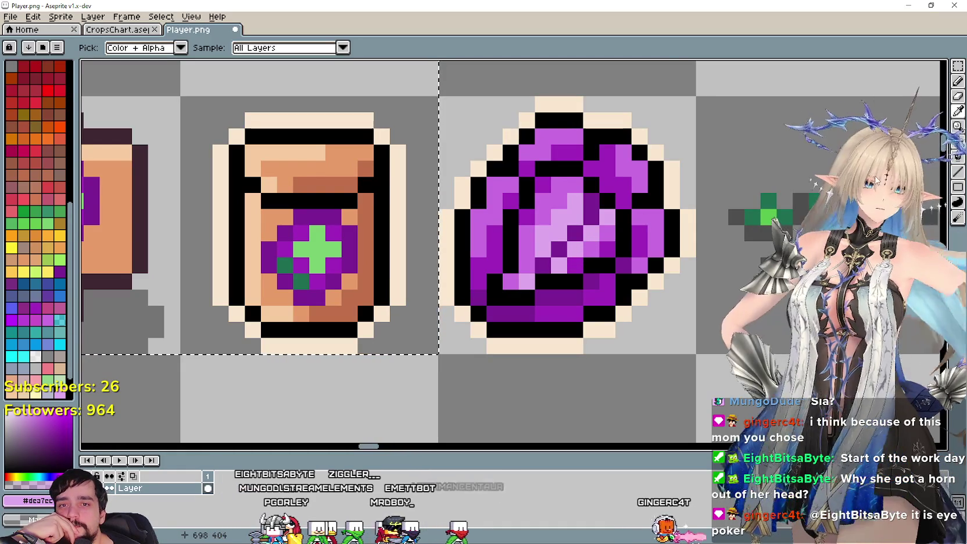
{"action": "left_click", "coordinate": [462, 200]}
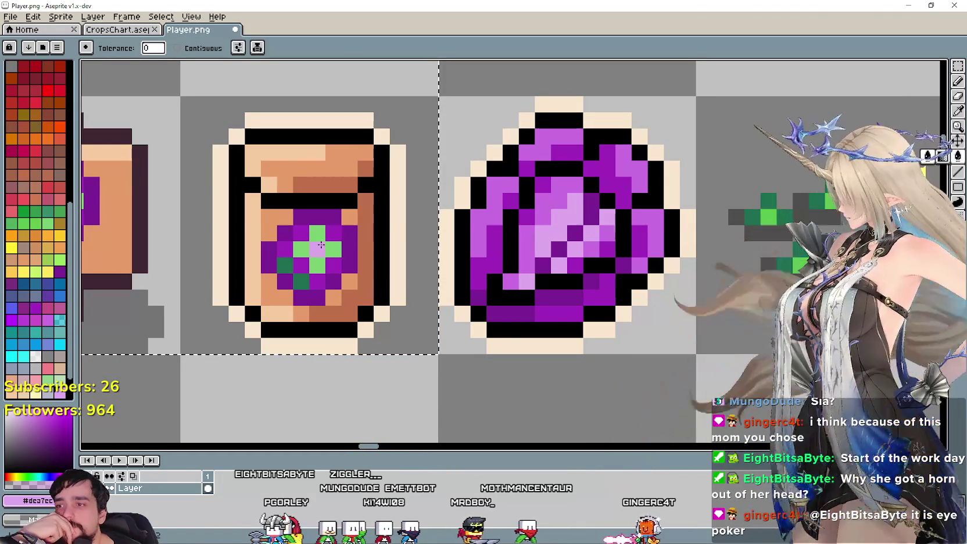
Sample a medium purple from the harvest cabbage, with the sign and seed-packet row in view
{"action": "scroll", "coordinate": [432, 208], "scroll_direction": "down", "scroll_amount": 2}
{"action": "mouse_move", "coordinate": [284, 266]}
{"action": "left_mouse_down"}
{"action": "mouse_move", "coordinate": [642, 336]}
{"action": "mouse_move", "coordinate": [473, 309]}
{"action": "left_mouse_up"}
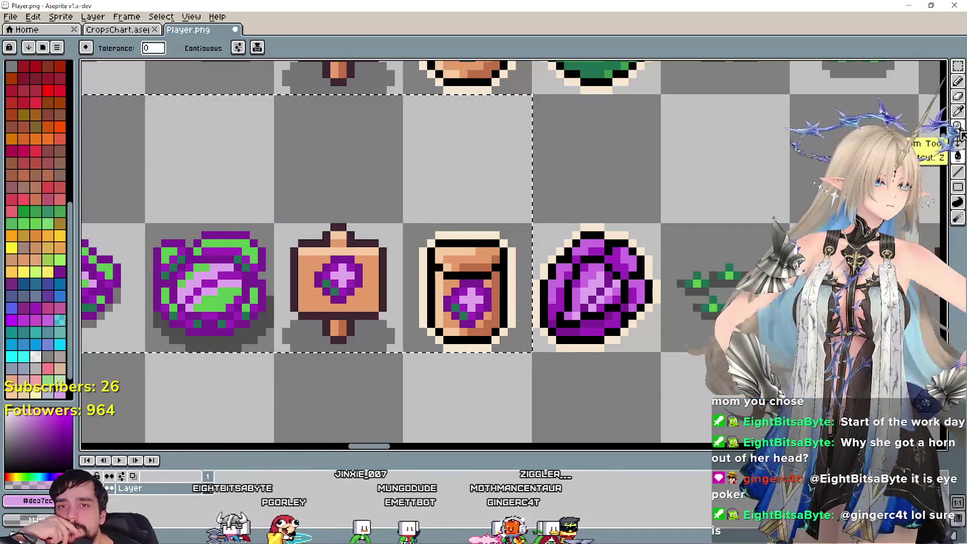
{"action": "left_click", "coordinate": [958, 111]}
{"action": "scroll", "coordinate": [568, 298], "scroll_direction": "up", "scroll_amount": 1}
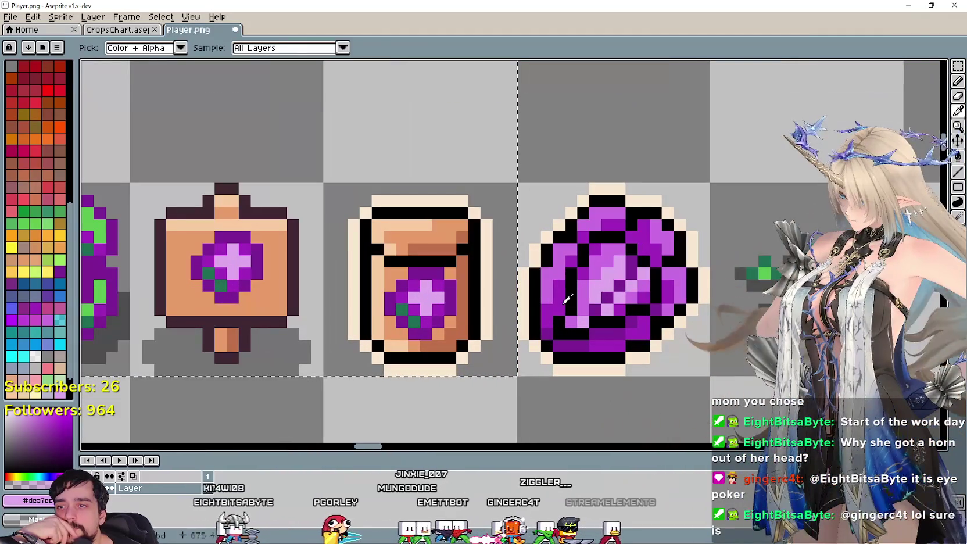
{"action": "left_click", "coordinate": [631, 296]}
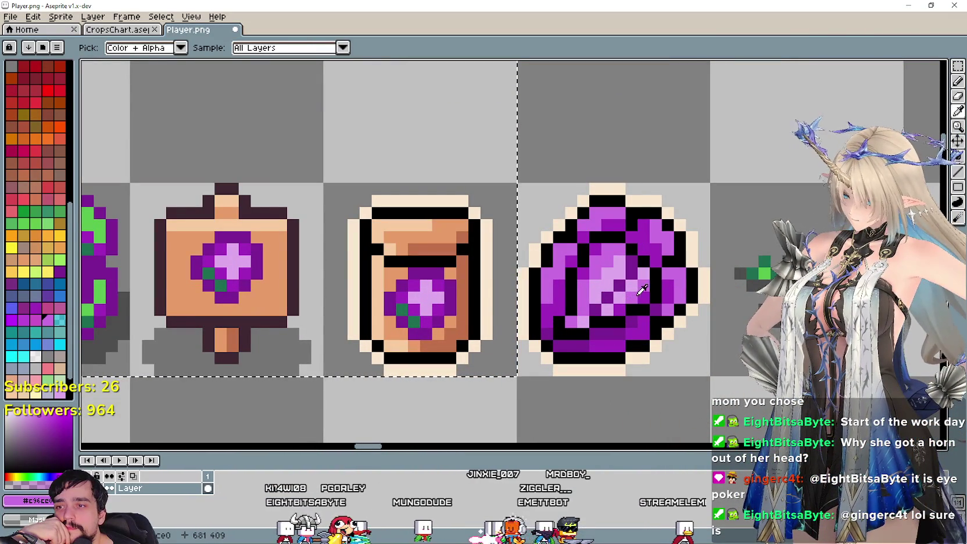
{"action": "left_click", "coordinate": [958, 156]}
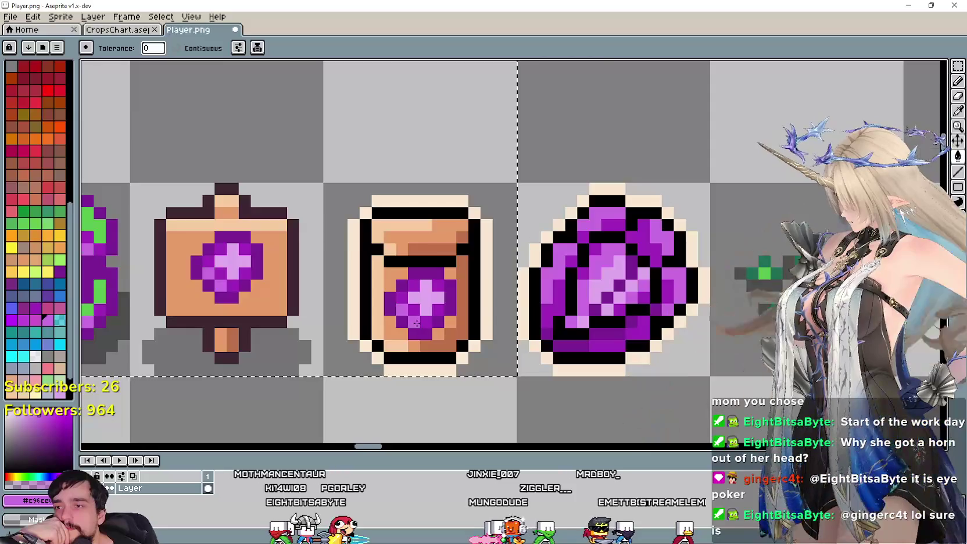
Undo the fill so the row's sprites return to green
{"action": "scroll", "coordinate": [463, 327], "scroll_direction": "down", "scroll_amount": 2}
{"action": "scroll", "coordinate": [463, 327], "scroll_direction": "down", "scroll_amount": 1}
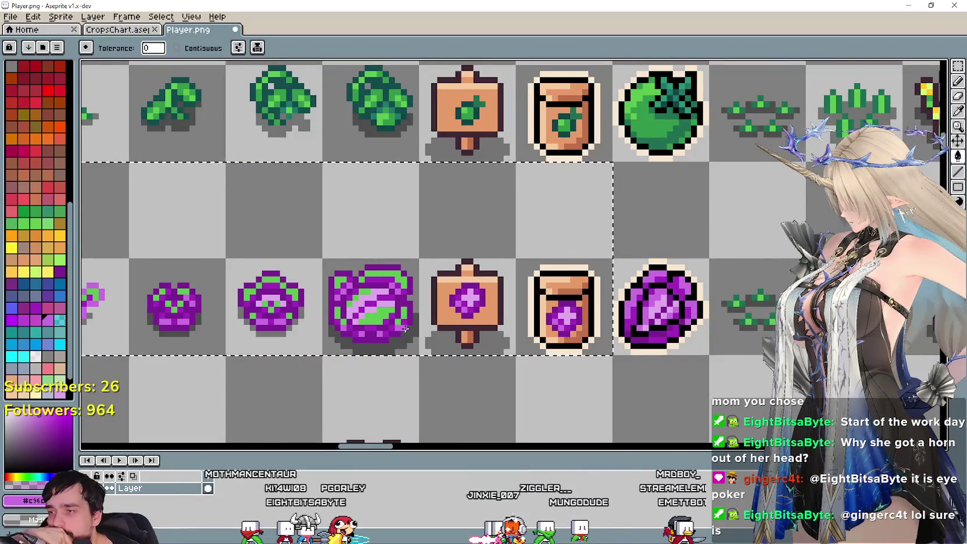
{"action": "scroll", "coordinate": [405, 329], "scroll_direction": "up", "scroll_amount": 1}
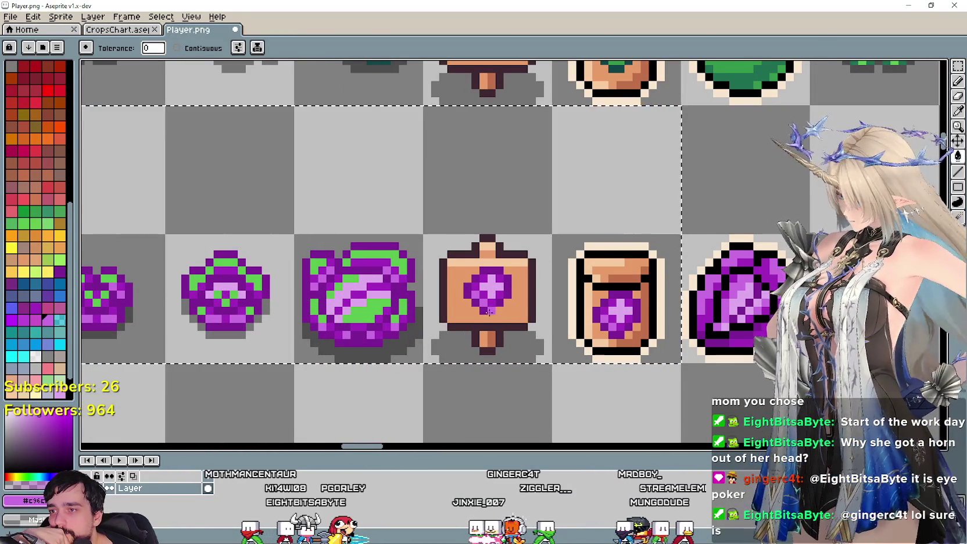
{"action": "scroll", "coordinate": [499, 309], "scroll_direction": "right", "scroll_amount": 3}
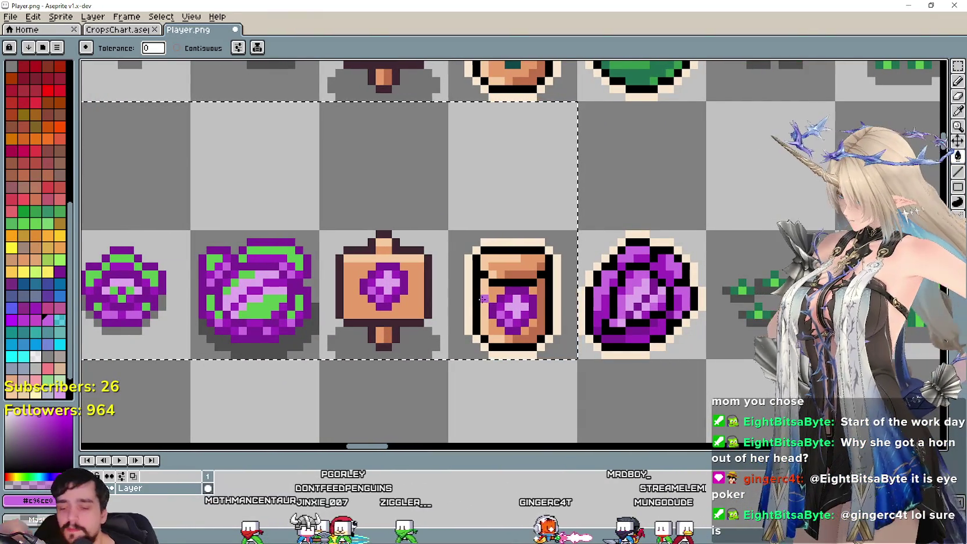
{"action": "key", "text": "v"}
{"action": "key", "text": "ctrl+z"}
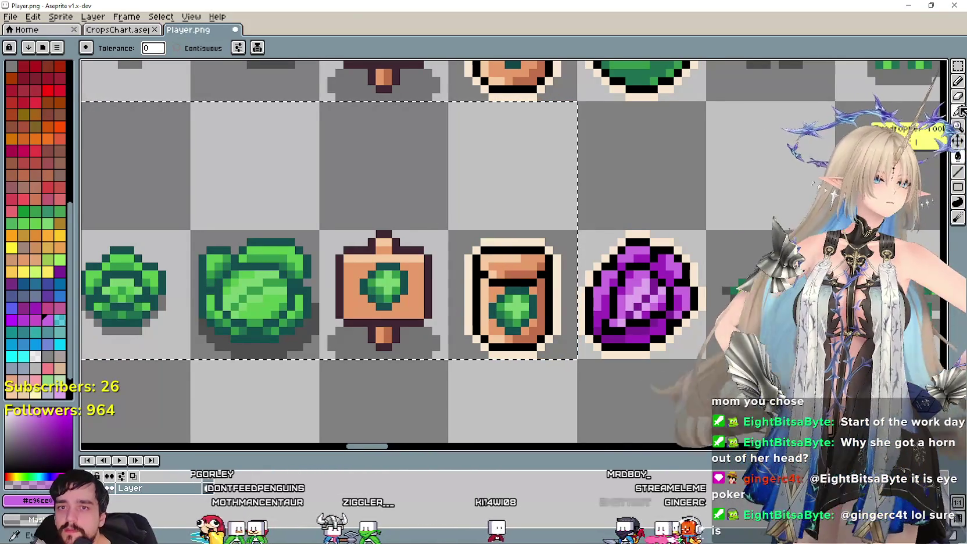
Sample the dark purple #7c1f93 and the mid purple from the harvest cabbage
{"action": "key", "text": "i"}
{"action": "left_click", "coordinate": [661, 324]}
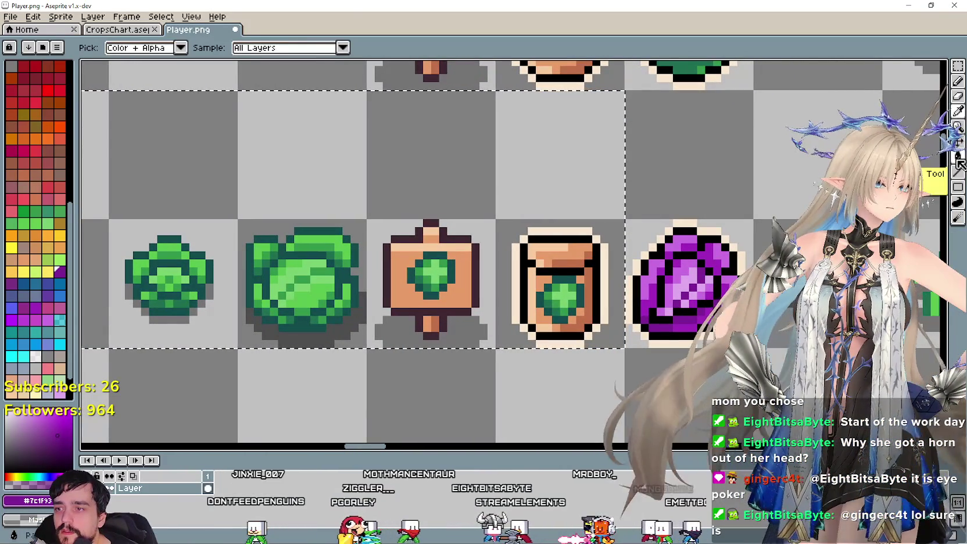
{"action": "key", "text": "g"}
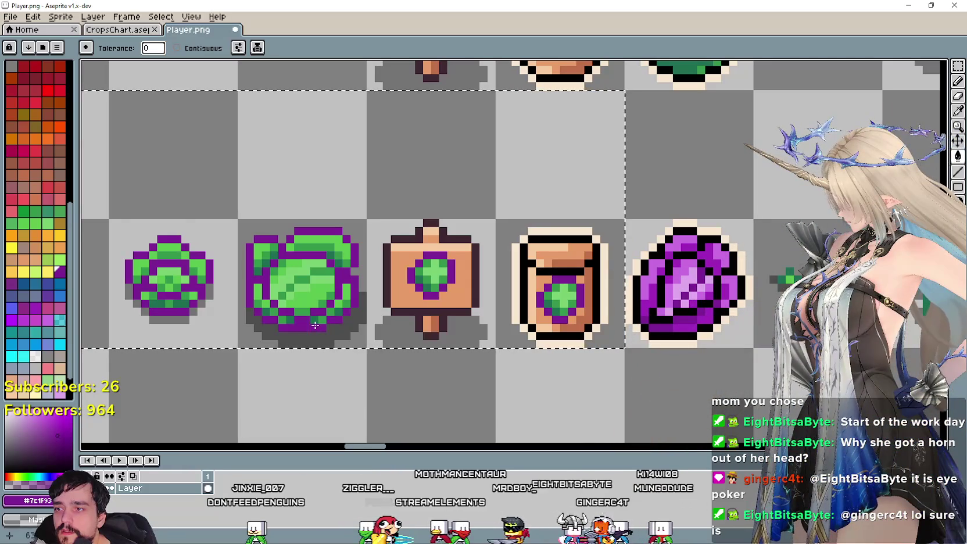
{"action": "key", "text": "i"}
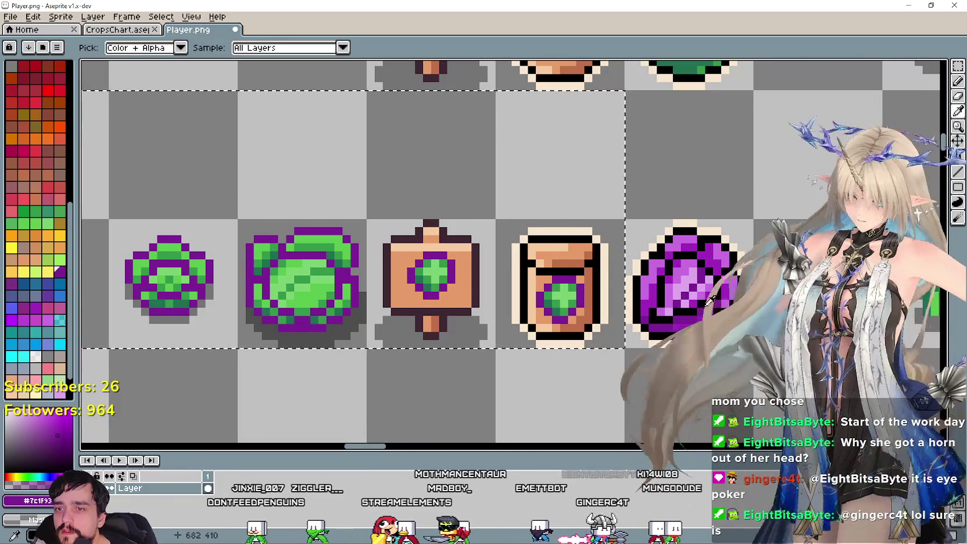
{"action": "left_click", "coordinate": [673, 323]}
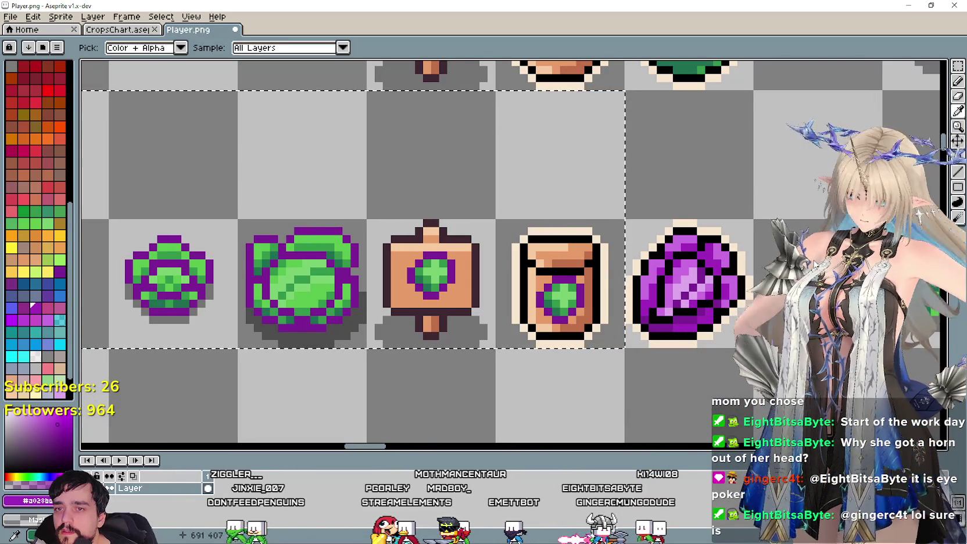
{"action": "left_click", "coordinate": [957, 157]}
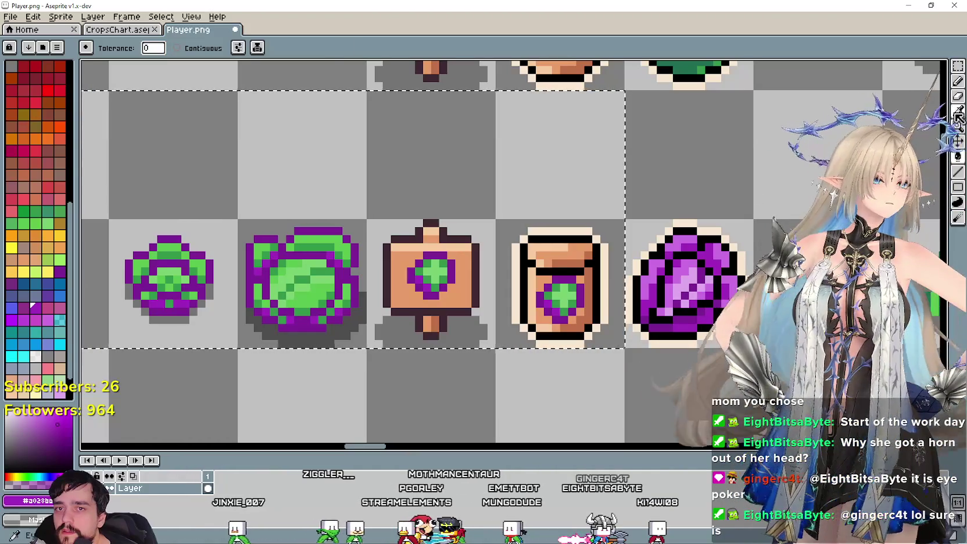
Recolour a shade on the larger cabbage growth stage with light purple
{"action": "key", "text": "alt"}
{"action": "left_click_drag", "start_coordinate": [685, 312], "coordinate": [663, 304]}
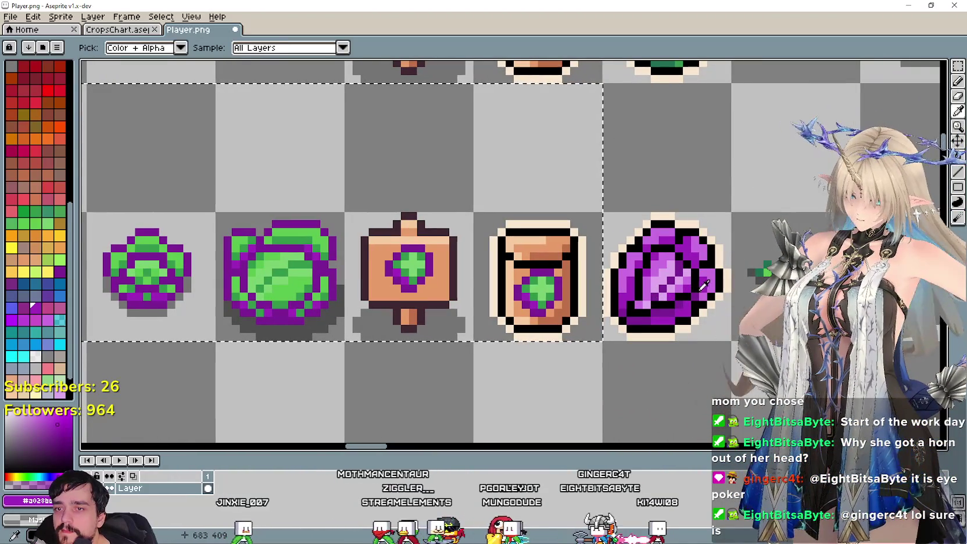
{"action": "scroll", "coordinate": [664, 292], "scroll_direction": "up", "scroll_amount": 2}
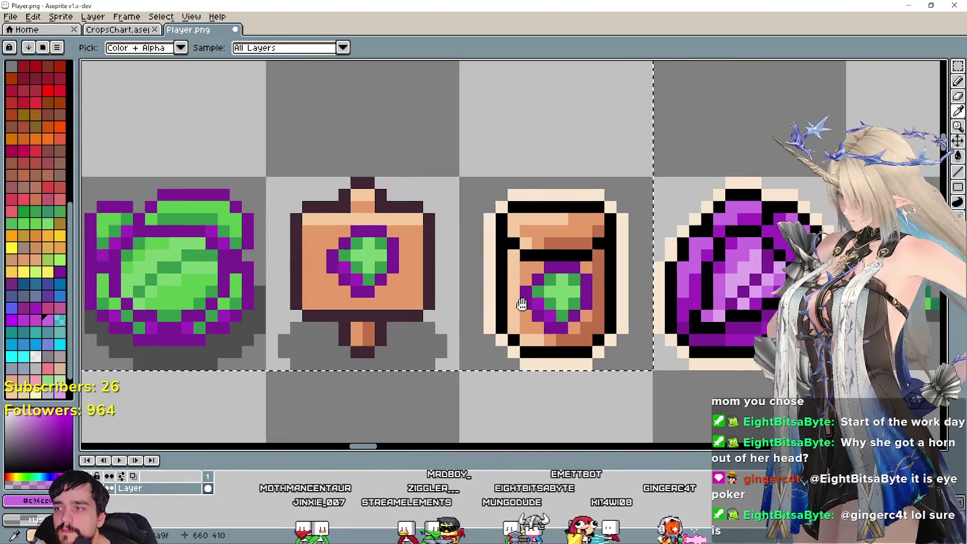
{"action": "left_click_drag", "start_coordinate": [712, 149], "coordinate": [846, 150]}
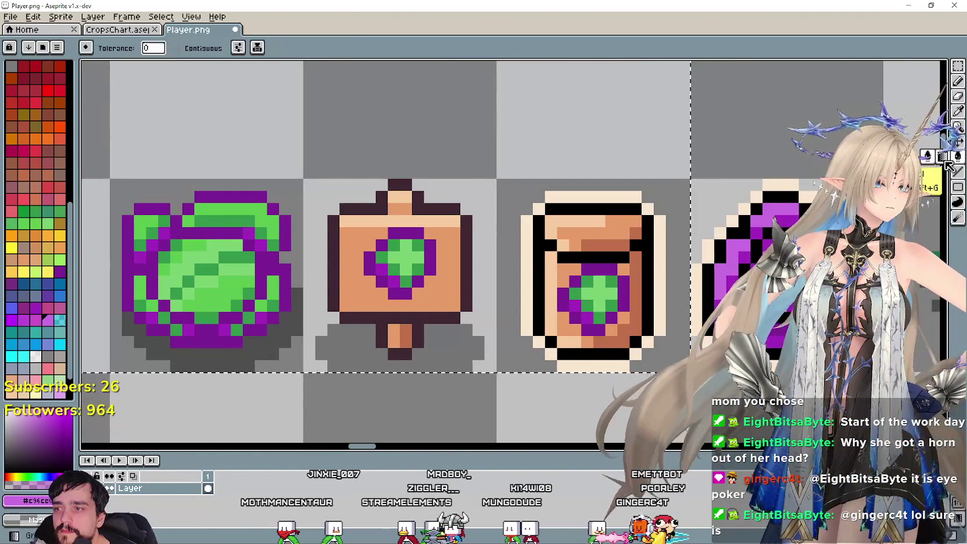
{"action": "left_click", "coordinate": [247, 341]}
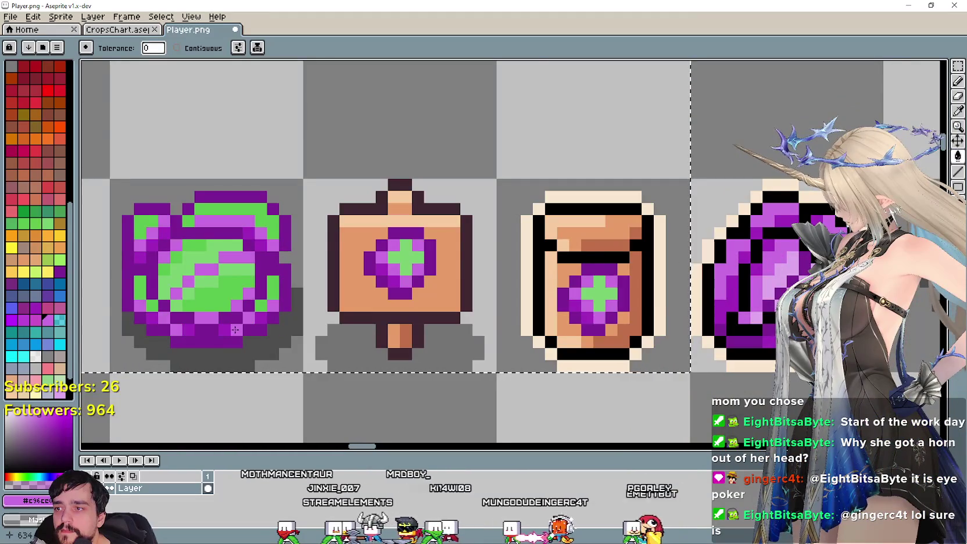
{"action": "scroll", "coordinate": [285, 301], "scroll_direction": "down", "scroll_amount": 2}
{"action": "scroll", "coordinate": [285, 300], "scroll_direction": "up", "scroll_amount": 1}
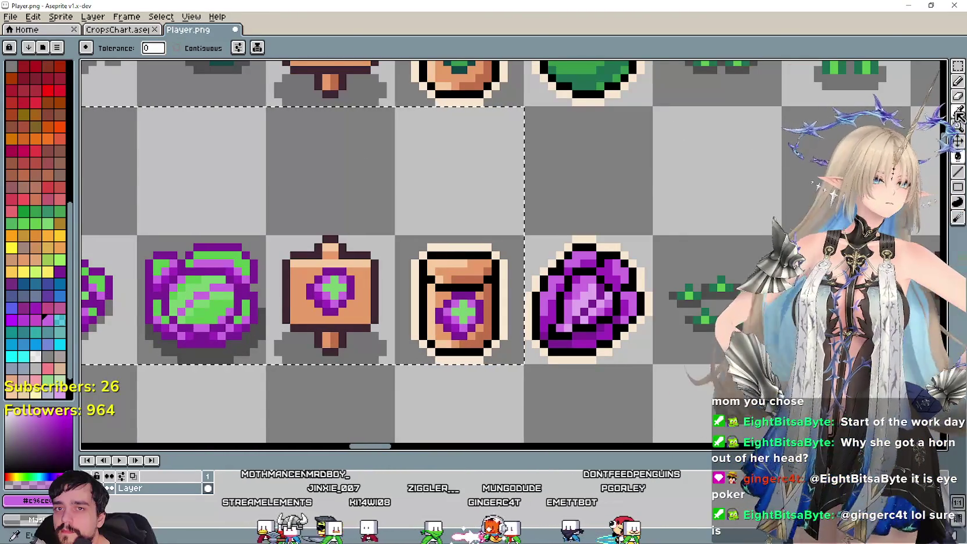
Centre the purple gem, return to the Paint Bucket, and bring the cabbage row into view
{"action": "key", "text": "alt"}
{"action": "scroll", "coordinate": [585, 282], "scroll_direction": "up", "scroll_amount": 1}
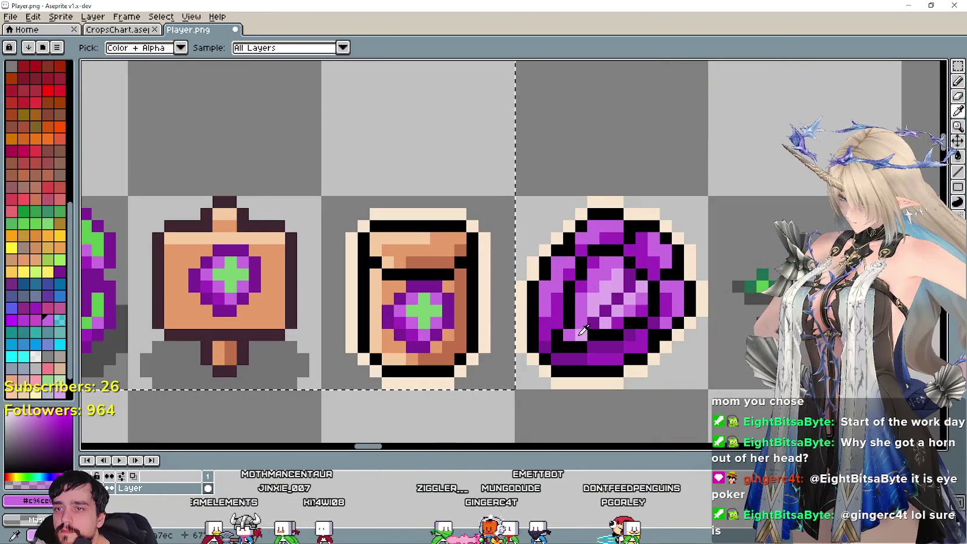
{"action": "scroll", "coordinate": [508, 327], "scroll_direction": "down", "scroll_amount": 1}
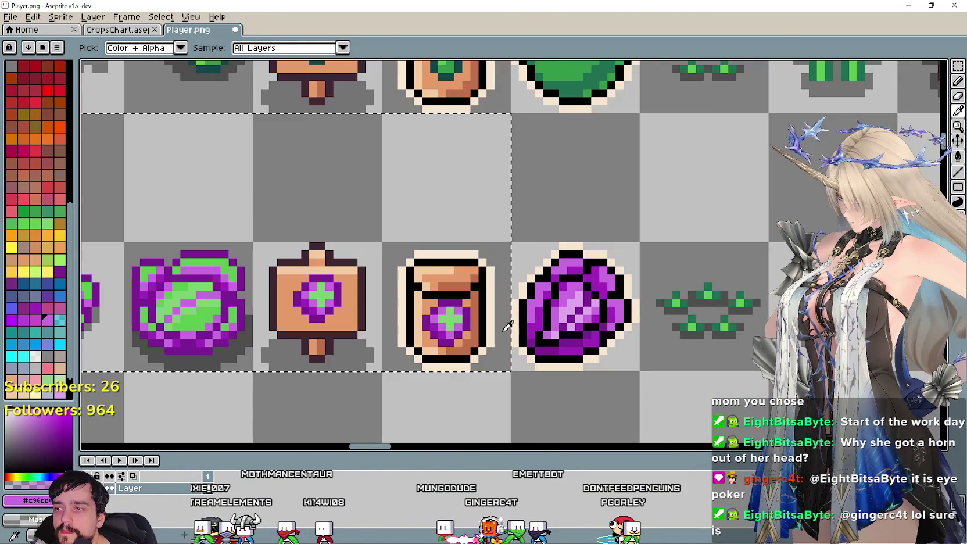
{"action": "scroll", "coordinate": [595, 319], "scroll_direction": "up", "scroll_amount": 1}
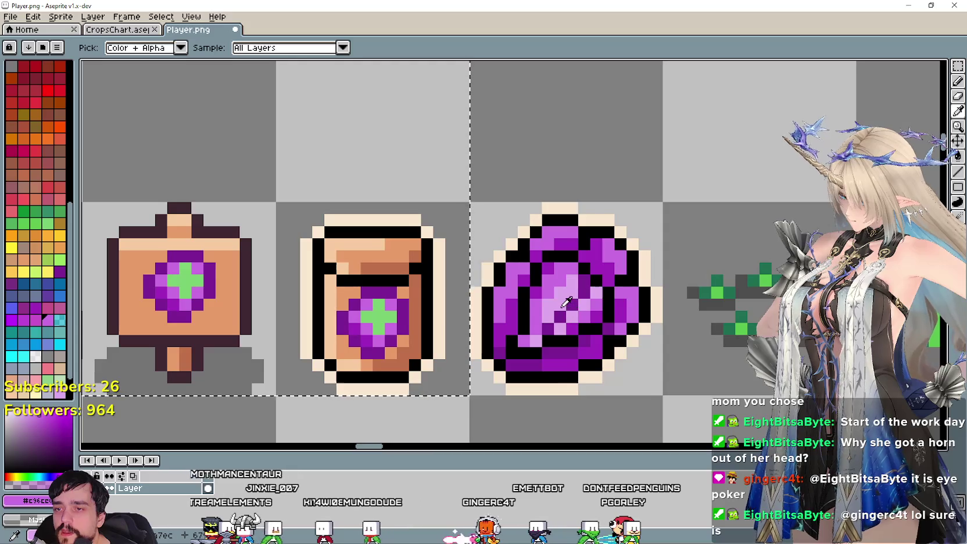
{"action": "left_click_drag", "start_coordinate": [566, 301], "coordinate": [611, 300]}
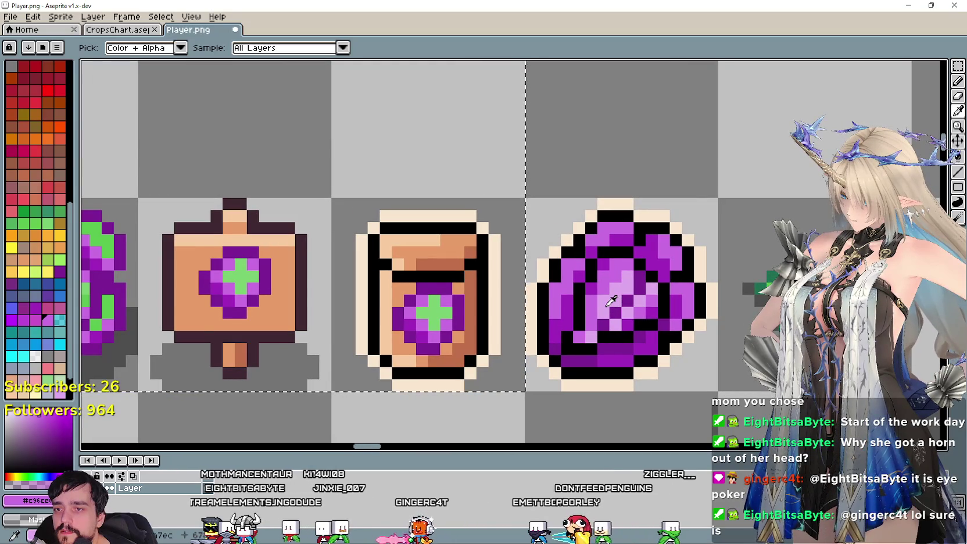
{"action": "scroll", "coordinate": [610, 301], "scroll_direction": "down", "scroll_amount": 2}
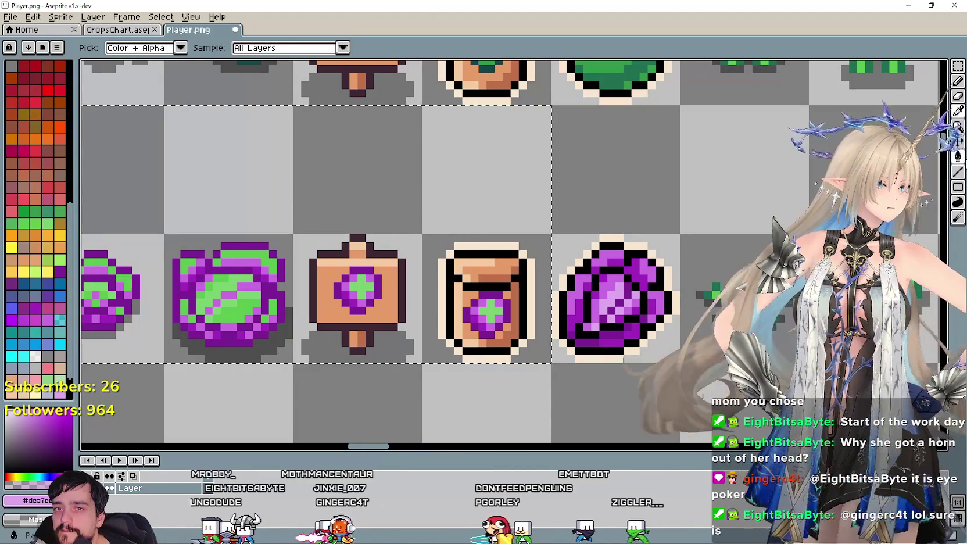
{"action": "left_click", "coordinate": [957, 156]}
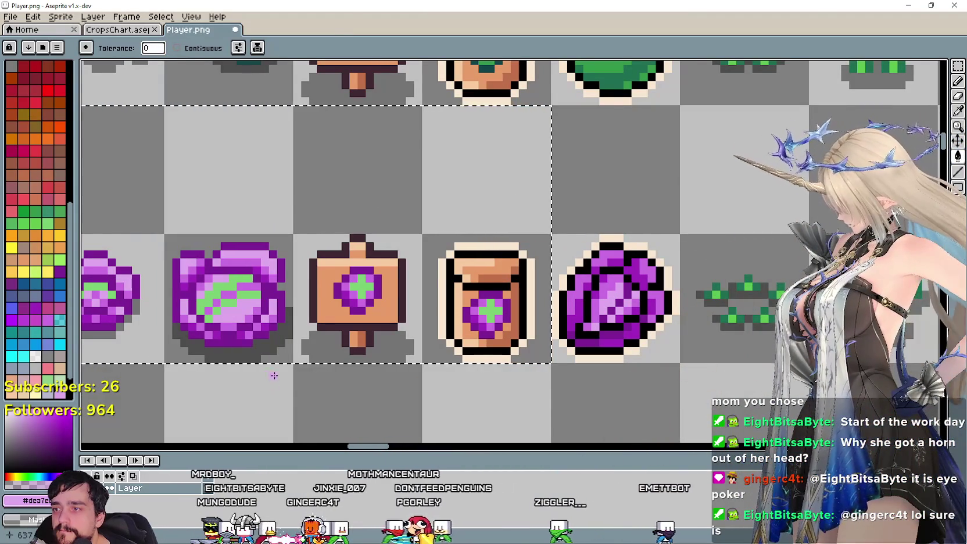
{"action": "scroll", "coordinate": [272, 354], "scroll_direction": "down", "scroll_amount": 1}
{"action": "scroll", "coordinate": [272, 352], "scroll_direction": "up", "scroll_amount": 1}
{"action": "scroll", "coordinate": [348, 360], "scroll_direction": "up", "scroll_amount": 1}
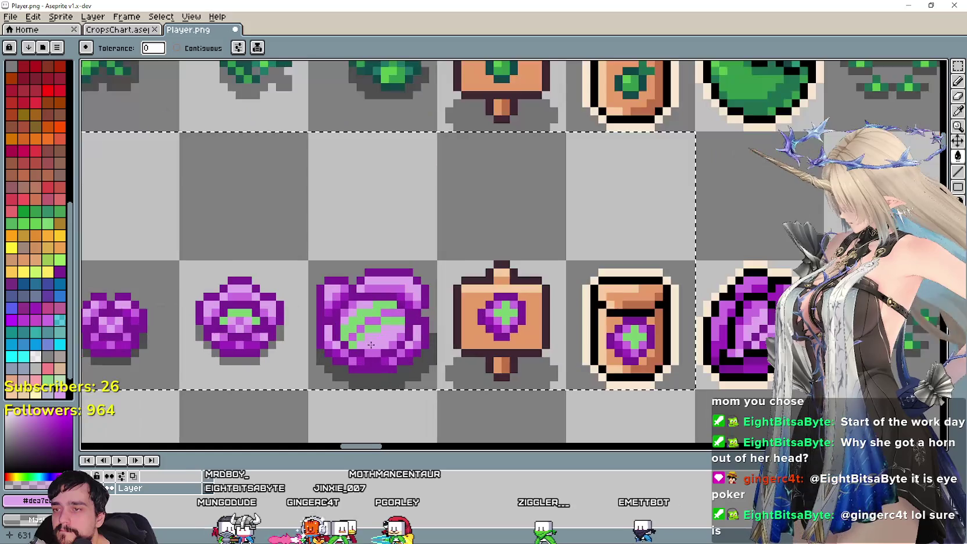
{"action": "scroll", "coordinate": [410, 367], "scroll_direction": "down", "scroll_amount": 2}
{"action": "scroll", "coordinate": [413, 356], "scroll_direction": "down", "scroll_amount": 1}
{"action": "scroll", "coordinate": [417, 347], "scroll_direction": "up", "scroll_amount": 1}
{"action": "scroll", "coordinate": [419, 349], "scroll_direction": "up", "scroll_amount": 1}
{"action": "scroll", "coordinate": [421, 348], "scroll_direction": "up", "scroll_amount": 1}
{"action": "mouse_move", "coordinate": [445, 337]}
{"action": "left_mouse_down"}
{"action": "mouse_move", "coordinate": [334, 310]}
{"action": "mouse_move", "coordinate": [374, 303]}
{"action": "mouse_move", "coordinate": [367, 299]}
{"action": "left_mouse_up"}
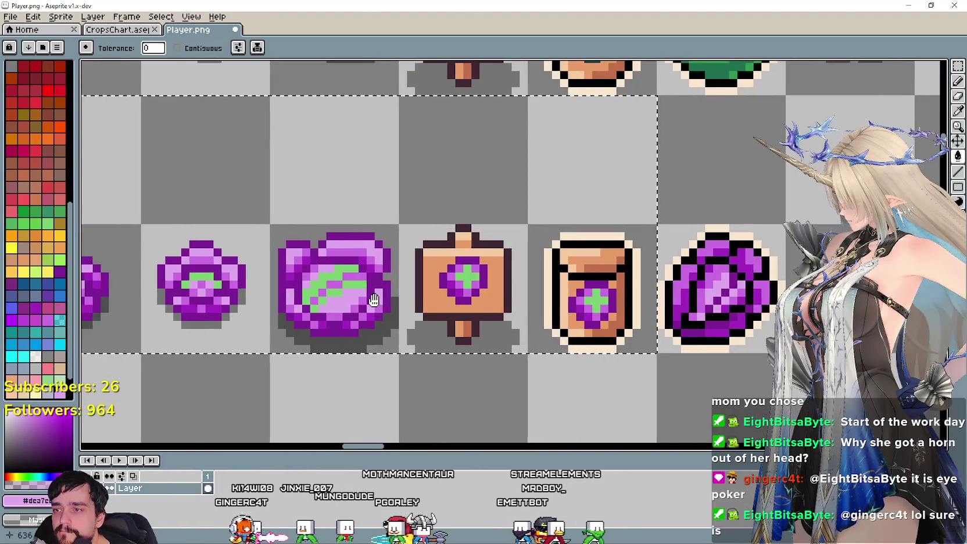
Undo the purple fills so the cabbage row, sign and seed packet are green again
{"action": "key", "text": "ctrl+z"}
{"action": "key", "text": "v"}
{"action": "key", "text": "ctrl+z"}
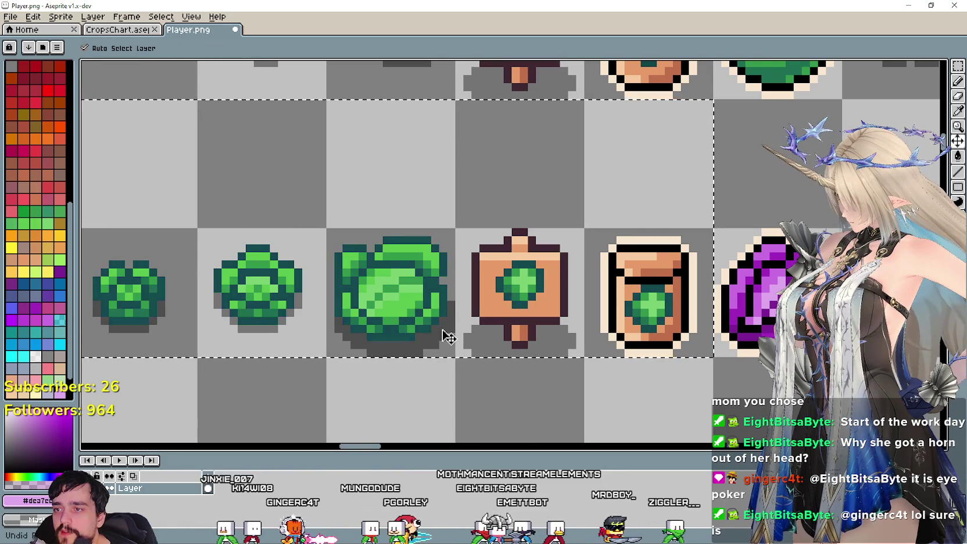
{"action": "key", "text": "w"}
{"action": "left_click_drag", "start_coordinate": [435, 344], "coordinate": [409, 377]}
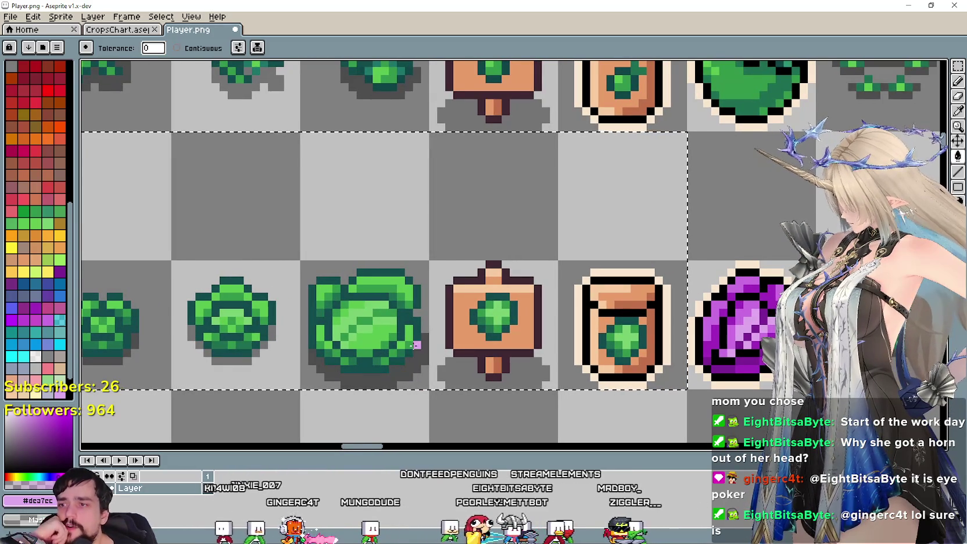
{"action": "scroll", "coordinate": [854, 147], "scroll_direction": "right", "scroll_amount": 2}
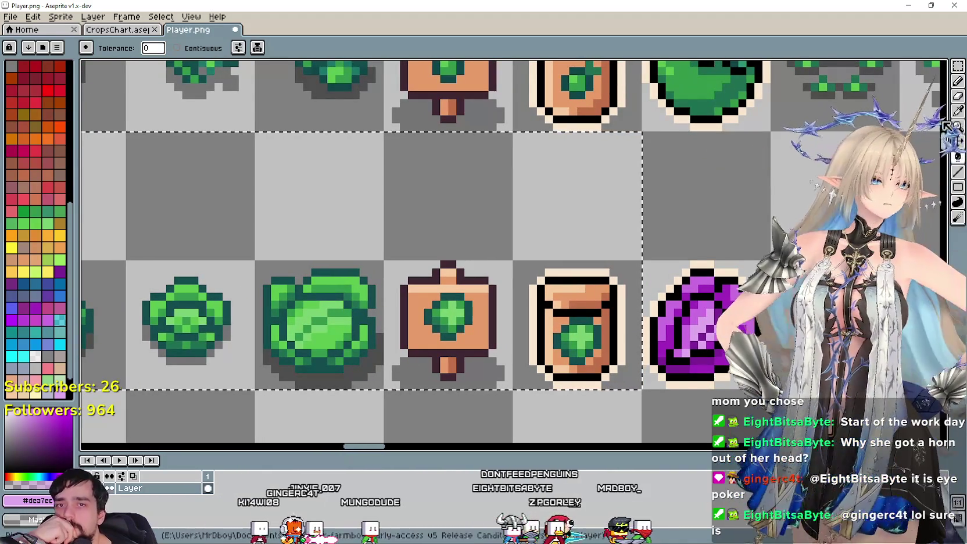
Turn every dark-green pixel in the cabbage row into the gem's dark purple
{"action": "key", "text": "i"}
{"action": "scroll", "coordinate": [574, 323], "scroll_direction": "right", "scroll_amount": 2}
{"action": "scroll", "coordinate": [574, 323], "scroll_direction": "up", "scroll_amount": 2}
{"action": "left_click", "coordinate": [574, 323]}
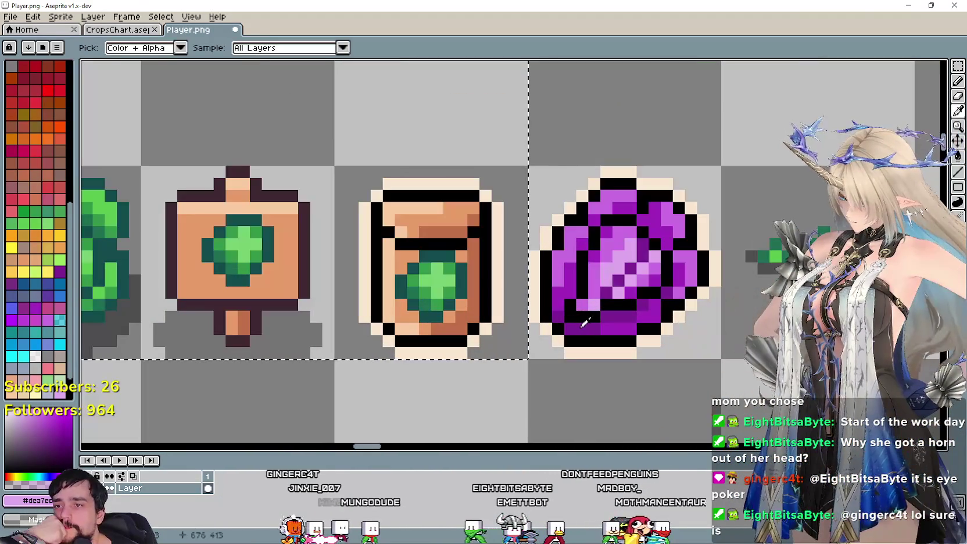
{"action": "scroll", "coordinate": [473, 283], "scroll_direction": "left", "scroll_amount": 4}
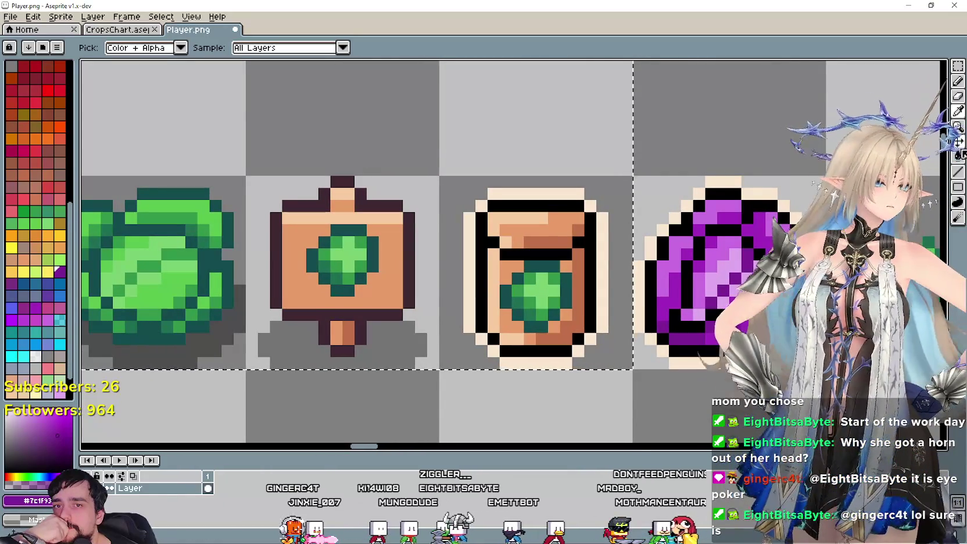
{"action": "key", "text": "g"}
{"action": "left_click", "coordinate": [169, 322]}
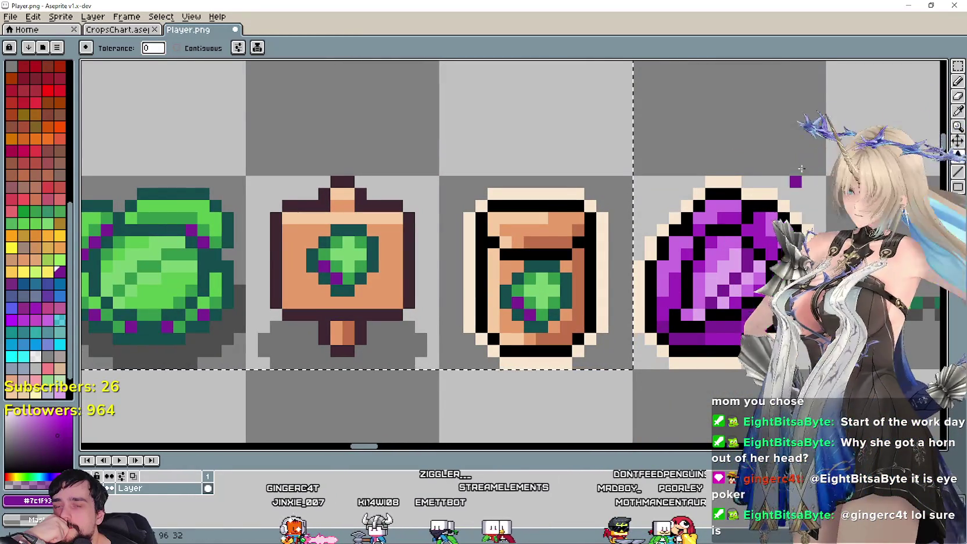
Replace the next green shade with the gem's mid purple
{"action": "key", "text": "i"}
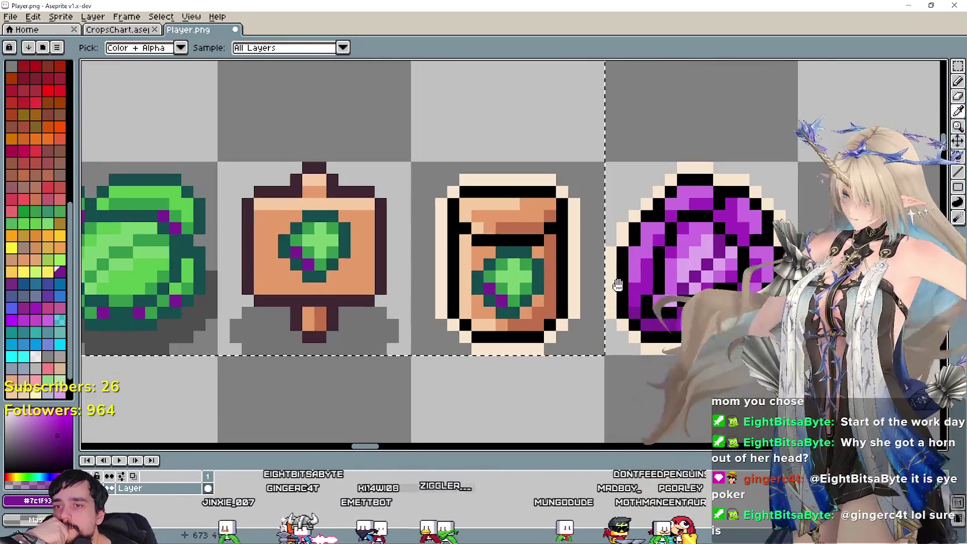
{"action": "scroll", "coordinate": [660, 307], "scroll_direction": "right", "scroll_amount": 3}
{"action": "left_click", "coordinate": [661, 307]}
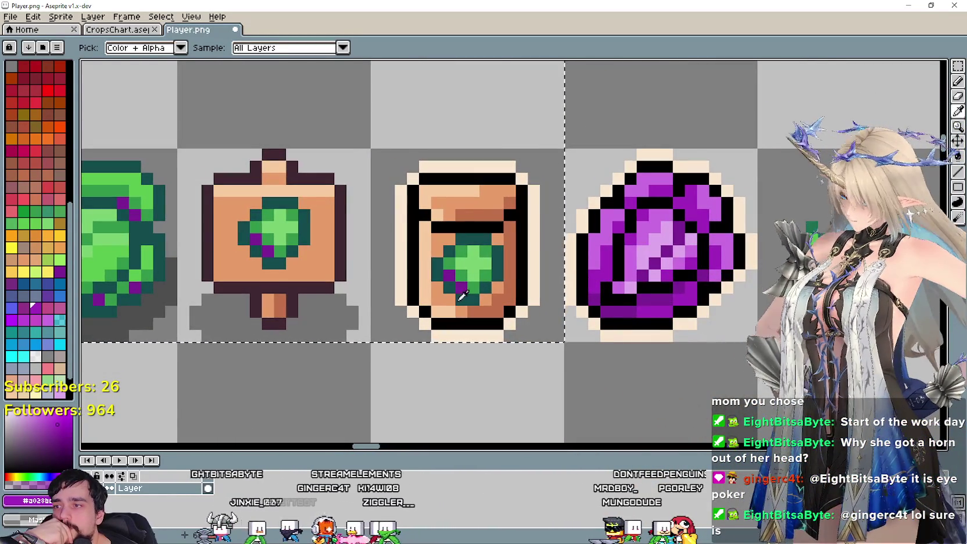
{"action": "scroll", "coordinate": [618, 320], "scroll_direction": "down", "scroll_amount": 1}
{"action": "left_click", "coordinate": [957, 158]}
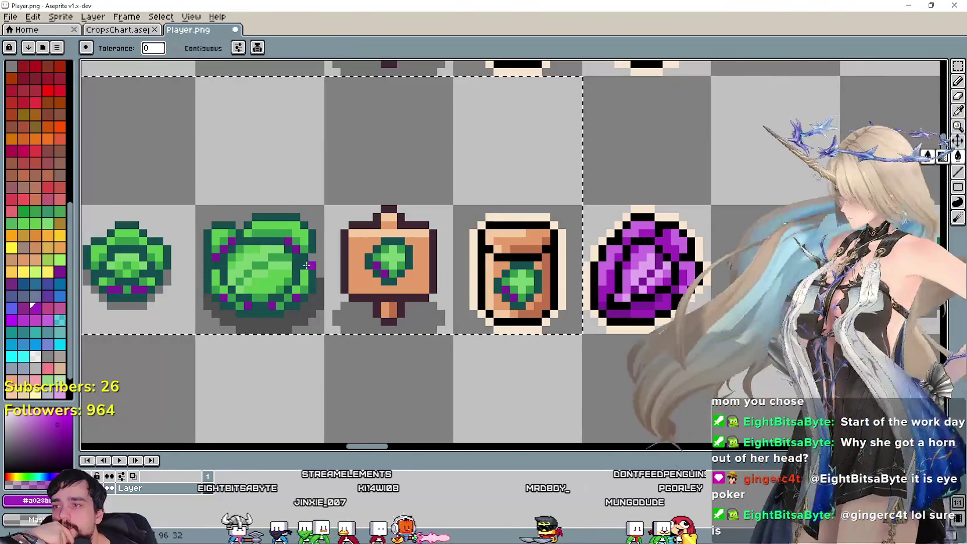
{"action": "scroll", "coordinate": [273, 308], "scroll_direction": "up", "scroll_amount": 1}
{"action": "left_click", "coordinate": [284, 308]}
{"action": "scroll", "coordinate": [332, 215], "scroll_direction": "down", "scroll_amount": 1}
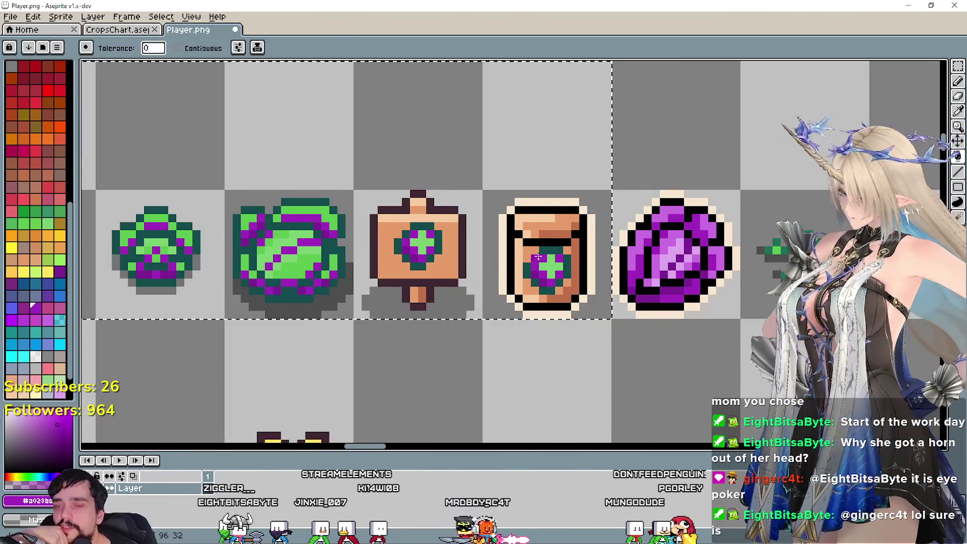
Turn the cabbages' green areas light purple, then pick up the gem's palest purple
{"action": "left_click", "coordinate": [957, 111]}
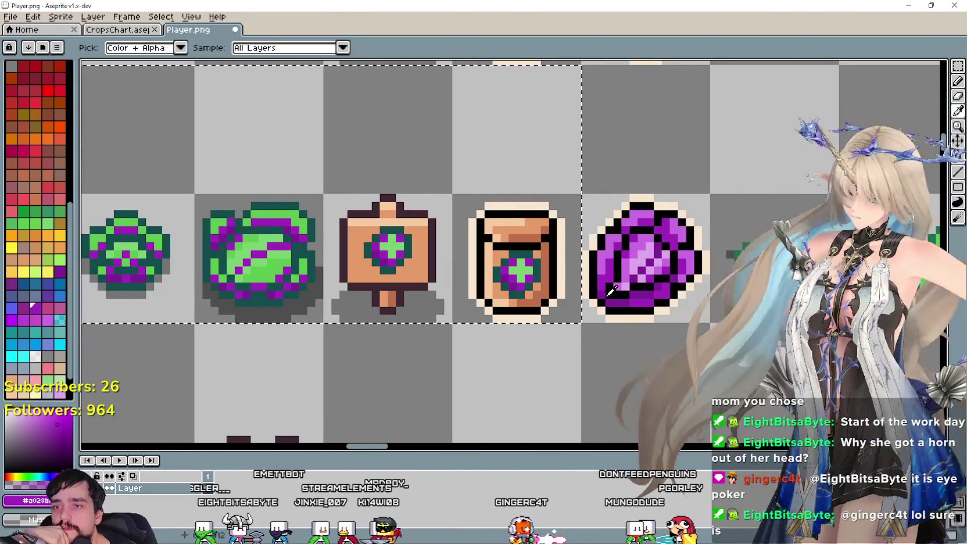
{"action": "scroll", "coordinate": [629, 272], "scroll_direction": "up", "scroll_amount": 1}
{"action": "left_click", "coordinate": [628, 279]}
{"action": "scroll", "coordinate": [628, 279], "scroll_direction": "down", "scroll_amount": 1}
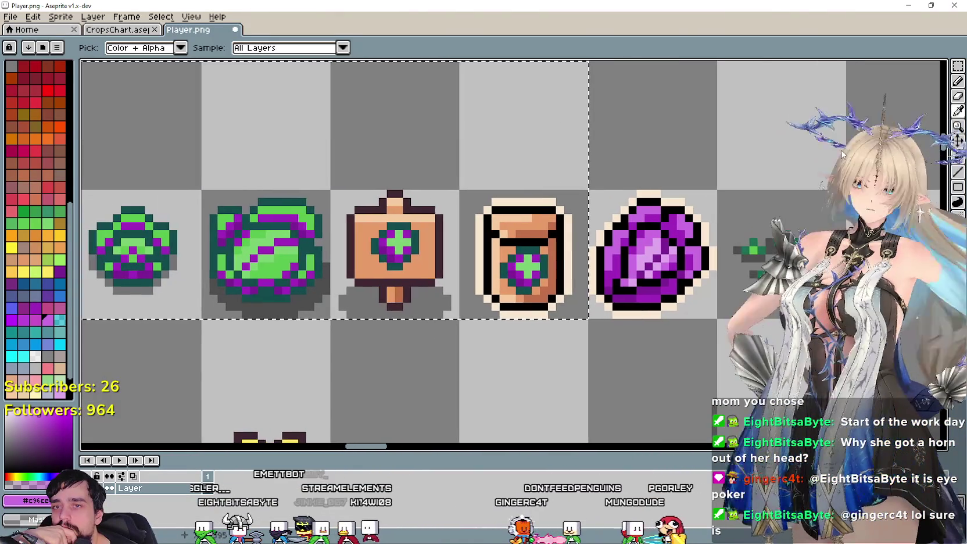
{"action": "left_click", "coordinate": [958, 158]}
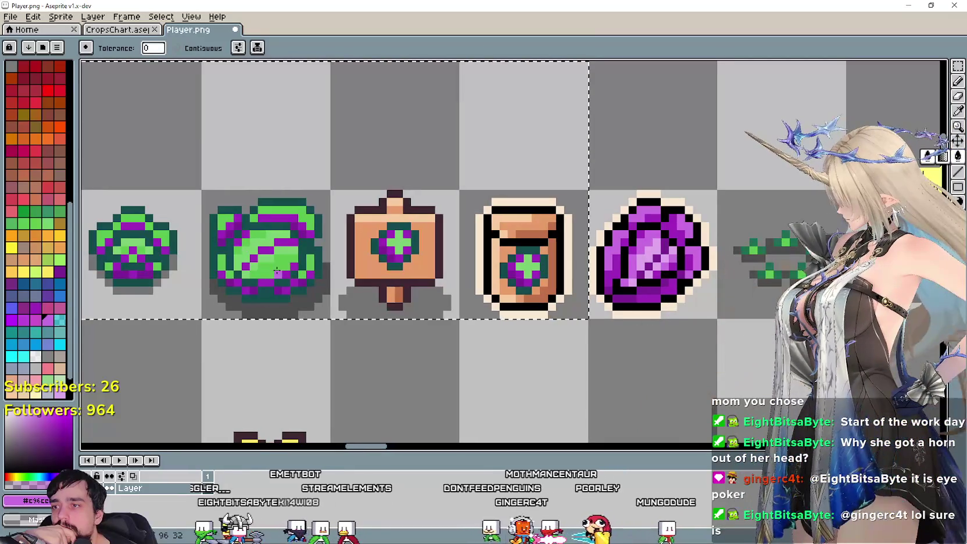
{"action": "left_click", "coordinate": [277, 271]}
{"action": "left_click", "coordinate": [958, 111]}
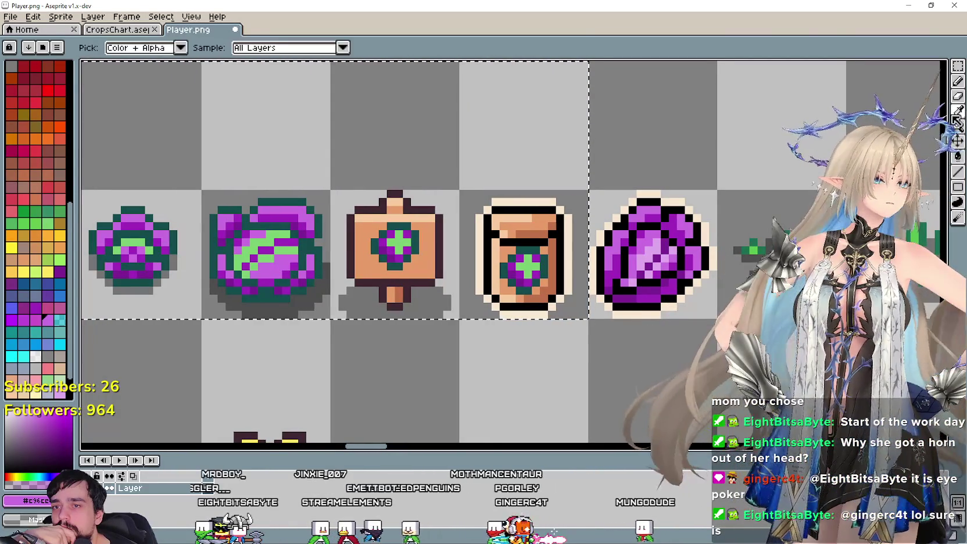
{"action": "left_click", "coordinate": [650, 251]}
{"action": "left_click", "coordinate": [959, 156]}
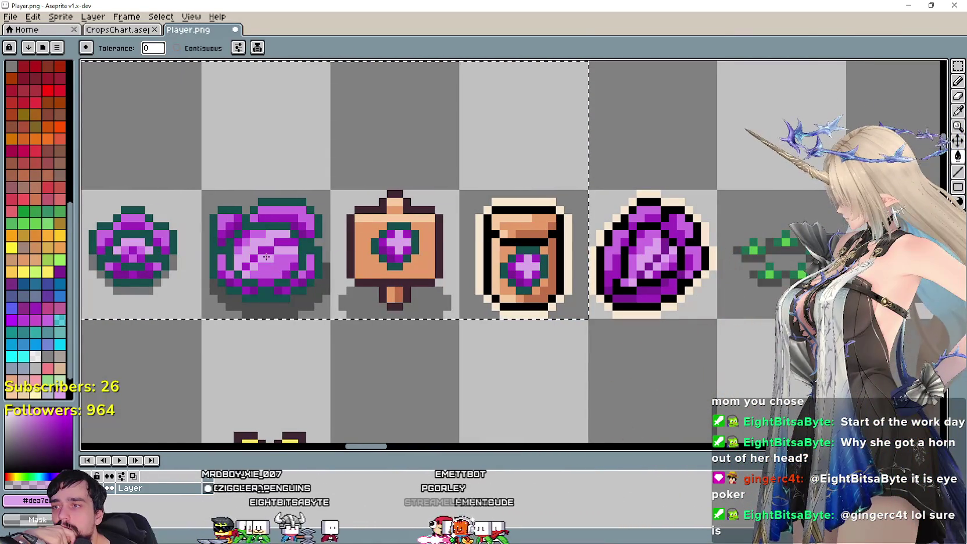
Sample the dark purple #7c1f93 from the harvest gem
{"action": "scroll", "coordinate": [299, 306], "scroll_direction": "down", "scroll_amount": 1}
{"action": "mouse_move", "coordinate": [300, 299]}
{"action": "left_mouse_down"}
{"action": "mouse_move", "coordinate": [511, 316]}
{"action": "mouse_move", "coordinate": [313, 316]}
{"action": "mouse_move", "coordinate": [421, 323]}
{"action": "left_mouse_up"}
{"action": "scroll", "coordinate": [420, 322], "scroll_direction": "up", "scroll_amount": 3}
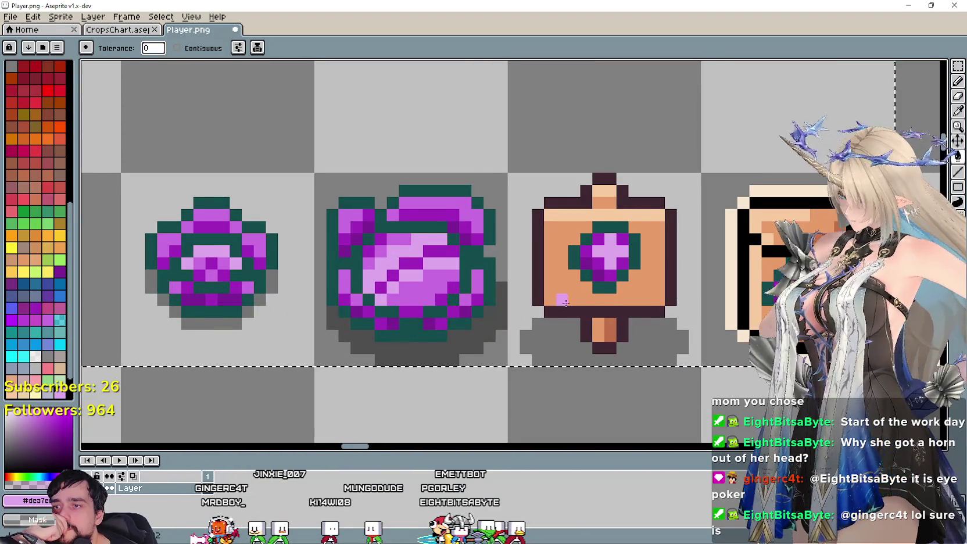
{"action": "left_click_drag", "start_coordinate": [565, 302], "coordinate": [316, 302]}
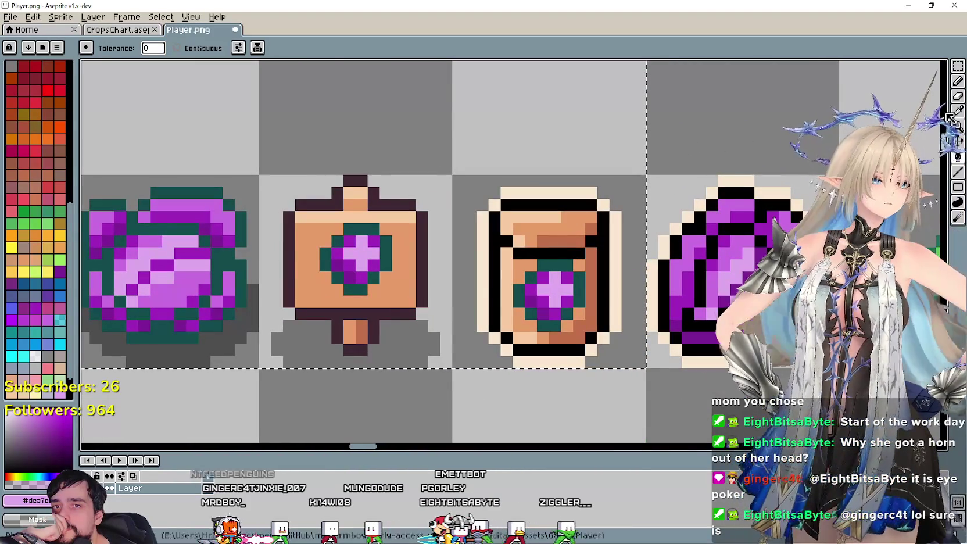
{"action": "left_click", "coordinate": [957, 110]}
{"action": "scroll", "coordinate": [604, 302], "scroll_direction": "up", "scroll_amount": 1}
{"action": "left_click_drag", "start_coordinate": [768, 294], "coordinate": [605, 302]}
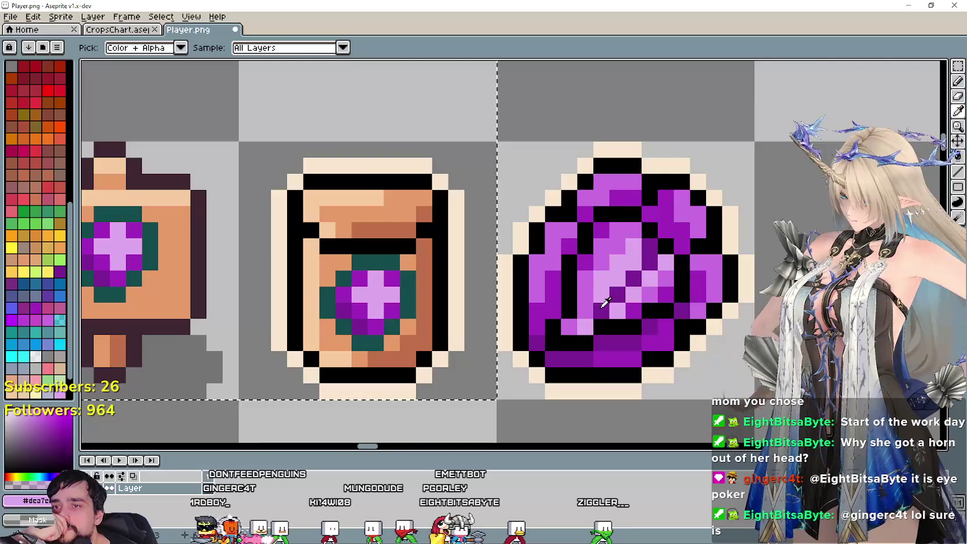
{"action": "left_click", "coordinate": [604, 302]}
Fill every dark teal outline on the cabbage sprites with that purple
{"action": "scroll", "coordinate": [486, 262], "scroll_direction": "down", "scroll_amount": 1}
{"action": "left_click_drag", "start_coordinate": [145, 262], "coordinate": [488, 261]}
{"action": "scroll", "coordinate": [349, 297], "scroll_direction": "down", "scroll_amount": 1}
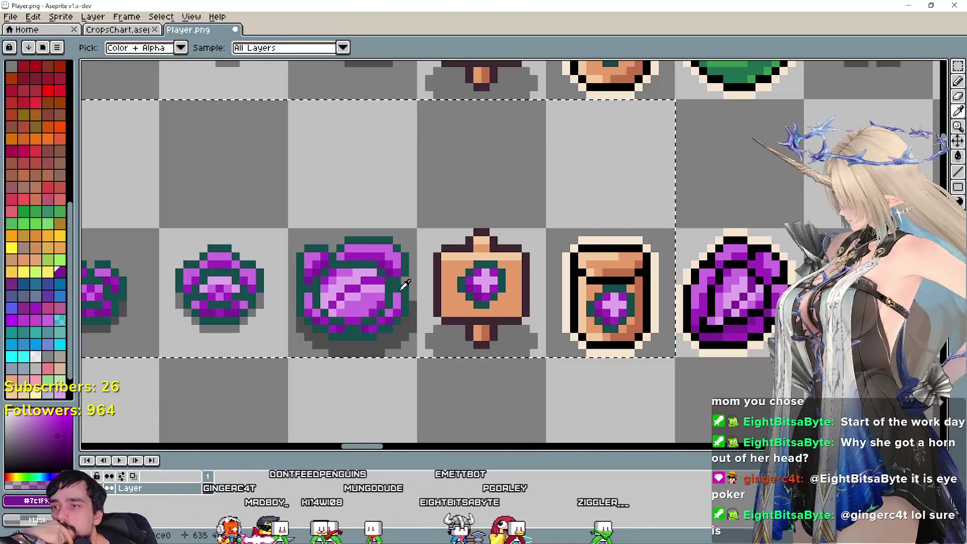
{"action": "key", "text": "g"}
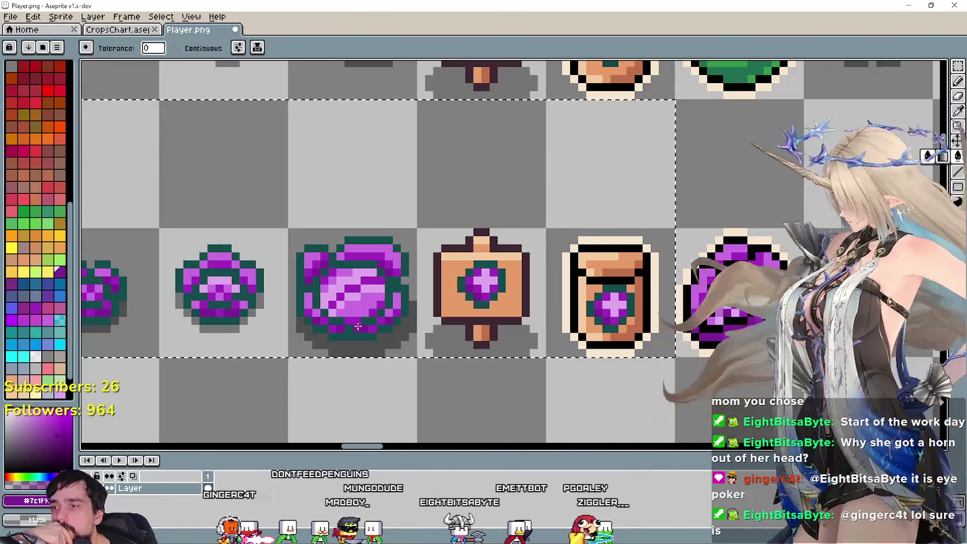
{"action": "left_click", "coordinate": [358, 326]}
{"action": "scroll", "coordinate": [333, 337], "scroll_direction": "down", "scroll_amount": 2}
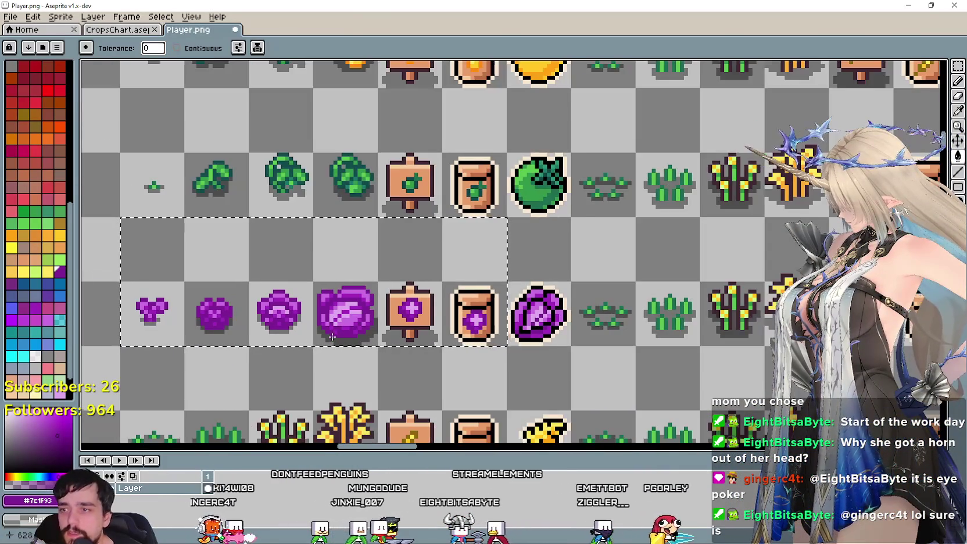
Undo the outline fill and set the foreground colour to the darker purple #601f93
{"action": "scroll", "coordinate": [331, 337], "scroll_direction": "up", "scroll_amount": 1}
{"action": "key", "text": "ctrl+z"}
{"action": "scroll", "coordinate": [337, 340], "scroll_direction": "up", "scroll_amount": 1}
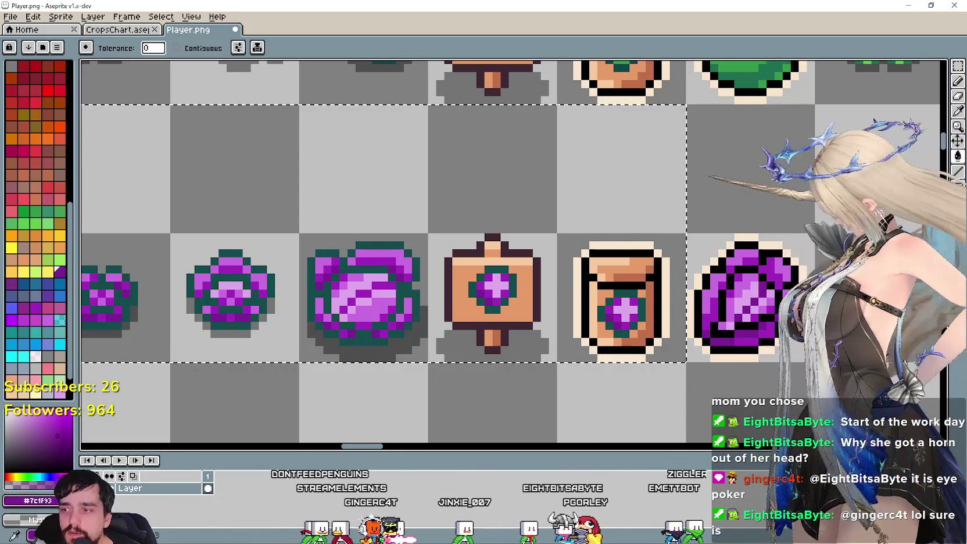
{"action": "left_click", "coordinate": [38, 501]}
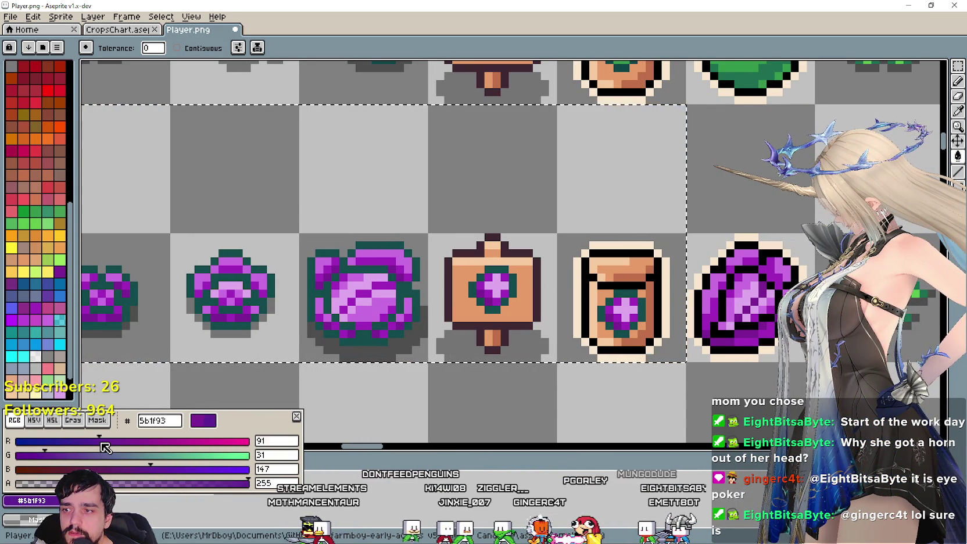
{"action": "left_click", "coordinate": [407, 356]}
Clear the crop-row selection and save Player.png
{"action": "scroll", "coordinate": [369, 340], "scroll_direction": "down", "scroll_amount": 1}
{"action": "scroll", "coordinate": [298, 415], "scroll_direction": "down", "scroll_amount": 1}
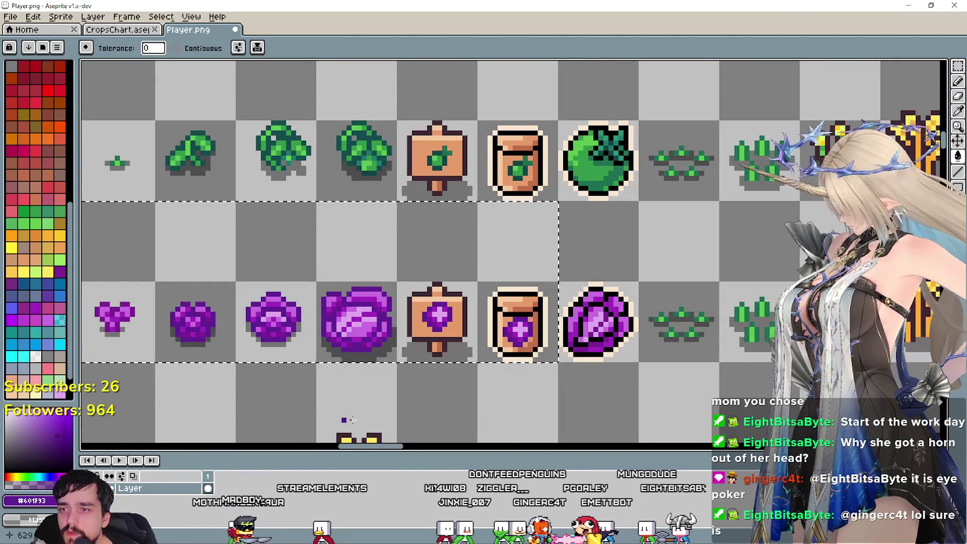
{"action": "scroll", "coordinate": [353, 420], "scroll_direction": "down", "scroll_amount": 1}
{"action": "mouse_move", "coordinate": [441, 399]}
{"action": "left_mouse_down"}
{"action": "mouse_move", "coordinate": [577, 369]}
{"action": "mouse_move", "coordinate": [442, 352]}
{"action": "mouse_move", "coordinate": [432, 266]}
{"action": "mouse_move", "coordinate": [362, 224]}
{"action": "mouse_move", "coordinate": [336, 299]}
{"action": "mouse_move", "coordinate": [466, 365]}
{"action": "left_mouse_up"}
{"action": "scroll", "coordinate": [441, 368], "scroll_direction": "down", "scroll_amount": 1}
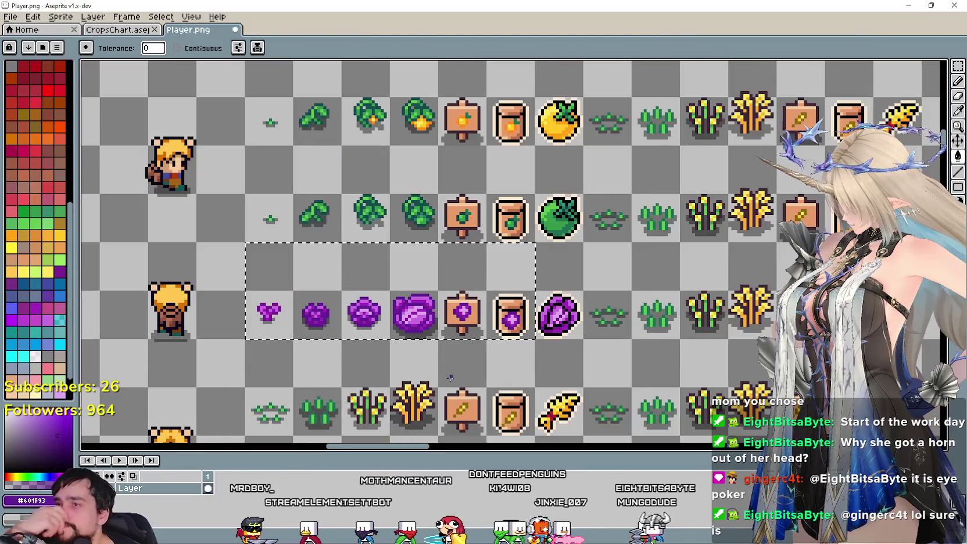
{"action": "key", "text": "ctrl+d"}
{"action": "key", "text": "v"}
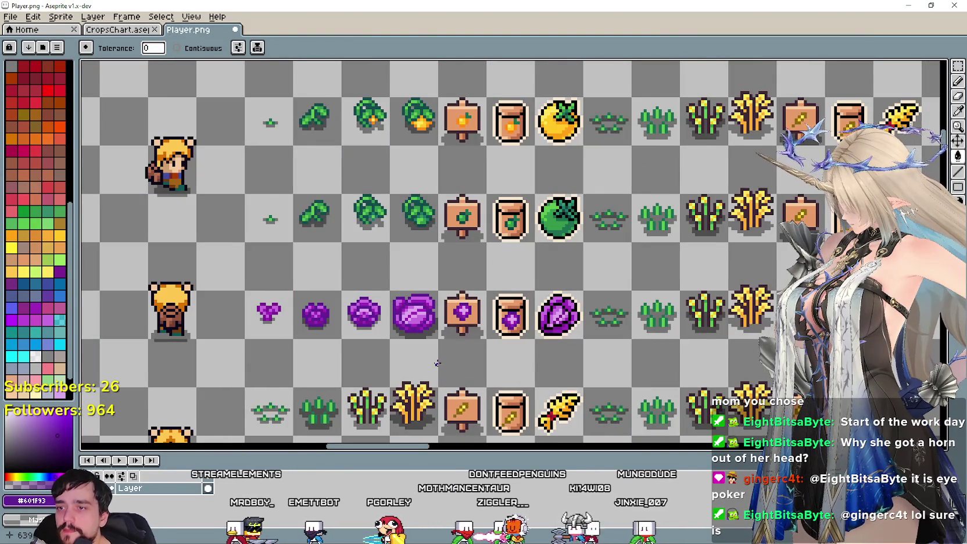
{"action": "left_click_drag", "start_coordinate": [441, 368], "coordinate": [399, 324]}
{"action": "key", "text": "ctrl+s"}
{"action": "key", "text": "w"}
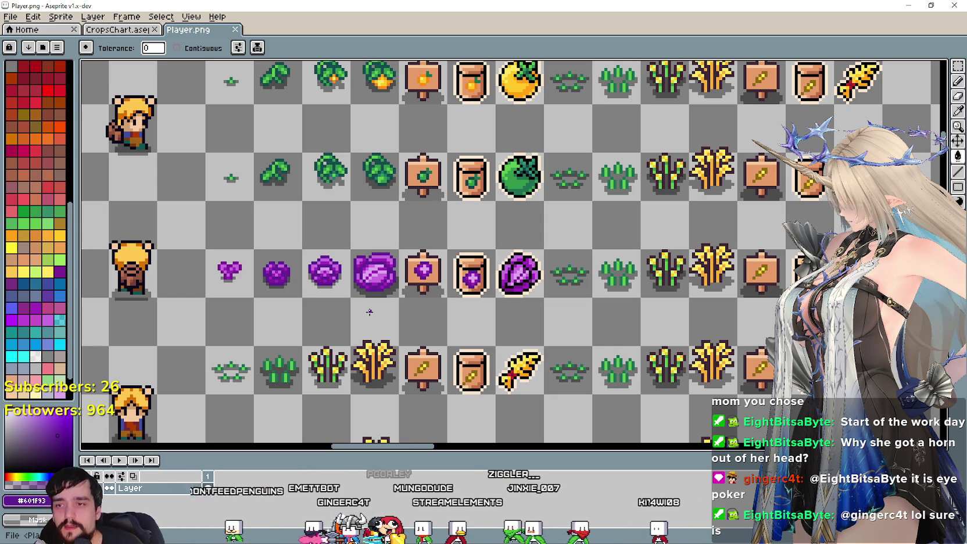
Copy the purple onion icon from CropsChart.aseprite and return to Player.png
{"action": "left_click", "coordinate": [97, 29]}
{"action": "scroll", "coordinate": [509, 272], "scroll_direction": "down", "scroll_amount": 3}
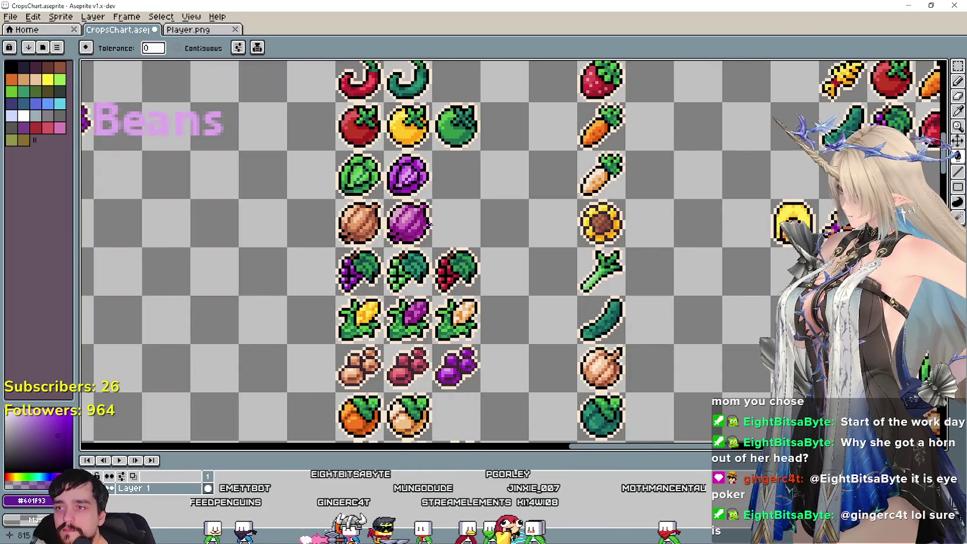
{"action": "scroll", "coordinate": [427, 224], "scroll_direction": "up", "scroll_amount": 1}
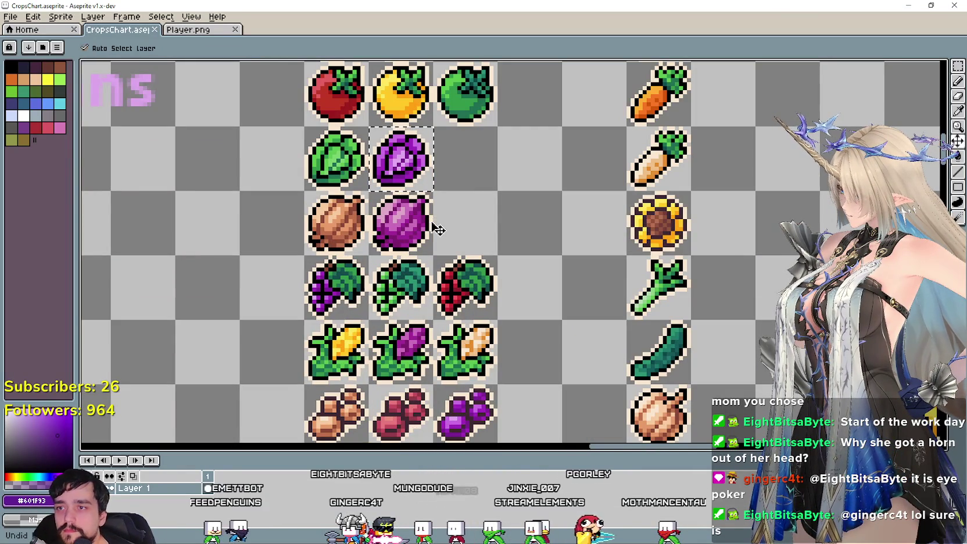
{"action": "key", "text": "g"}
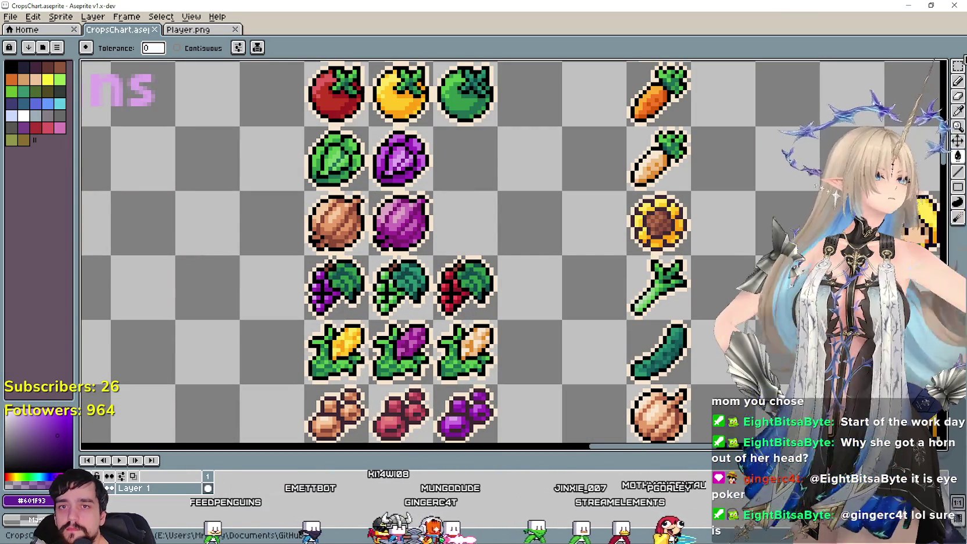
{"action": "left_click", "coordinate": [957, 65]}
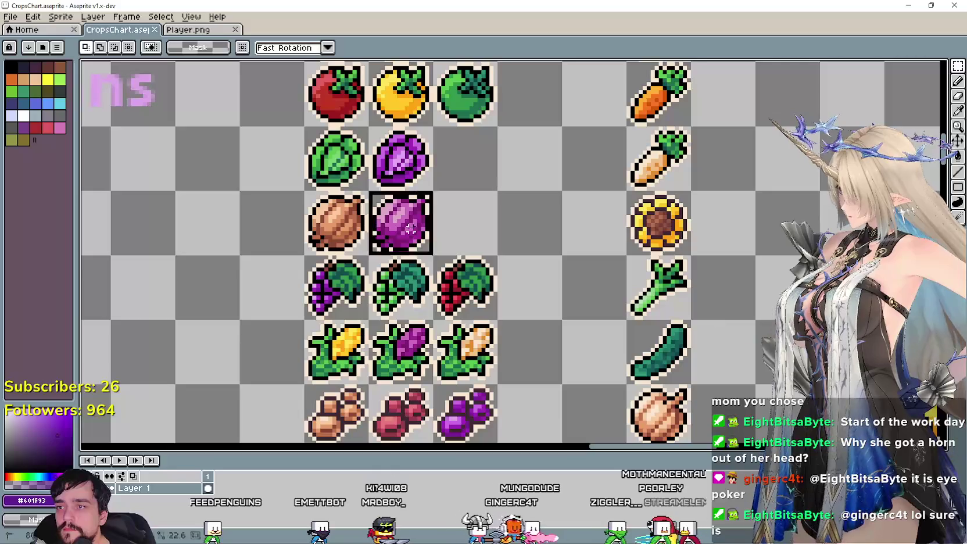
{"action": "left_click", "coordinate": [188, 29]}
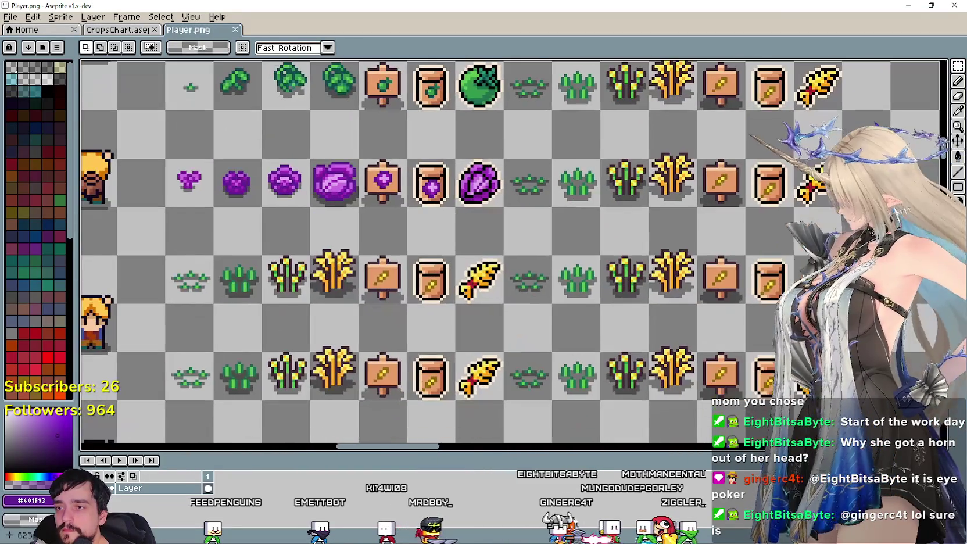
Paste the purple onion and commit it in the harvest cell below the purple cabbage row
{"action": "left_click", "coordinate": [500, 306]}
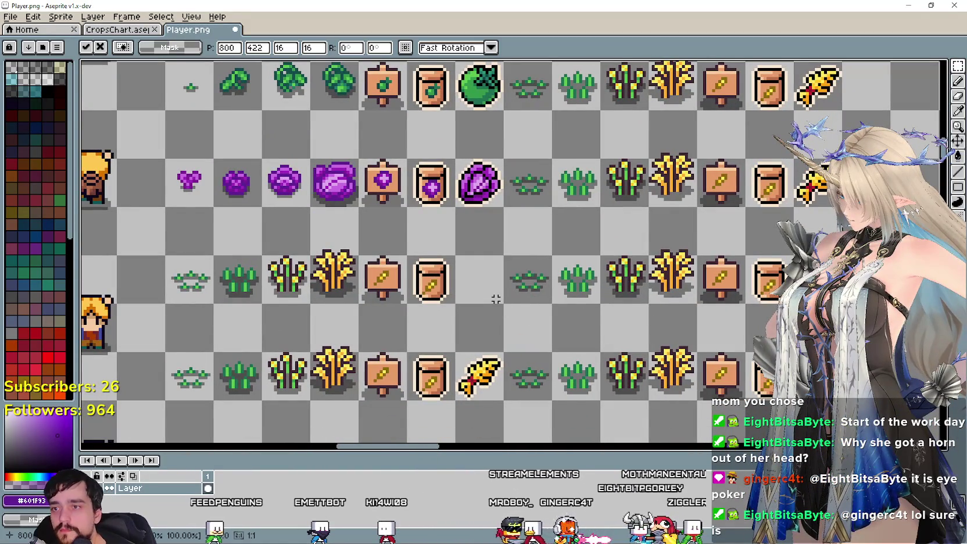
{"action": "scroll", "coordinate": [471, 221], "scroll_direction": "down", "scroll_amount": 2}
{"action": "scroll", "coordinate": [640, 195], "scroll_direction": "up", "scroll_amount": 1}
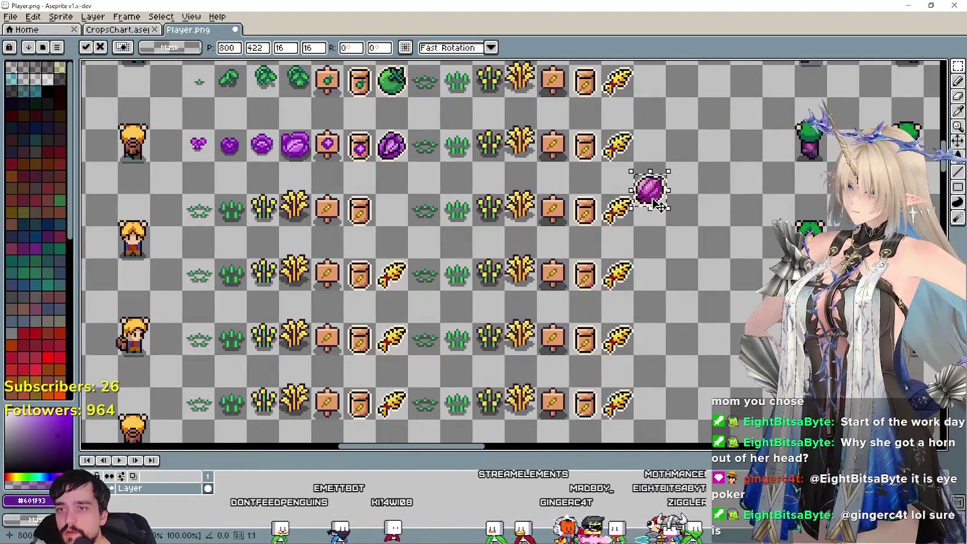
{"action": "left_click_drag", "start_coordinate": [647, 191], "coordinate": [407, 232]}
{"action": "key", "text": "Return"}
{"action": "scroll", "coordinate": [428, 276], "scroll_direction": "left", "scroll_amount": 3}
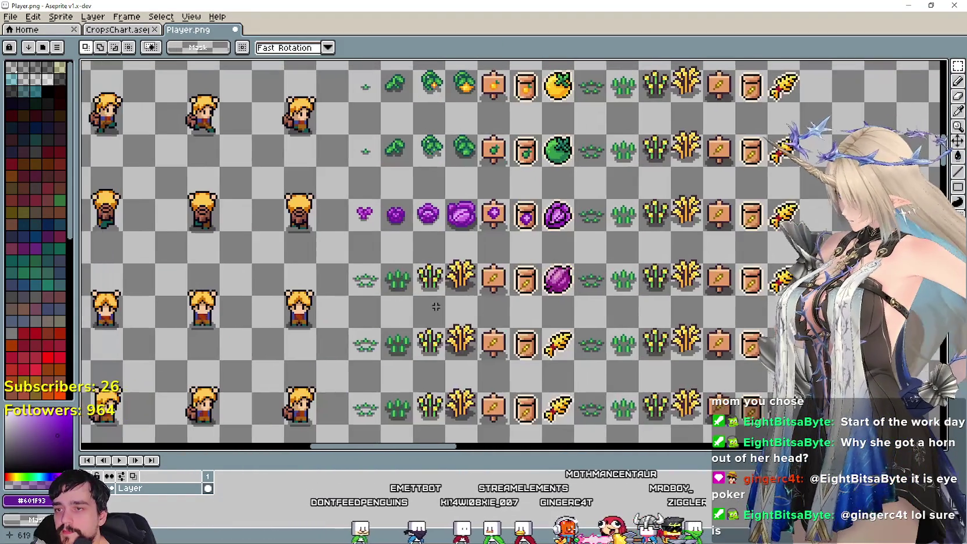
{"action": "scroll", "coordinate": [428, 276], "scroll_direction": "down", "scroll_amount": 2}
{"action": "scroll", "coordinate": [427, 299], "scroll_direction": "up", "scroll_amount": 1}
{"action": "scroll", "coordinate": [426, 323], "scroll_direction": "up", "scroll_amount": 1}
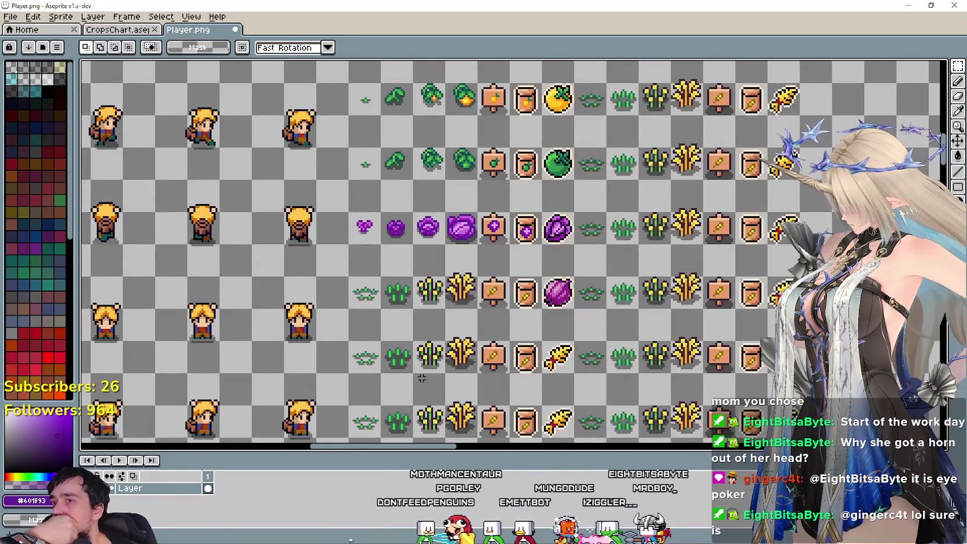
{"action": "scroll", "coordinate": [437, 408], "scroll_direction": "down", "scroll_amount": 2}
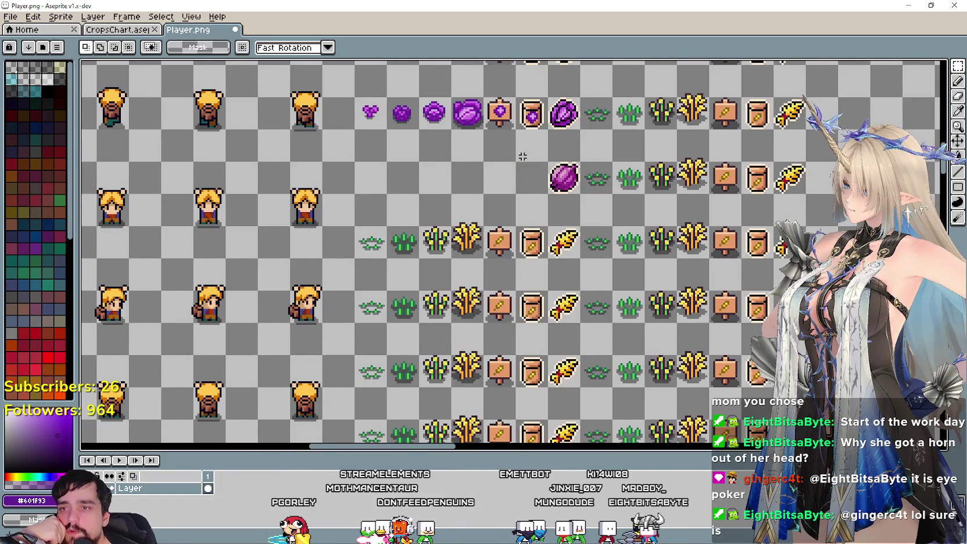
{"action": "scroll", "coordinate": [522, 157], "scroll_direction": "down", "scroll_amount": 3}
{"action": "scroll", "coordinate": [407, 290], "scroll_direction": "up", "scroll_amount": 1}
{"action": "scroll", "coordinate": [401, 308], "scroll_direction": "up", "scroll_amount": 1}
{"action": "scroll", "coordinate": [398, 318], "scroll_direction": "up", "scroll_amount": 1}
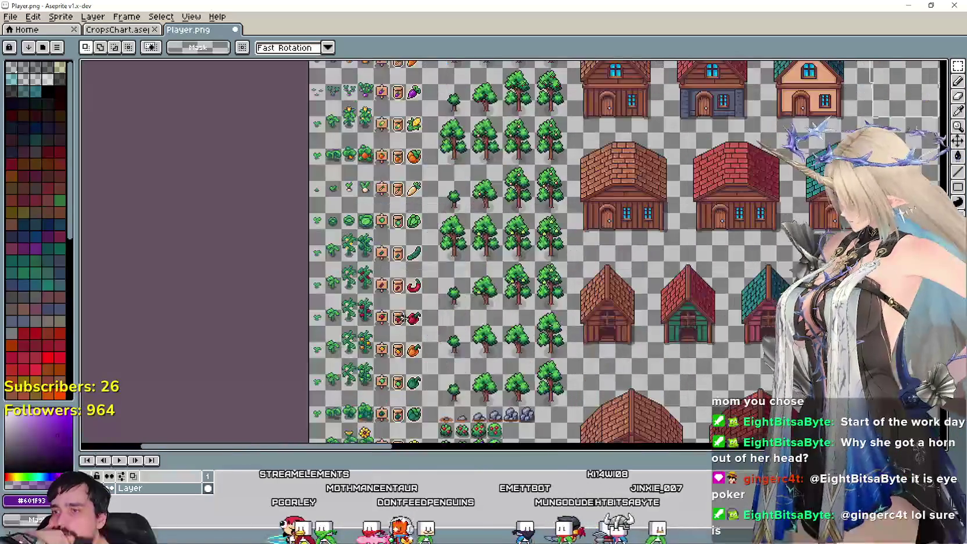
Commit the copied onion growth stages, sign and seed packet beside the purple onion
{"action": "scroll", "coordinate": [438, 317], "scroll_direction": "down", "scroll_amount": 1}
{"action": "scroll", "coordinate": [442, 301], "scroll_direction": "down", "scroll_amount": 1}
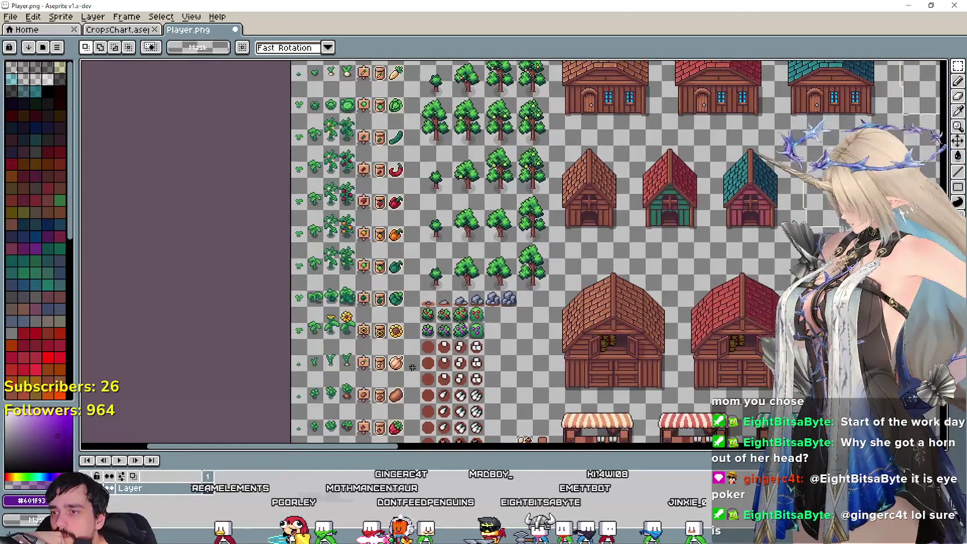
{"action": "scroll", "coordinate": [449, 279], "scroll_direction": "down", "scroll_amount": 2}
{"action": "scroll", "coordinate": [455, 256], "scroll_direction": "down", "scroll_amount": 1}
{"action": "scroll", "coordinate": [430, 299], "scroll_direction": "up", "scroll_amount": 1}
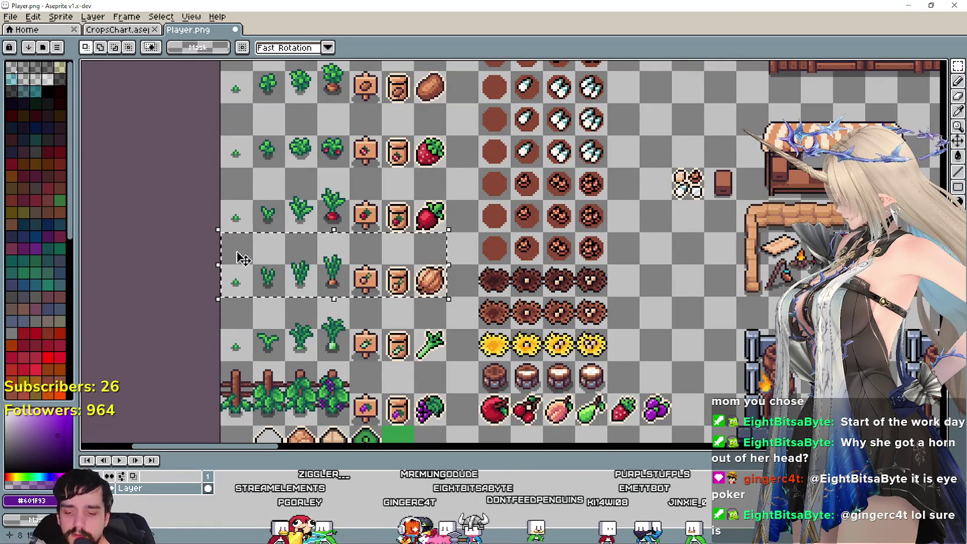
{"action": "scroll", "coordinate": [243, 258], "scroll_direction": "down", "scroll_amount": 3}
{"action": "scroll", "coordinate": [243, 258], "scroll_direction": "up", "scroll_amount": 3}
{"action": "scroll", "coordinate": [243, 259], "scroll_direction": "up", "scroll_amount": 2}
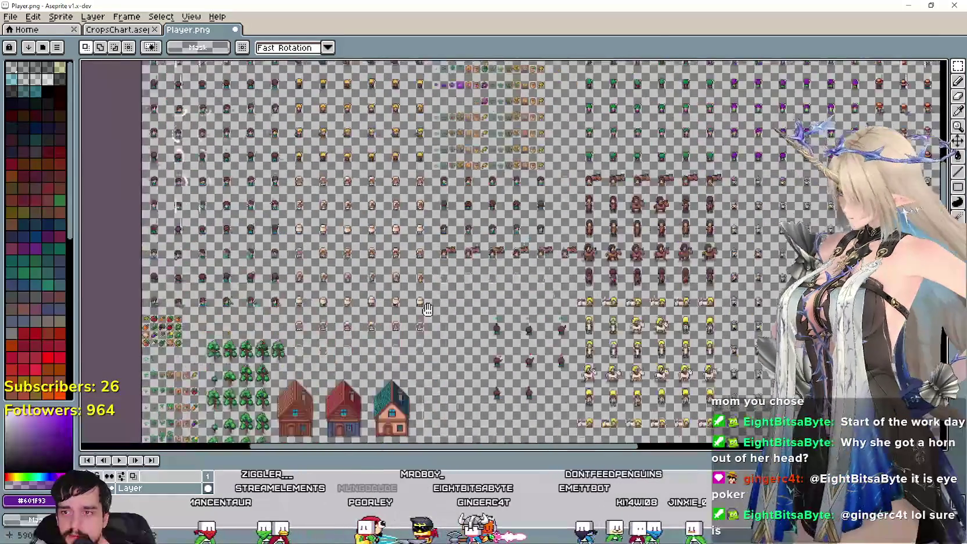
{"action": "scroll", "coordinate": [243, 258], "scroll_direction": "up", "scroll_amount": 2}
{"action": "scroll", "coordinate": [343, 244], "scroll_direction": "down", "scroll_amount": 2}
{"action": "scroll", "coordinate": [343, 244], "scroll_direction": "up", "scroll_amount": 3}
{"action": "left_click_drag", "start_coordinate": [343, 213], "coordinate": [453, 59]}
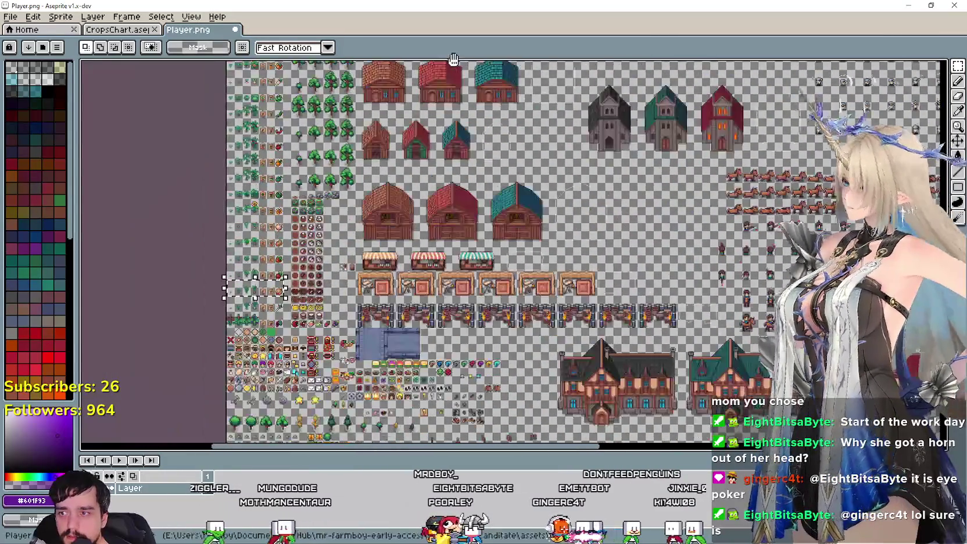
{"action": "scroll", "coordinate": [248, 266], "scroll_direction": "up", "scroll_amount": 3}
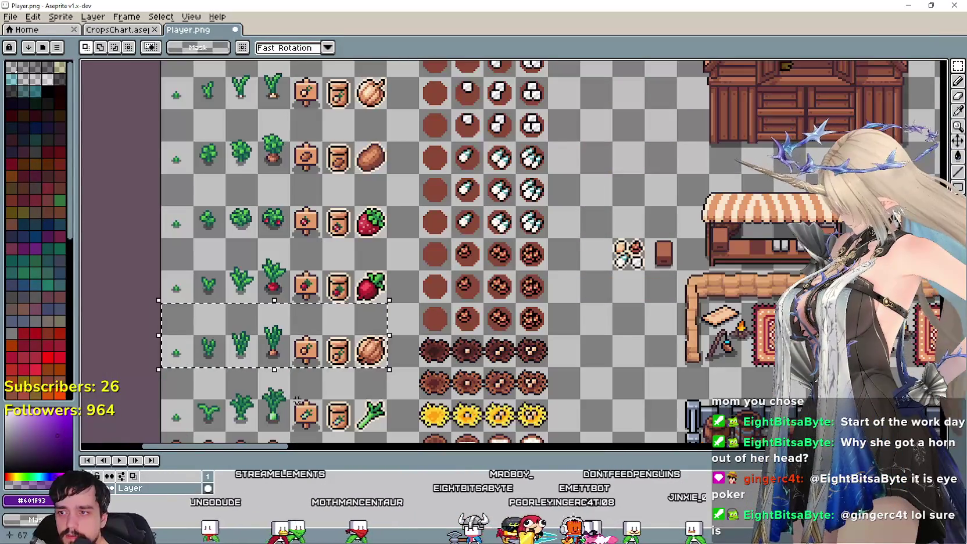
{"action": "scroll", "coordinate": [189, 336], "scroll_direction": "down", "scroll_amount": 2}
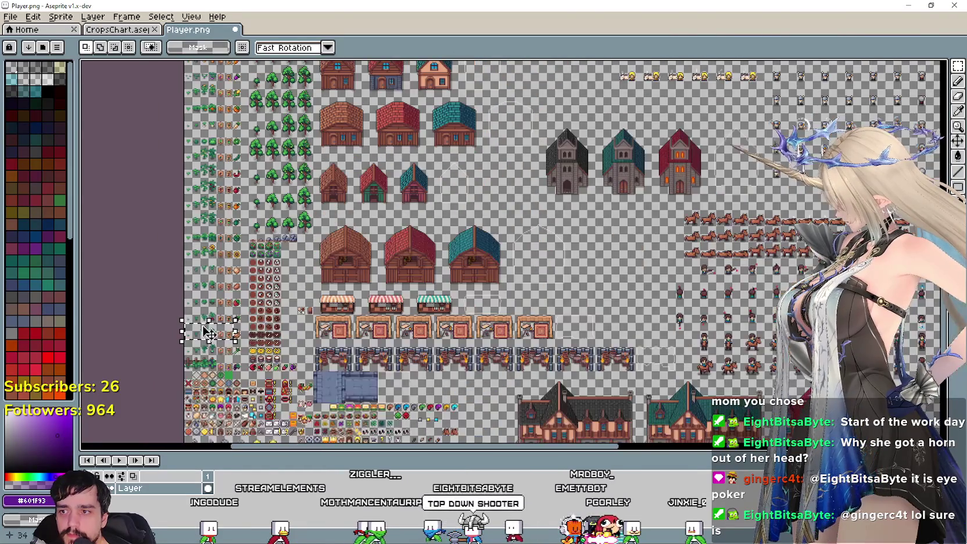
{"action": "scroll", "coordinate": [197, 325], "scroll_direction": "down", "scroll_amount": 1}
{"action": "mouse_move", "coordinate": [198, 325]}
{"action": "left_mouse_down"}
{"action": "mouse_move", "coordinate": [397, 214]}
{"action": "mouse_move", "coordinate": [412, 296]}
{"action": "left_mouse_up"}
{"action": "scroll", "coordinate": [397, 214], "scroll_direction": "up", "scroll_amount": 3}
{"action": "scroll", "coordinate": [397, 214], "scroll_direction": "up", "scroll_amount": 3}
{"action": "left_click", "coordinate": [412, 297]}
{"action": "scroll", "coordinate": [405, 247], "scroll_direction": "up", "scroll_amount": 1}
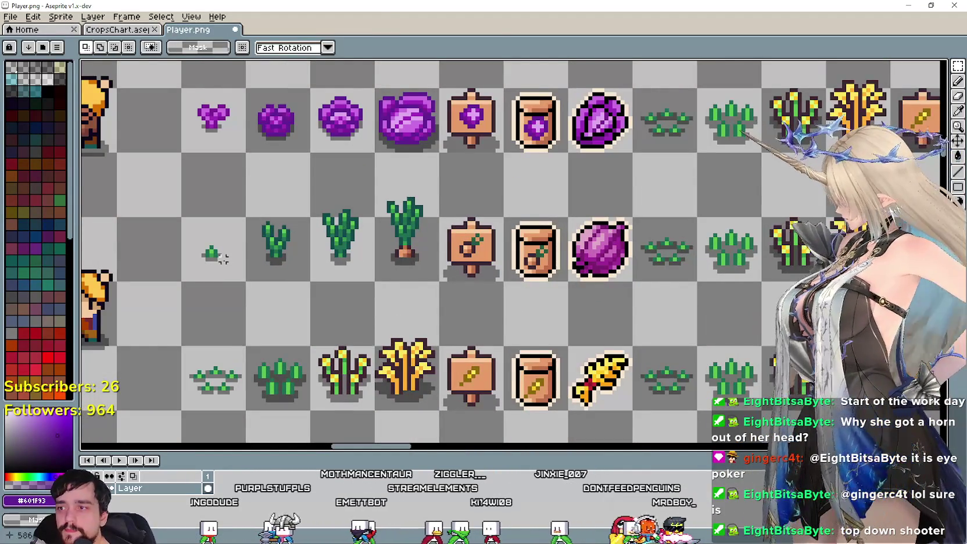
Select the new row's onion stages, sign and seed packet, and switch to the Eyedropper
{"action": "left_click_drag", "start_coordinate": [223, 259], "coordinate": [523, 186]}
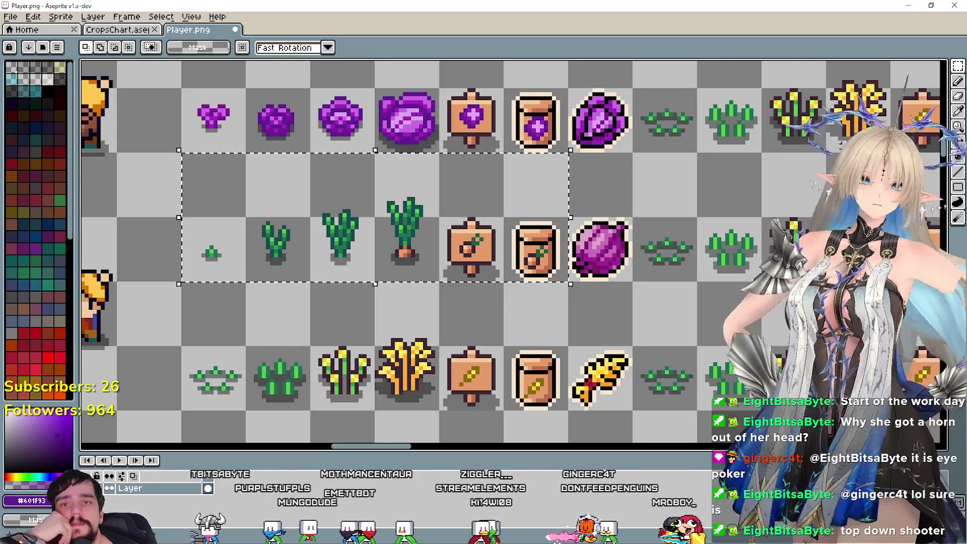
{"action": "left_click", "coordinate": [957, 112]}
{"action": "scroll", "coordinate": [528, 255], "scroll_direction": "up", "scroll_amount": 1}
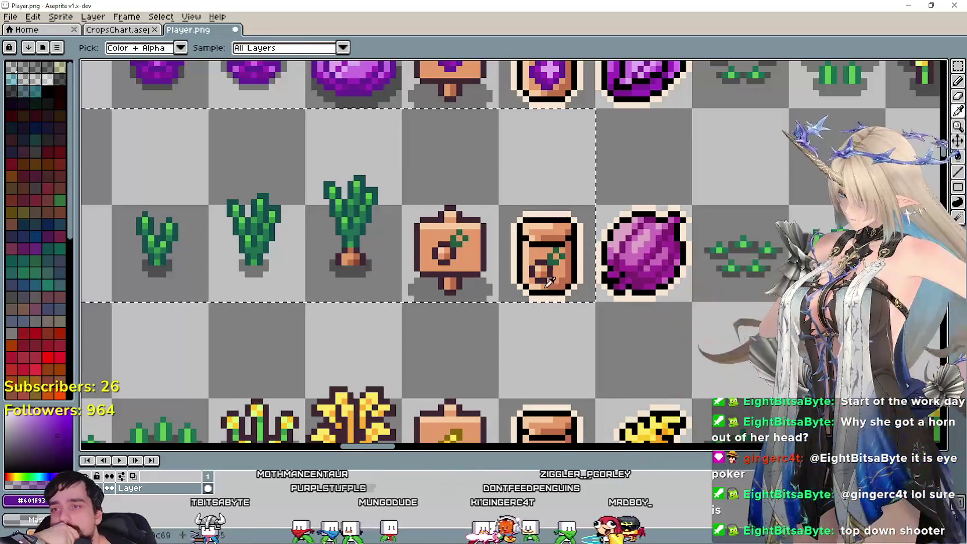
{"action": "scroll", "coordinate": [529, 256], "scroll_direction": "up", "scroll_amount": 1}
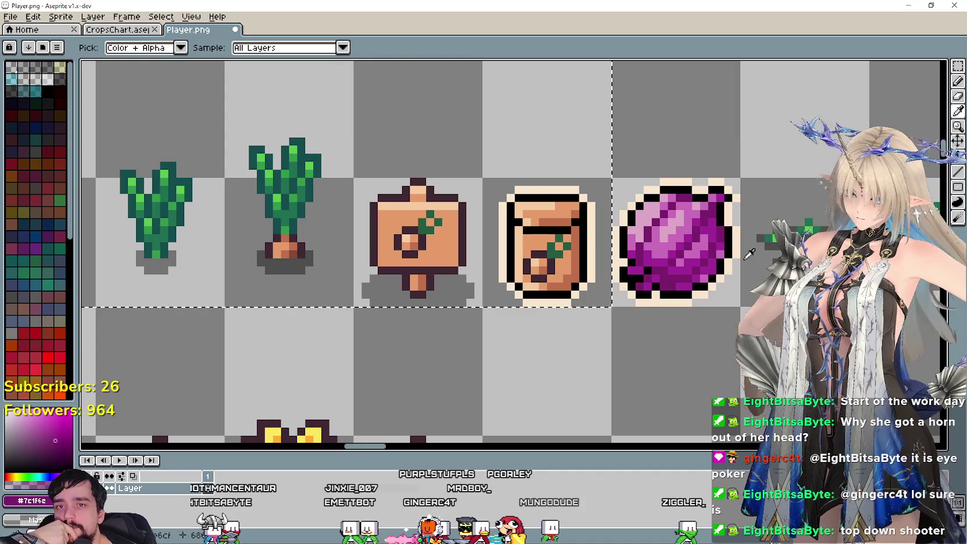
Bucket-fill the carrot root on the sign and seed packet purple, then eyedrop the harvest icon's lighter purple
{"action": "left_click", "coordinate": [958, 155]}
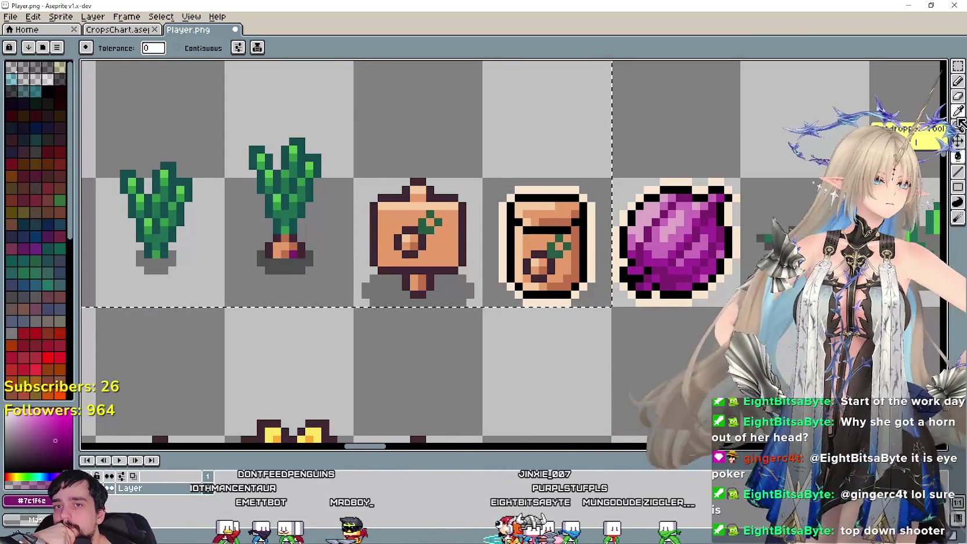
{"action": "key", "text": "i"}
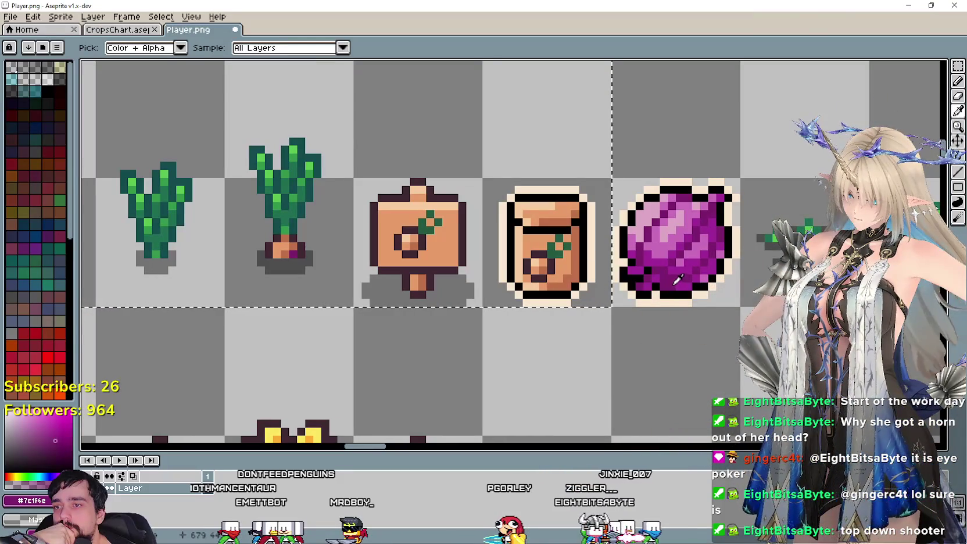
{"action": "key", "text": "ctrl+z"}
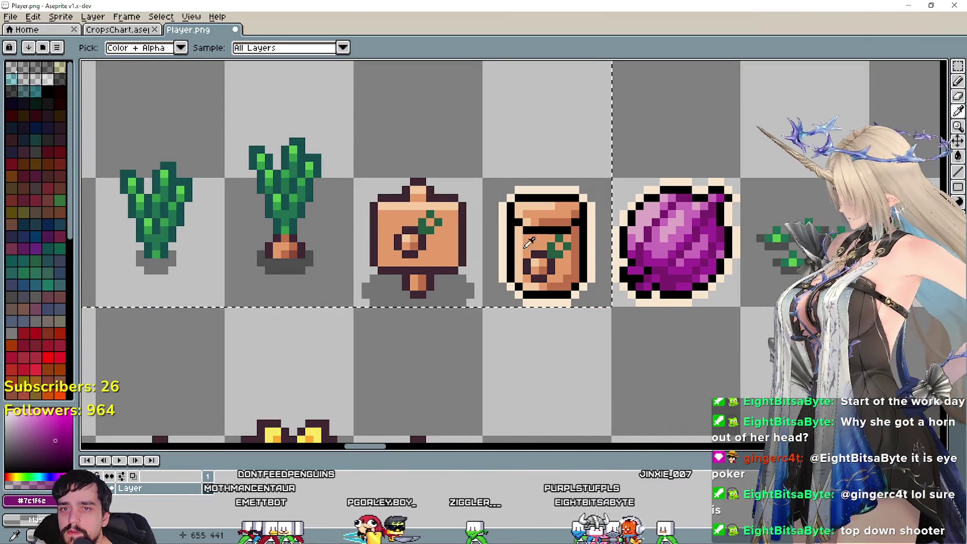
{"action": "left_click", "coordinate": [957, 158]}
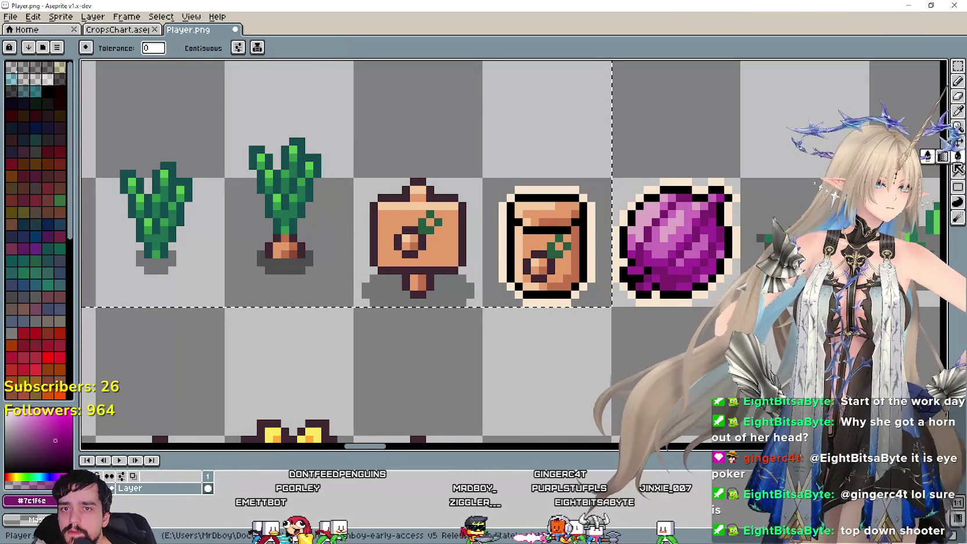
{"action": "left_click", "coordinate": [293, 254]}
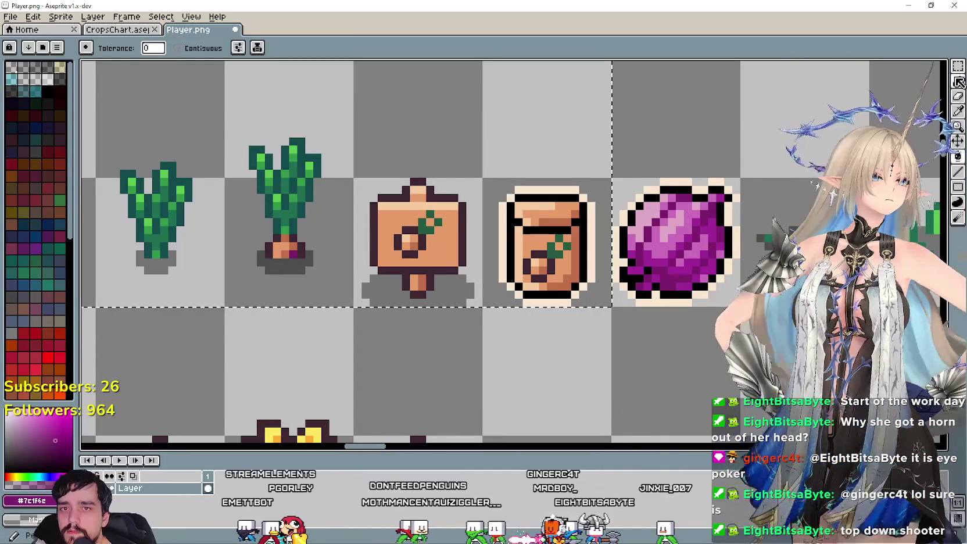
{"action": "key", "text": "i"}
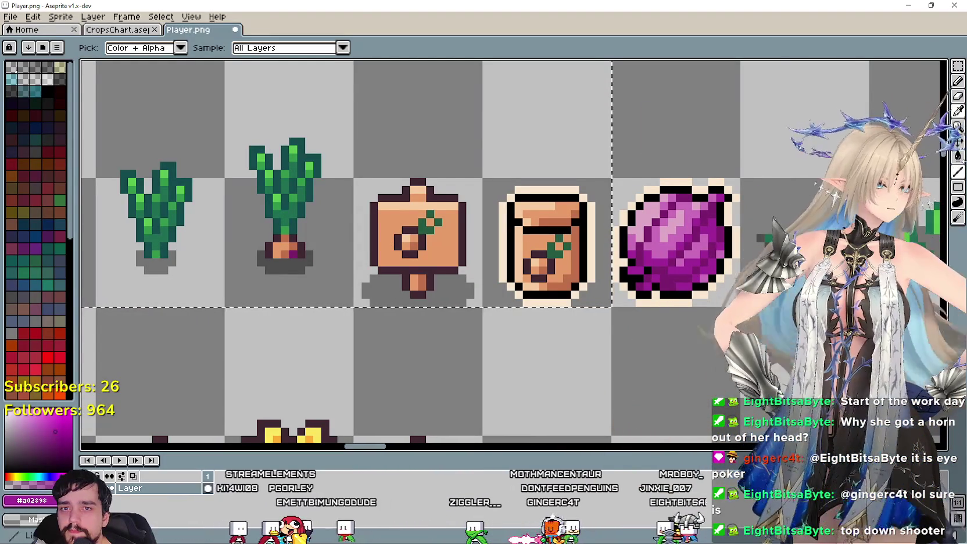
{"action": "left_click", "coordinate": [957, 156]}
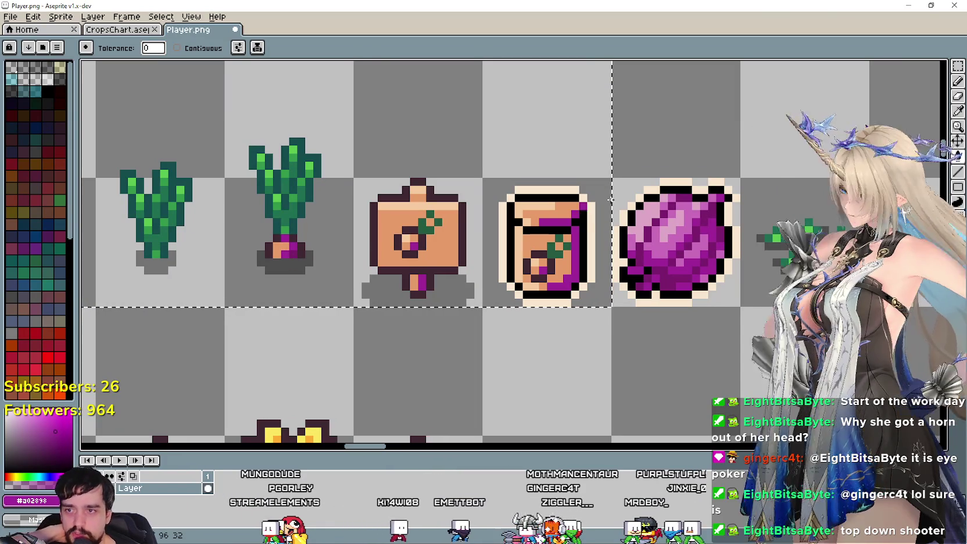
{"action": "key", "text": "i"}
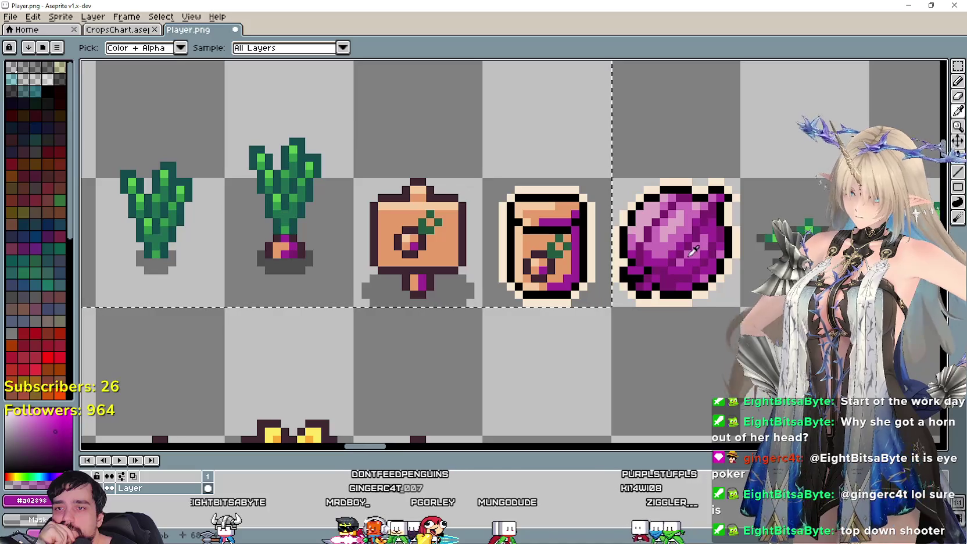
{"action": "left_click", "coordinate": [663, 226]}
{"action": "scroll", "coordinate": [296, 224], "scroll_direction": "down", "scroll_amount": 1}
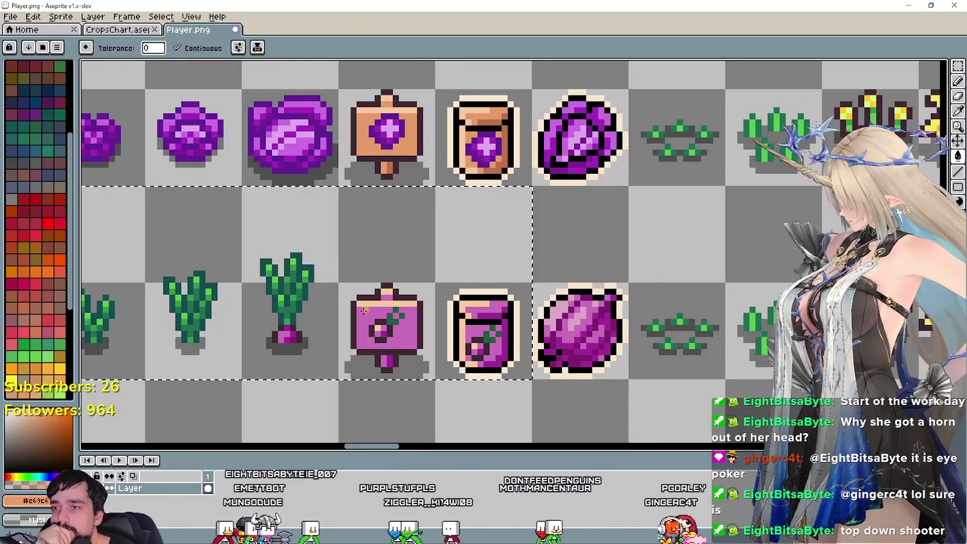
Fill the lower sign board back to orange, using the seed packet's orange
{"action": "left_click", "coordinate": [368, 315]}
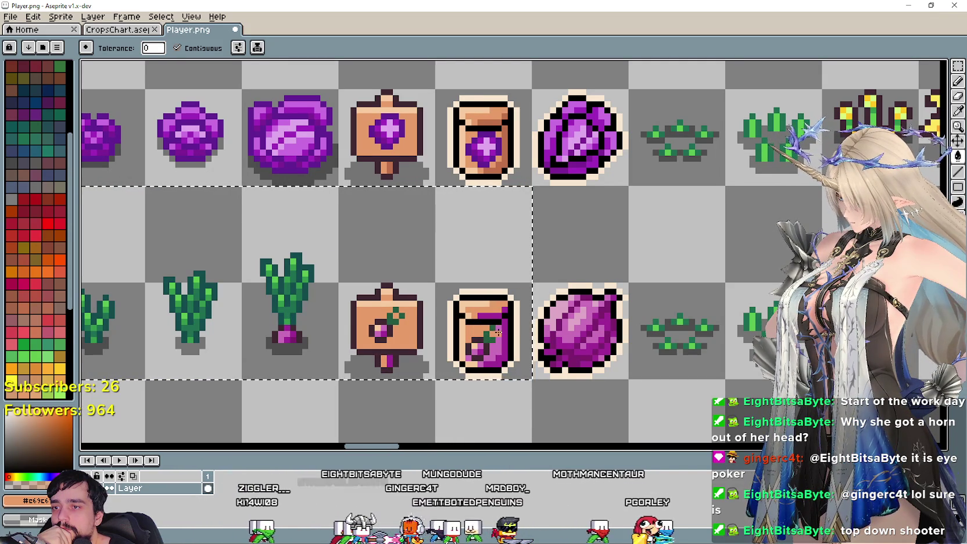
{"action": "scroll", "coordinate": [480, 365], "scroll_direction": "up", "scroll_amount": 1}
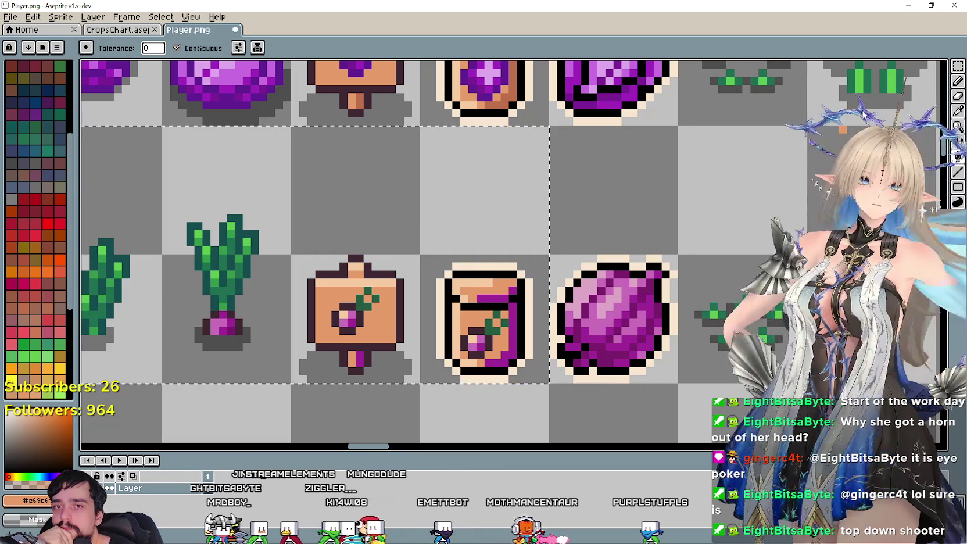
{"action": "key", "text": "i"}
{"action": "left_click", "coordinate": [516, 103]}
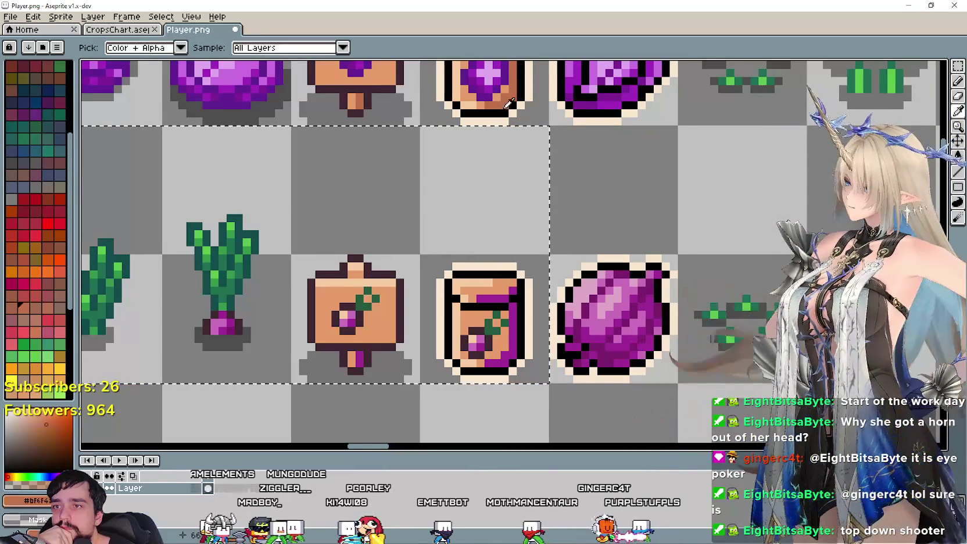
{"action": "key", "text": "g"}
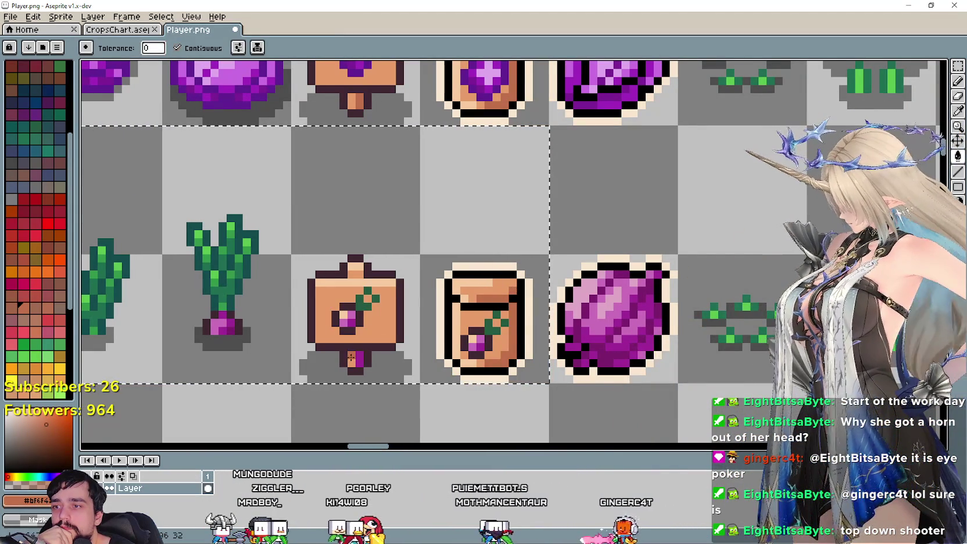
Pick the turnip's pale pink for the pencil, then zoom out and clear the selection
{"action": "left_click_drag", "start_coordinate": [378, 314], "coordinate": [369, 340]}
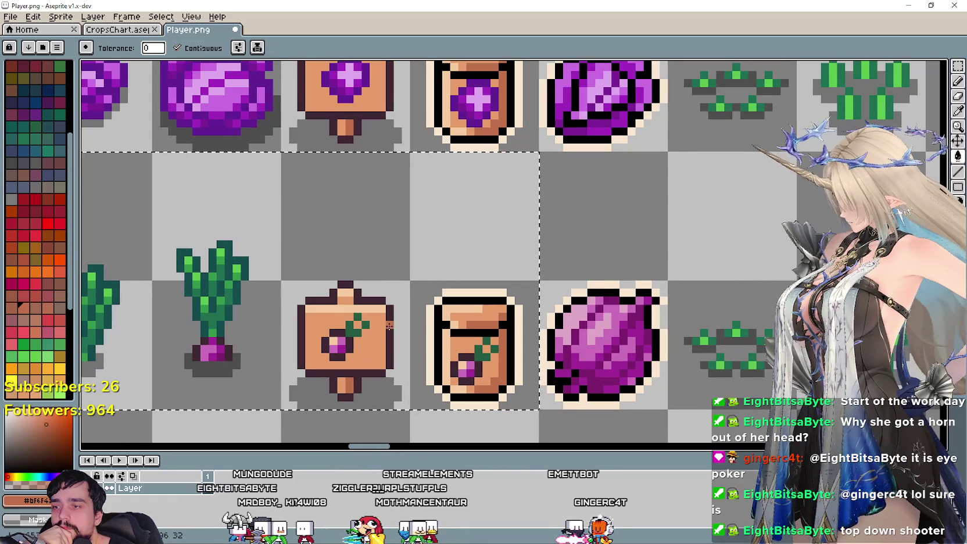
{"action": "key", "text": "i"}
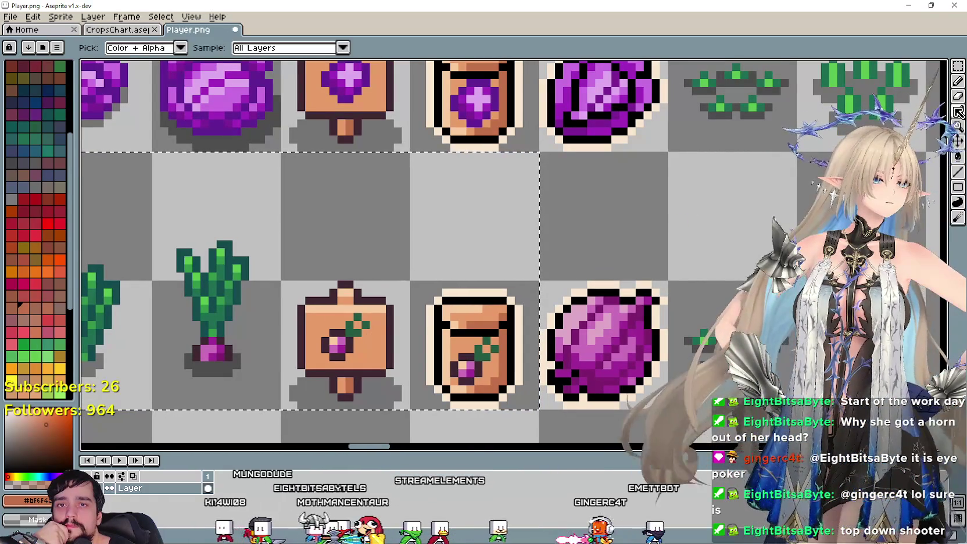
{"action": "left_click", "coordinate": [618, 319]}
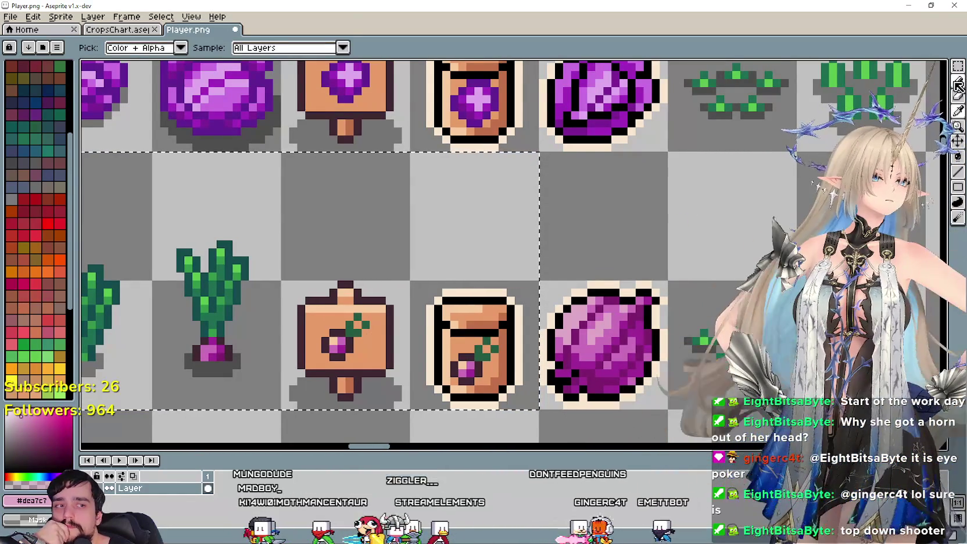
{"action": "left_click", "coordinate": [957, 82]}
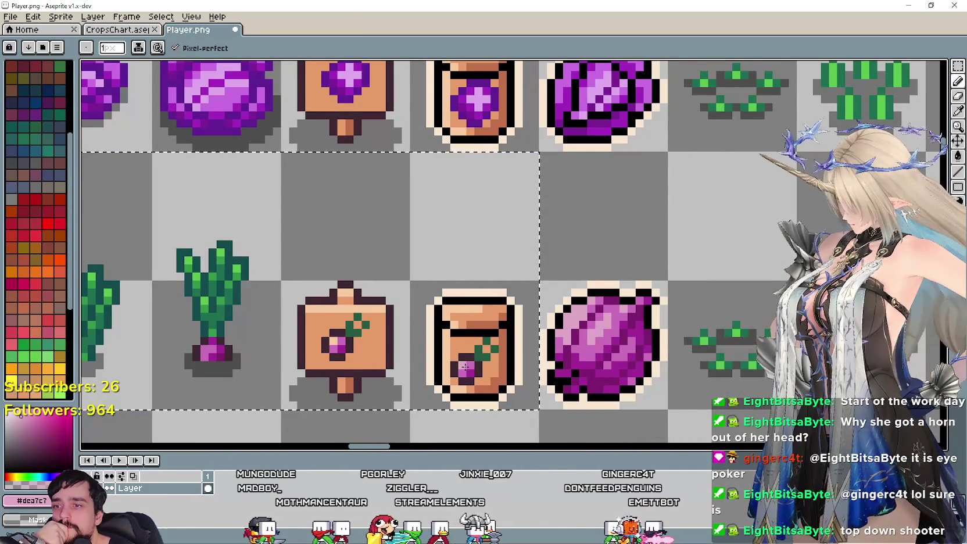
{"action": "scroll", "coordinate": [341, 356], "scroll_direction": "down", "scroll_amount": 1}
{"action": "mouse_move", "coordinate": [514, 332]}
{"action": "left_mouse_down"}
{"action": "mouse_move", "coordinate": [473, 370]}
{"action": "mouse_move", "coordinate": [470, 272]}
{"action": "left_mouse_up"}
{"action": "scroll", "coordinate": [471, 272], "scroll_direction": "down", "scroll_amount": 1}
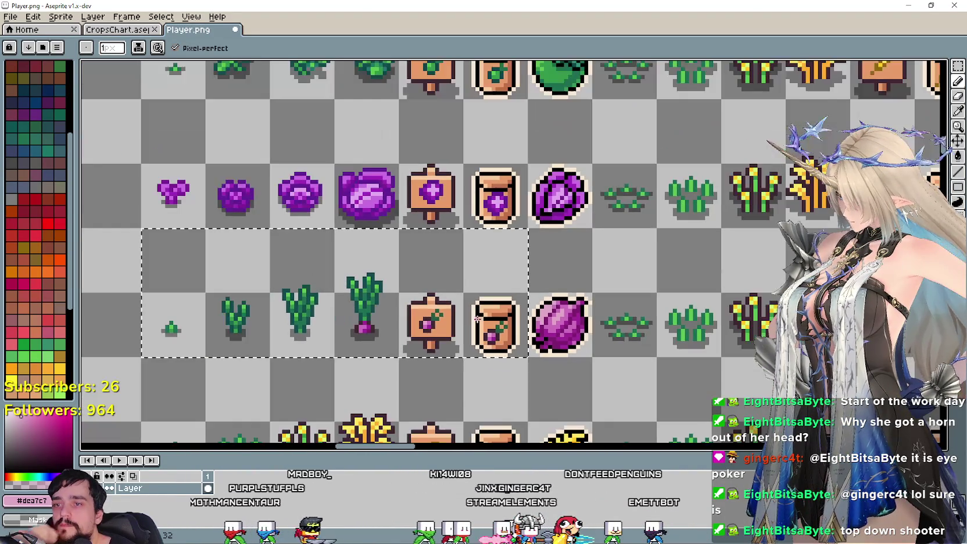
{"action": "scroll", "coordinate": [452, 311], "scroll_direction": "down", "scroll_amount": 1}
{"action": "key", "text": "ctrl+b"}
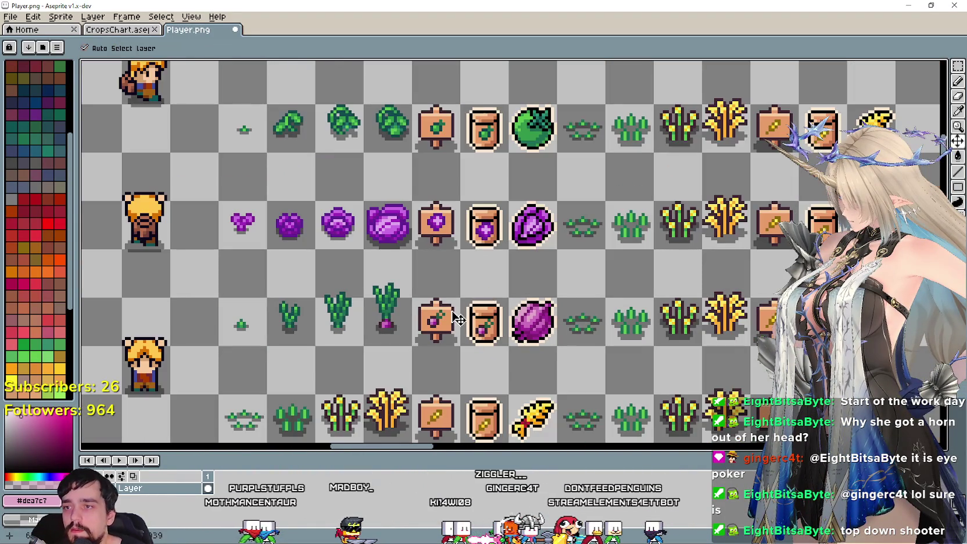
Select the green grapes icon in the CropsChart document
{"action": "scroll", "coordinate": [458, 308], "scroll_direction": "down", "scroll_amount": 3}
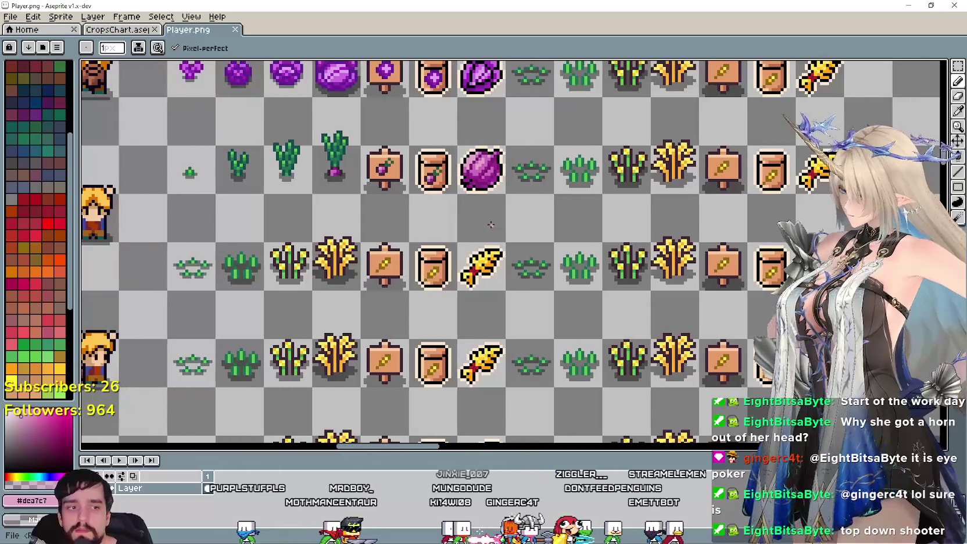
{"action": "left_click", "coordinate": [92, 16]}
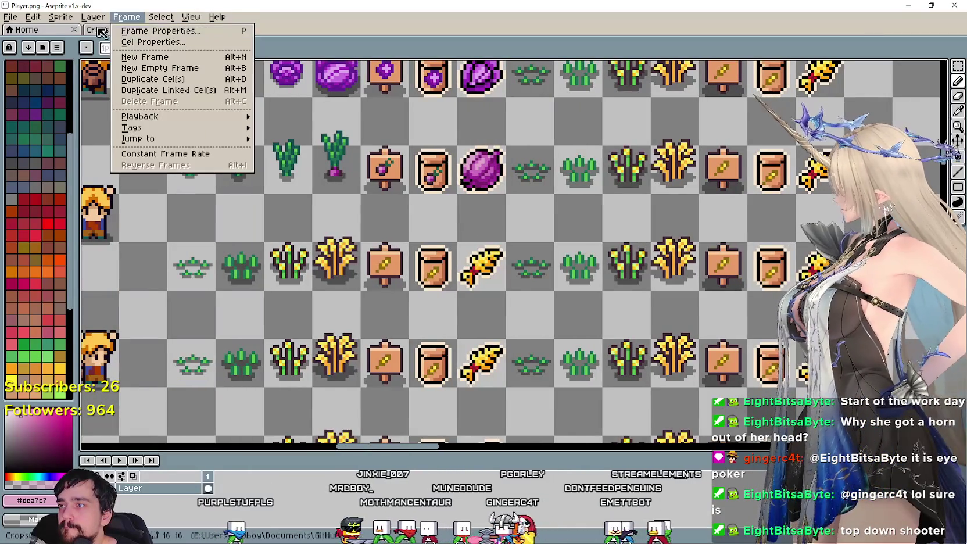
{"action": "left_click", "coordinate": [105, 30]}
{"action": "left_click", "coordinate": [104, 30]}
{"action": "scroll", "coordinate": [507, 372], "scroll_direction": "up", "scroll_amount": 1}
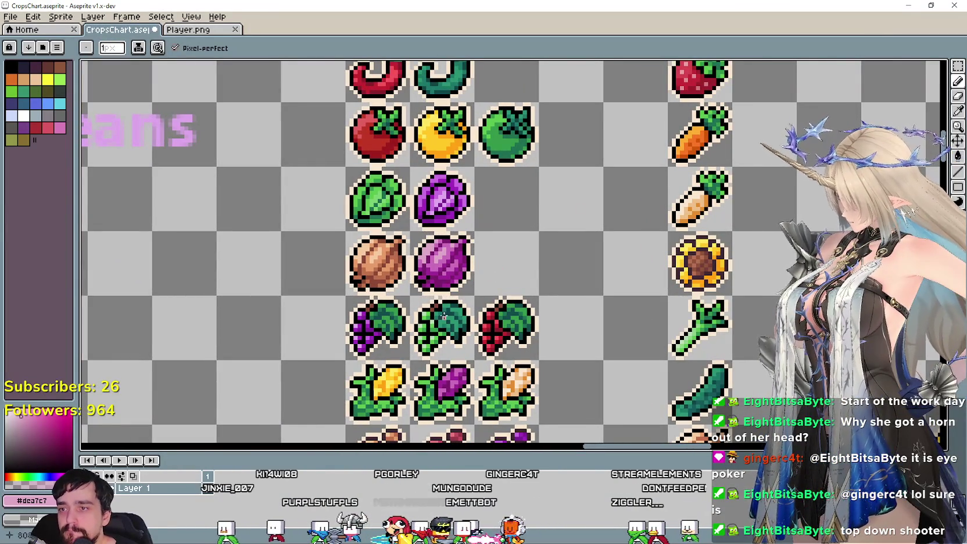
{"action": "key", "text": "shift+q"}
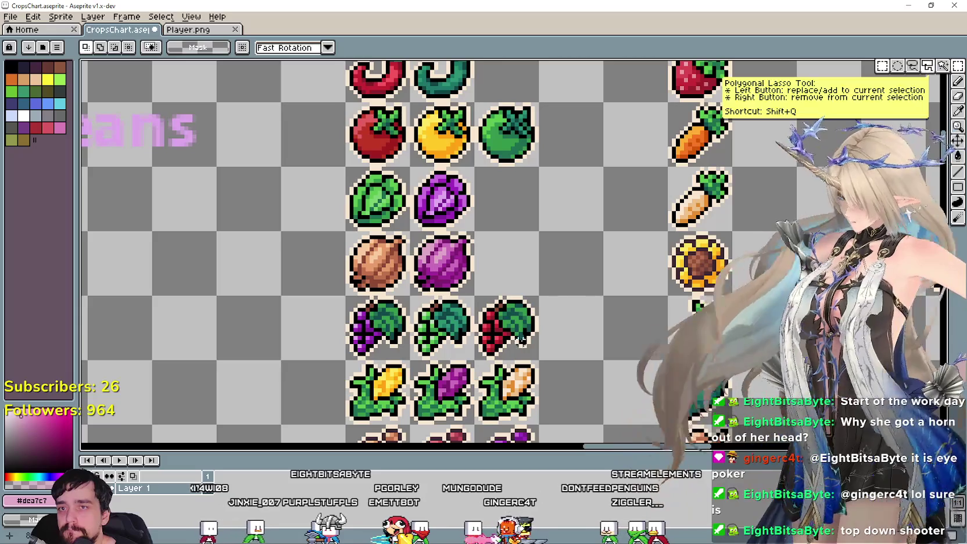
{"action": "left_click", "coordinate": [448, 327]}
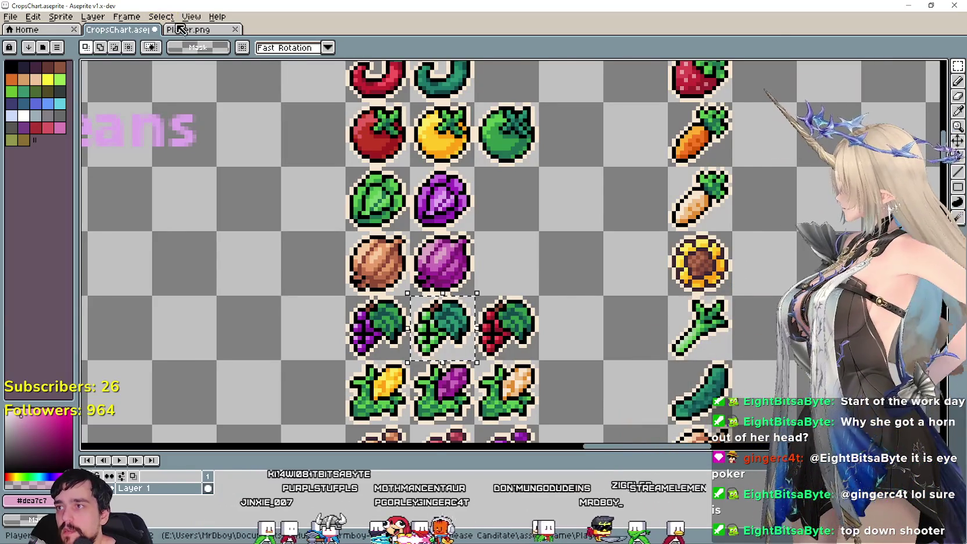
In Player.png, delete the two corn icons and place the green grapes in the empty cell
{"action": "left_click", "coordinate": [180, 29]}
{"action": "scroll", "coordinate": [389, 313], "scroll_direction": "up", "scroll_amount": 2}
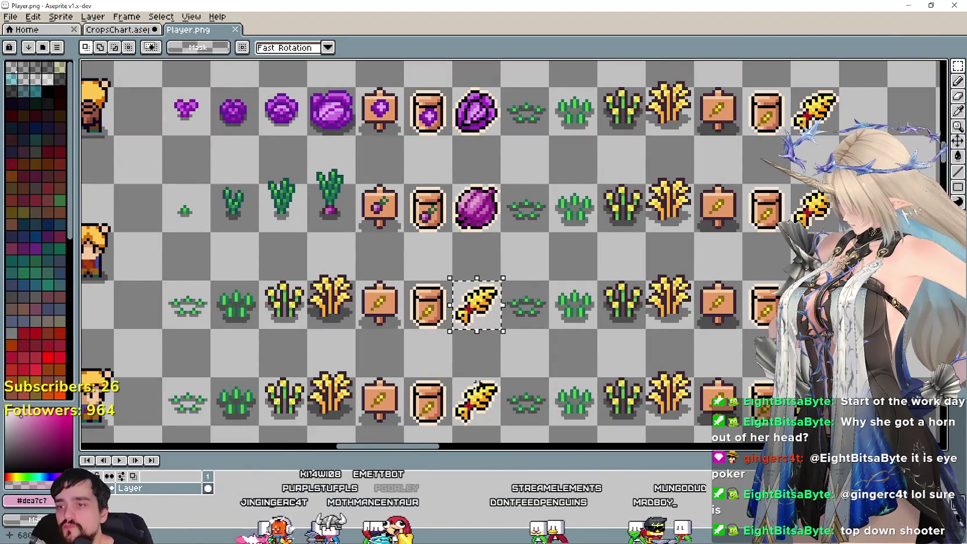
{"action": "key", "text": "Delete"}
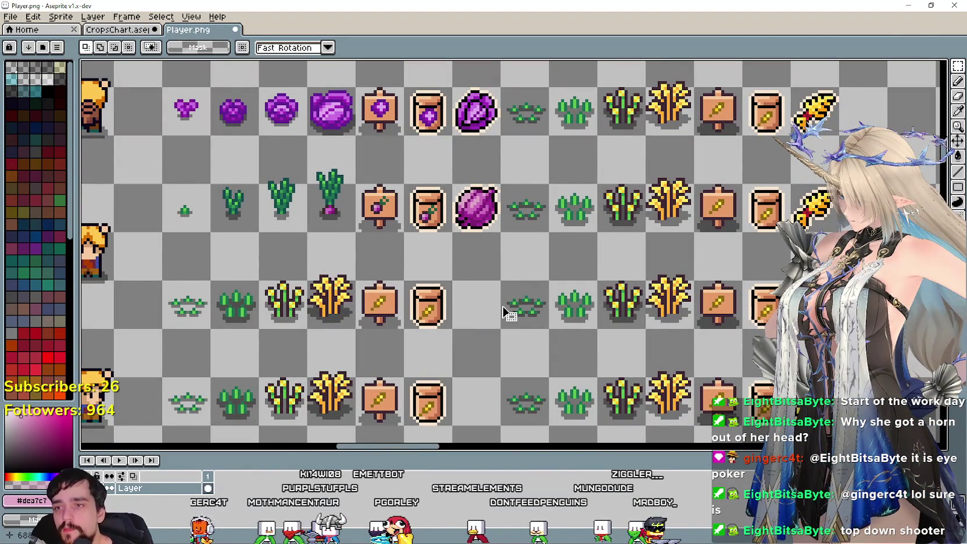
{"action": "left_click_drag", "start_coordinate": [502, 307], "coordinate": [436, 245]}
{"action": "key", "text": "ctrl+v"}
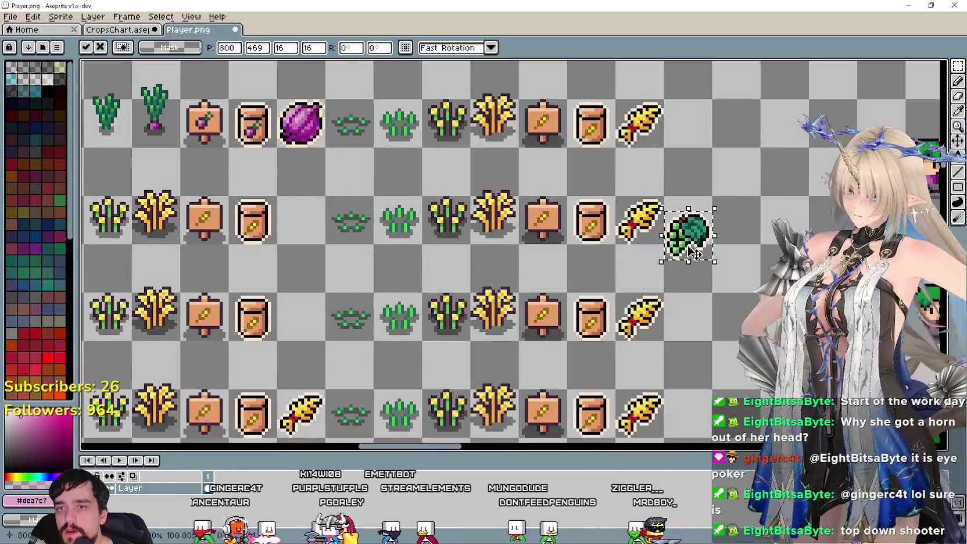
{"action": "mouse_move", "coordinate": [687, 232]}
{"action": "left_mouse_down"}
{"action": "mouse_move", "coordinate": [345, 267]}
{"action": "mouse_move", "coordinate": [299, 218]}
{"action": "left_mouse_up"}
{"action": "key", "text": "Return"}
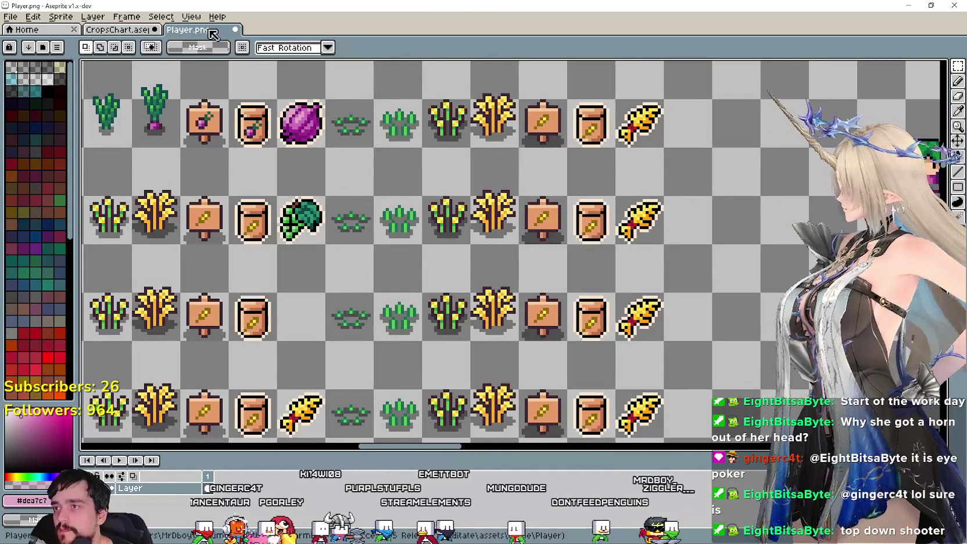
Copy the red grapes from CropsChart into Player.png's empty harvest cell
{"action": "left_click", "coordinate": [134, 35]}
{"action": "scroll", "coordinate": [374, 179], "scroll_direction": "up", "scroll_amount": 1}
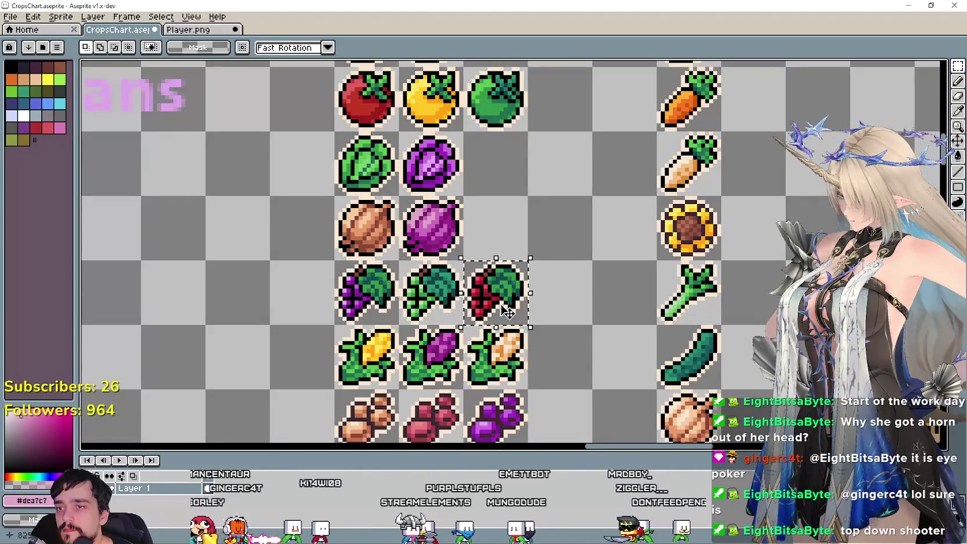
{"action": "key", "text": "ctrl+c"}
{"action": "left_click", "coordinate": [187, 29]}
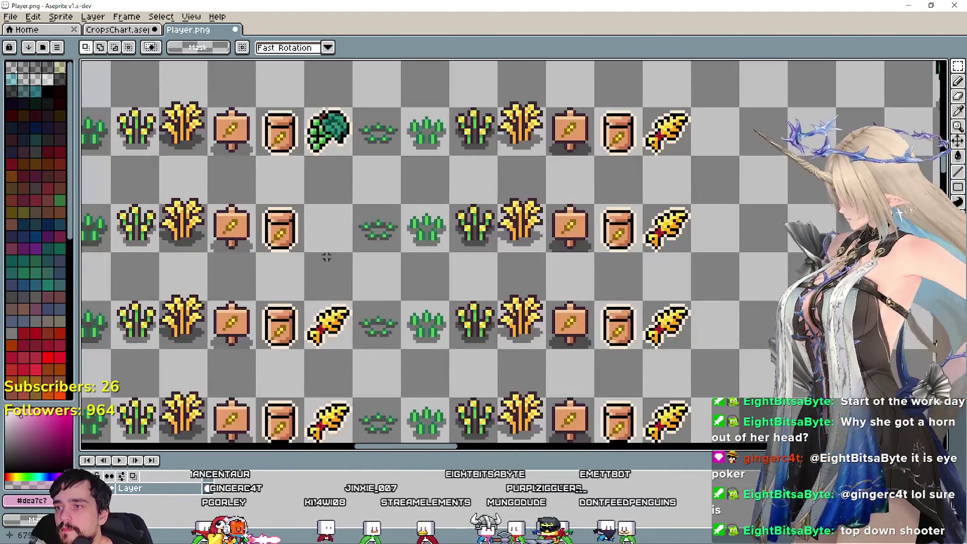
{"action": "key", "text": "ctrl+v"}
{"action": "mouse_move", "coordinate": [764, 248]}
{"action": "left_mouse_down"}
{"action": "mouse_move", "coordinate": [320, 253]}
{"action": "mouse_move", "coordinate": [329, 226]}
{"action": "left_mouse_up"}
Delete the next two rows' corn icons and place the purple corn in the second row's slot
{"action": "left_click_drag", "start_coordinate": [347, 358], "coordinate": [406, 245]}
{"action": "left_click_drag", "start_coordinate": [361, 180], "coordinate": [414, 331]}
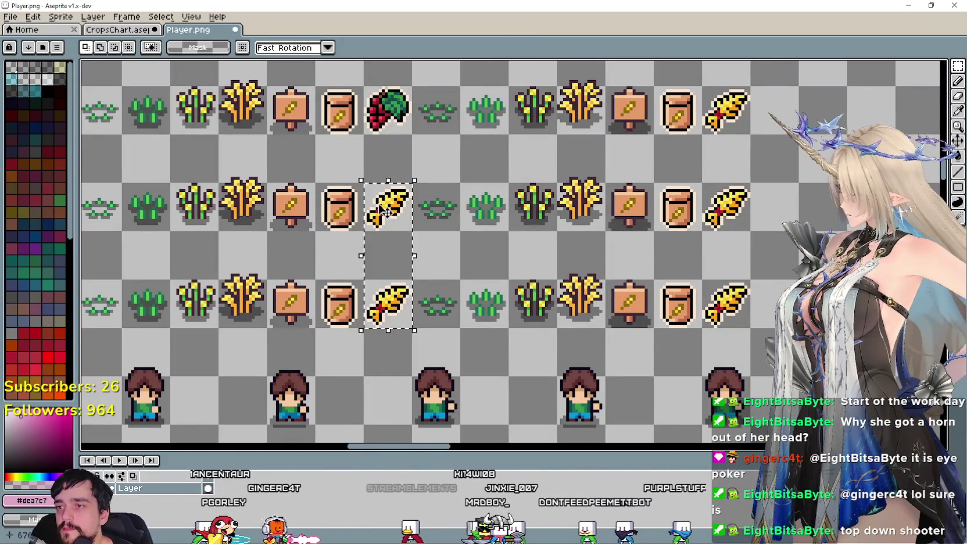
{"action": "key", "text": "Delete"}
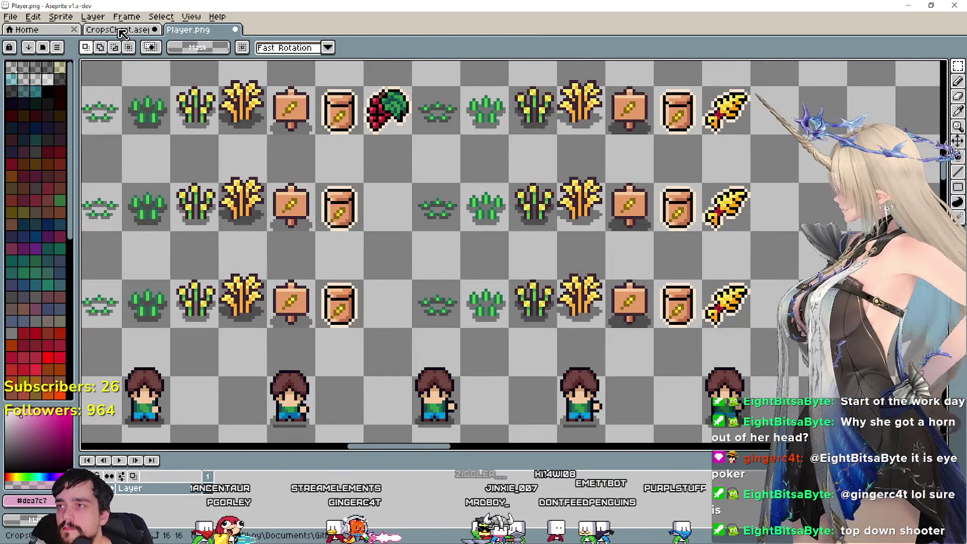
{"action": "left_click", "coordinate": [122, 33]}
{"action": "scroll", "coordinate": [474, 231], "scroll_direction": "up", "scroll_amount": 2}
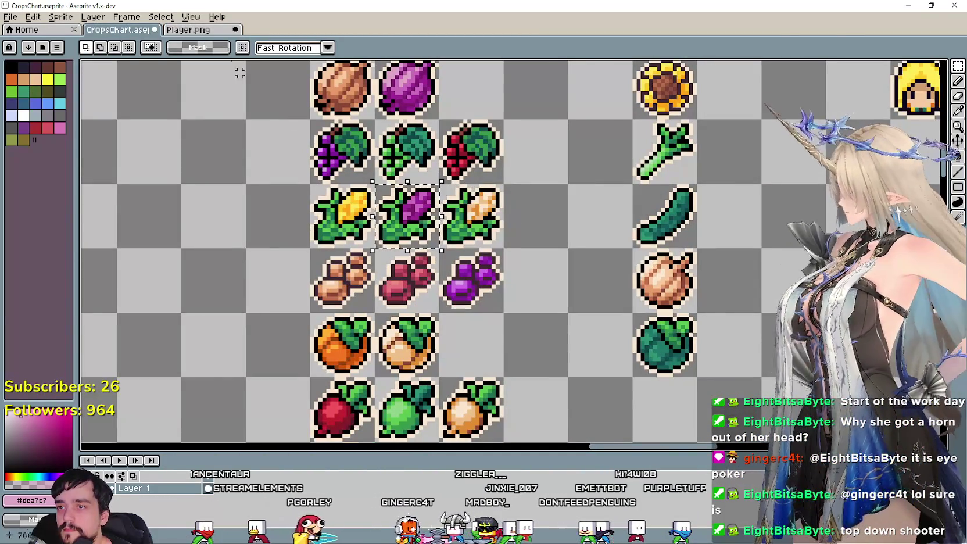
{"action": "key", "text": "ctrl+c"}
{"action": "left_click", "coordinate": [187, 29]}
{"action": "key", "text": "ctrl+v"}
{"action": "left_click_drag", "start_coordinate": [761, 255], "coordinate": [383, 210]}
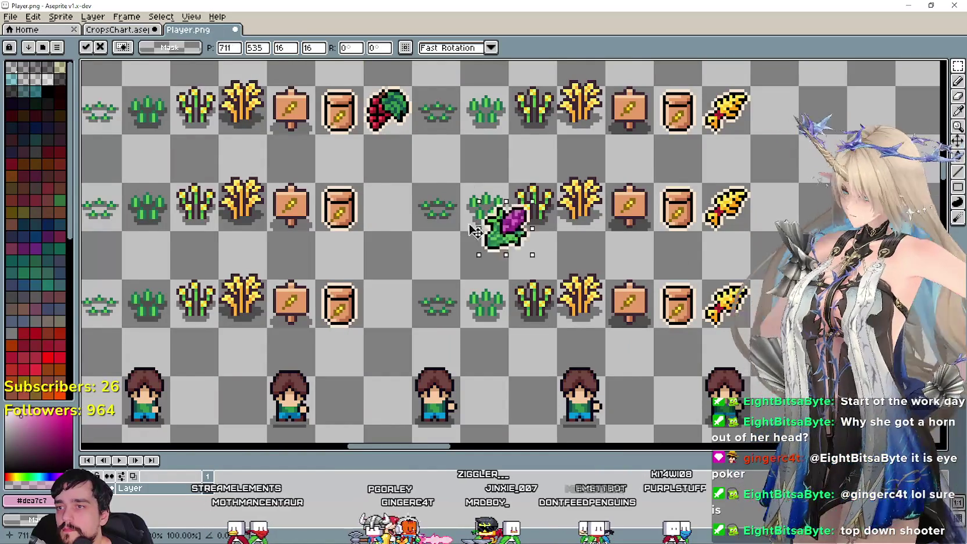
Copy the pale corn from CropsChart into the third row's harvest slot
{"action": "left_click", "coordinate": [132, 32]}
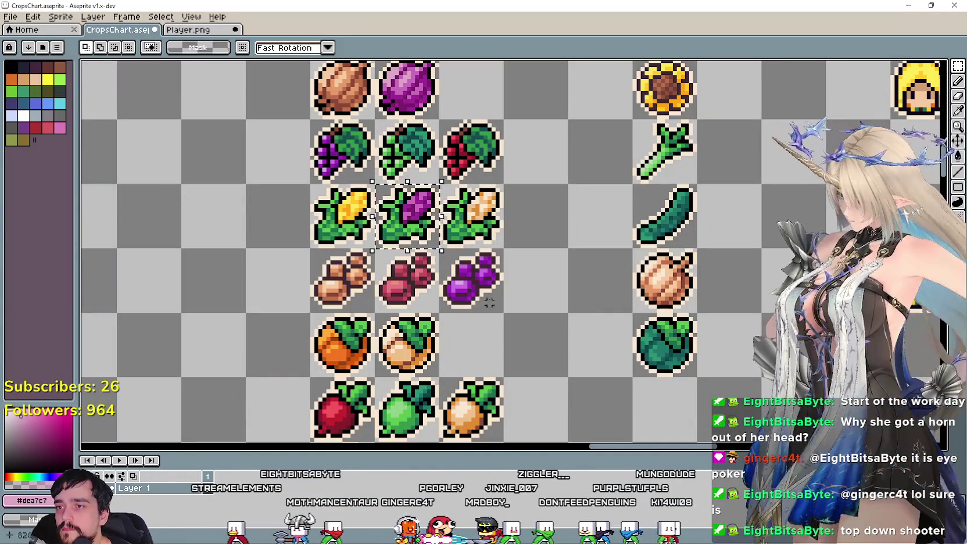
{"action": "key", "text": "ctrl+c"}
{"action": "left_click", "coordinate": [187, 29]}
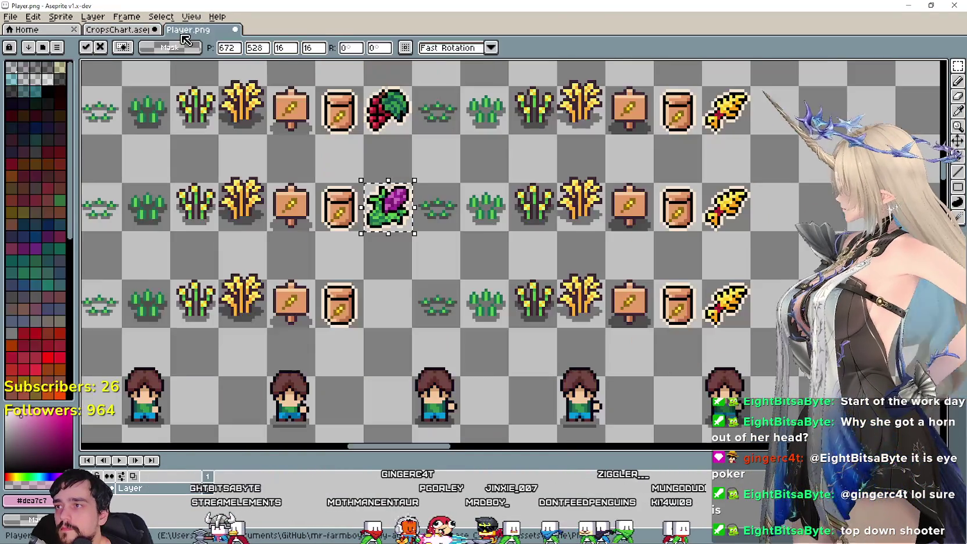
{"action": "key", "text": "ctrl+v"}
{"action": "scroll", "coordinate": [797, 266], "scroll_direction": "right", "scroll_amount": 3}
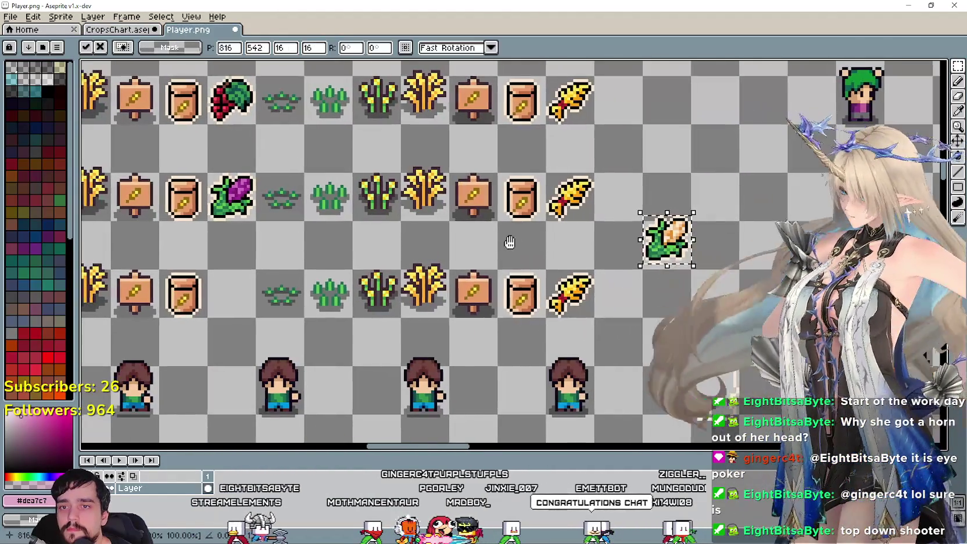
{"action": "mouse_move", "coordinate": [665, 242]}
{"action": "left_mouse_down"}
{"action": "mouse_move", "coordinate": [216, 285]}
{"action": "mouse_move", "coordinate": [229, 300]}
{"action": "left_mouse_up"}
Zoom out to check the pale corn in the third row, then bring up CropsChart
{"action": "scroll", "coordinate": [406, 261], "scroll_direction": "left", "scroll_amount": 5}
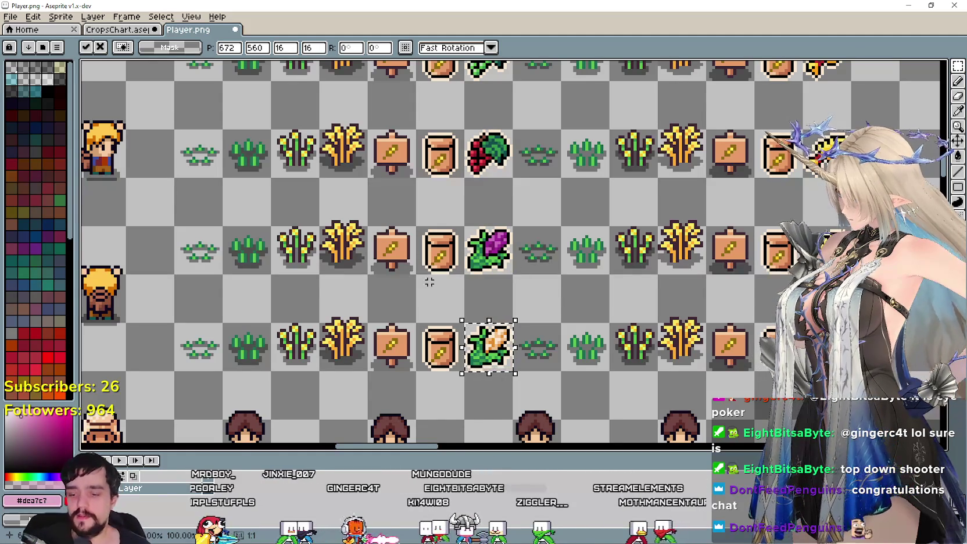
{"action": "scroll", "coordinate": [302, 118], "scroll_direction": "down", "scroll_amount": 1}
{"action": "scroll", "coordinate": [302, 118], "scroll_direction": "down", "scroll_amount": 1}
{"action": "scroll", "coordinate": [301, 118], "scroll_direction": "down", "scroll_amount": 1}
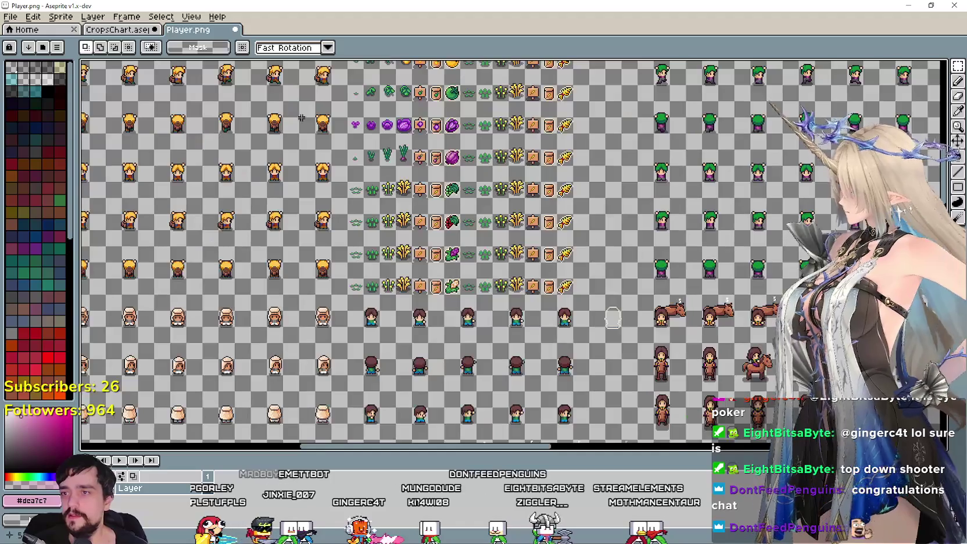
{"action": "scroll", "coordinate": [301, 118], "scroll_direction": "up", "scroll_amount": 1}
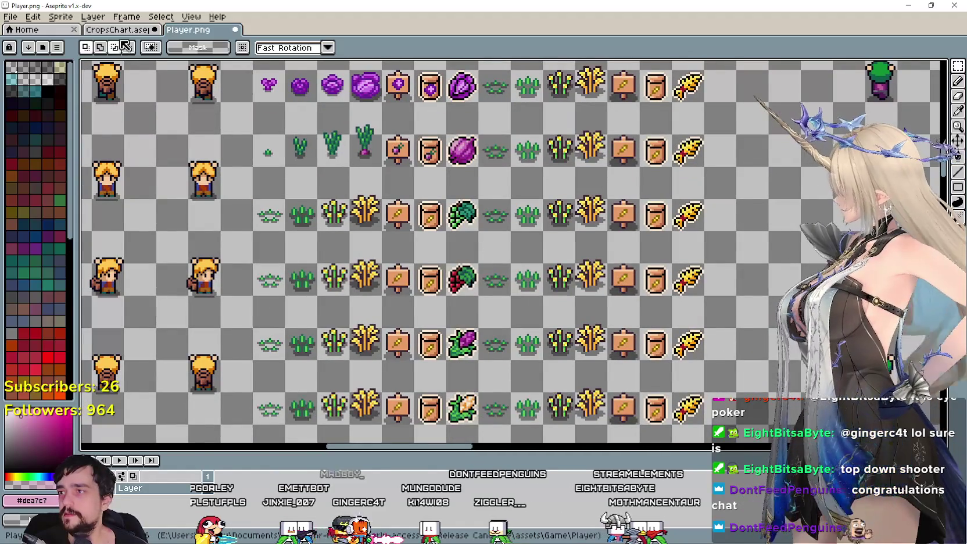
{"action": "left_click", "coordinate": [116, 29]}
{"action": "scroll", "coordinate": [337, 288], "scroll_direction": "down", "scroll_amount": 1}
{"action": "scroll", "coordinate": [336, 288], "scroll_direction": "down", "scroll_amount": 2}
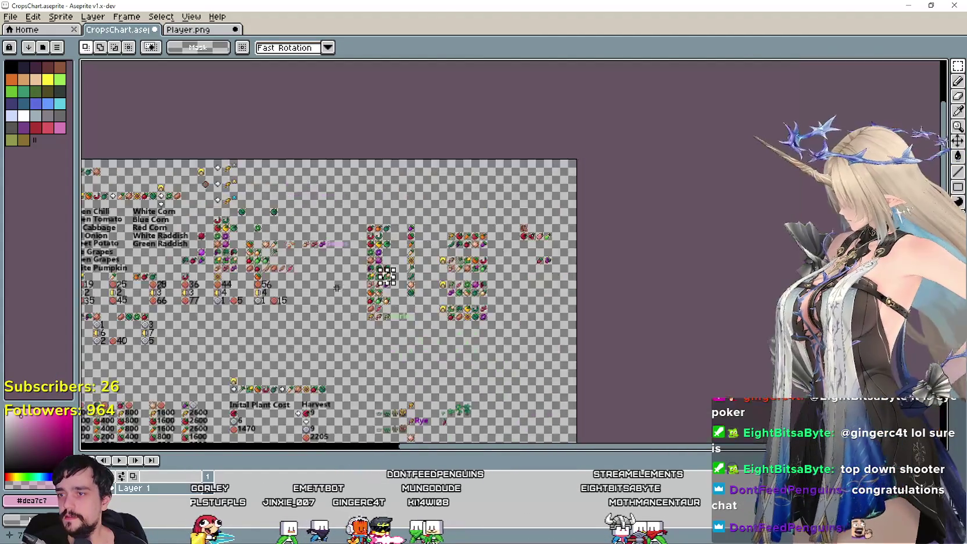
Return to Player.png and pan down over the trees, houses and lower sprites
{"action": "left_click", "coordinate": [214, 32]}
{"action": "scroll", "coordinate": [331, 266], "scroll_direction": "down", "scroll_amount": 1}
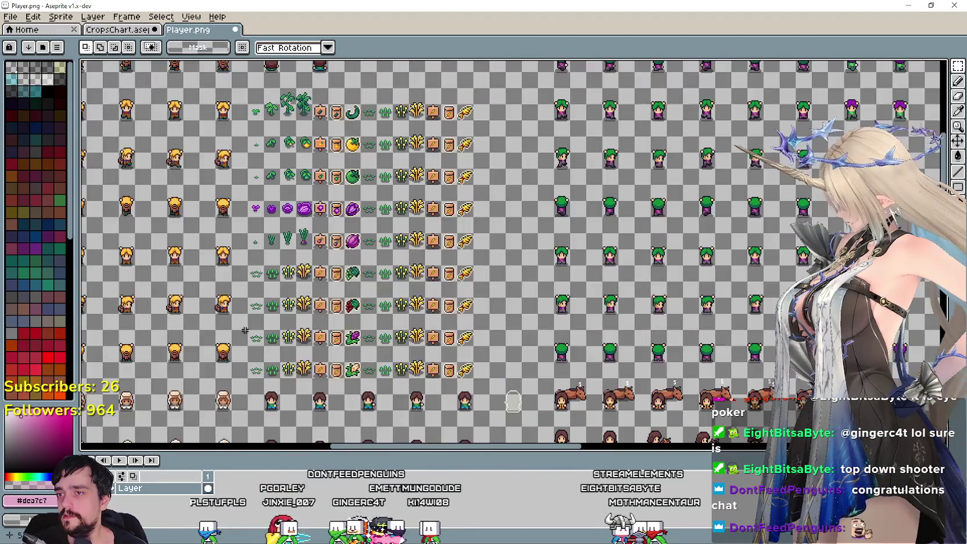
{"action": "scroll", "coordinate": [332, 266], "scroll_direction": "up", "scroll_amount": 1}
{"action": "scroll", "coordinate": [328, 280], "scroll_direction": "down", "scroll_amount": 1}
{"action": "scroll", "coordinate": [314, 280], "scroll_direction": "down", "scroll_amount": 1}
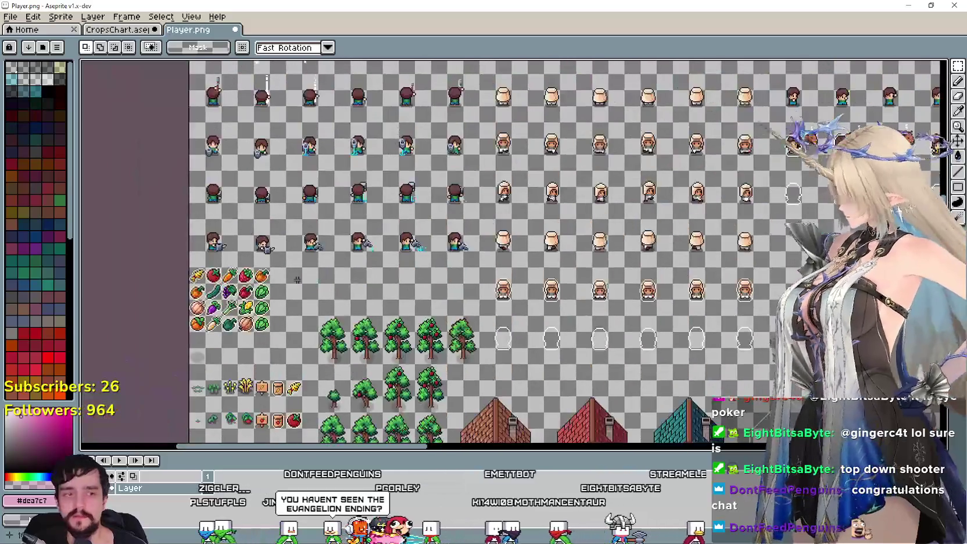
{"action": "left_click_drag", "start_coordinate": [297, 280], "coordinate": [372, 159]}
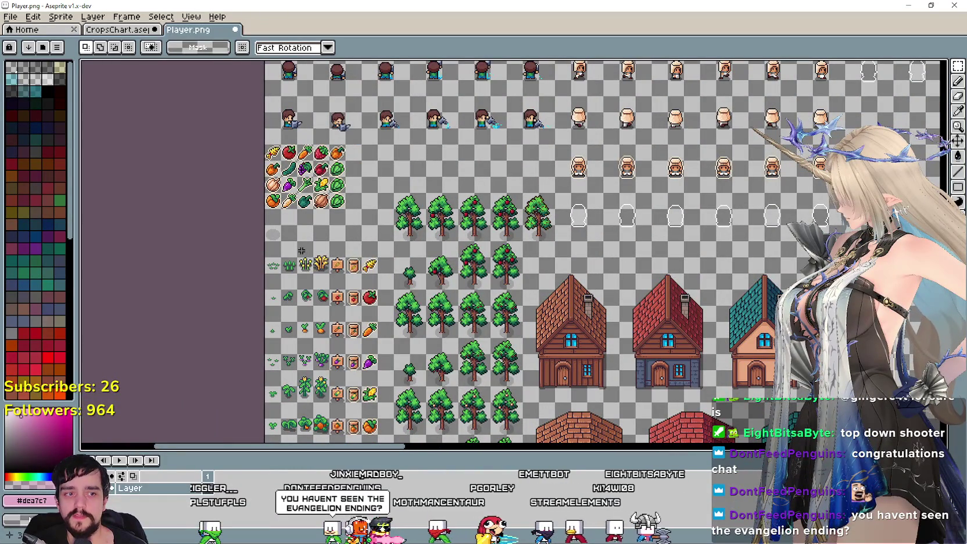
{"action": "scroll", "coordinate": [301, 251], "scroll_direction": "up", "scroll_amount": 2}
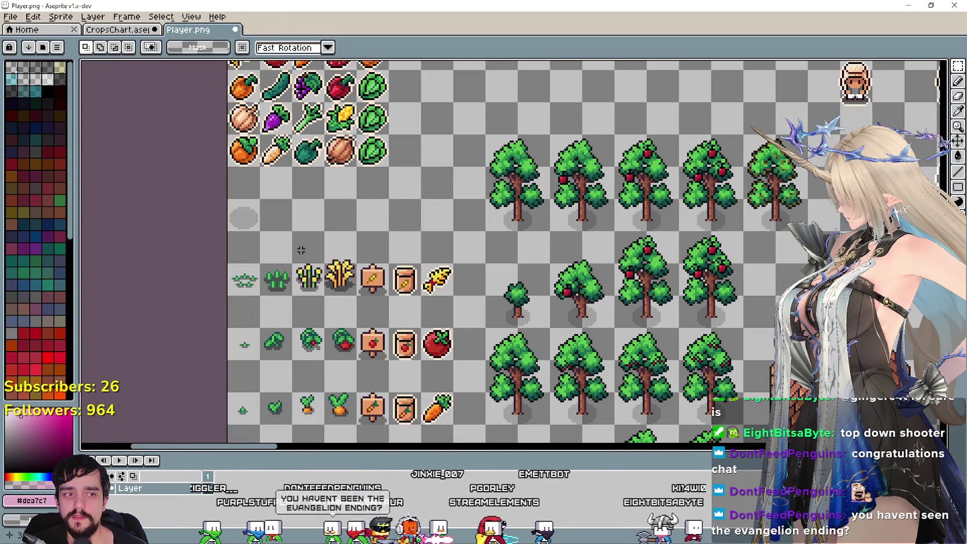
{"action": "scroll", "coordinate": [301, 250], "scroll_direction": "up", "scroll_amount": 1}
{"action": "scroll", "coordinate": [301, 250], "scroll_direction": "down", "scroll_amount": 1}
{"action": "scroll", "coordinate": [526, 397], "scroll_direction": "down", "scroll_amount": 1}
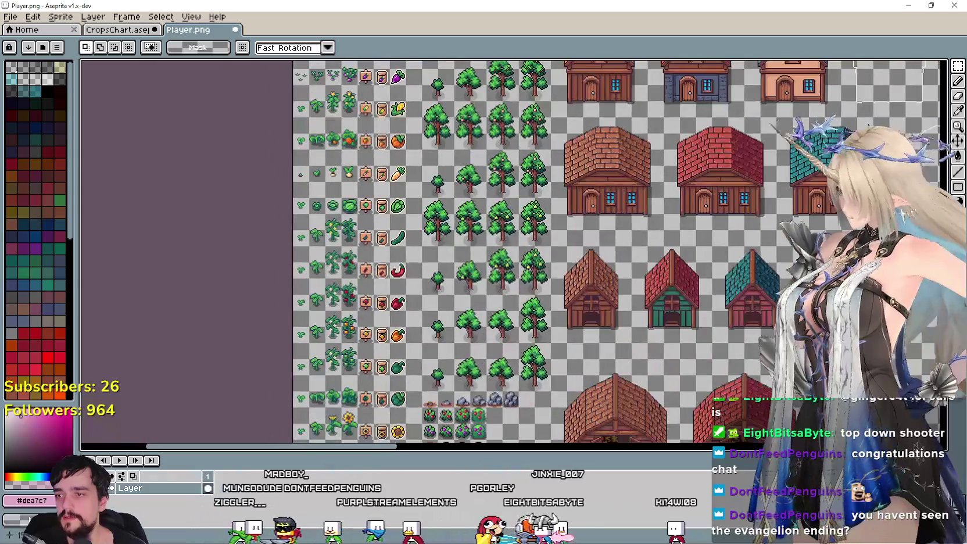
{"action": "mouse_move", "coordinate": [526, 397]}
{"action": "left_mouse_down"}
{"action": "mouse_move", "coordinate": [400, 353]}
{"action": "mouse_move", "coordinate": [431, 267]}
{"action": "left_mouse_up"}
{"action": "scroll", "coordinate": [401, 354], "scroll_direction": "up", "scroll_amount": 1}
{"action": "scroll", "coordinate": [400, 354], "scroll_direction": "down", "scroll_amount": 1}
Pan and zoom back until the crop rows with their new harvest icons fill the canvas
{"action": "mouse_move", "coordinate": [381, 345]}
{"action": "left_mouse_down"}
{"action": "mouse_move", "coordinate": [381, 282]}
{"action": "mouse_move", "coordinate": [281, 276]}
{"action": "left_mouse_up"}
{"action": "scroll", "coordinate": [381, 281], "scroll_direction": "up", "scroll_amount": 1}
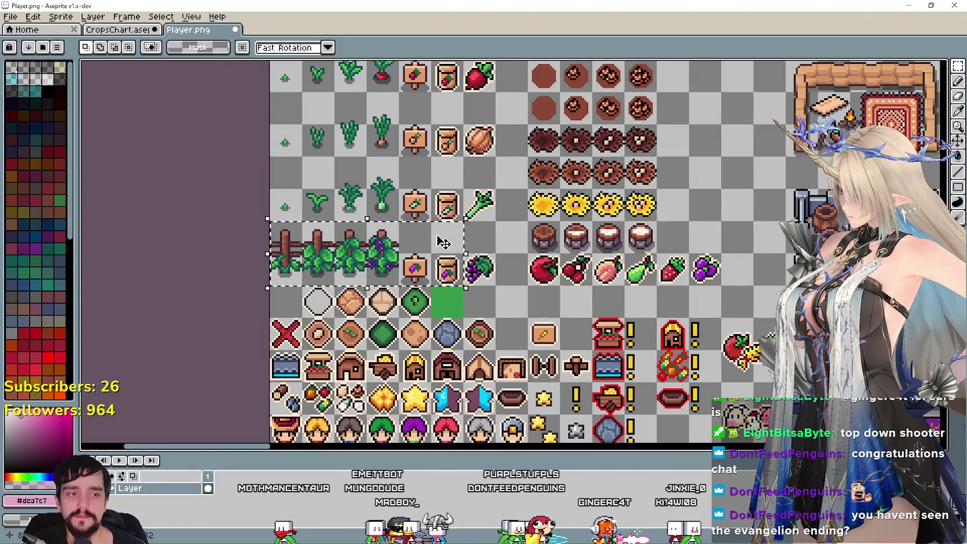
{"action": "scroll", "coordinate": [384, 288], "scroll_direction": "down", "scroll_amount": 2}
{"action": "scroll", "coordinate": [378, 273], "scroll_direction": "down", "scroll_amount": 1}
{"action": "scroll", "coordinate": [372, 262], "scroll_direction": "down", "scroll_amount": 1}
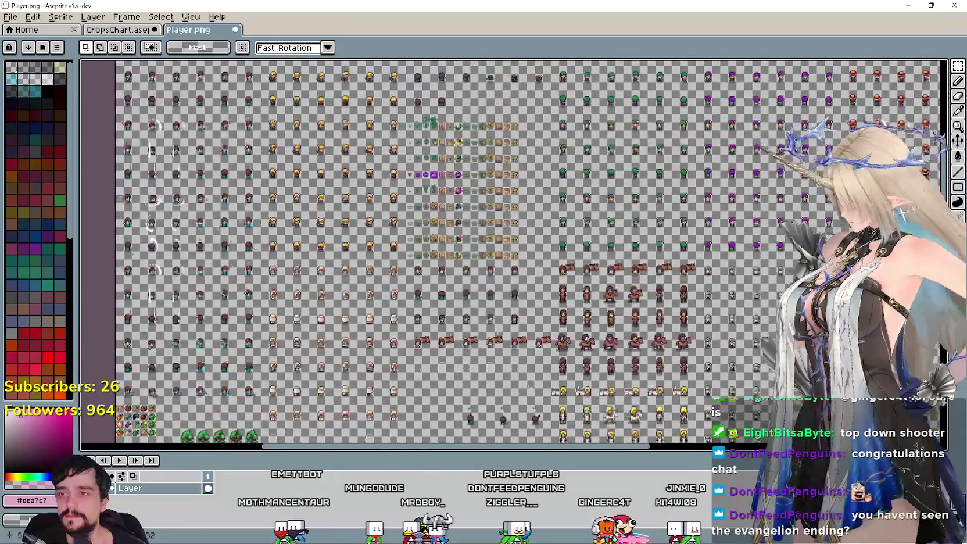
{"action": "scroll", "coordinate": [370, 238], "scroll_direction": "up", "scroll_amount": 2}
{"action": "scroll", "coordinate": [371, 224], "scroll_direction": "down", "scroll_amount": 1}
{"action": "scroll", "coordinate": [373, 209], "scroll_direction": "up", "scroll_amount": 1}
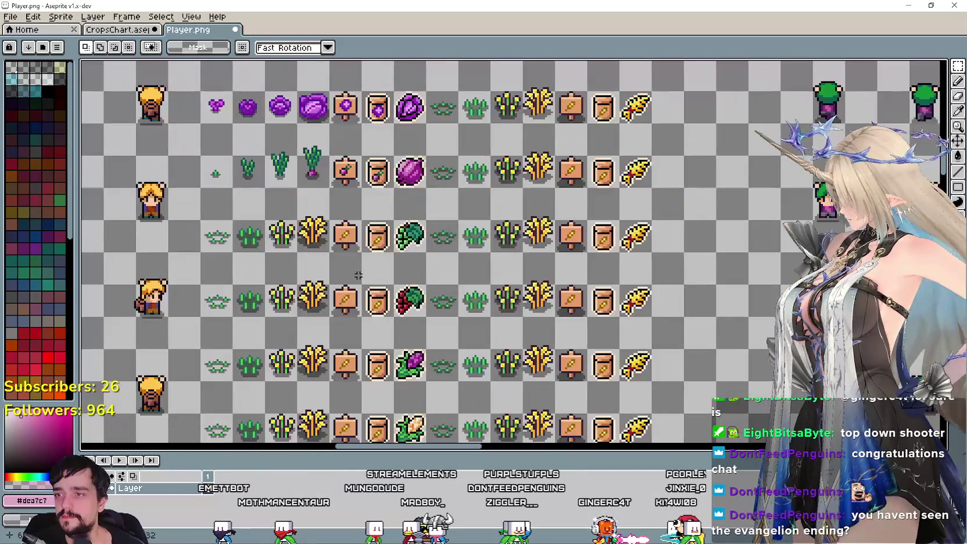
{"action": "scroll", "coordinate": [374, 194], "scroll_direction": "down", "scroll_amount": 1}
{"action": "scroll", "coordinate": [287, 198], "scroll_direction": "up", "scroll_amount": 1}
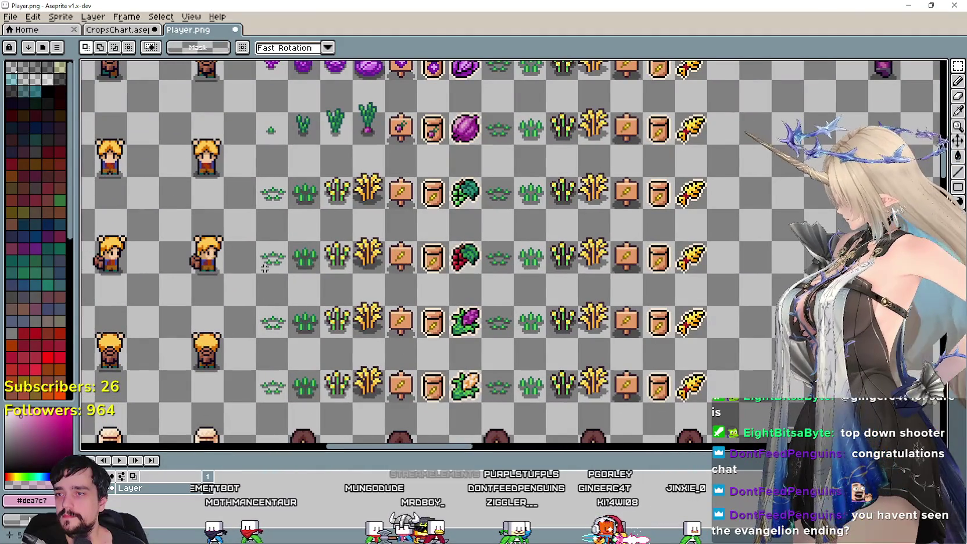
Replace two crop rows' old growth stages with pasted fence-and-vine growth stages
{"action": "left_click_drag", "start_coordinate": [264, 268], "coordinate": [450, 143]}
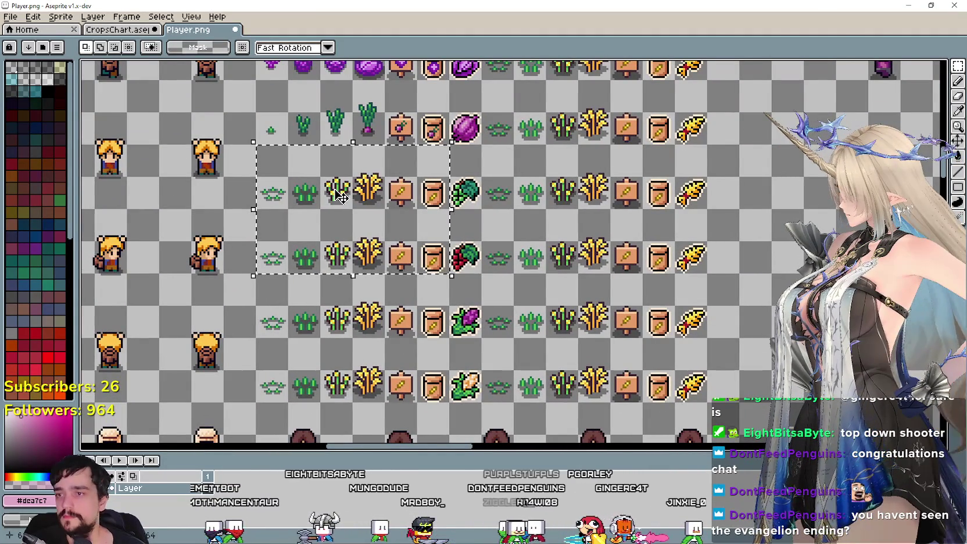
{"action": "key", "text": "Delete"}
{"action": "key", "text": "ctrl+v"}
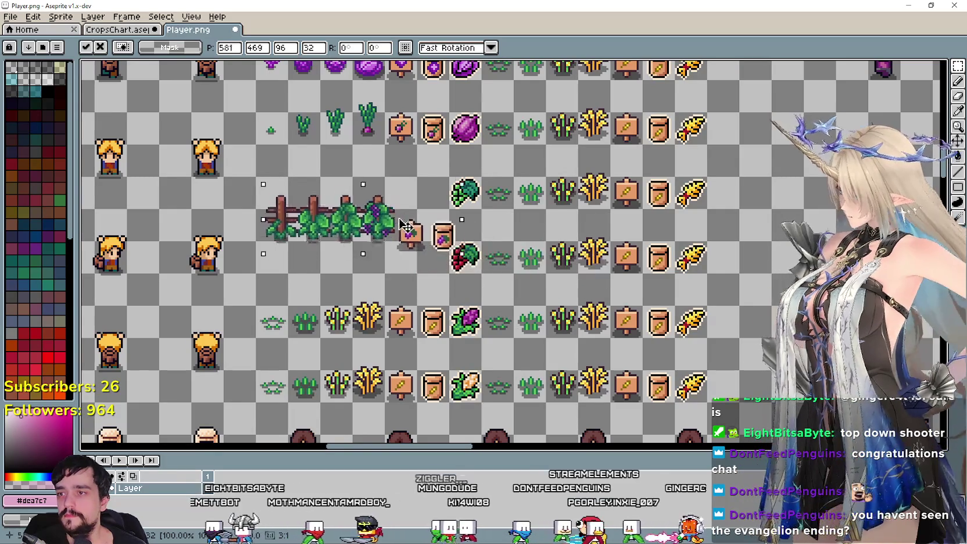
{"action": "left_click_drag", "start_coordinate": [565, 271], "coordinate": [408, 198]}
{"action": "key", "text": "Return"}
{"action": "key", "text": "ctrl+v"}
{"action": "left_click_drag", "start_coordinate": [506, 264], "coordinate": [349, 254]}
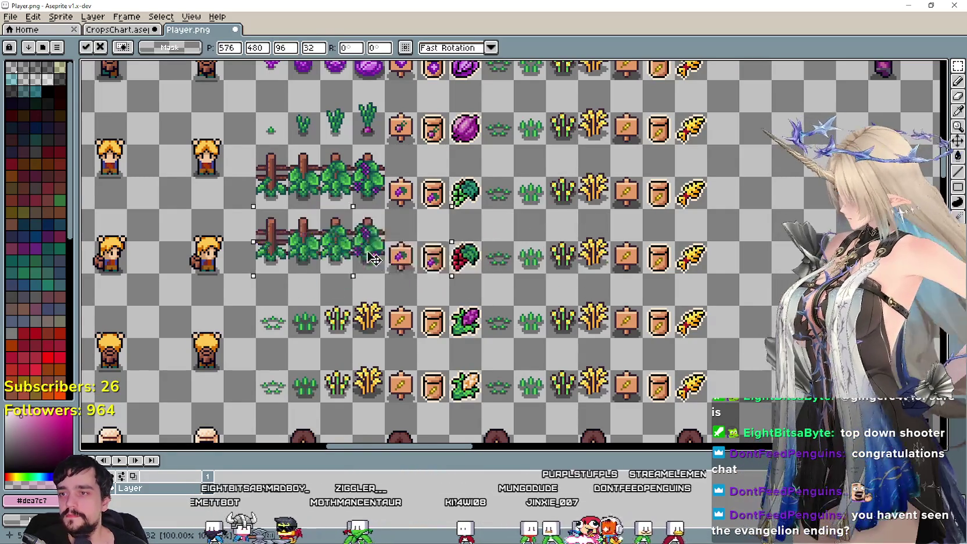
{"action": "key", "text": "Return"}
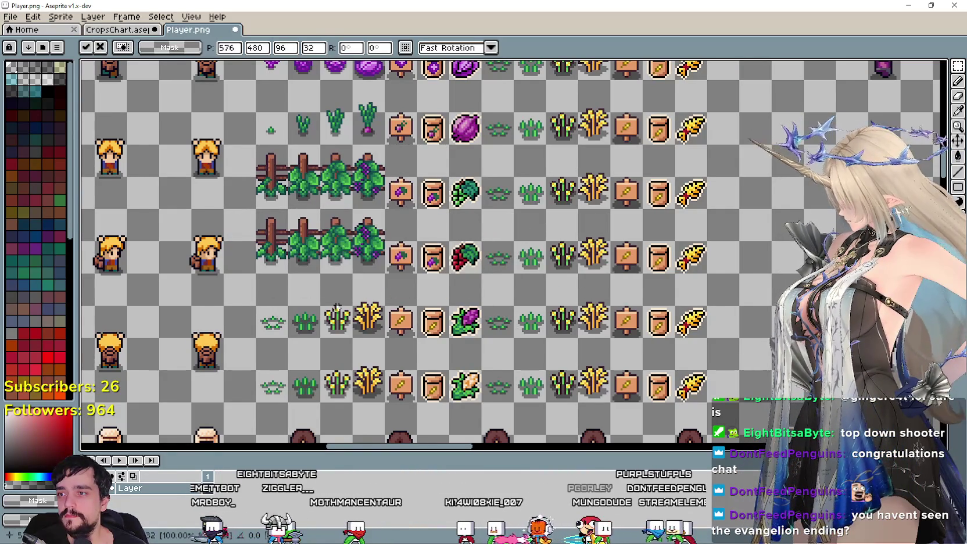
Select the last vine stage, sign and seed packet
{"action": "scroll", "coordinate": [360, 267], "scroll_direction": "up", "scroll_amount": 2}
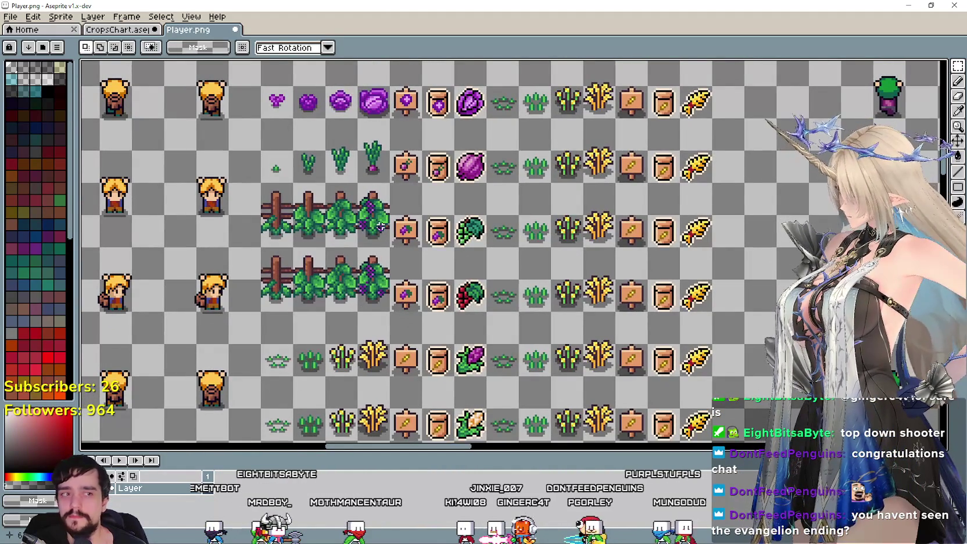
{"action": "scroll", "coordinate": [380, 227], "scroll_direction": "up", "scroll_amount": 1}
{"action": "scroll", "coordinate": [348, 255], "scroll_direction": "down", "scroll_amount": 1}
{"action": "scroll", "coordinate": [300, 294], "scroll_direction": "up", "scroll_amount": 1}
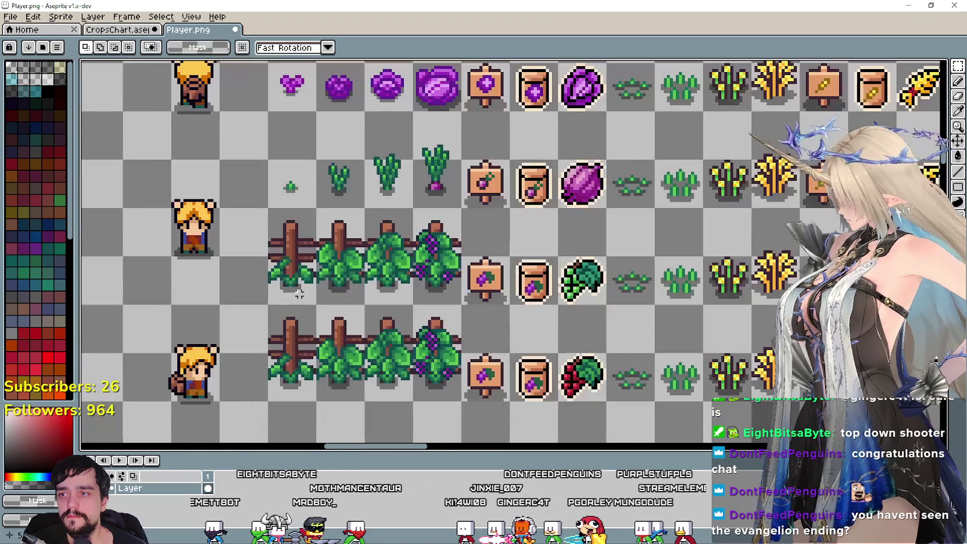
{"action": "left_click", "coordinate": [490, 246]}
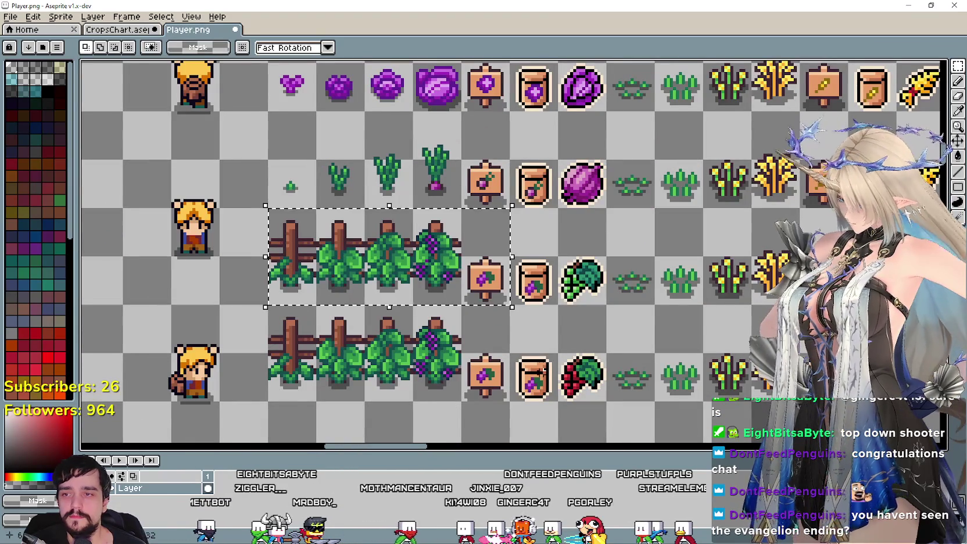
{"action": "left_click_drag", "start_coordinate": [540, 291], "coordinate": [416, 247]}
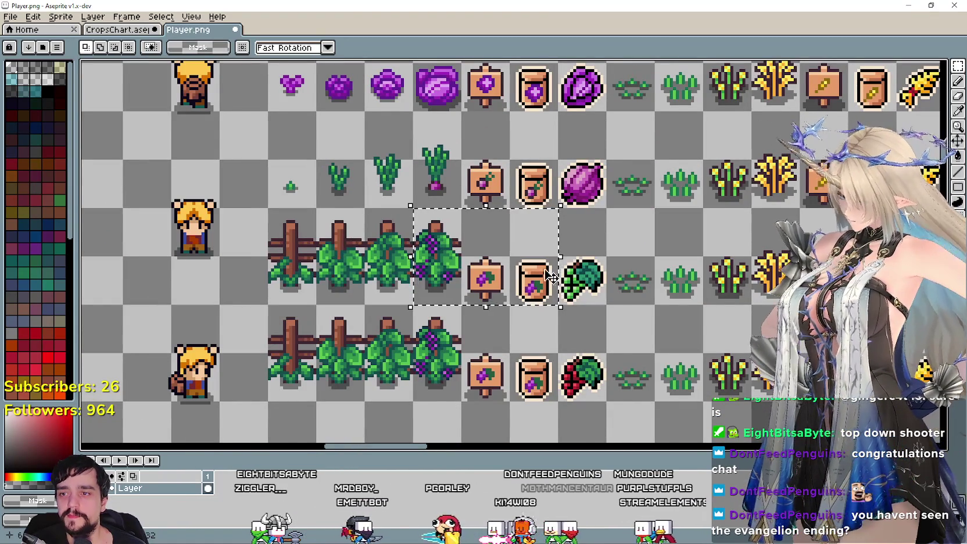
Sample the leaf green from the harvest icon with the eyedropper
{"action": "scroll", "coordinate": [550, 277], "scroll_direction": "up", "scroll_amount": 1}
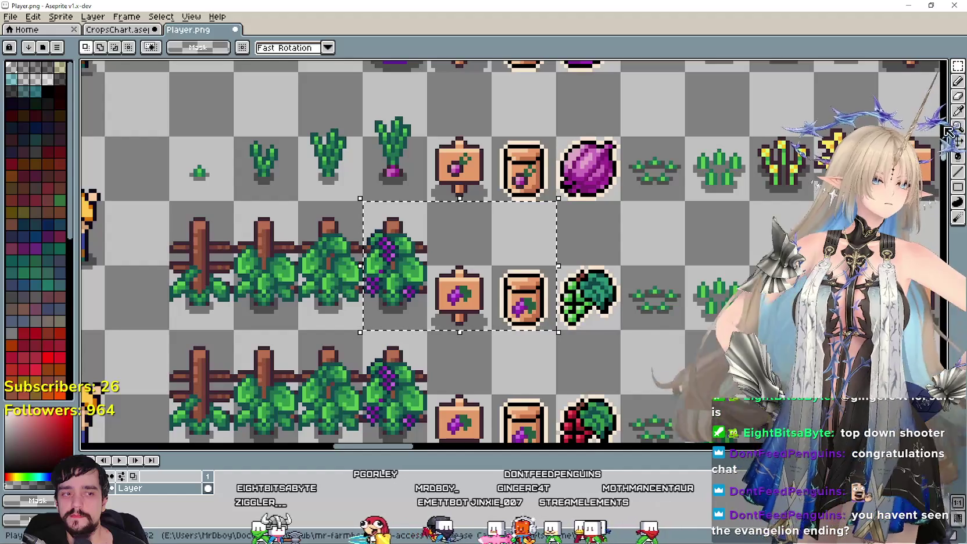
{"action": "key", "text": "i"}
{"action": "scroll", "coordinate": [604, 311], "scroll_direction": "up", "scroll_amount": 1}
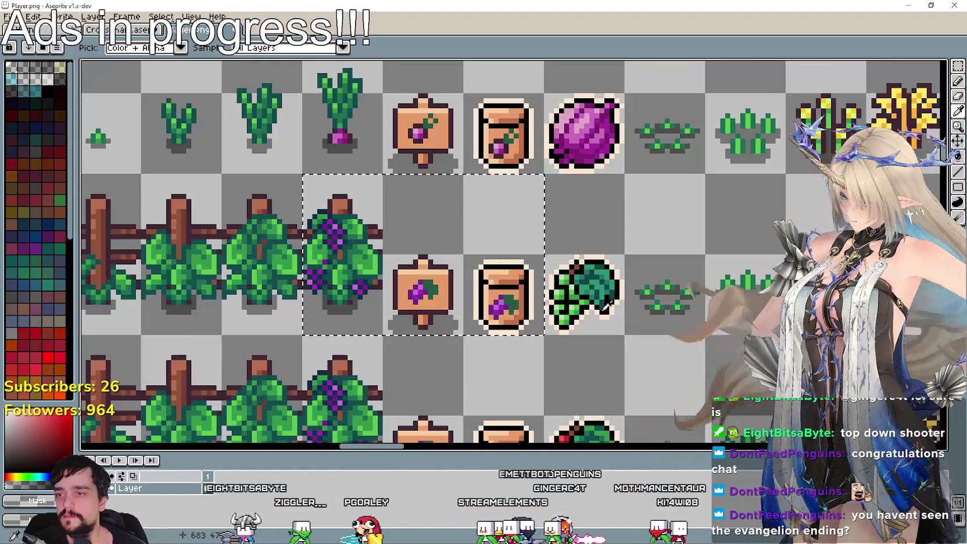
{"action": "scroll", "coordinate": [607, 308], "scroll_direction": "up", "scroll_amount": 1}
{"action": "scroll", "coordinate": [581, 314], "scroll_direction": "up", "scroll_amount": 1}
{"action": "scroll", "coordinate": [559, 320], "scroll_direction": "up", "scroll_amount": 1}
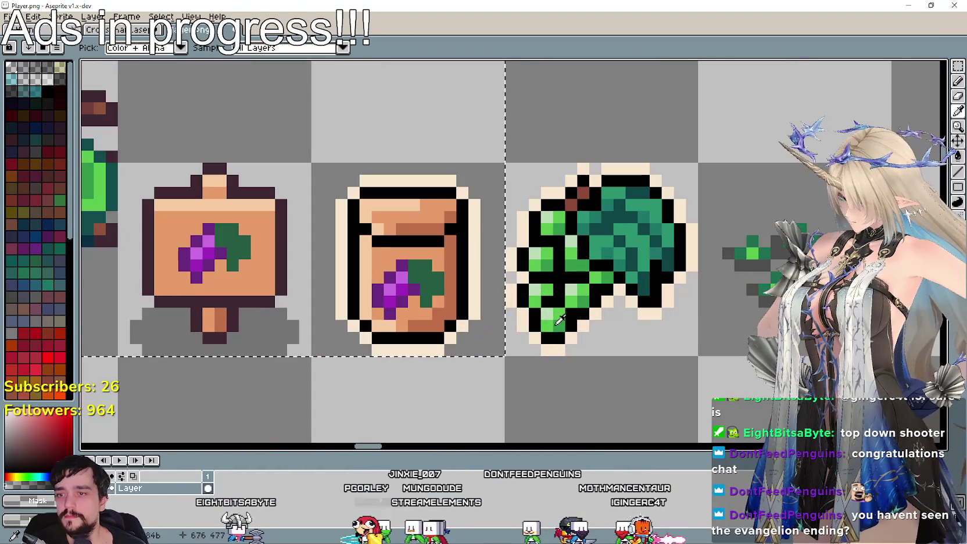
{"action": "left_click", "coordinate": [607, 281]}
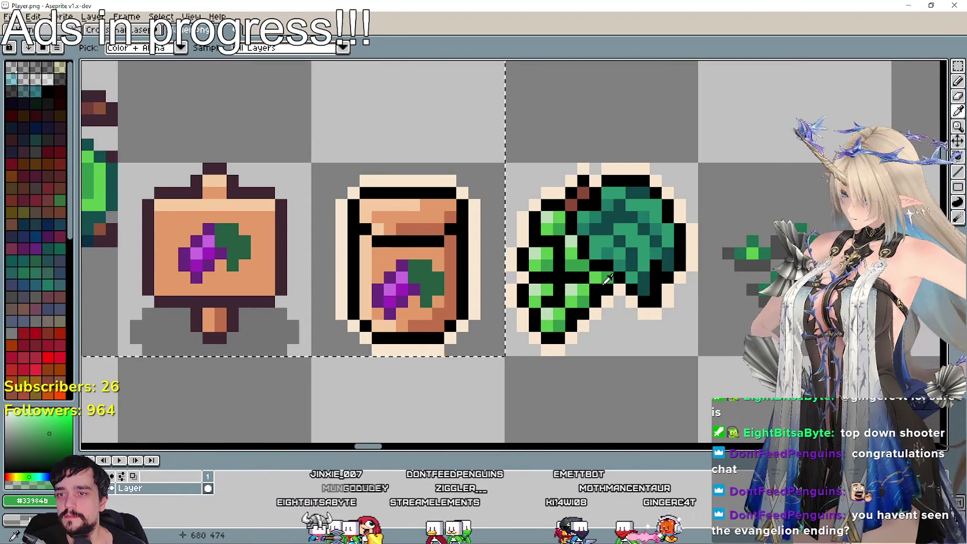
{"action": "scroll", "coordinate": [607, 280], "scroll_direction": "down", "scroll_amount": 2}
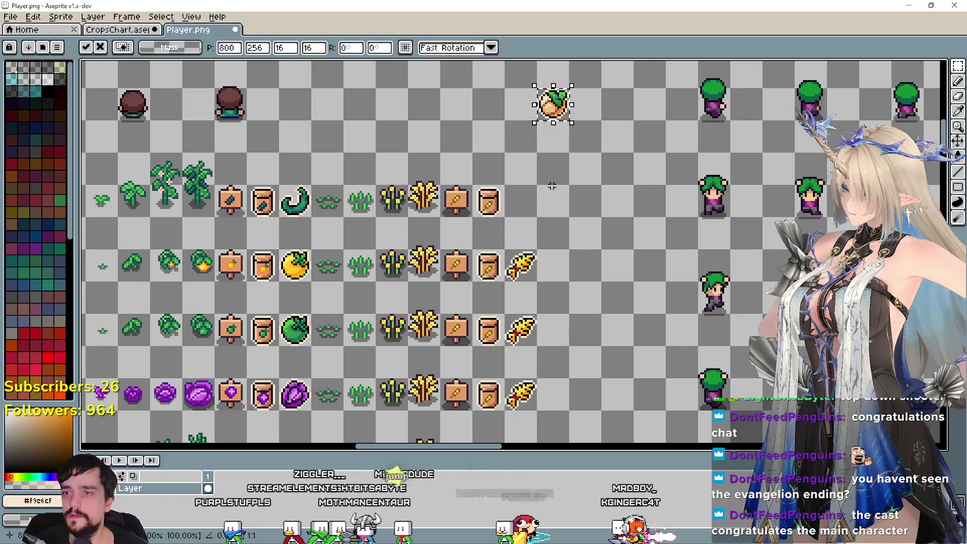
Place the turnip icon at the first new row's end and paste the green turnip icon
{"action": "left_click_drag", "start_coordinate": [552, 186], "coordinate": [554, 244]}
{"action": "key", "text": "Return"}
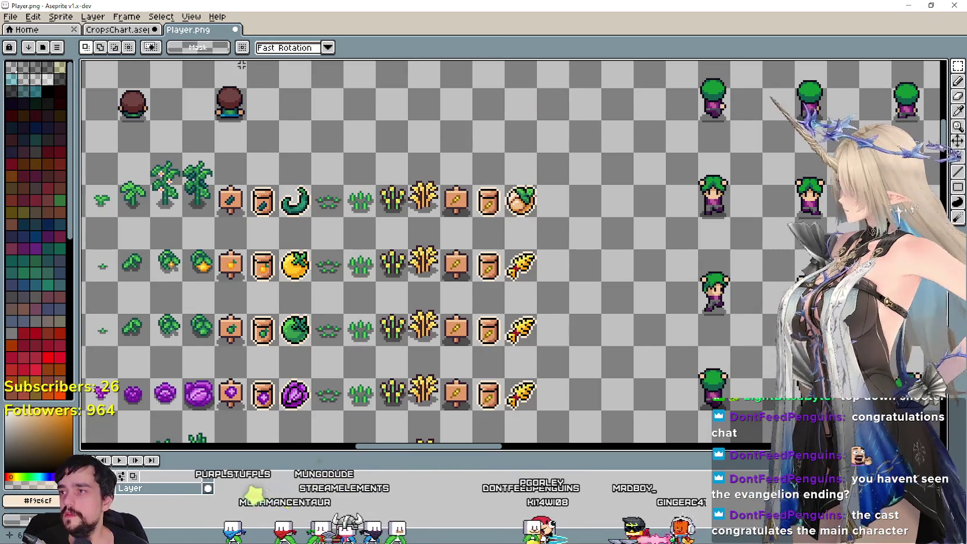
{"action": "left_click", "coordinate": [129, 33]}
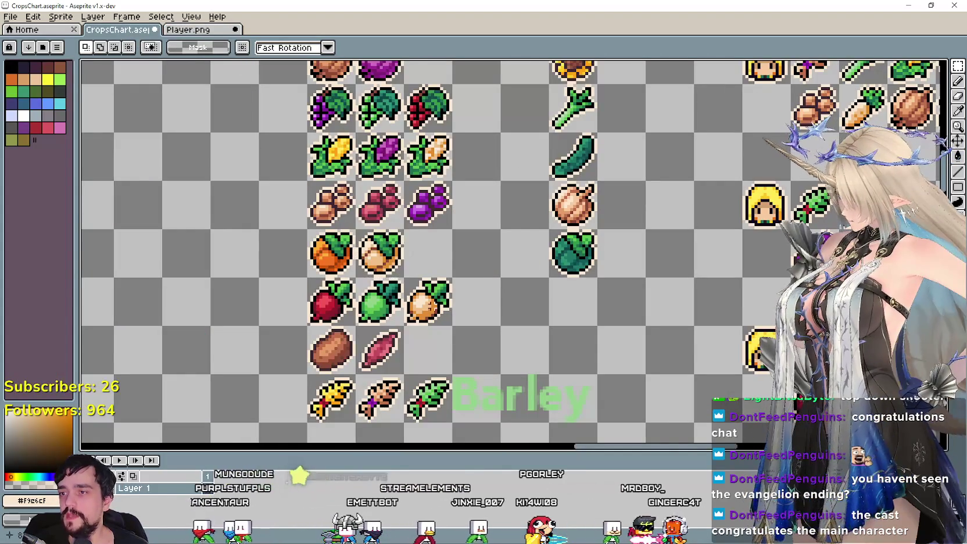
{"action": "left_click", "coordinate": [184, 33]}
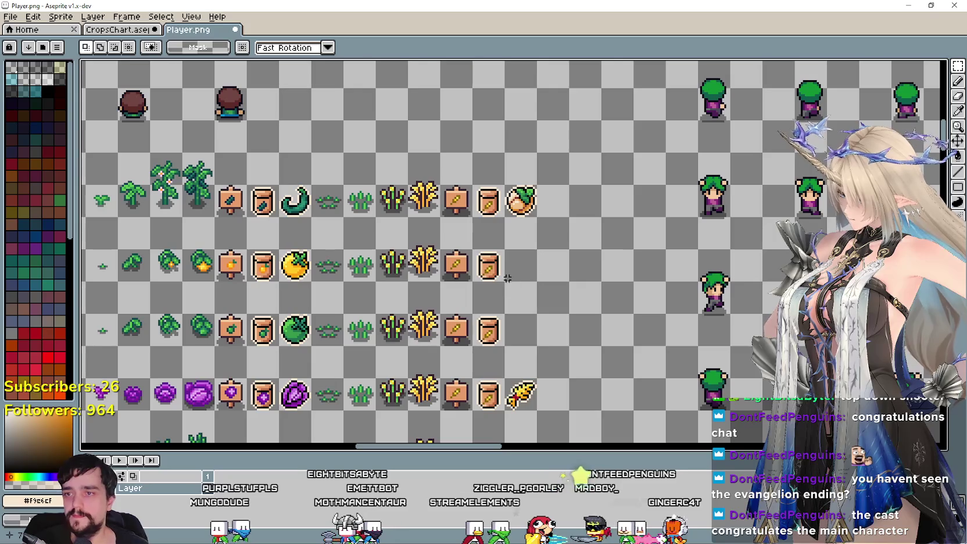
{"action": "key", "text": "ctrl+v"}
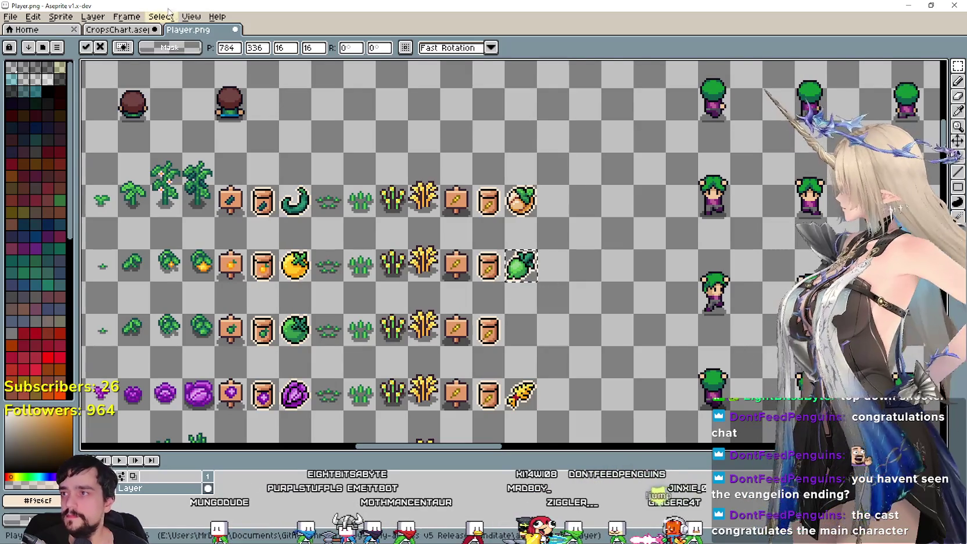
Copy the onion icon from CropsChart and place it at the next row's end
{"action": "left_click", "coordinate": [124, 30]}
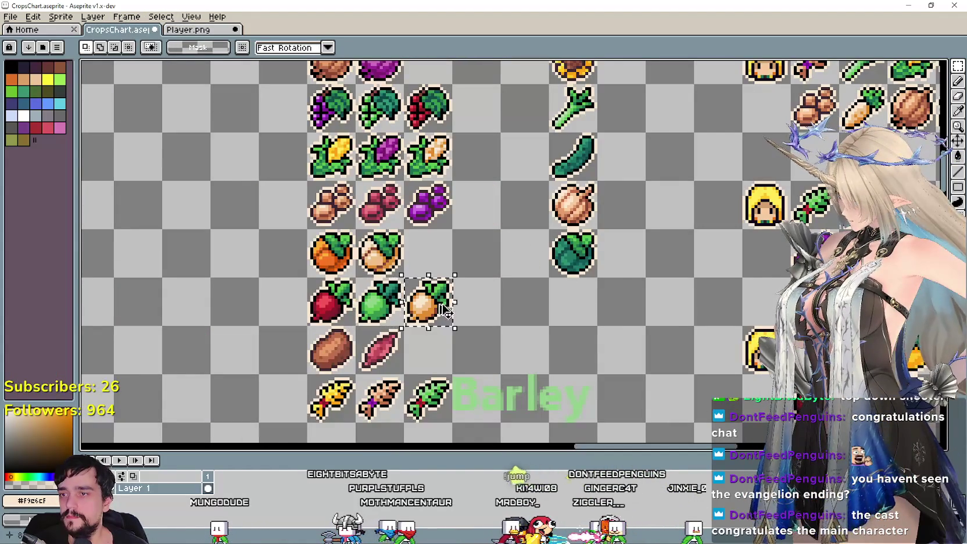
{"action": "left_click", "coordinate": [187, 30]}
{"action": "key", "text": "ctrl+v"}
{"action": "left_click_drag", "start_coordinate": [581, 137], "coordinate": [521, 326]}
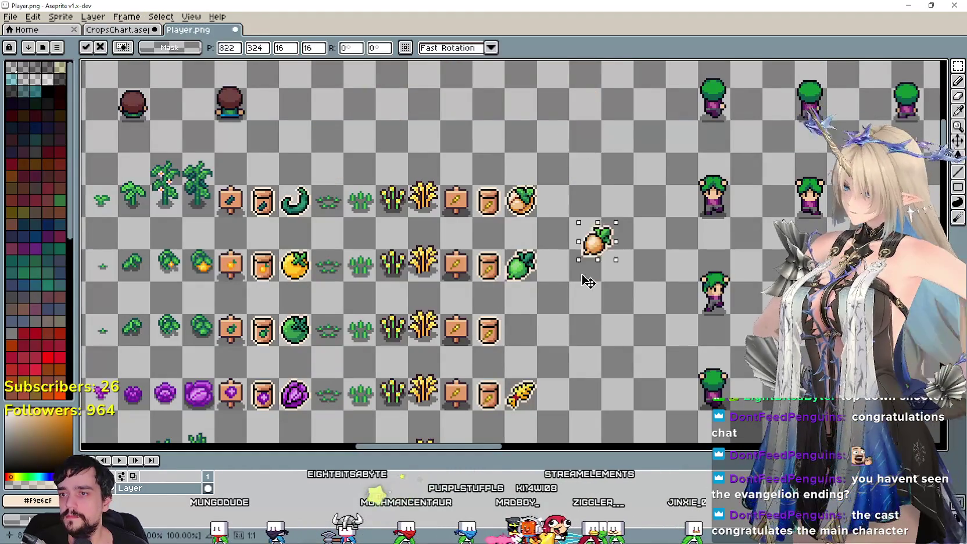
{"action": "scroll", "coordinate": [521, 325], "scroll_direction": "down", "scroll_amount": 3}
{"action": "key", "text": "Return"}
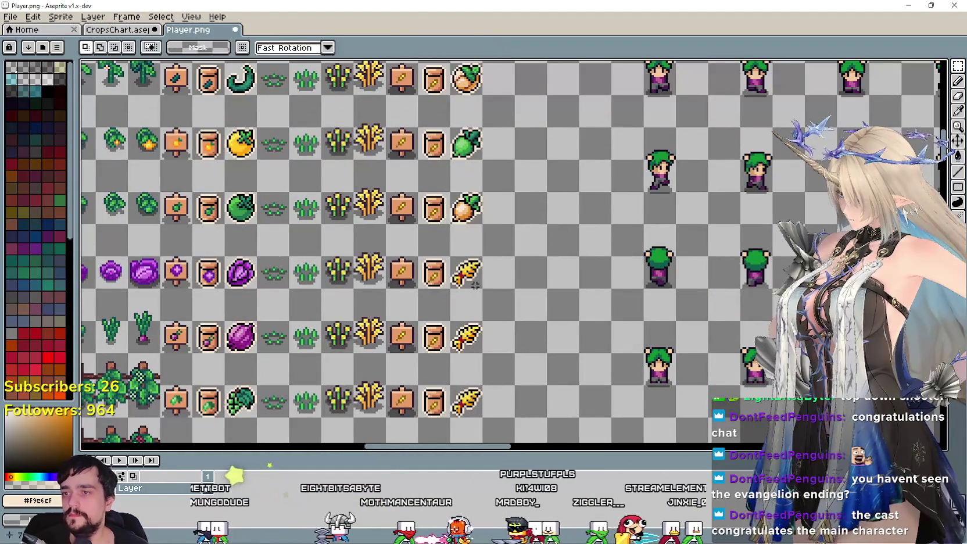
Copy the sweet potato icon from CropsChart and drop it into its row
{"action": "left_click", "coordinate": [124, 30]}
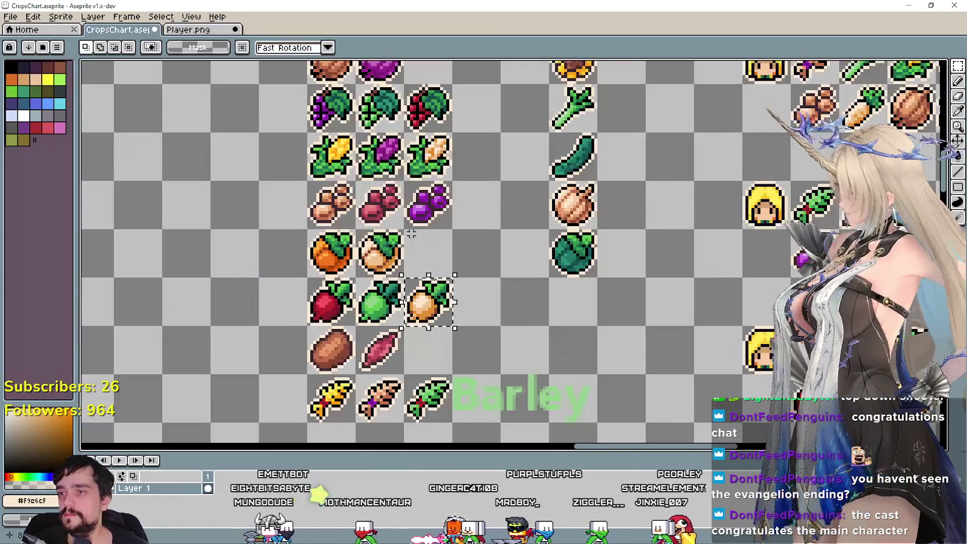
{"action": "scroll", "coordinate": [372, 264], "scroll_direction": "down", "scroll_amount": 2}
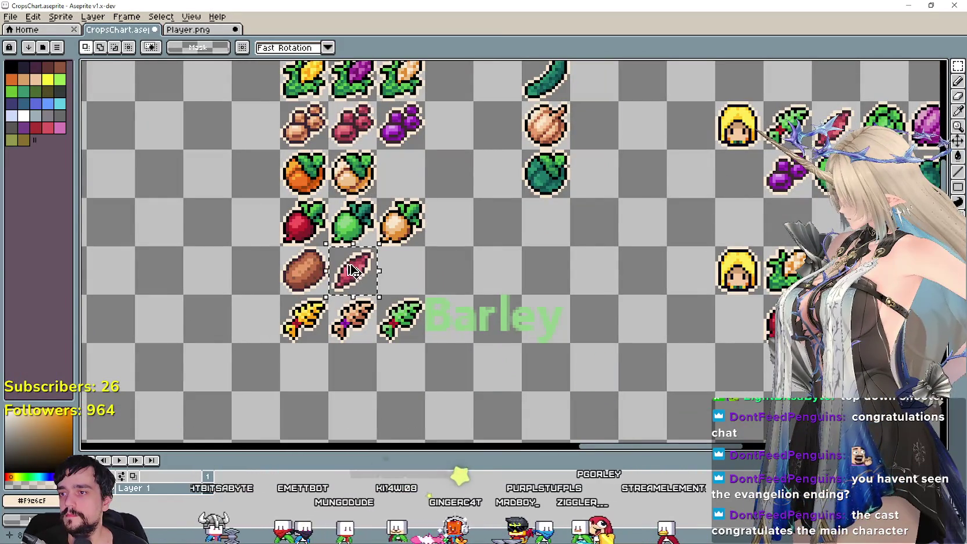
{"action": "key", "text": "ctrl+c"}
{"action": "left_click", "coordinate": [187, 30]}
{"action": "key", "text": "ctrl+v"}
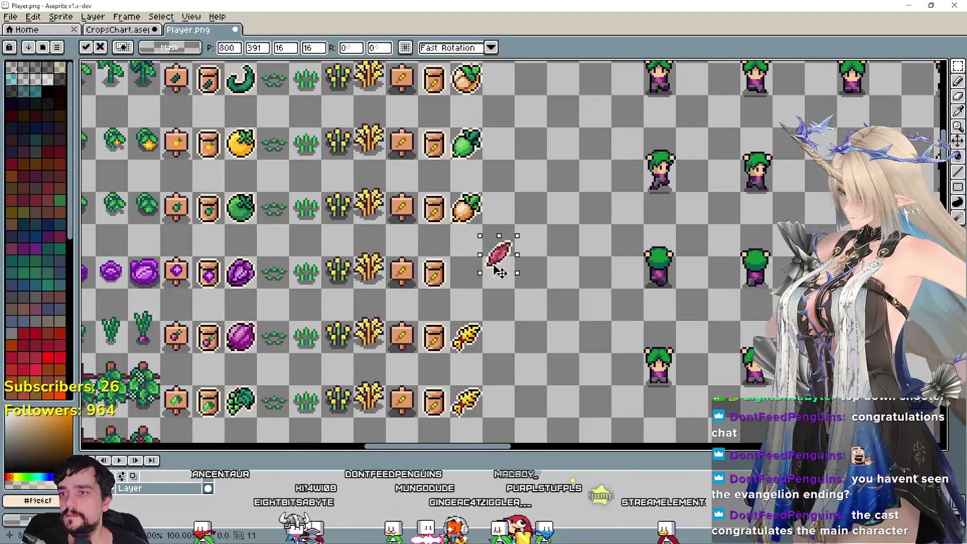
{"action": "key", "text": "Return"}
Replace the barley placeholder with the orange harvest icon beside the row's seed packet
{"action": "scroll", "coordinate": [380, 149], "scroll_direction": "down", "scroll_amount": 3}
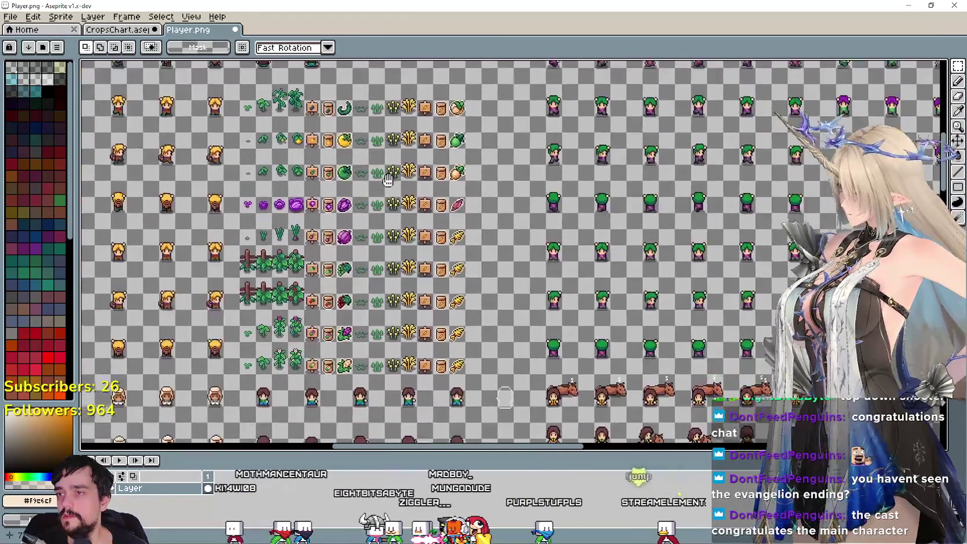
{"action": "scroll", "coordinate": [381, 148], "scroll_direction": "up", "scroll_amount": 1}
{"action": "scroll", "coordinate": [380, 148], "scroll_direction": "down", "scroll_amount": 1}
{"action": "scroll", "coordinate": [459, 174], "scroll_direction": "up", "scroll_amount": 4}
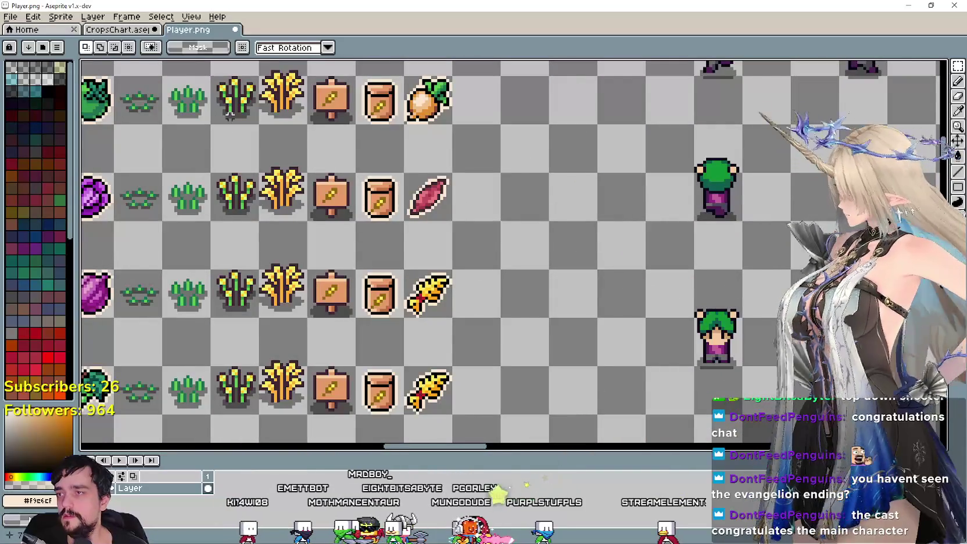
{"action": "left_click", "coordinate": [117, 29]}
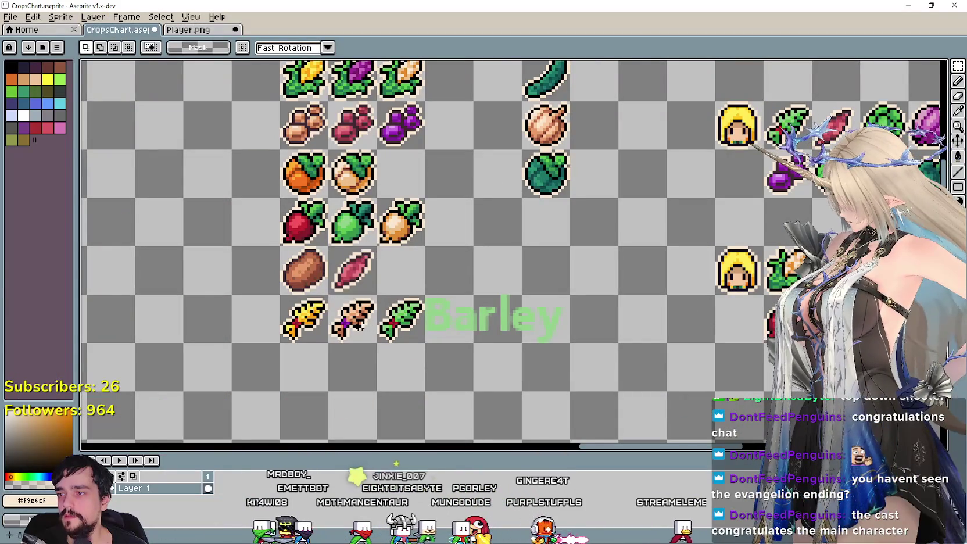
{"action": "left_click", "coordinate": [195, 30]}
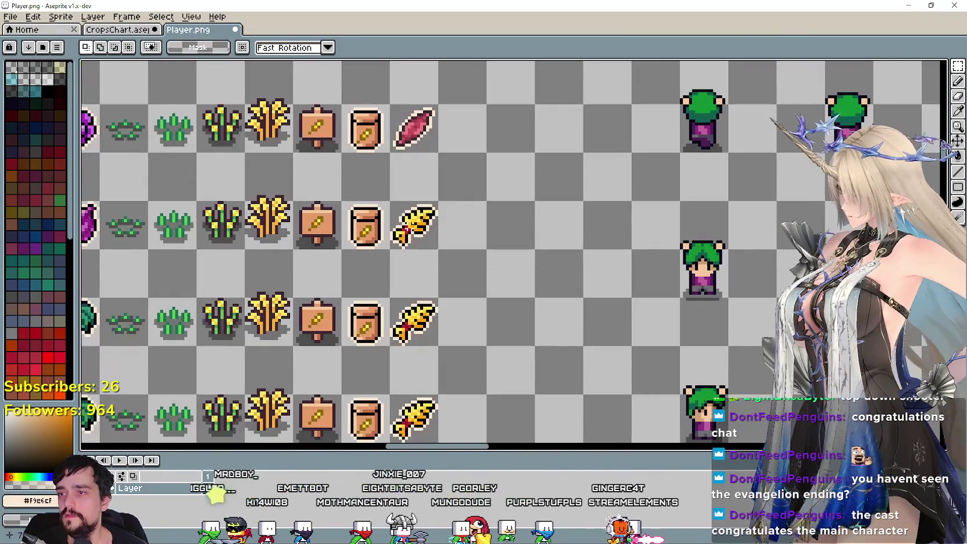
{"action": "left_click_drag", "start_coordinate": [388, 200], "coordinate": [439, 250]}
{"action": "key", "text": "ctrl+x"}
{"action": "key", "text": "ctrl+v"}
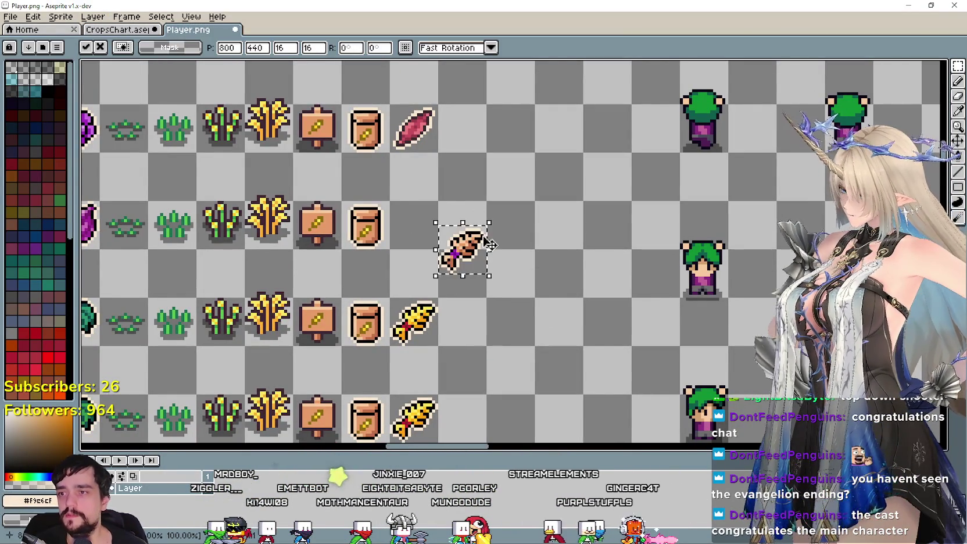
{"action": "left_click_drag", "start_coordinate": [489, 248], "coordinate": [440, 225]}
Put the green leaf icon beside the seed packet in the row below
{"action": "left_click_drag", "start_coordinate": [427, 332], "coordinate": [430, 337]}
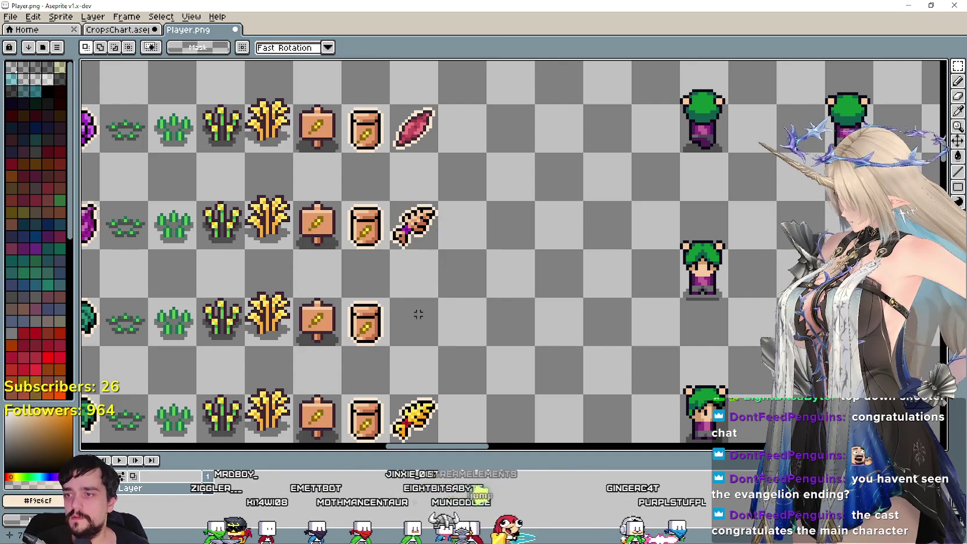
{"action": "left_click", "coordinate": [129, 33]}
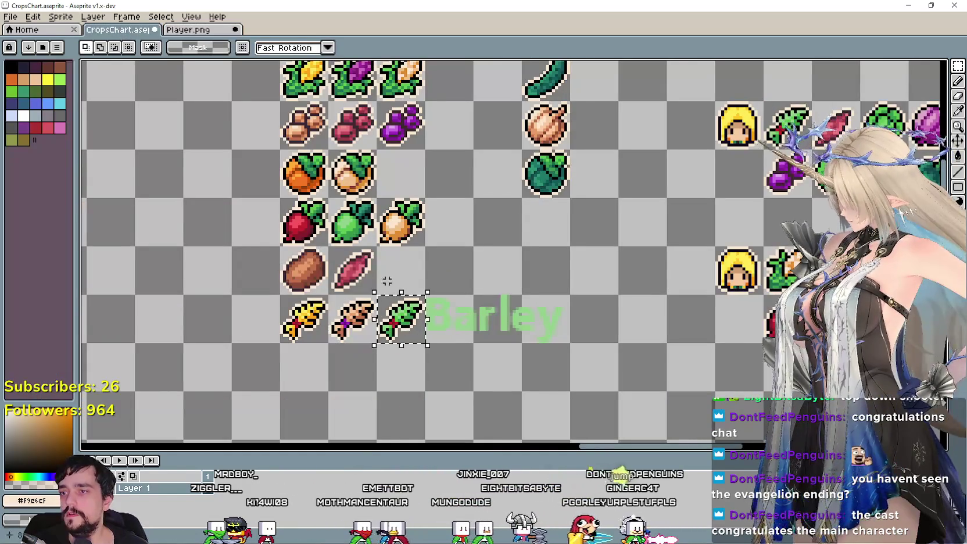
{"action": "left_click", "coordinate": [188, 29]}
{"action": "key", "text": "ctrl+v"}
{"action": "left_click_drag", "start_coordinate": [511, 250], "coordinate": [442, 312]}
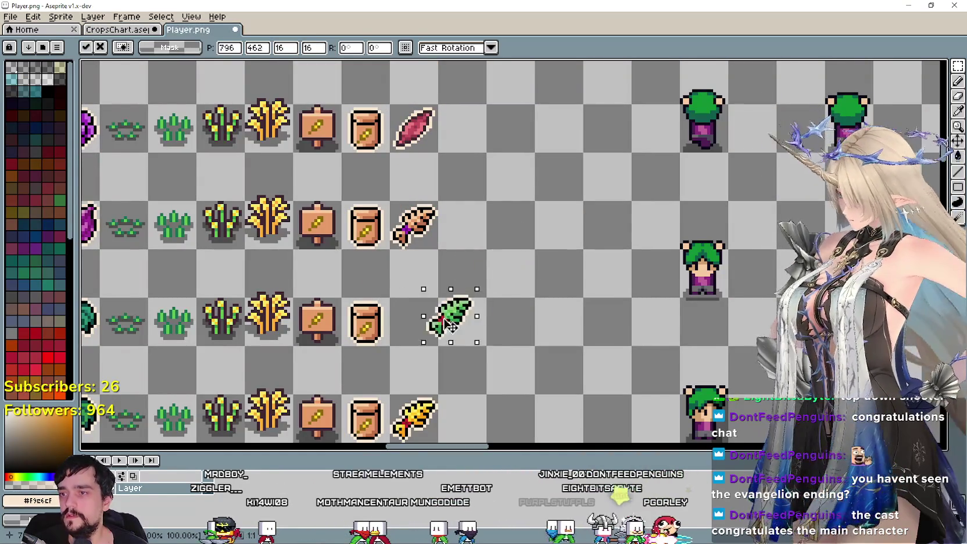
{"action": "key", "text": "Return"}
Clear the leftover barley icons in the lower crop rows
{"action": "left_click_drag", "start_coordinate": [449, 237], "coordinate": [429, 191]}
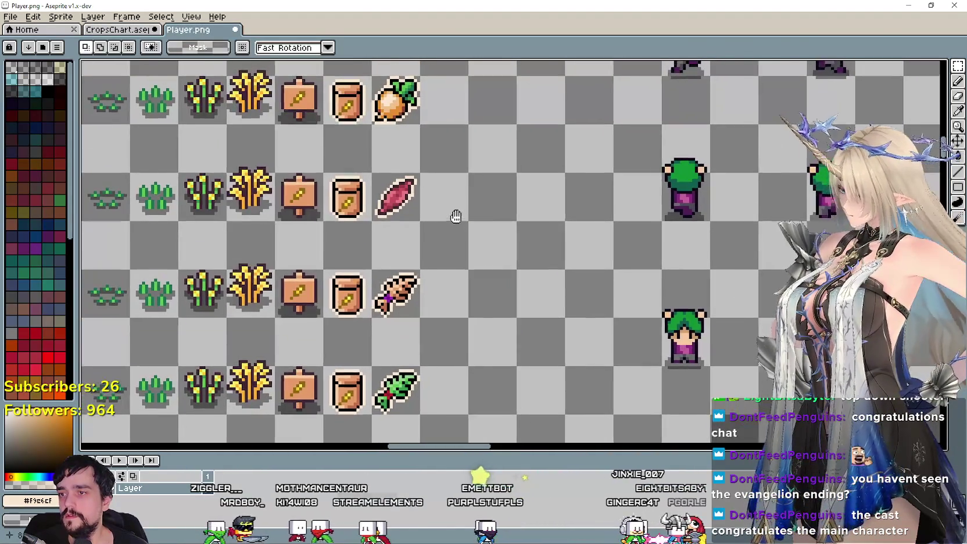
{"action": "scroll", "coordinate": [429, 191], "scroll_direction": "down", "scroll_amount": 3}
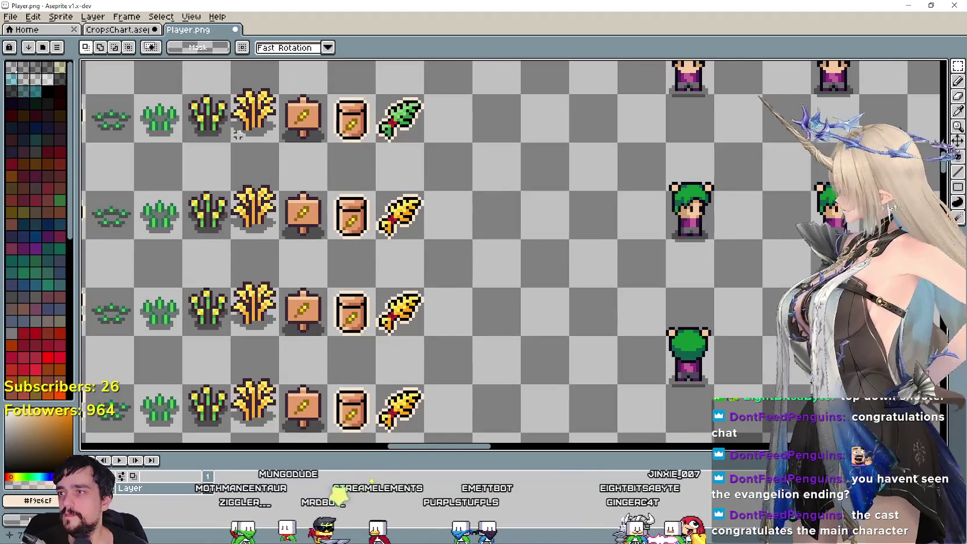
{"action": "scroll", "coordinate": [400, 111], "scroll_direction": "down", "scroll_amount": 2}
{"action": "scroll", "coordinate": [400, 111], "scroll_direction": "up", "scroll_amount": 3}
{"action": "key", "text": "ctrl+shift+Tab"}
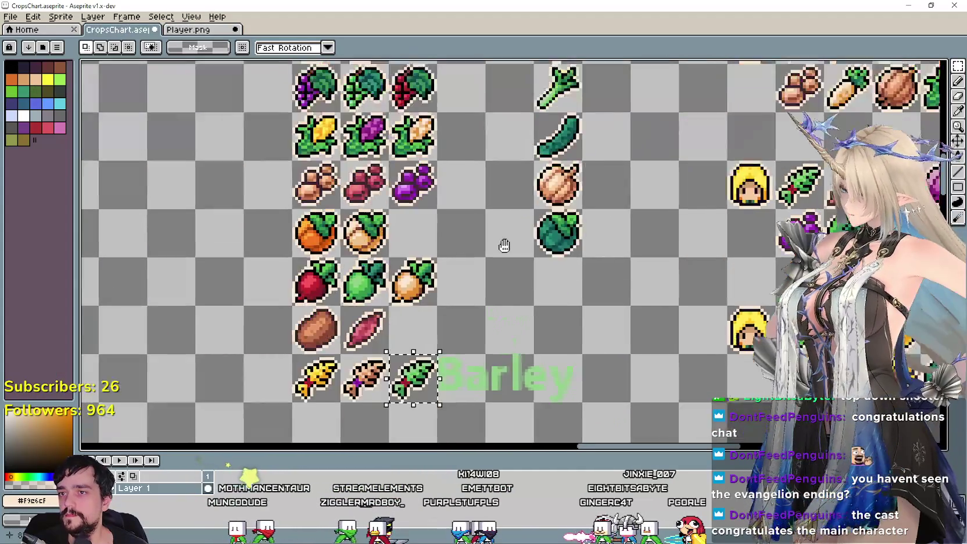
{"action": "left_click_drag", "start_coordinate": [504, 246], "coordinate": [493, 240]}
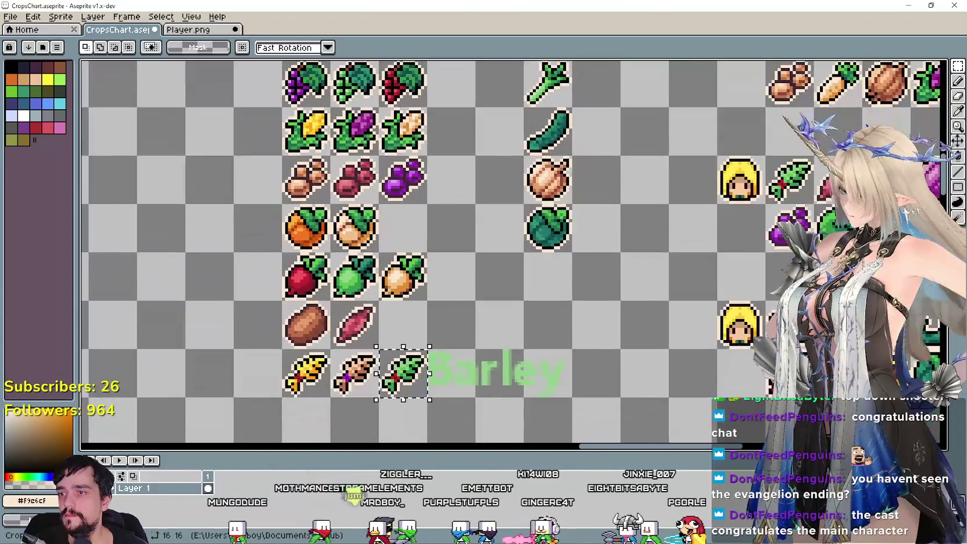
{"action": "left_click", "coordinate": [203, 32]}
{"action": "left_click_drag", "start_coordinate": [443, 287], "coordinate": [440, 285]}
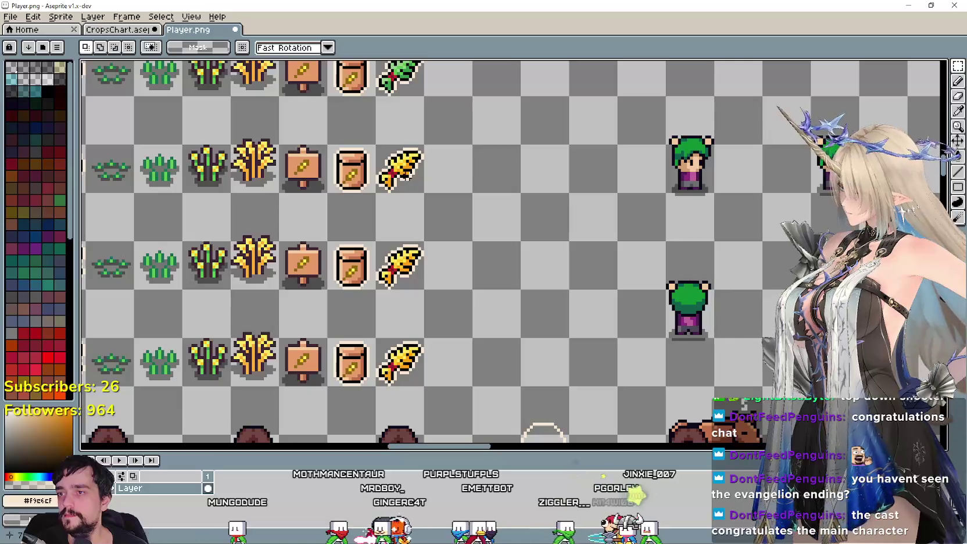
{"action": "key", "text": "Delete"}
Place the brown potato and red berry icons beside their seed packets
{"action": "key", "text": "ctrl+v"}
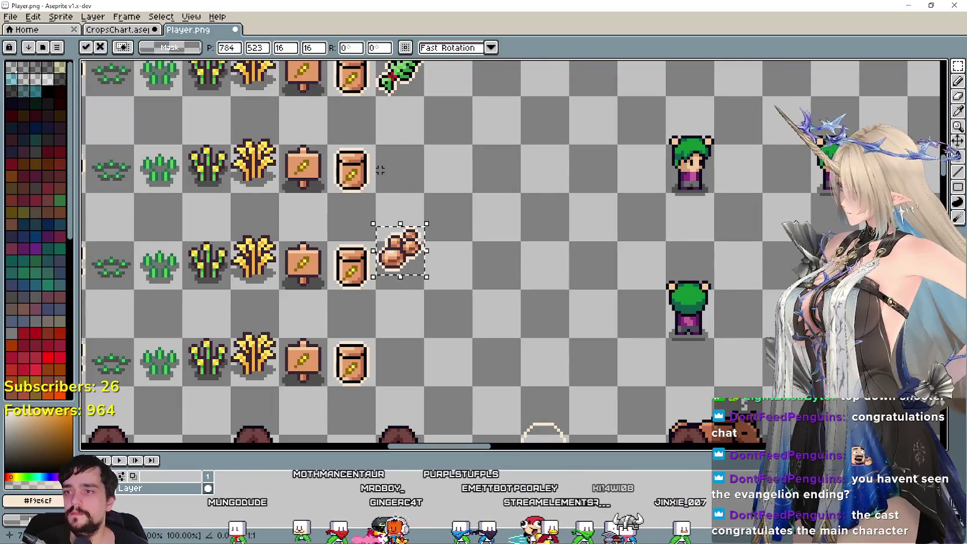
{"action": "left_click_drag", "start_coordinate": [422, 254], "coordinate": [406, 192]}
{"action": "left_click", "coordinate": [116, 29]}
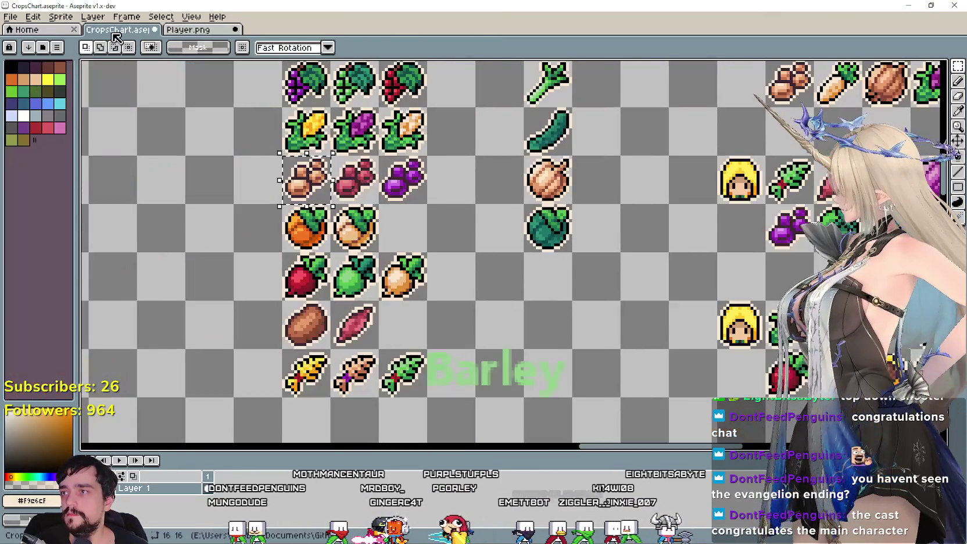
{"action": "key", "text": "ctrl+c"}
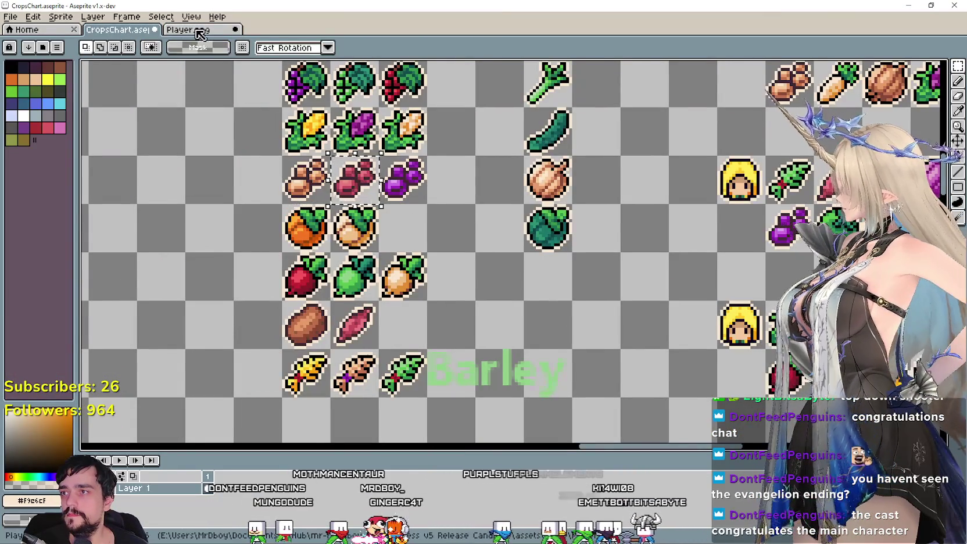
{"action": "left_click", "coordinate": [191, 30]}
{"action": "key", "text": "ctrl+v"}
{"action": "left_click_drag", "start_coordinate": [445, 237], "coordinate": [396, 237]}
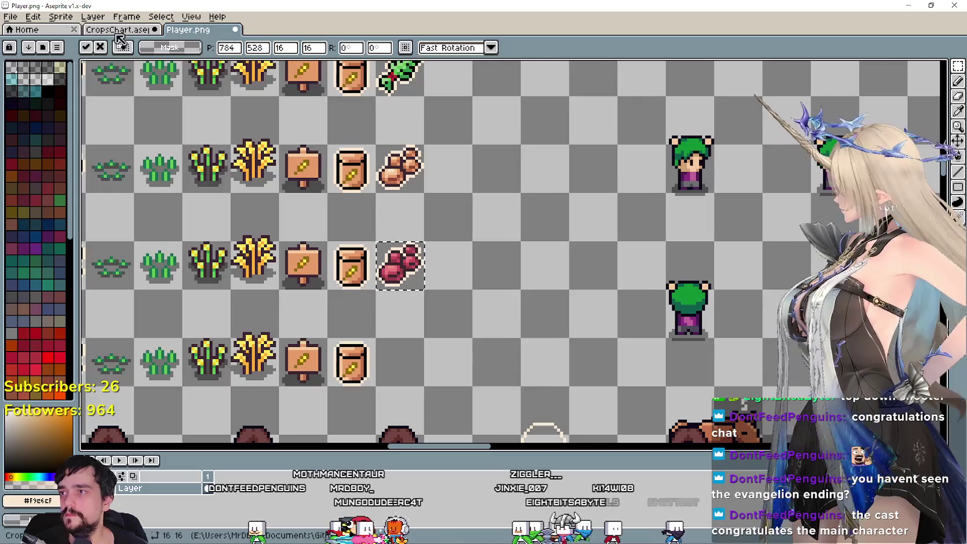
Copy the purple berry icon and move it into the slot below
{"action": "key", "text": "ctrl+Tab"}
{"action": "key", "text": "ctrl+c"}
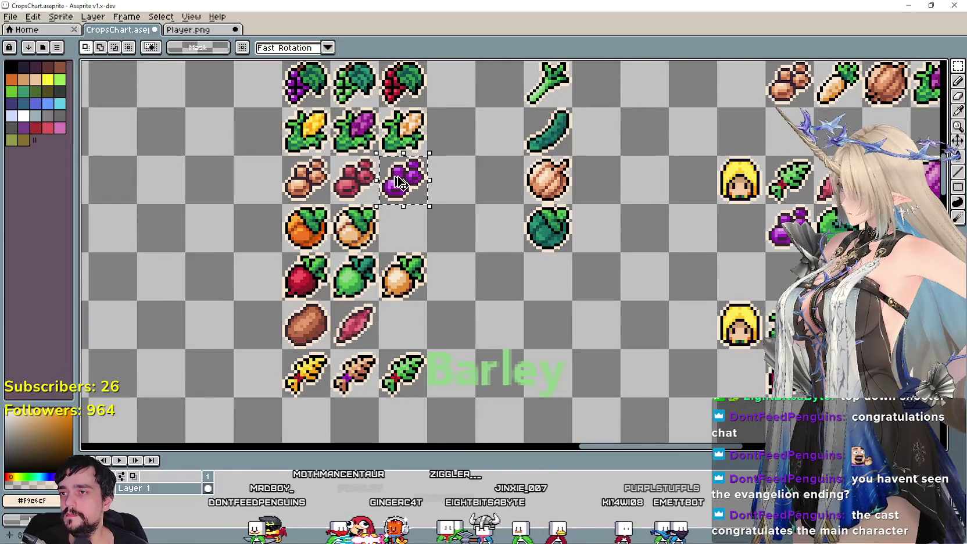
{"action": "key", "text": "ctrl+Tab"}
{"action": "key", "text": "ctrl+v"}
{"action": "left_click_drag", "start_coordinate": [494, 273], "coordinate": [401, 363]}
{"action": "scroll", "coordinate": [507, 296], "scroll_direction": "down", "scroll_amount": 2}
{"action": "scroll", "coordinate": [558, 348], "scroll_direction": "up", "scroll_amount": 1}
{"action": "left_click_drag", "start_coordinate": [558, 348], "coordinate": [599, 329]}
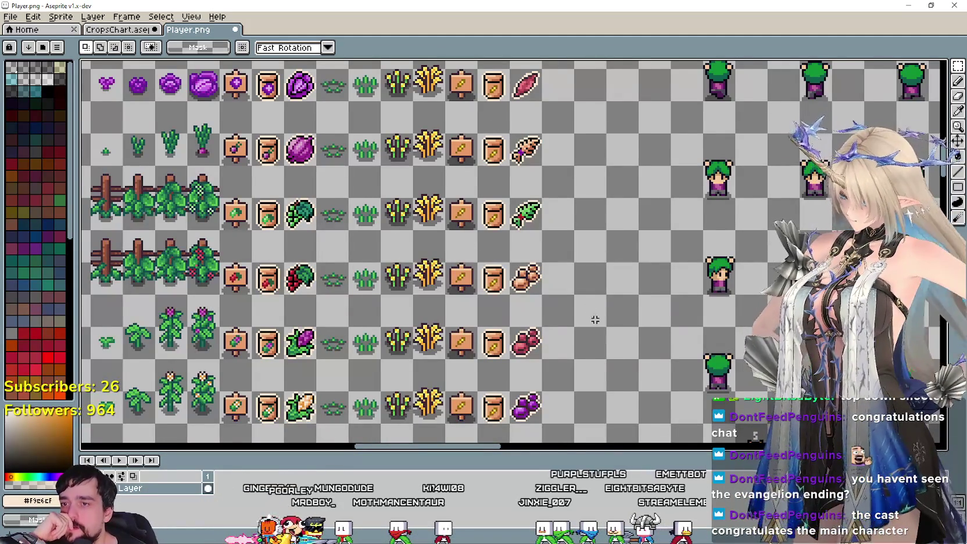
Delete the placeholder growth stages, sign and seed packet after the seaweed icon
{"action": "scroll", "coordinate": [604, 334], "scroll_direction": "down", "scroll_amount": 3}
{"action": "scroll", "coordinate": [606, 338], "scroll_direction": "up", "scroll_amount": 3}
{"action": "scroll", "coordinate": [575, 331], "scroll_direction": "up", "scroll_amount": 5}
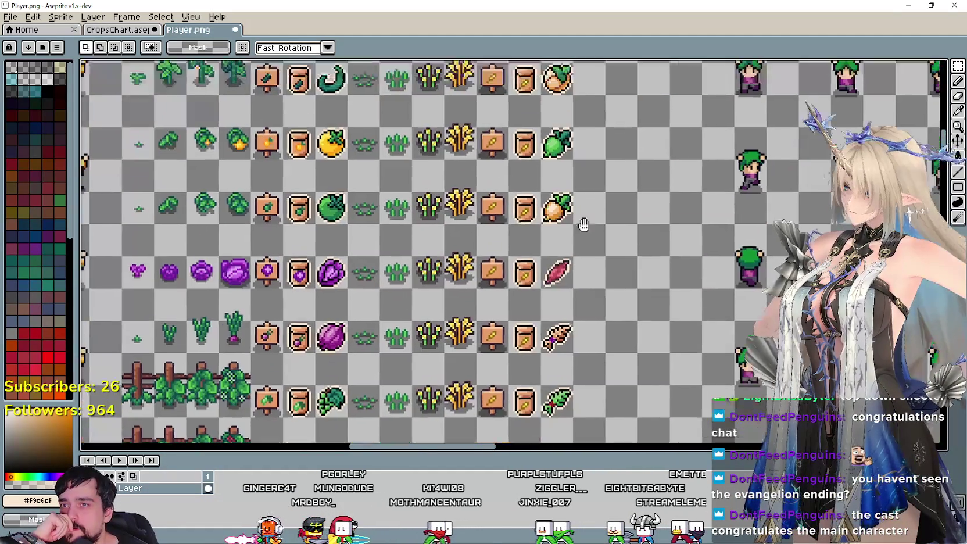
{"action": "left_click_drag", "start_coordinate": [573, 328], "coordinate": [567, 263]}
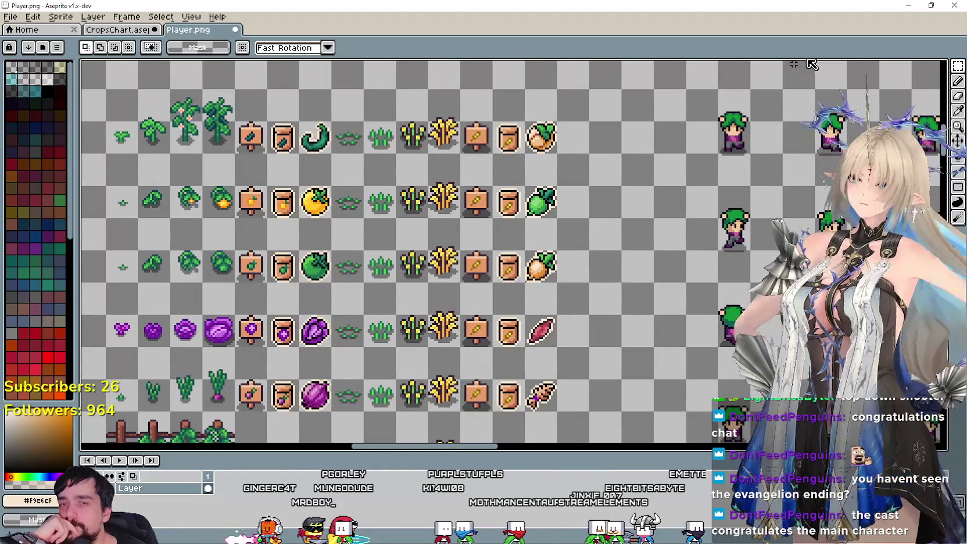
{"action": "left_click_drag", "start_coordinate": [412, 202], "coordinate": [432, 256]}
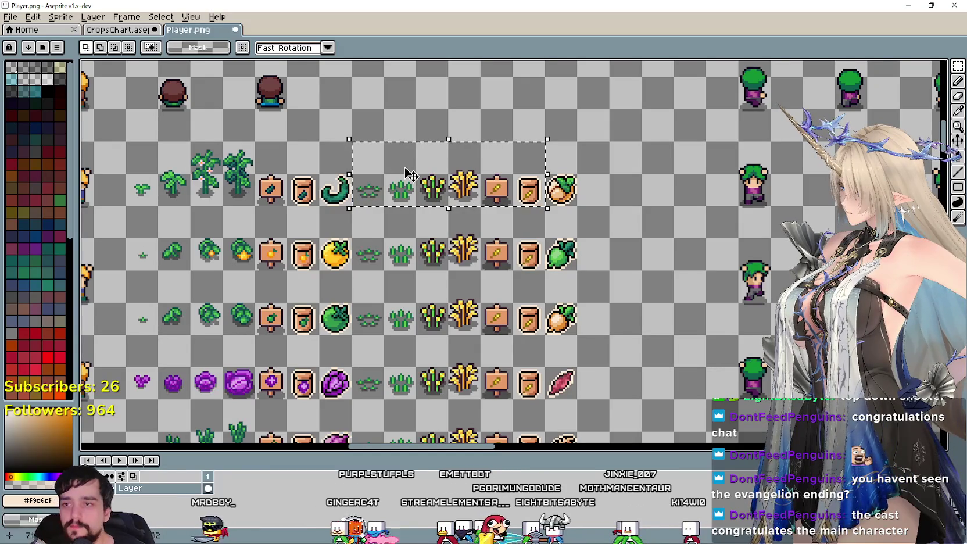
{"action": "key", "text": "Delete"}
Pan and zoom across the sprite sheet to review the crop and tree sprites
{"action": "scroll", "coordinate": [404, 169], "scroll_direction": "down", "scroll_amount": 2}
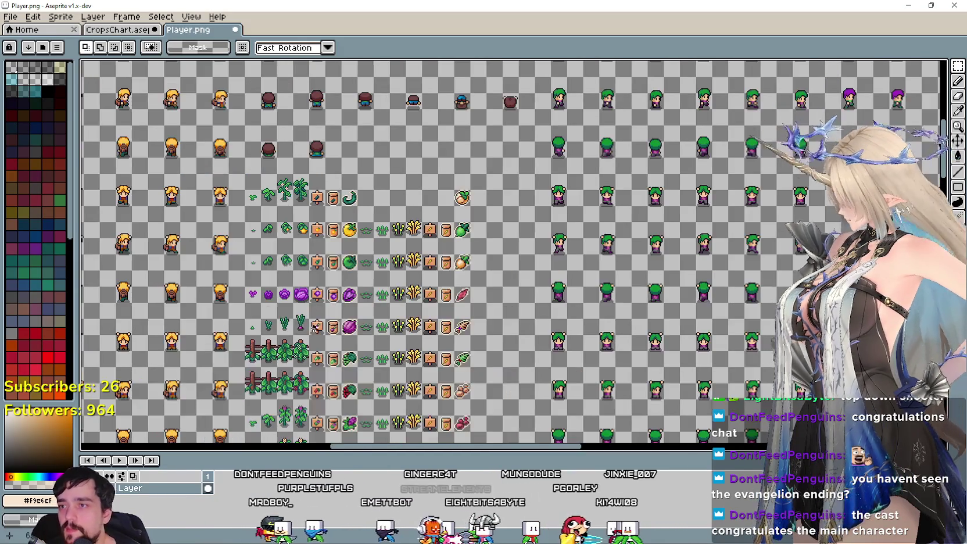
{"action": "scroll", "coordinate": [405, 169], "scroll_direction": "down", "scroll_amount": 2}
{"action": "left_click_drag", "start_coordinate": [369, 259], "coordinate": [419, 87]}
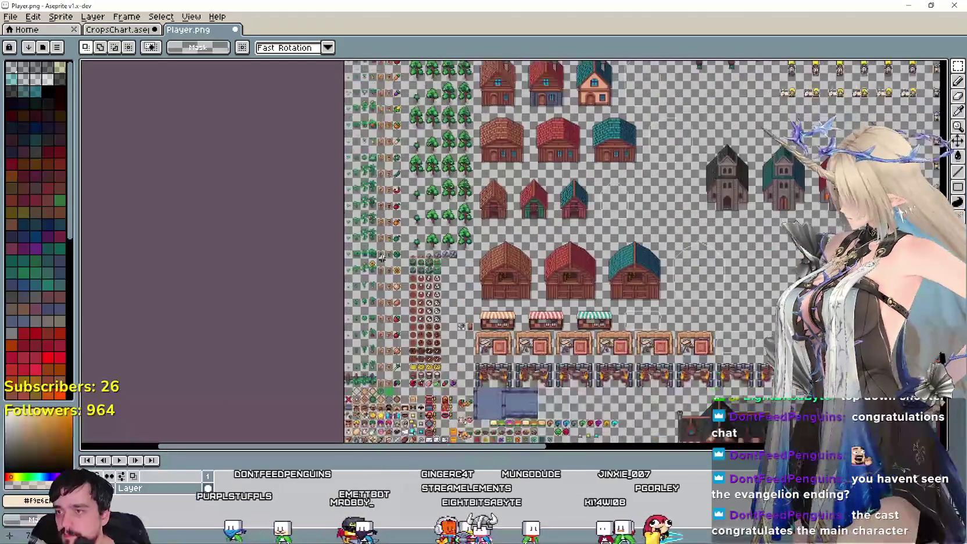
{"action": "scroll", "coordinate": [408, 224], "scroll_direction": "up", "scroll_amount": 3}
{"action": "scroll", "coordinate": [408, 224], "scroll_direction": "down", "scroll_amount": 2}
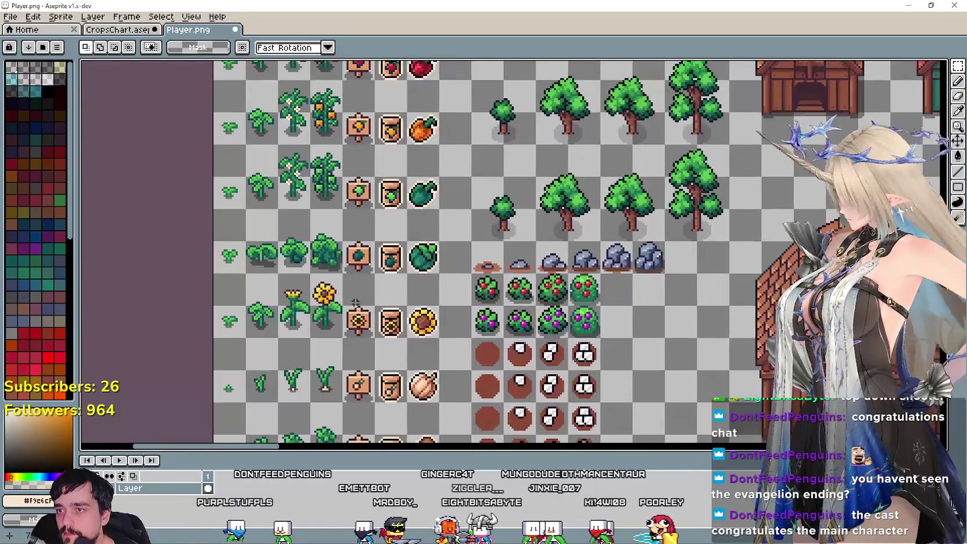
{"action": "scroll", "coordinate": [369, 112], "scroll_direction": "up", "scroll_amount": 2}
{"action": "scroll", "coordinate": [370, 112], "scroll_direction": "up", "scroll_amount": 1}
{"action": "scroll", "coordinate": [395, 139], "scroll_direction": "up", "scroll_amount": 3}
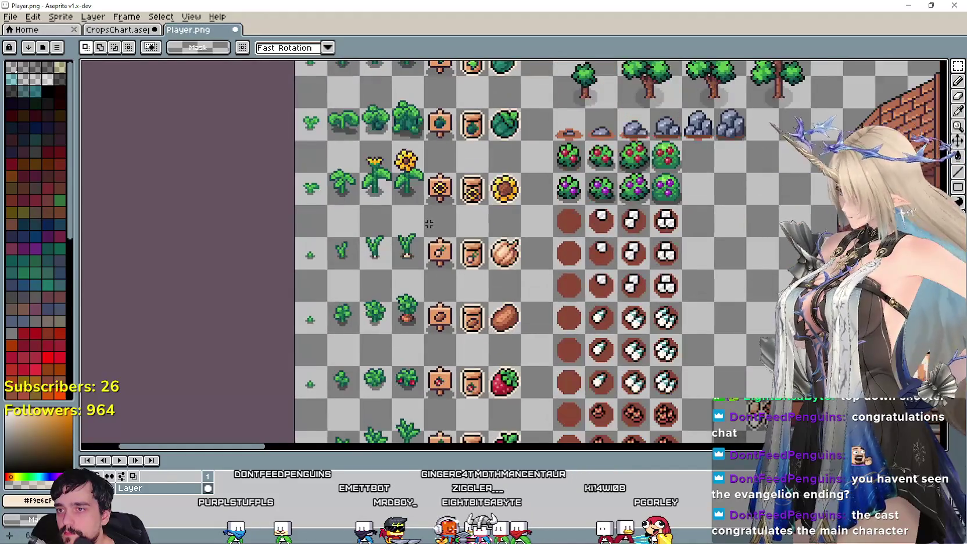
{"action": "scroll", "coordinate": [419, 162], "scroll_direction": "up", "scroll_amount": 3}
{"action": "scroll", "coordinate": [439, 179], "scroll_direction": "up", "scroll_amount": 2}
{"action": "scroll", "coordinate": [438, 180], "scroll_direction": "down", "scroll_amount": 2}
{"action": "scroll", "coordinate": [438, 179], "scroll_direction": "up", "scroll_amount": 2}
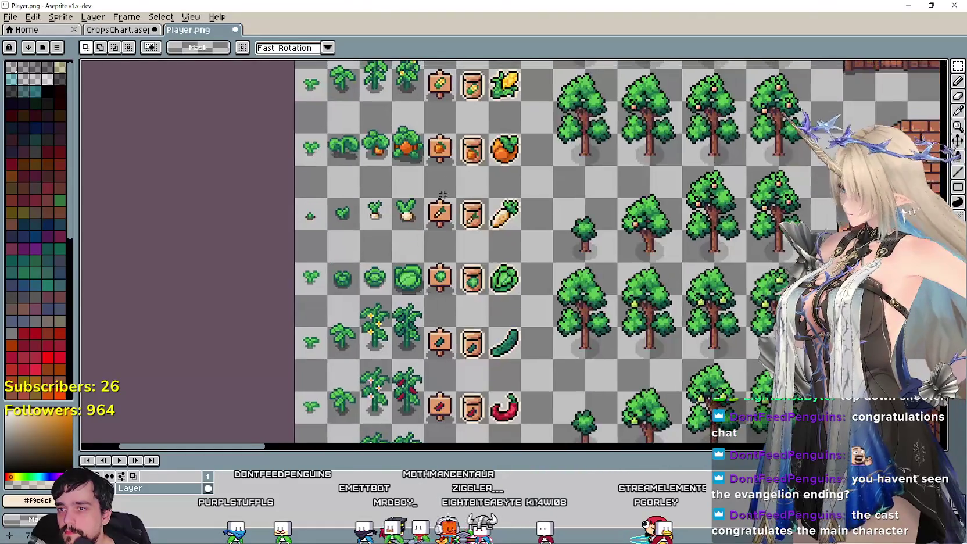
{"action": "scroll", "coordinate": [438, 179], "scroll_direction": "up", "scroll_amount": 2}
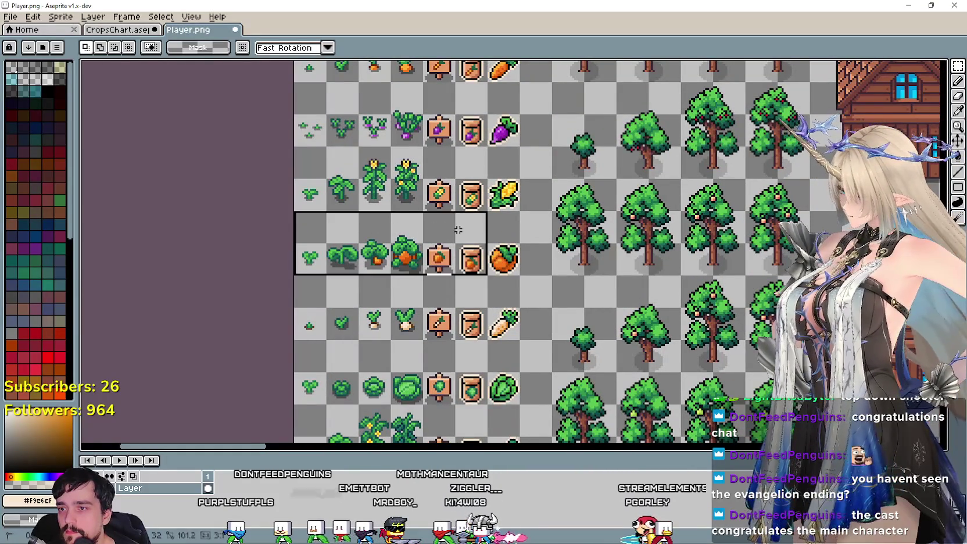
{"action": "scroll", "coordinate": [463, 239], "scroll_direction": "down", "scroll_amount": 2}
{"action": "scroll", "coordinate": [460, 238], "scroll_direction": "down", "scroll_amount": 1}
{"action": "mouse_move", "coordinate": [459, 238]}
{"action": "left_mouse_down"}
{"action": "mouse_move", "coordinate": [445, 240]}
{"action": "mouse_move", "coordinate": [523, 233]}
{"action": "mouse_move", "coordinate": [325, 157]}
{"action": "left_mouse_up"}
Paste the pumpkin stages after the seaweed and erase the next rows' placeholders
{"action": "scroll", "coordinate": [446, 241], "scroll_direction": "up", "scroll_amount": 1}
{"action": "scroll", "coordinate": [414, 208], "scroll_direction": "up", "scroll_amount": 2}
{"action": "scroll", "coordinate": [414, 209], "scroll_direction": "up", "scroll_amount": 1}
{"action": "key", "text": "ctrl+v"}
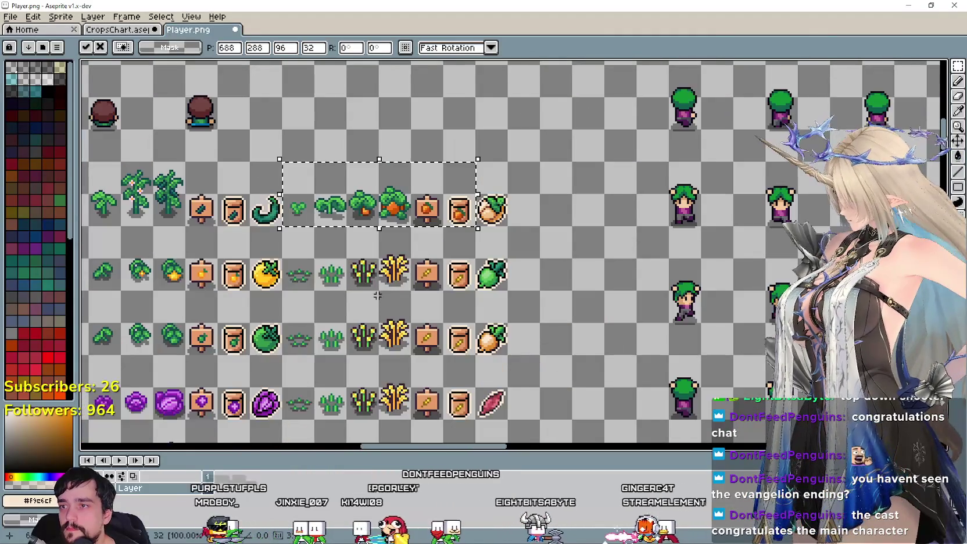
{"action": "left_click_drag", "start_coordinate": [377, 295], "coordinate": [446, 236]}
{"action": "mouse_move", "coordinate": [356, 290]}
{"action": "left_mouse_down"}
{"action": "mouse_move", "coordinate": [521, 192]}
{"action": "mouse_move", "coordinate": [524, 215]}
{"action": "left_mouse_up"}
{"action": "key", "text": "Delete"}
Paste the radish growth stages and line them up with the row
{"action": "scroll", "coordinate": [525, 215], "scroll_direction": "down", "scroll_amount": 2}
{"action": "left_click_drag", "start_coordinate": [442, 174], "coordinate": [338, 92]}
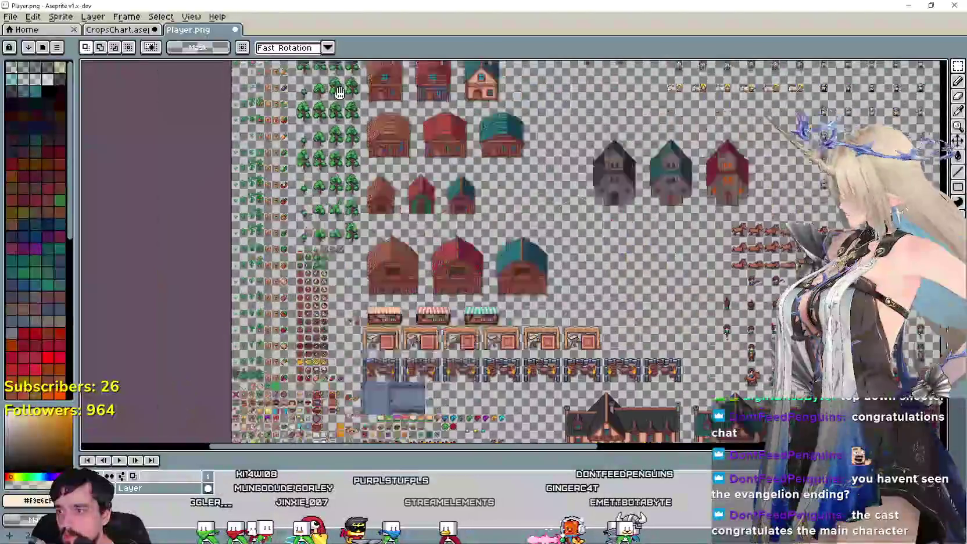
{"action": "scroll", "coordinate": [310, 311], "scroll_direction": "up", "scroll_amount": 2}
{"action": "scroll", "coordinate": [310, 310], "scroll_direction": "up", "scroll_amount": 1}
{"action": "scroll", "coordinate": [310, 311], "scroll_direction": "up", "scroll_amount": 1}
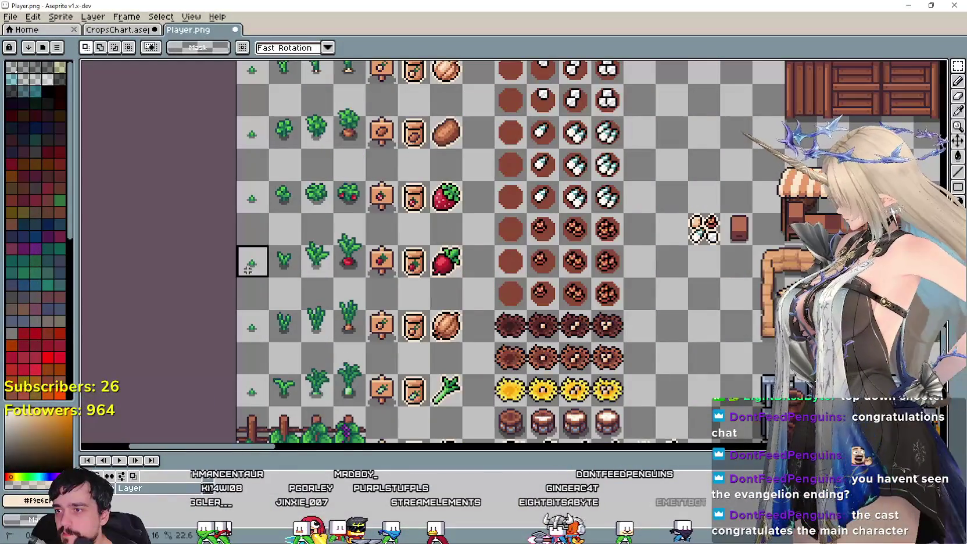
{"action": "scroll", "coordinate": [415, 231], "scroll_direction": "down", "scroll_amount": 2}
{"action": "scroll", "coordinate": [415, 231], "scroll_direction": "down", "scroll_amount": 1}
{"action": "scroll", "coordinate": [485, 247], "scroll_direction": "down", "scroll_amount": 1}
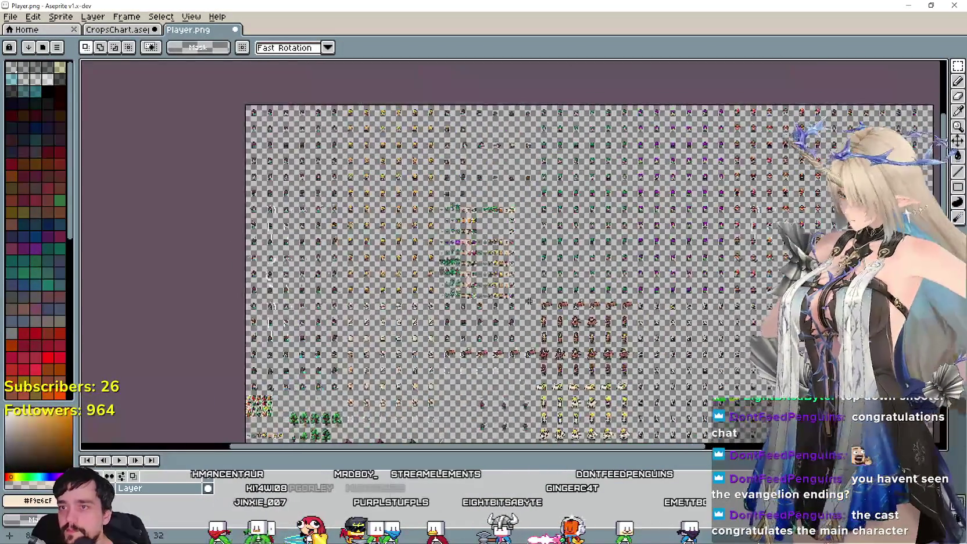
{"action": "scroll", "coordinate": [485, 247], "scroll_direction": "up", "scroll_amount": 3}
{"action": "key", "text": "ctrl+v"}
{"action": "left_click_drag", "start_coordinate": [535, 266], "coordinate": [523, 274]}
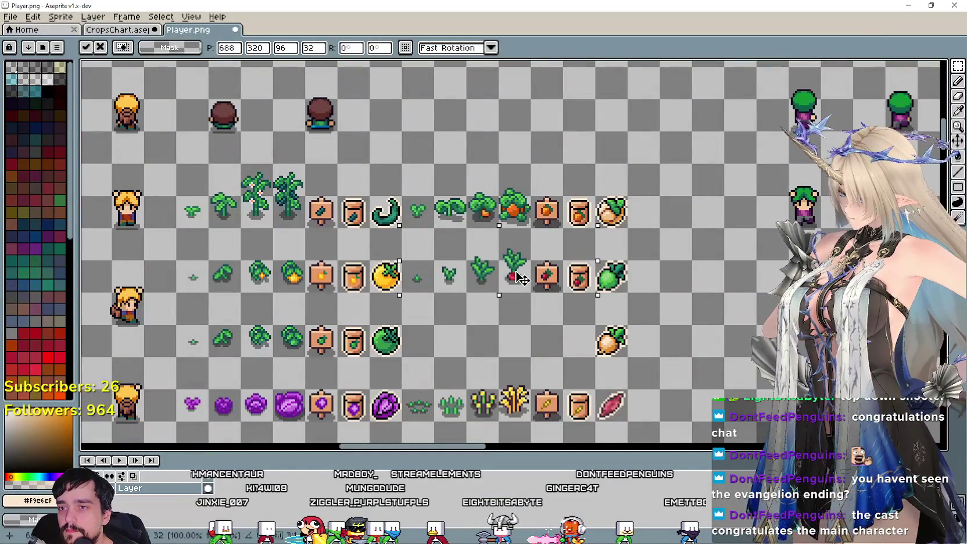
Move the radish sprites down one row, commit, and select the purple cabbage placeholders
{"action": "scroll", "coordinate": [522, 268], "scroll_direction": "up", "scroll_amount": 1}
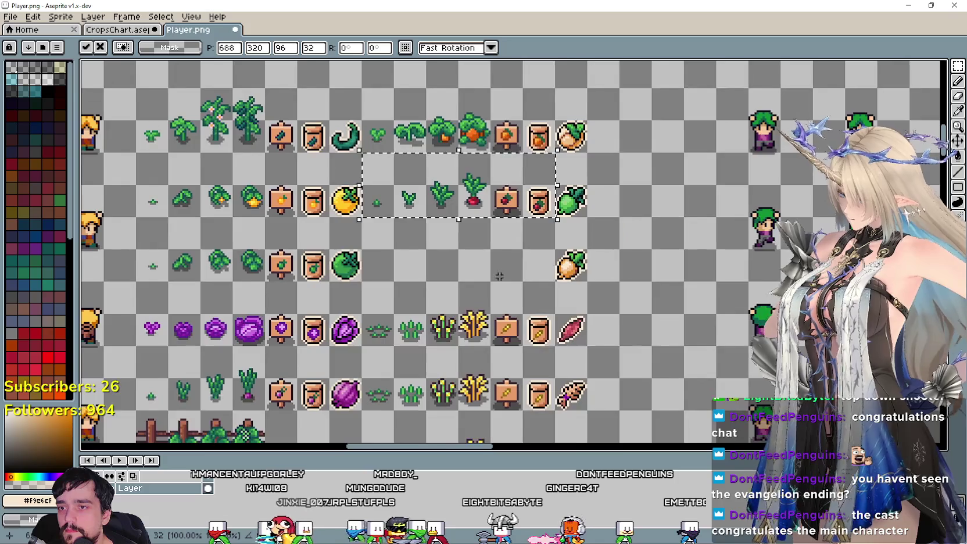
{"action": "scroll", "coordinate": [523, 269], "scroll_direction": "up", "scroll_amount": 1}
{"action": "left_click_drag", "start_coordinate": [506, 170], "coordinate": [506, 266]}
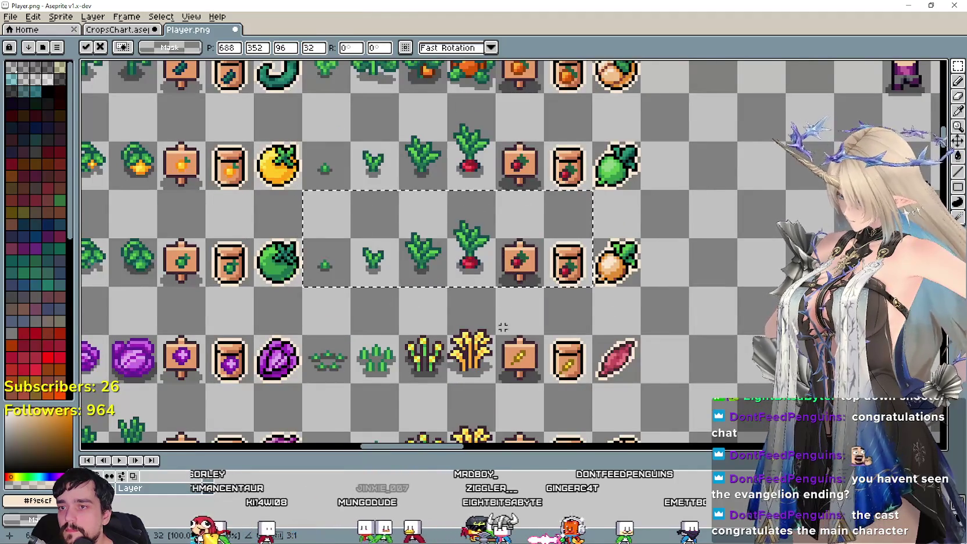
{"action": "scroll", "coordinate": [506, 266], "scroll_direction": "down", "scroll_amount": 2}
{"action": "key", "text": "Return"}
{"action": "scroll", "coordinate": [479, 370], "scroll_direction": "down", "scroll_amount": 3}
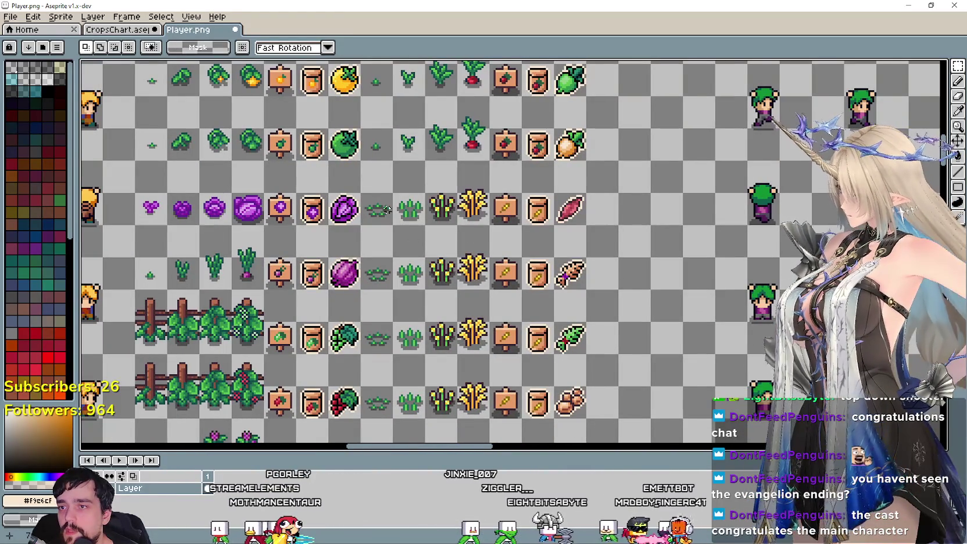
{"action": "left_click_drag", "start_coordinate": [361, 161], "coordinate": [554, 226]}
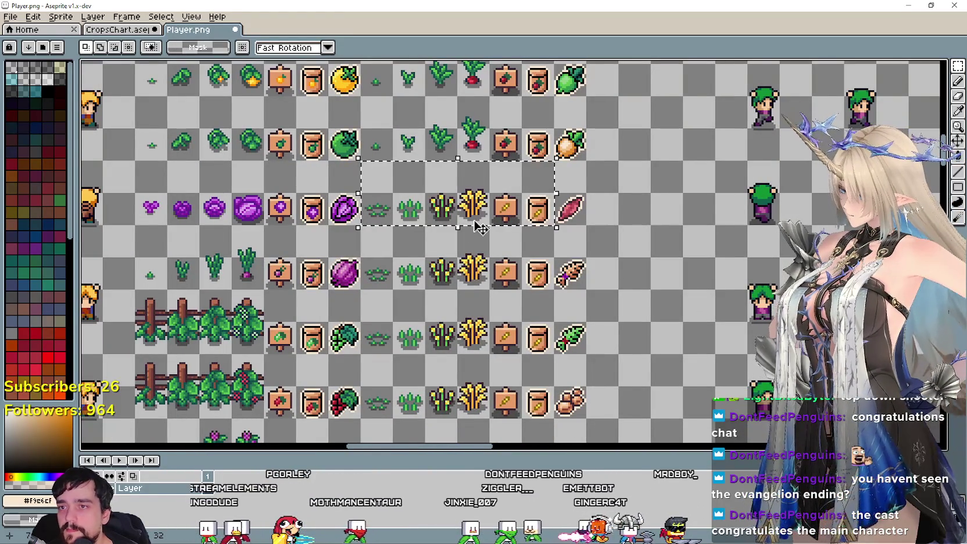
Erase the selected placeholder stages, sign and packet in the purple cabbage row
{"action": "key", "text": "Delete"}
{"action": "scroll", "coordinate": [416, 314], "scroll_direction": "down", "scroll_amount": 4}
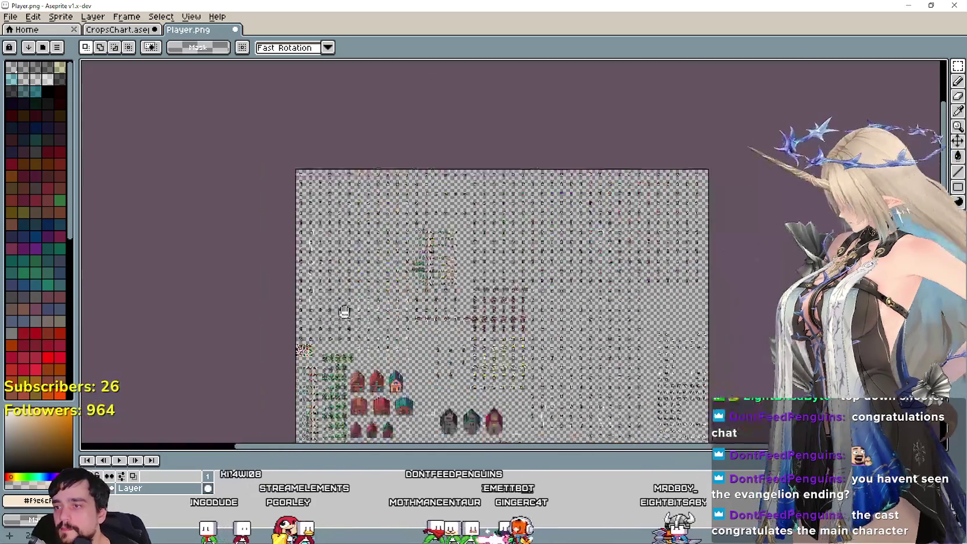
{"action": "scroll", "coordinate": [416, 314], "scroll_direction": "up", "scroll_amount": 4}
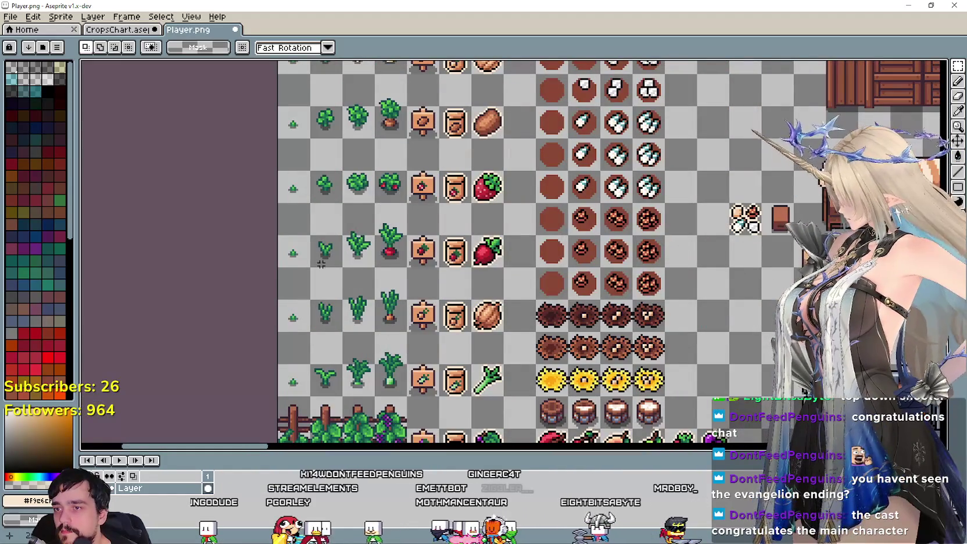
Move the pasted crop sprites up one row into the emptied slot and commit them
{"action": "left_click_drag", "start_coordinate": [361, 324], "coordinate": [377, 458]}
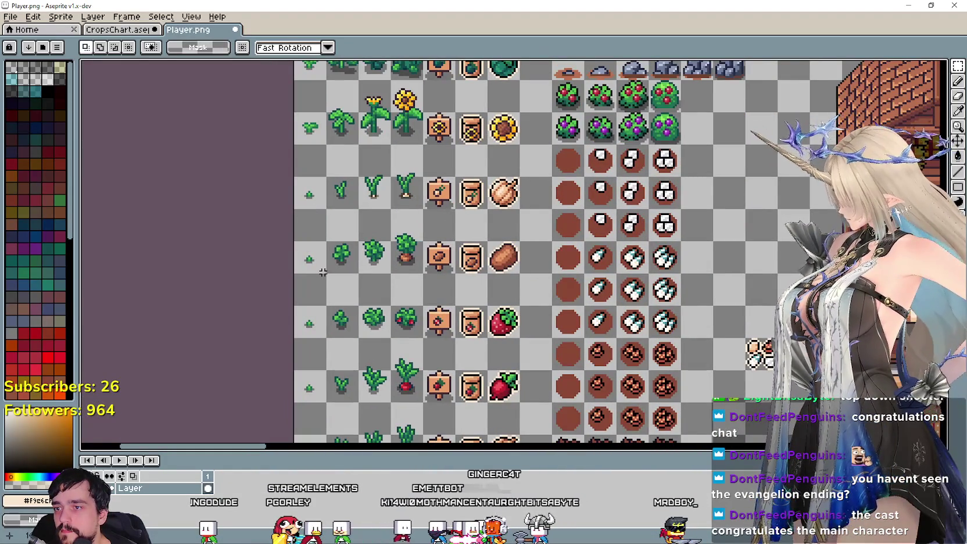
{"action": "scroll", "coordinate": [469, 233], "scroll_direction": "down", "scroll_amount": 2}
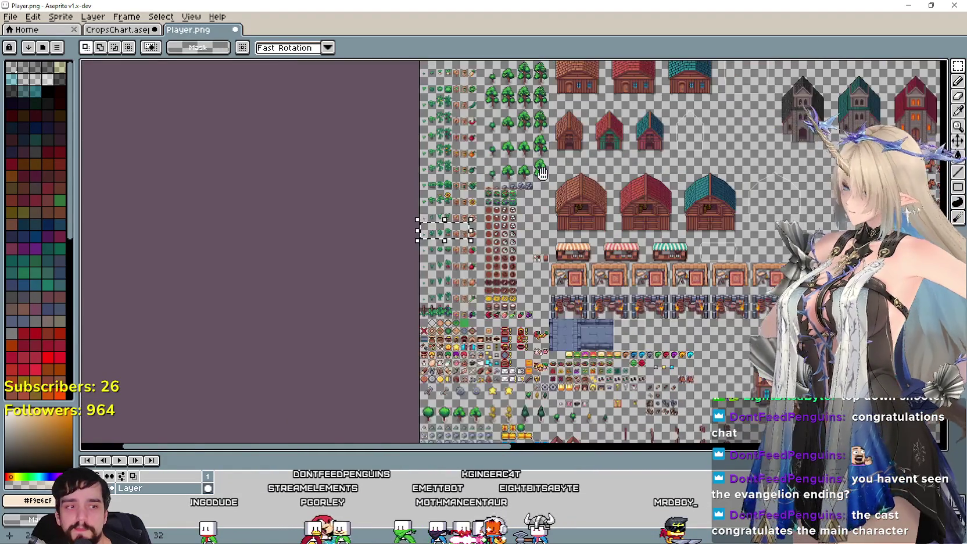
{"action": "scroll", "coordinate": [454, 215], "scroll_direction": "down", "scroll_amount": 1}
{"action": "scroll", "coordinate": [442, 200], "scroll_direction": "down", "scroll_amount": 1}
{"action": "scroll", "coordinate": [435, 192], "scroll_direction": "down", "scroll_amount": 1}
{"action": "scroll", "coordinate": [435, 193], "scroll_direction": "up", "scroll_amount": 2}
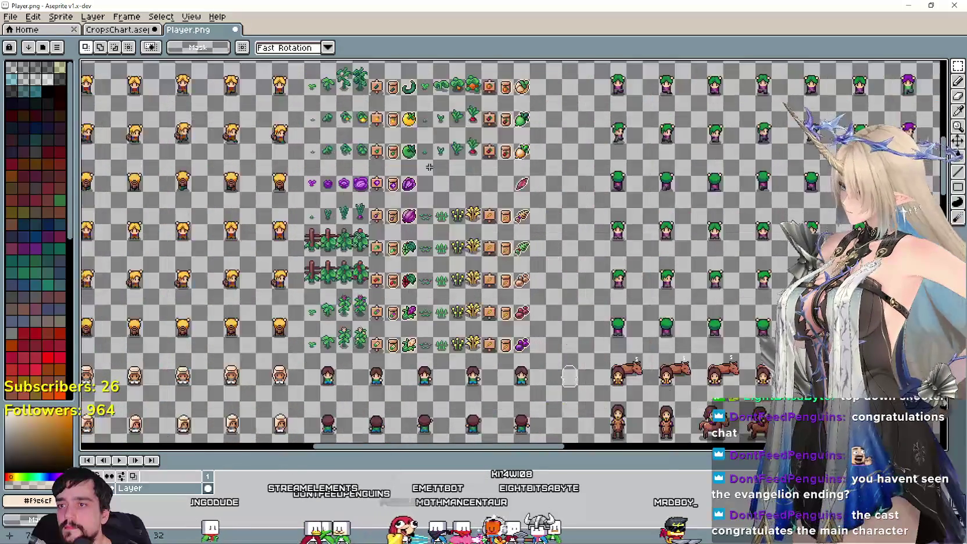
{"action": "scroll", "coordinate": [434, 193], "scroll_direction": "up", "scroll_amount": 1}
{"action": "left_click_drag", "start_coordinate": [512, 361], "coordinate": [511, 297]}
{"action": "scroll", "coordinate": [511, 297], "scroll_direction": "down", "scroll_amount": 2}
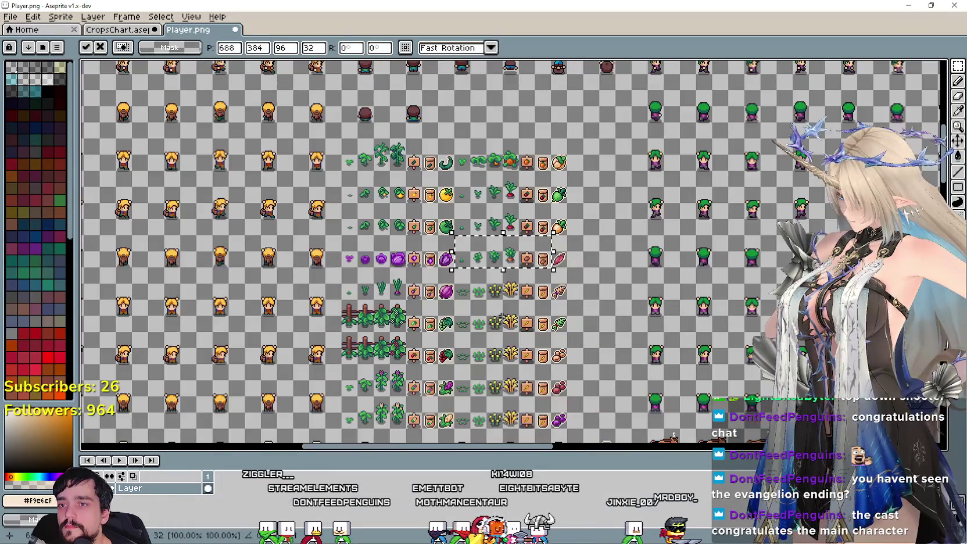
{"action": "scroll", "coordinate": [511, 298], "scroll_direction": "up", "scroll_amount": 1}
{"action": "key", "text": "Return"}
Bring the pepper and tree rows into view
{"action": "scroll", "coordinate": [476, 306], "scroll_direction": "up", "scroll_amount": 2}
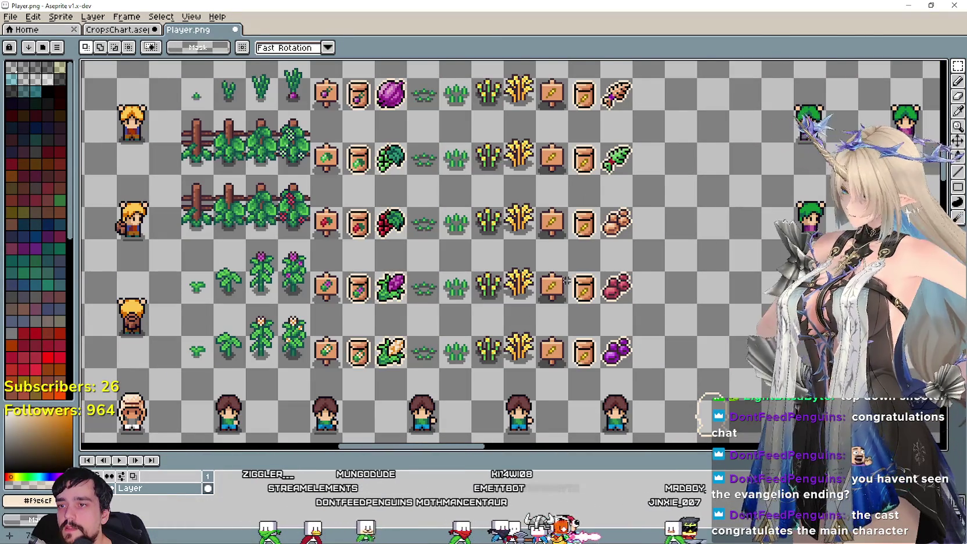
{"action": "scroll", "coordinate": [566, 280], "scroll_direction": "down", "scroll_amount": 4}
{"action": "scroll", "coordinate": [484, 317], "scroll_direction": "up", "scroll_amount": 1}
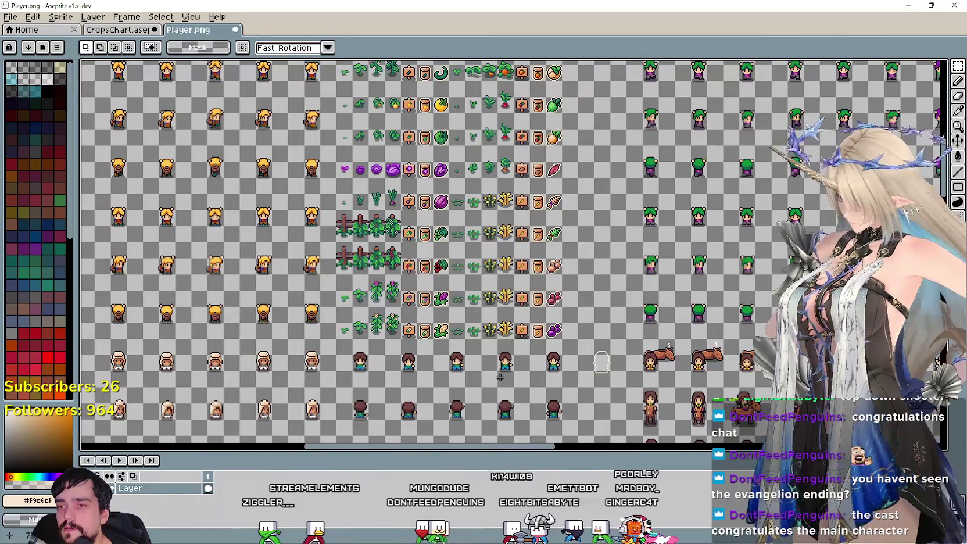
{"action": "scroll", "coordinate": [500, 377], "scroll_direction": "down", "scroll_amount": 3}
{"action": "scroll", "coordinate": [393, 323], "scroll_direction": "up", "scroll_amount": 1}
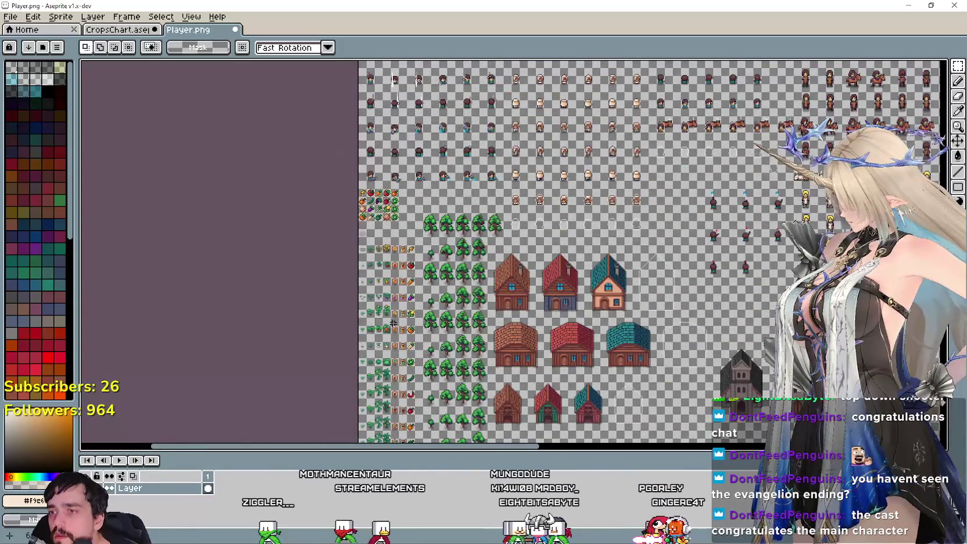
{"action": "scroll", "coordinate": [393, 323], "scroll_direction": "up", "scroll_amount": 3}
{"action": "mouse_move", "coordinate": [394, 323]}
{"action": "left_mouse_down"}
{"action": "mouse_move", "coordinate": [456, 394]}
{"action": "mouse_move", "coordinate": [549, 313]}
{"action": "mouse_move", "coordinate": [555, 195]}
{"action": "mouse_move", "coordinate": [558, 225]}
{"action": "left_mouse_up"}
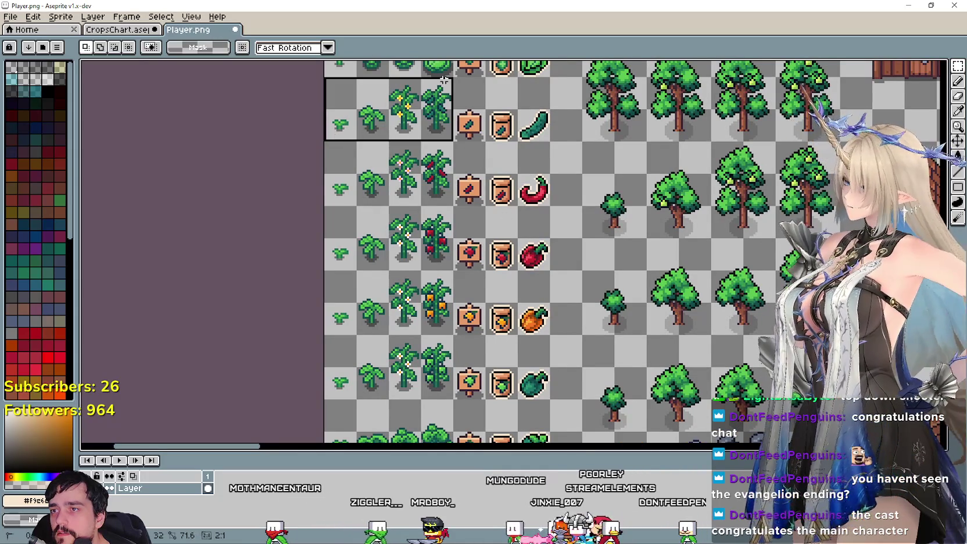
{"action": "scroll", "coordinate": [530, 268], "scroll_direction": "down", "scroll_amount": 2}
Select and erase the grass and wheat growth stages across three crop rows
{"action": "scroll", "coordinate": [559, 290], "scroll_direction": "down", "scroll_amount": 1}
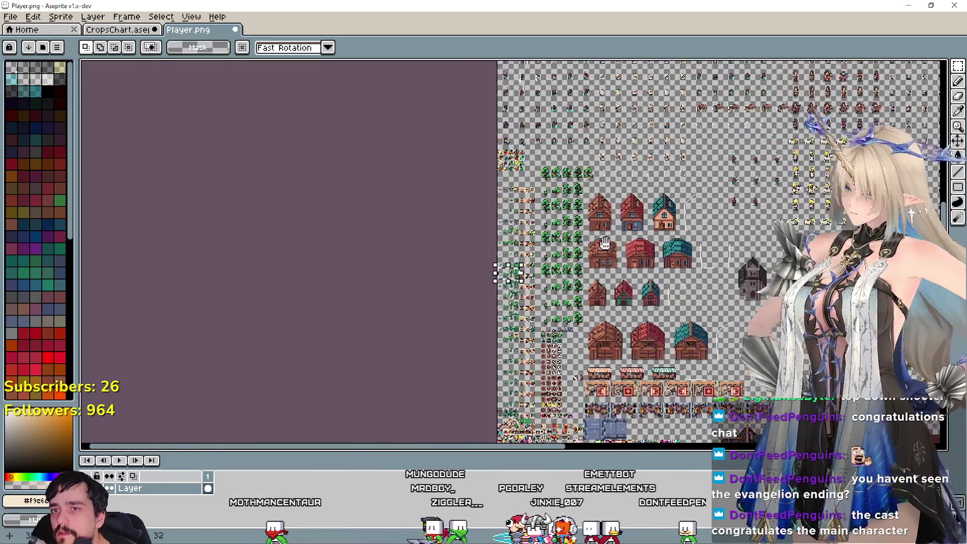
{"action": "scroll", "coordinate": [540, 302], "scroll_direction": "down", "scroll_amount": 1}
{"action": "scroll", "coordinate": [512, 337], "scroll_direction": "down", "scroll_amount": 1}
{"action": "scroll", "coordinate": [500, 344], "scroll_direction": "up", "scroll_amount": 3}
{"action": "scroll", "coordinate": [500, 344], "scroll_direction": "down", "scroll_amount": 1}
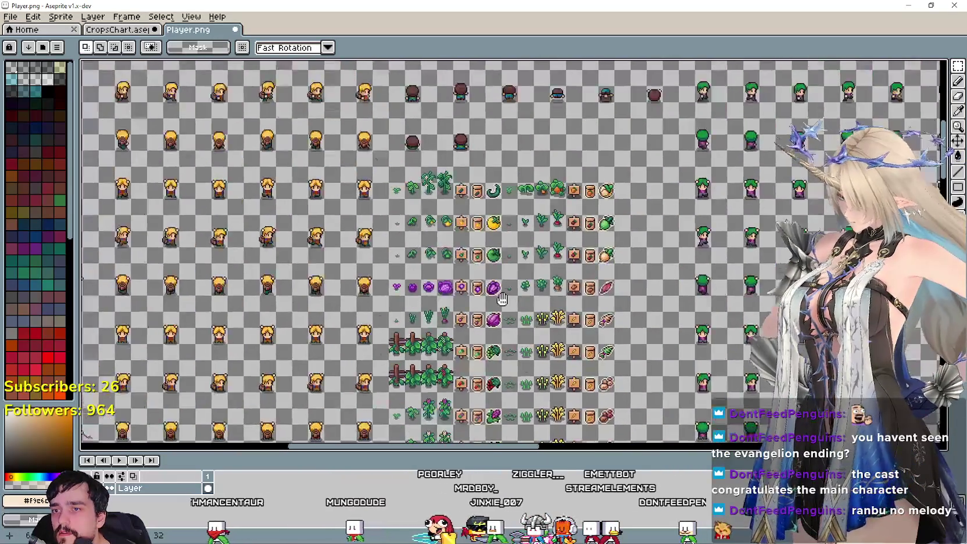
{"action": "scroll", "coordinate": [499, 344], "scroll_direction": "up", "scroll_amount": 2}
{"action": "scroll", "coordinate": [406, 232], "scroll_direction": "up", "scroll_amount": 1}
{"action": "scroll", "coordinate": [395, 220], "scroll_direction": "down", "scroll_amount": 2}
{"action": "scroll", "coordinate": [427, 269], "scroll_direction": "up", "scroll_amount": 1}
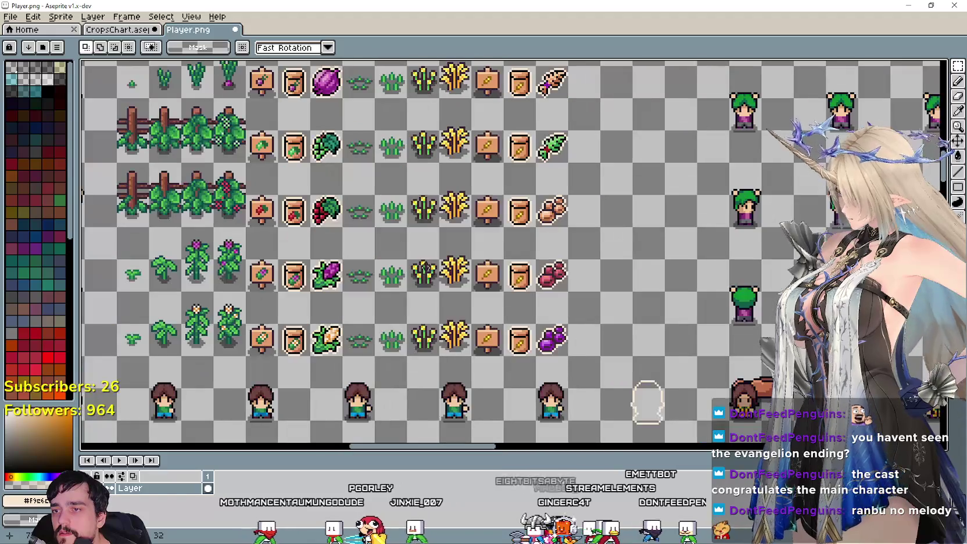
{"action": "left_click_drag", "start_coordinate": [362, 344], "coordinate": [443, 213]}
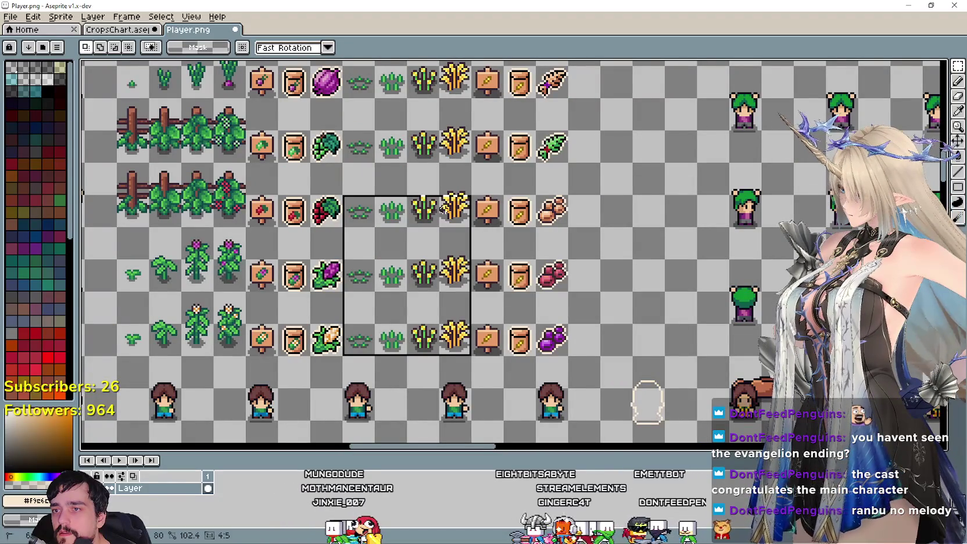
{"action": "left_click", "coordinate": [357, 341]}
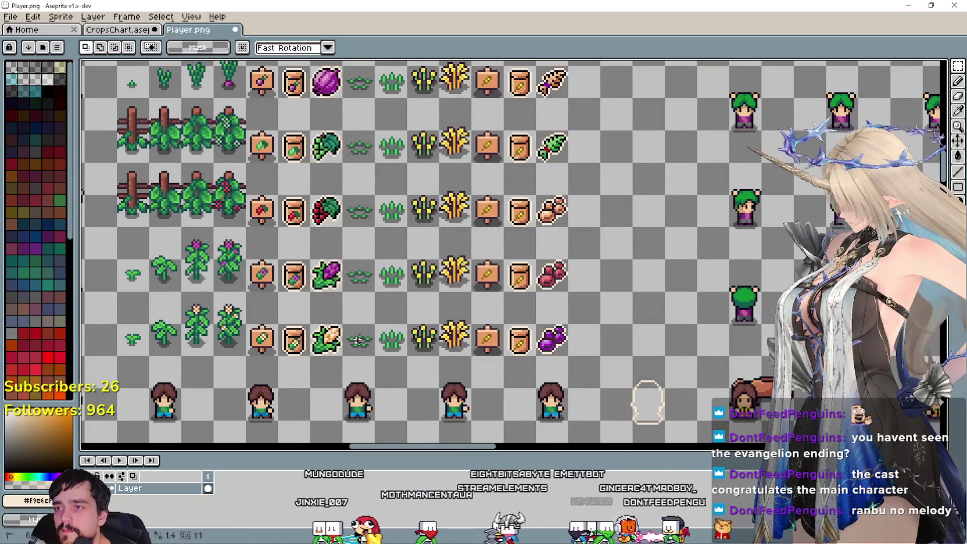
{"action": "left_click_drag", "start_coordinate": [357, 340], "coordinate": [460, 198]}
{"action": "key", "text": "Delete"}
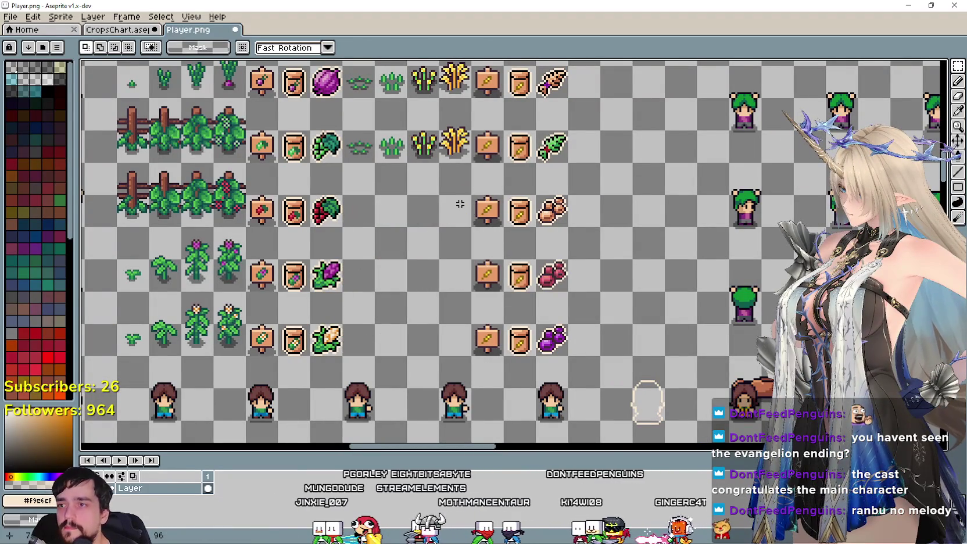
Cut away the leftover signs and seed jars, leaving only the harvest icons
{"action": "key", "text": "ctrl+v"}
{"action": "left_click_drag", "start_coordinate": [500, 250], "coordinate": [439, 226]}
{"action": "key", "text": "Escape"}
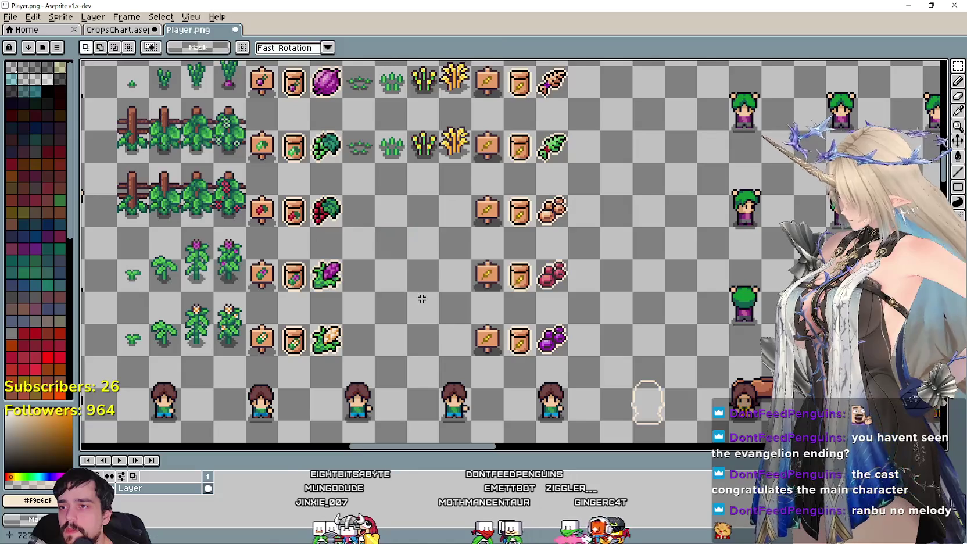
{"action": "left_click_drag", "start_coordinate": [344, 353], "coordinate": [510, 182]}
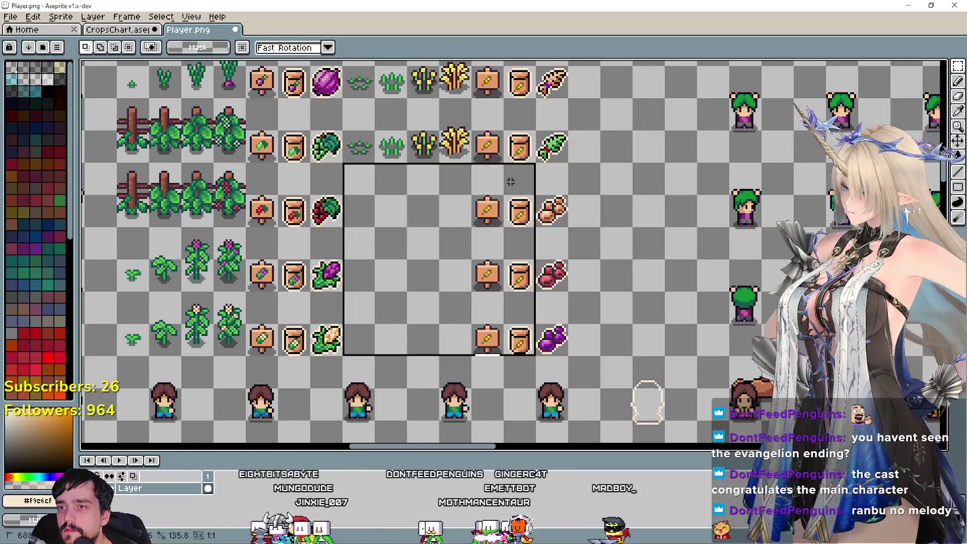
{"action": "key", "text": "ctrl+x"}
{"action": "scroll", "coordinate": [513, 198], "scroll_direction": "down", "scroll_amount": 4}
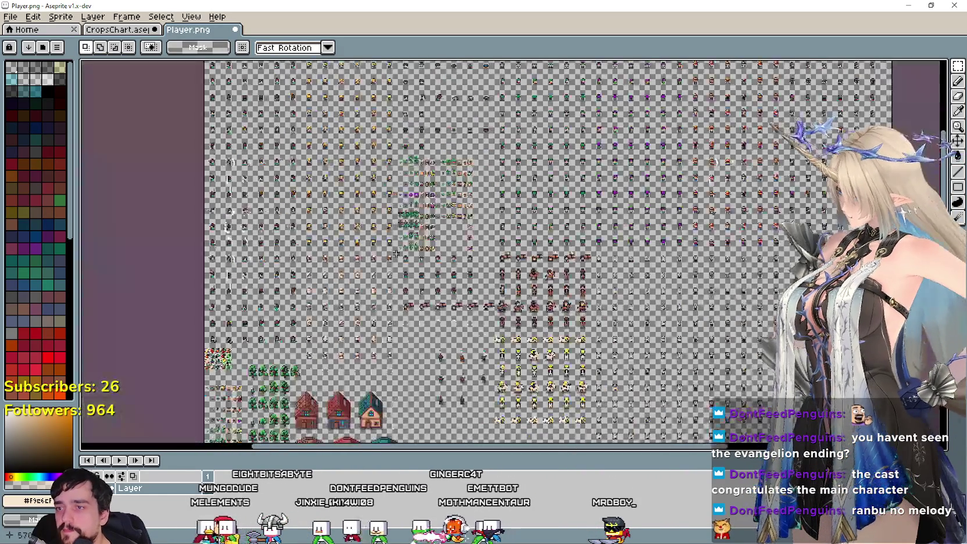
Zoom out to the chili pepper row and marquee its growth stages, sign and jar
{"action": "scroll", "coordinate": [329, 99], "scroll_direction": "up", "scroll_amount": 2}
{"action": "scroll", "coordinate": [326, 96], "scroll_direction": "up", "scroll_amount": 1}
{"action": "scroll", "coordinate": [325, 96], "scroll_direction": "up", "scroll_amount": 1}
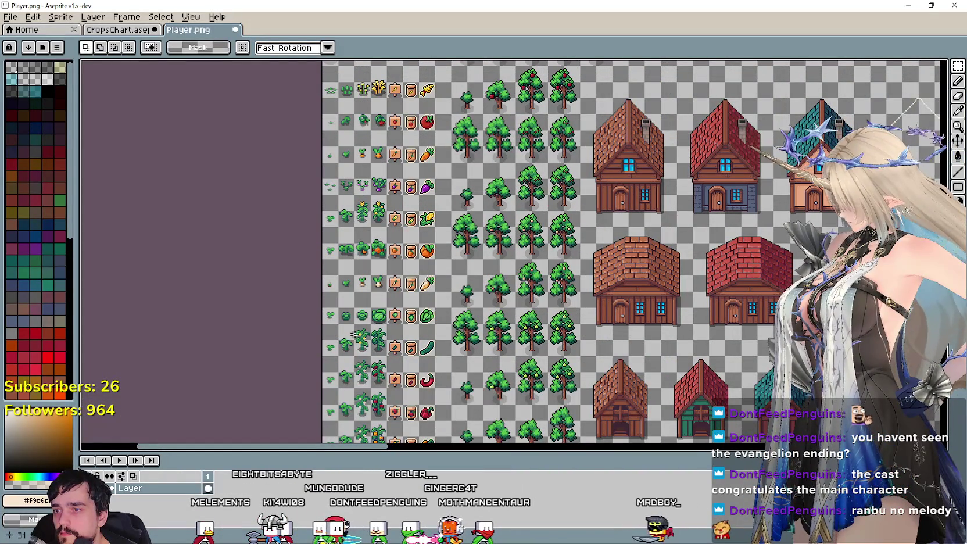
{"action": "scroll", "coordinate": [358, 366], "scroll_direction": "up", "scroll_amount": 1}
{"action": "scroll", "coordinate": [366, 383], "scroll_direction": "up", "scroll_amount": 1}
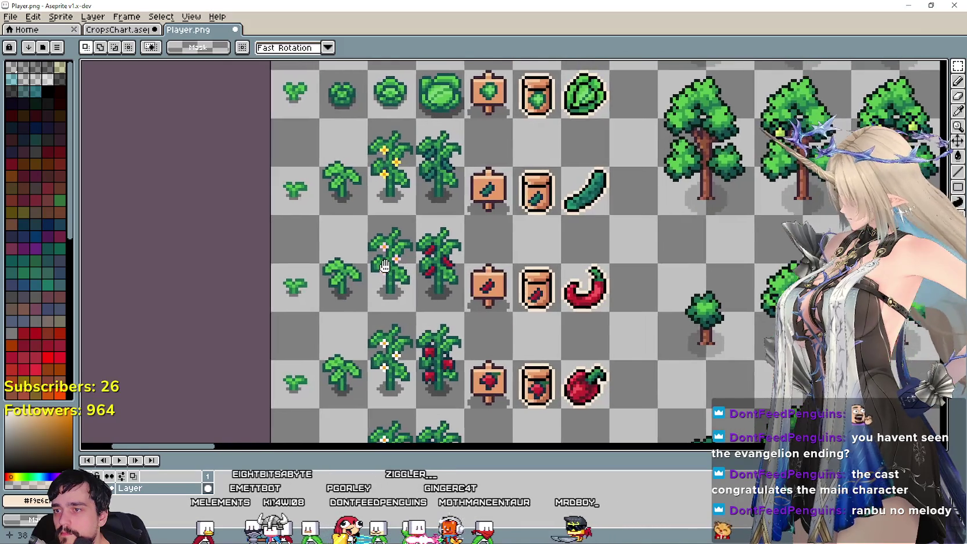
{"action": "scroll", "coordinate": [386, 267], "scroll_direction": "down", "scroll_amount": 1}
{"action": "left_click_drag", "start_coordinate": [375, 262], "coordinate": [440, 255]}
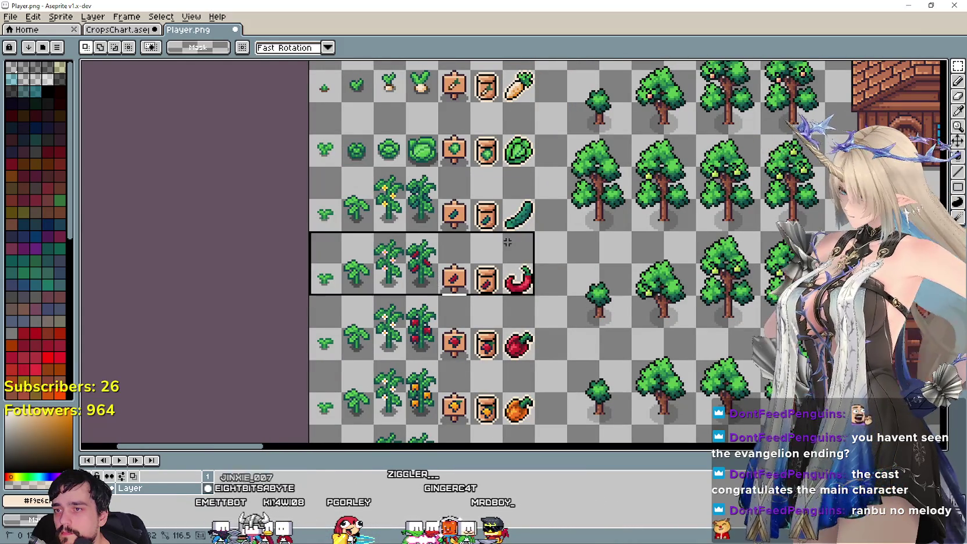
{"action": "scroll", "coordinate": [500, 250], "scroll_direction": "down", "scroll_amount": 3}
{"action": "scroll", "coordinate": [551, 221], "scroll_direction": "down", "scroll_amount": 1}
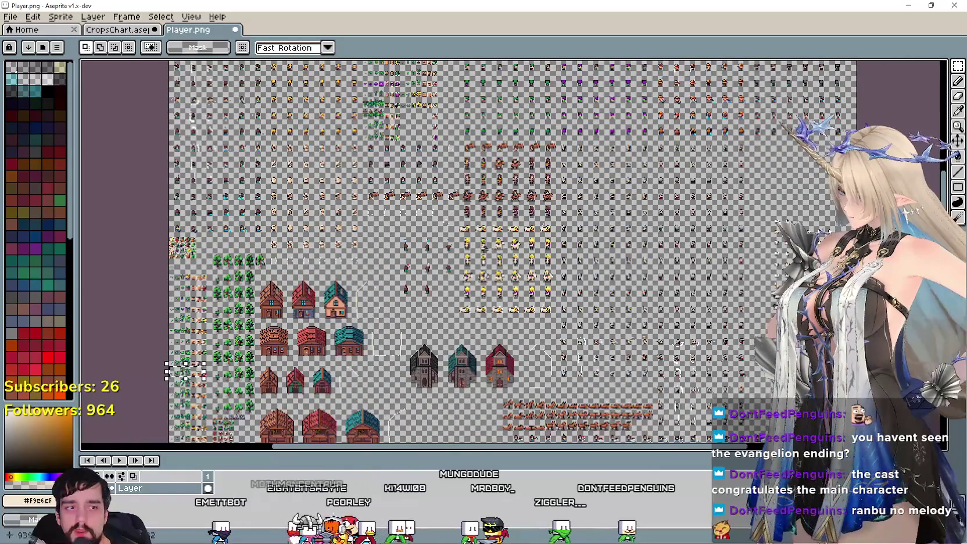
{"action": "scroll", "coordinate": [444, 238], "scroll_direction": "up", "scroll_amount": 1}
Drop the chili plant strip into an emptied crop row, then switch to Spotify
{"action": "scroll", "coordinate": [418, 244], "scroll_direction": "up", "scroll_amount": 1}
{"action": "scroll", "coordinate": [383, 250], "scroll_direction": "up", "scroll_amount": 1}
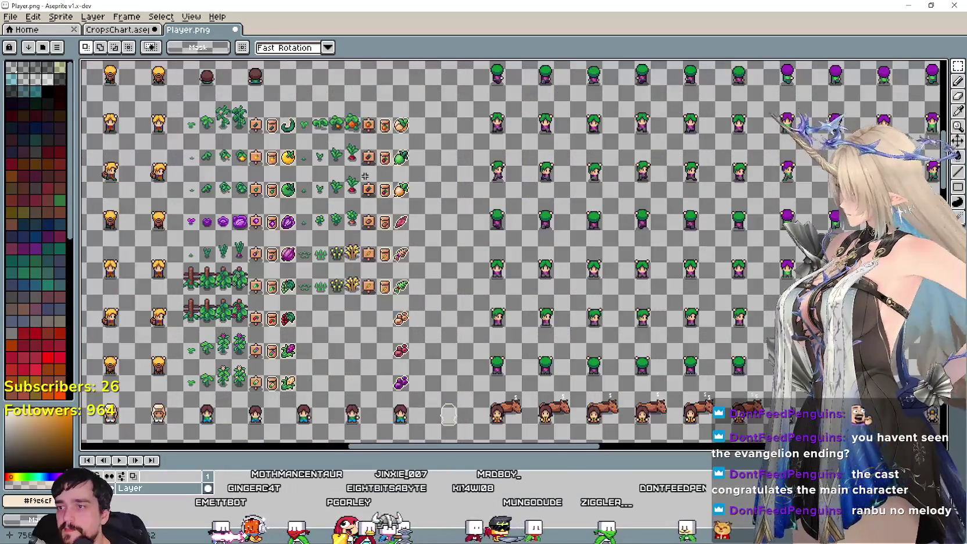
{"action": "scroll", "coordinate": [372, 254], "scroll_direction": "up", "scroll_amount": 2}
{"action": "mouse_move", "coordinate": [489, 252]}
{"action": "left_mouse_down"}
{"action": "mouse_move", "coordinate": [393, 238]}
{"action": "mouse_move", "coordinate": [380, 298]}
{"action": "mouse_move", "coordinate": [447, 296]}
{"action": "mouse_move", "coordinate": [405, 285]}
{"action": "left_mouse_up"}
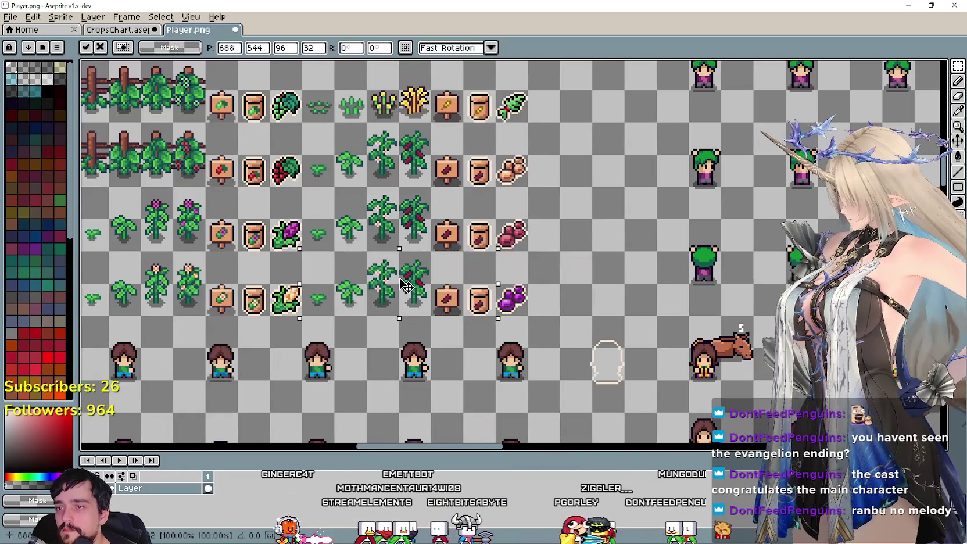
{"action": "left_click", "coordinate": [541, 302]}
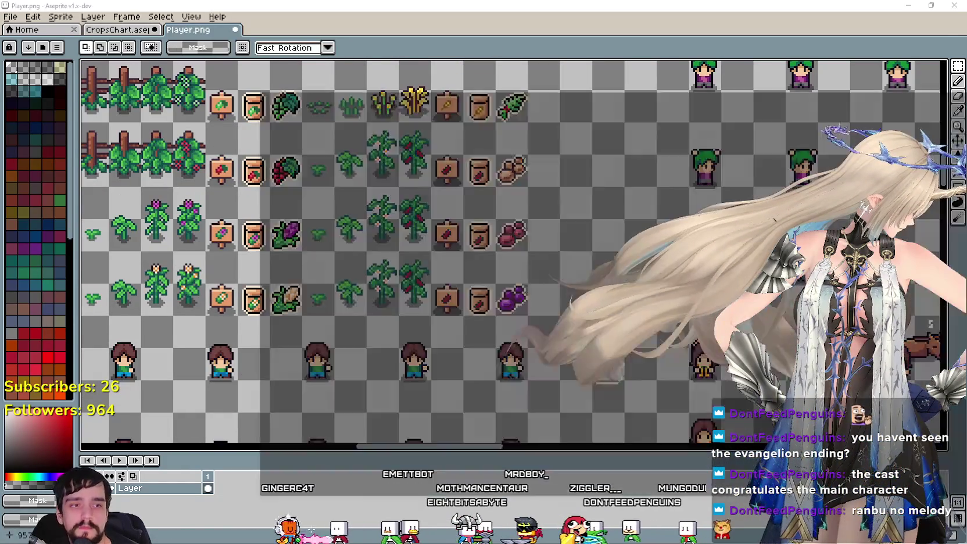
{"action": "key", "text": "alt+Tab"}
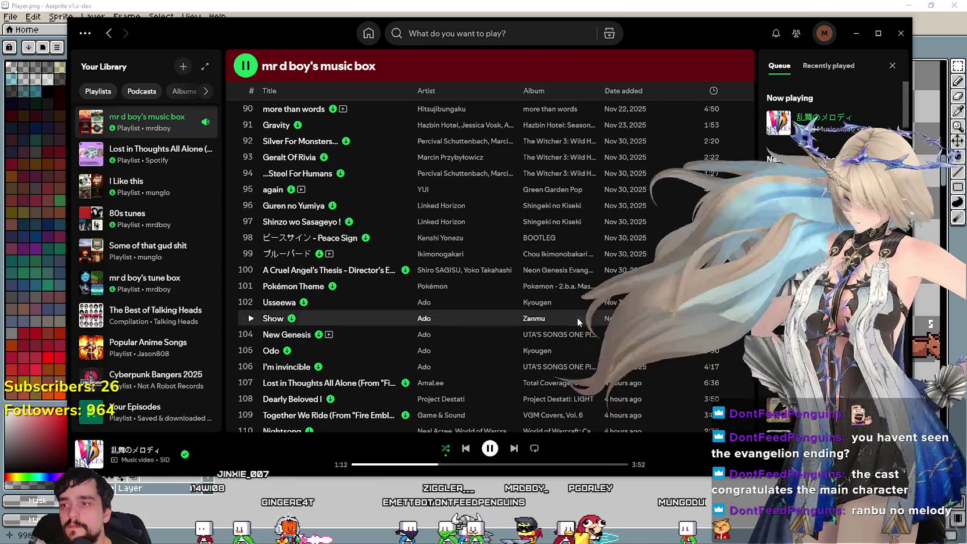
Scroll through the Spotify playlist
{"action": "scroll", "coordinate": [577, 317], "scroll_direction": "down", "scroll_amount": 3}
{"action": "scroll", "coordinate": [469, 307], "scroll_direction": "down", "scroll_amount": 3}
{"action": "scroll", "coordinate": [469, 307], "scroll_direction": "down", "scroll_amount": 5}
{"action": "scroll", "coordinate": [470, 300], "scroll_direction": "down", "scroll_amount": 2}
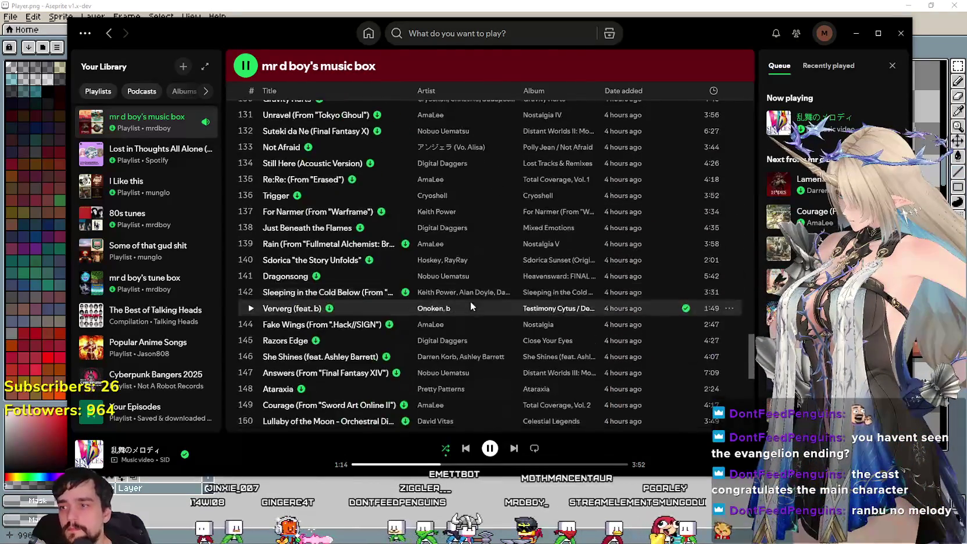
{"action": "scroll", "coordinate": [473, 305], "scroll_direction": "down", "scroll_amount": 5}
{"action": "scroll", "coordinate": [479, 305], "scroll_direction": "up", "scroll_amount": 5}
{"action": "scroll", "coordinate": [481, 313], "scroll_direction": "up", "scroll_amount": 5}
{"action": "scroll", "coordinate": [481, 317], "scroll_direction": "up", "scroll_amount": 4}
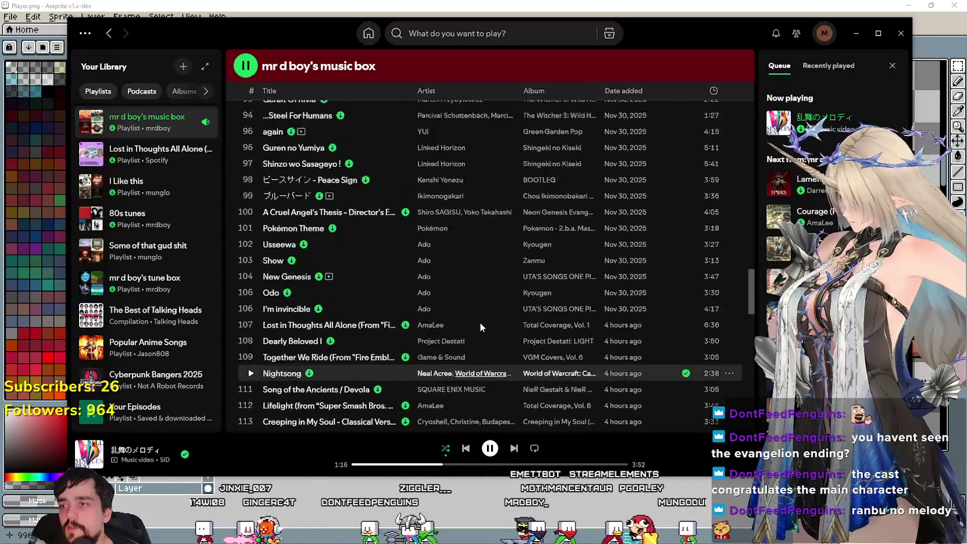
{"action": "scroll", "coordinate": [473, 318], "scroll_direction": "up", "scroll_amount": 3}
{"action": "scroll", "coordinate": [464, 317], "scroll_direction": "down", "scroll_amount": 3}
{"action": "scroll", "coordinate": [471, 372], "scroll_direction": "down", "scroll_amount": 3}
{"action": "scroll", "coordinate": [474, 378], "scroll_direction": "up", "scroll_amount": 5}
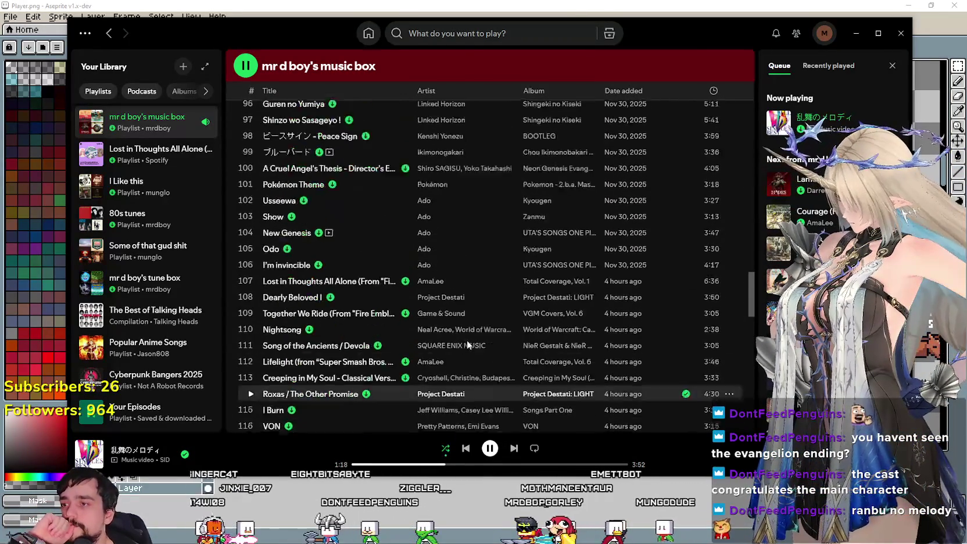
{"action": "scroll", "coordinate": [467, 340], "scroll_direction": "up", "scroll_amount": 5}
{"action": "scroll", "coordinate": [469, 342], "scroll_direction": "up", "scroll_amount": 6}
{"action": "scroll", "coordinate": [473, 348], "scroll_direction": "up", "scroll_amount": 4}
{"action": "scroll", "coordinate": [473, 348], "scroll_direction": "up", "scroll_amount": 3}
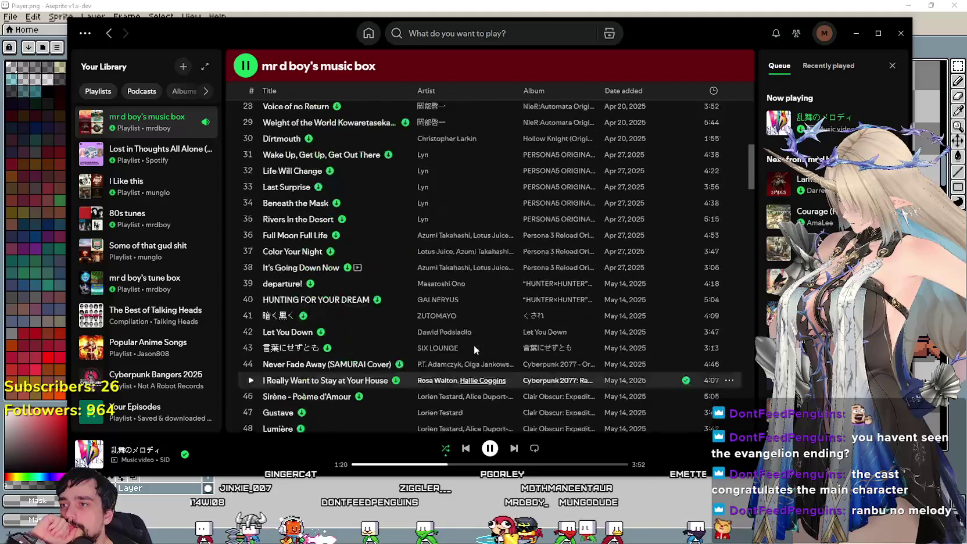
{"action": "scroll", "coordinate": [474, 344], "scroll_direction": "up", "scroll_amount": 6}
{"action": "scroll", "coordinate": [473, 344], "scroll_direction": "up", "scroll_amount": 3}
{"action": "scroll", "coordinate": [459, 325], "scroll_direction": "down", "scroll_amount": 5}
{"action": "scroll", "coordinate": [406, 299], "scroll_direction": "down", "scroll_amount": 10}
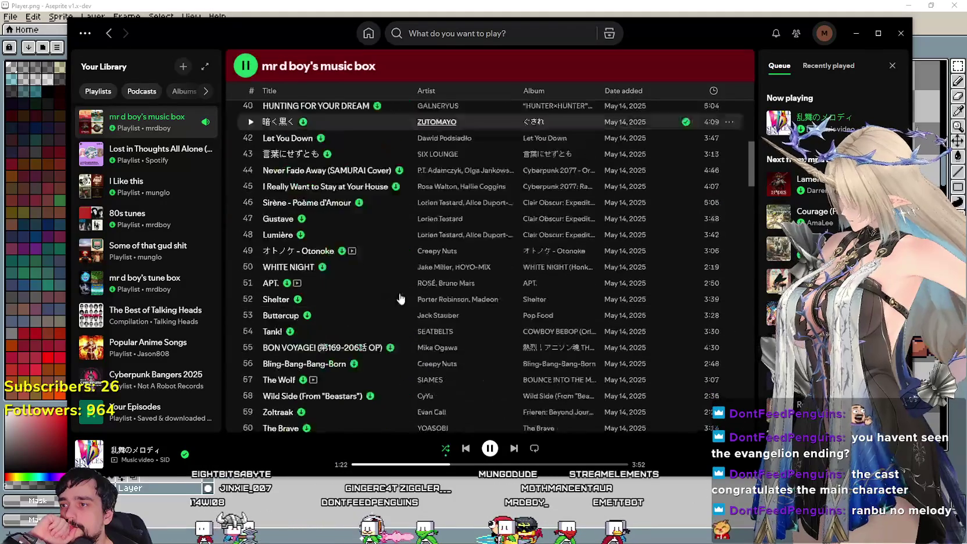
{"action": "scroll", "coordinate": [353, 282], "scroll_direction": "down", "scroll_amount": 5}
{"action": "scroll", "coordinate": [353, 282], "scroll_direction": "down", "scroll_amount": 3}
{"action": "scroll", "coordinate": [349, 268], "scroll_direction": "up", "scroll_amount": 2}
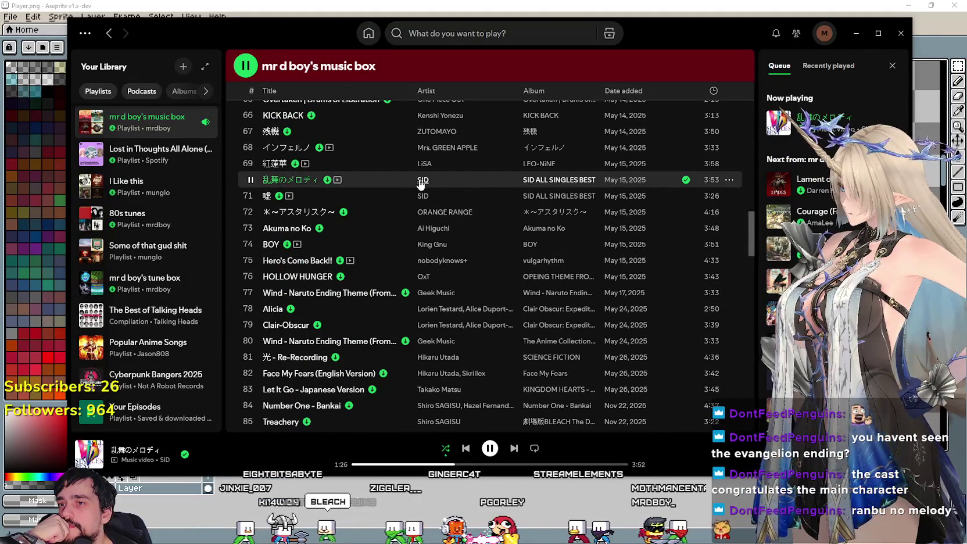
Open SID's artist page and scroll through it
{"action": "left_click", "coordinate": [423, 181]}
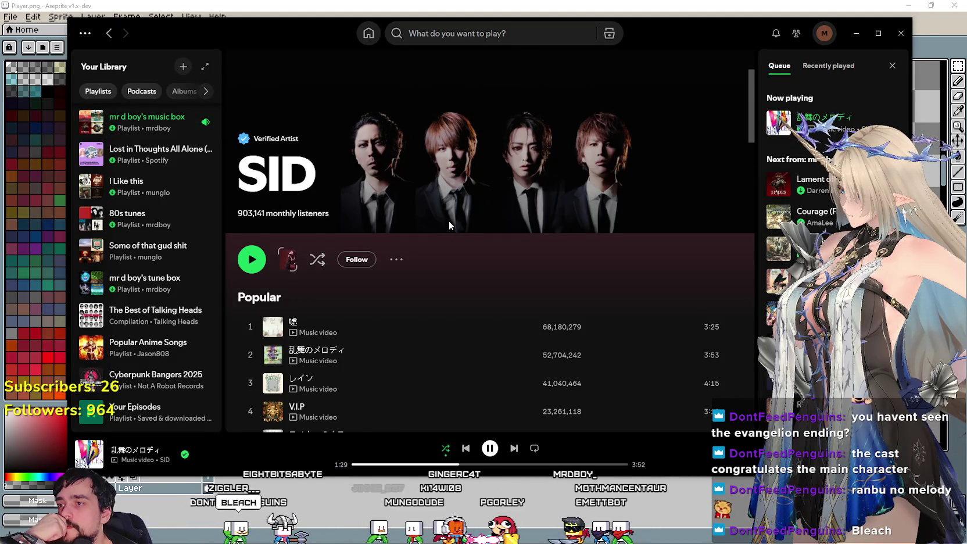
{"action": "scroll", "coordinate": [448, 221], "scroll_direction": "down", "scroll_amount": 3}
{"action": "scroll", "coordinate": [450, 223], "scroll_direction": "down", "scroll_amount": 3}
{"action": "scroll", "coordinate": [450, 222], "scroll_direction": "down", "scroll_amount": 3}
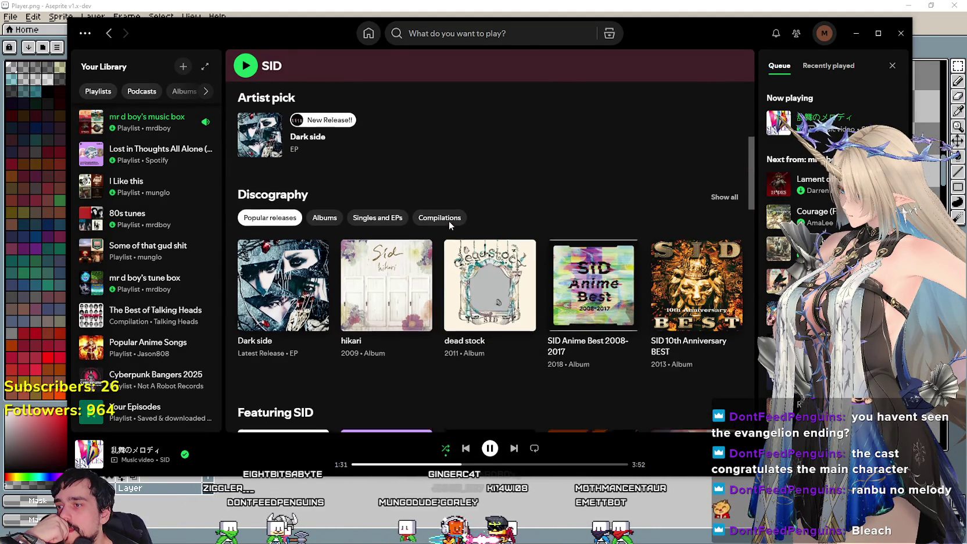
{"action": "scroll", "coordinate": [466, 162], "scroll_direction": "down", "scroll_amount": 3}
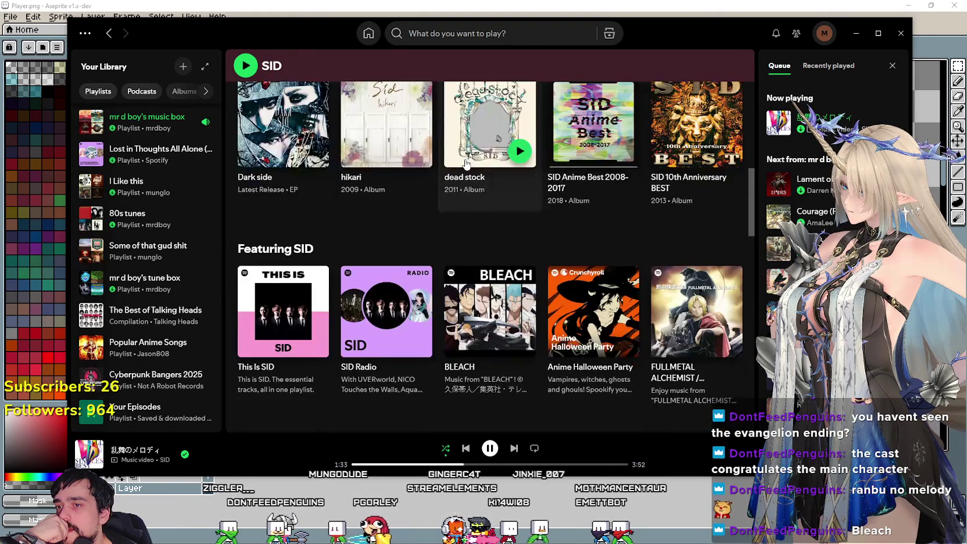
{"action": "scroll", "coordinate": [467, 213], "scroll_direction": "up", "scroll_amount": 3}
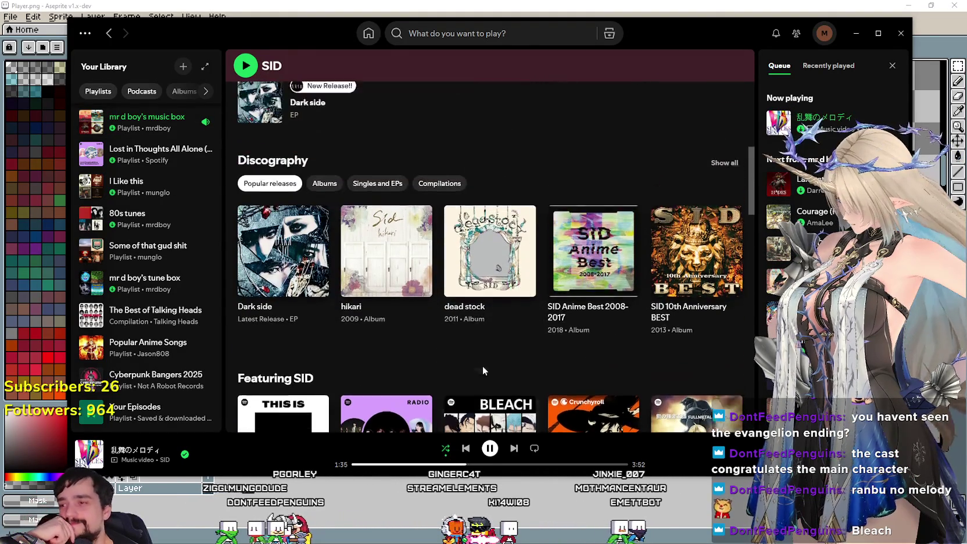
{"action": "scroll", "coordinate": [481, 365], "scroll_direction": "up", "scroll_amount": 3}
{"action": "scroll", "coordinate": [408, 299], "scroll_direction": "up", "scroll_amount": 1}
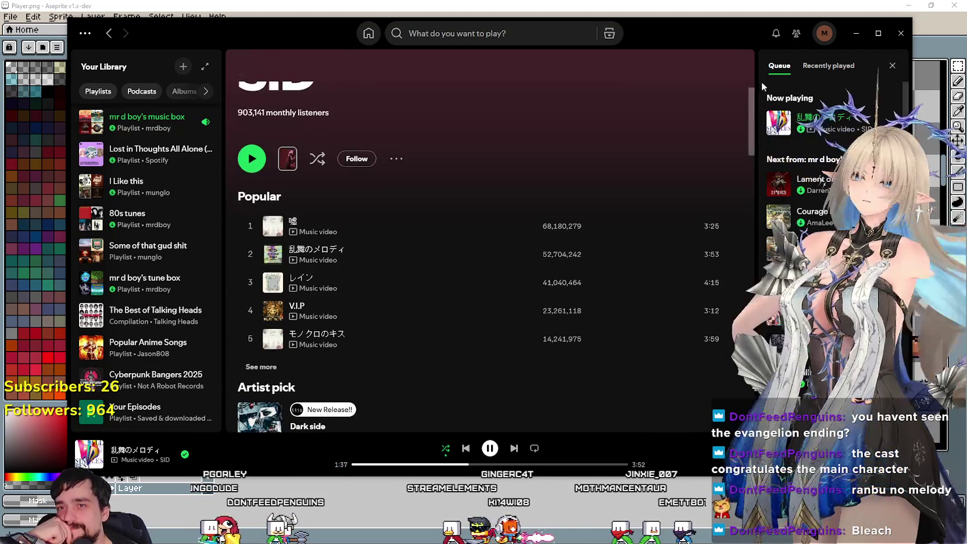
Return to the playlist and minimize Spotify
{"action": "left_click", "coordinate": [147, 122]}
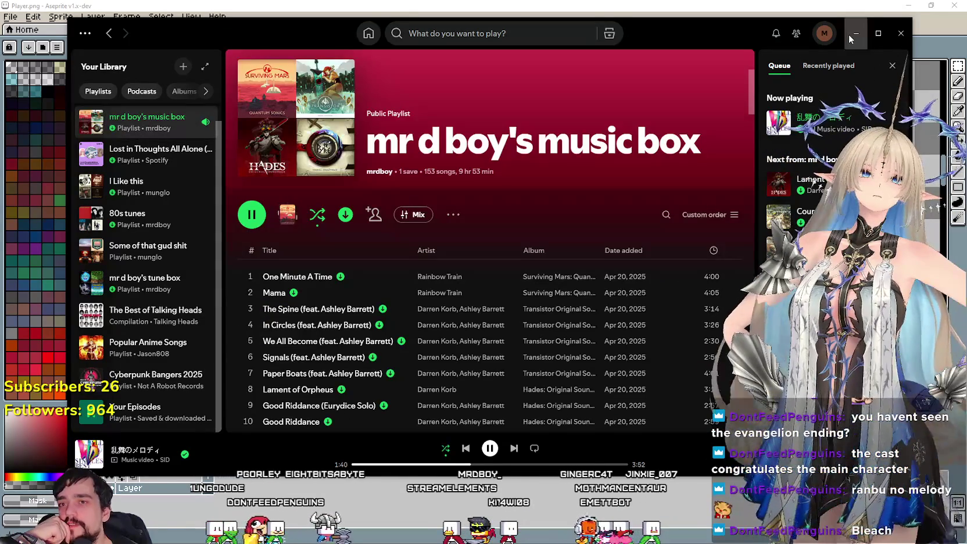
{"action": "left_click", "coordinate": [856, 33]}
{"action": "scroll", "coordinate": [531, 270], "scroll_direction": "down", "scroll_amount": 1}
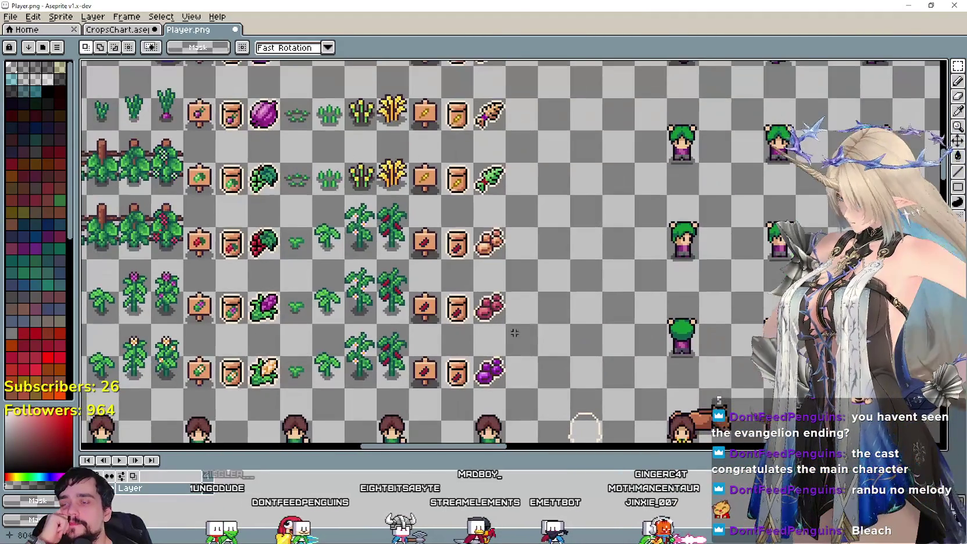
Save Player.png, confirming past the format warning
{"action": "scroll", "coordinate": [530, 270], "scroll_direction": "down", "scroll_amount": 1}
{"action": "scroll", "coordinate": [483, 236], "scroll_direction": "up", "scroll_amount": 1}
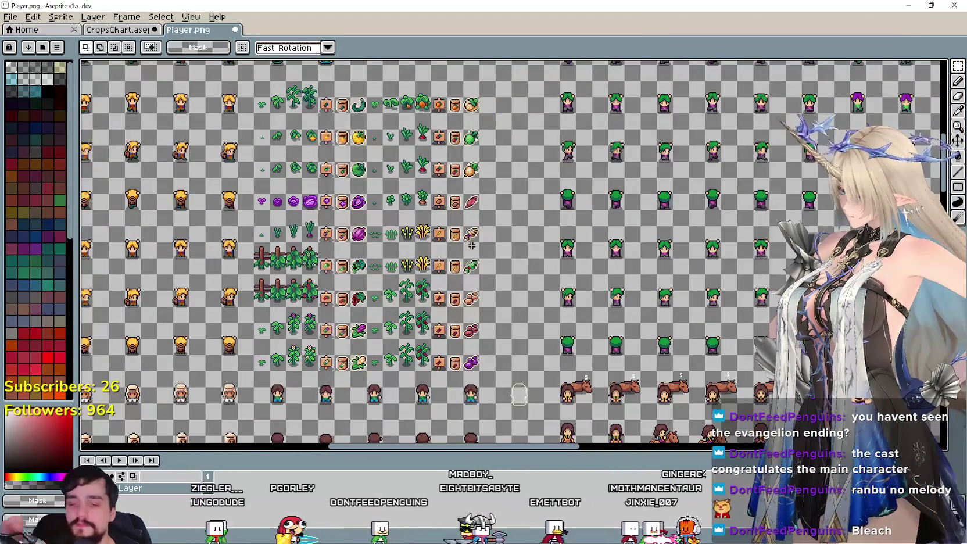
{"action": "key", "text": "ctrl+s"}
{"action": "key", "text": "Return"}
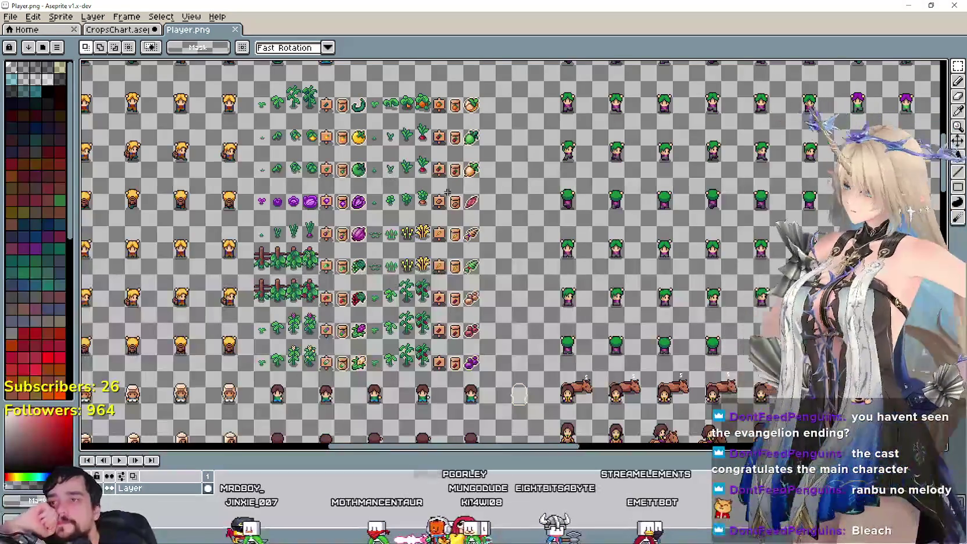
Zoom in on the carrot row and marquee its later stages, sign and packet
{"action": "scroll", "coordinate": [509, 177], "scroll_direction": "up", "scroll_amount": 1}
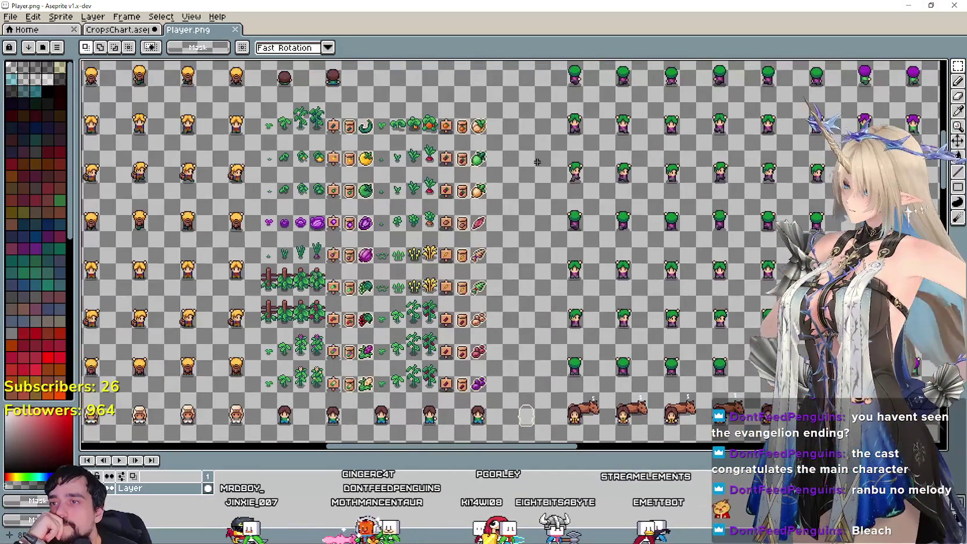
{"action": "scroll", "coordinate": [508, 177], "scroll_direction": "up", "scroll_amount": 1}
{"action": "scroll", "coordinate": [536, 250], "scroll_direction": "down", "scroll_amount": 2}
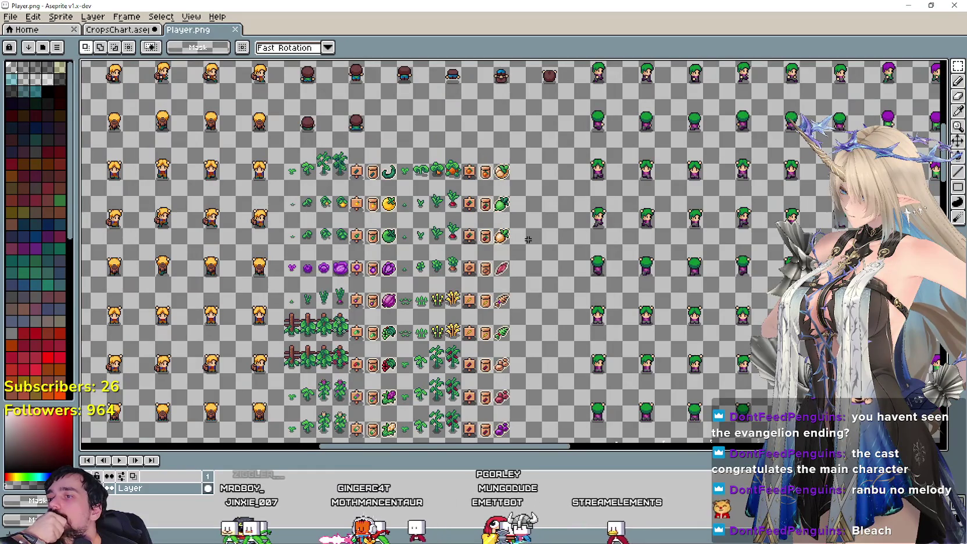
{"action": "scroll", "coordinate": [527, 240], "scroll_direction": "up", "scroll_amount": 1}
{"action": "scroll", "coordinate": [527, 239], "scroll_direction": "down", "scroll_amount": 1}
{"action": "scroll", "coordinate": [499, 227], "scroll_direction": "up", "scroll_amount": 1}
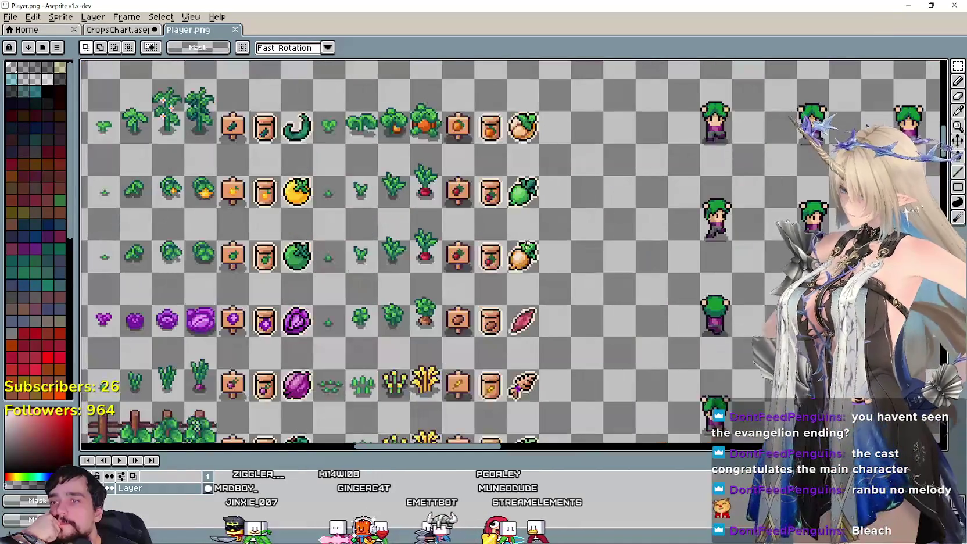
{"action": "scroll", "coordinate": [401, 189], "scroll_direction": "up", "scroll_amount": 1}
{"action": "mouse_move", "coordinate": [401, 189]}
{"action": "left_mouse_down"}
{"action": "mouse_move", "coordinate": [401, 301]}
{"action": "mouse_move", "coordinate": [421, 361]}
{"action": "left_mouse_up"}
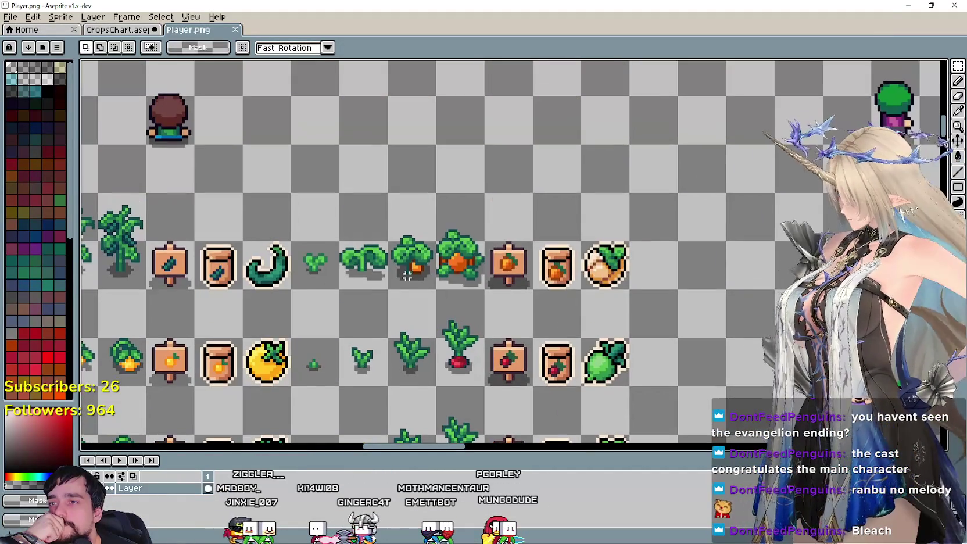
{"action": "left_click_drag", "start_coordinate": [402, 279], "coordinate": [330, 262]}
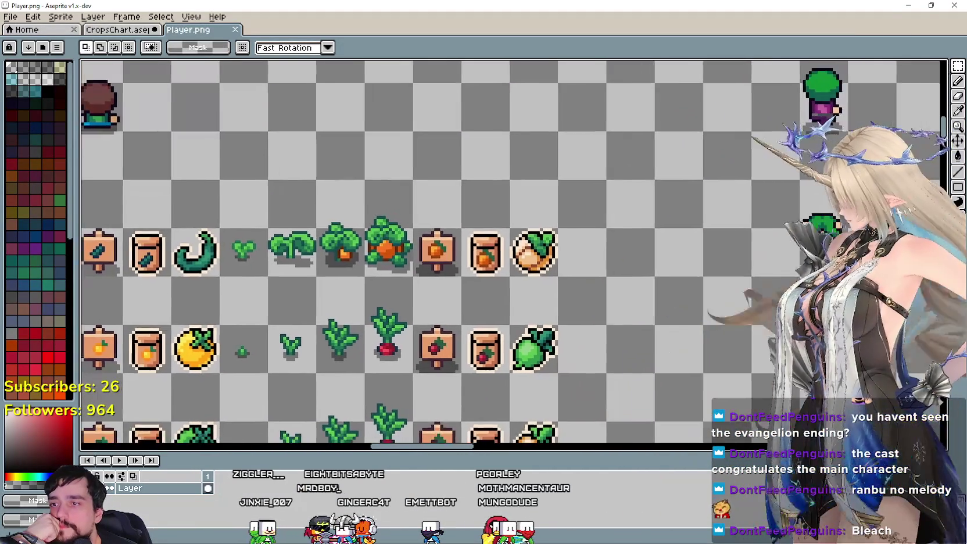
{"action": "scroll", "coordinate": [330, 262], "scroll_direction": "up", "scroll_amount": 1}
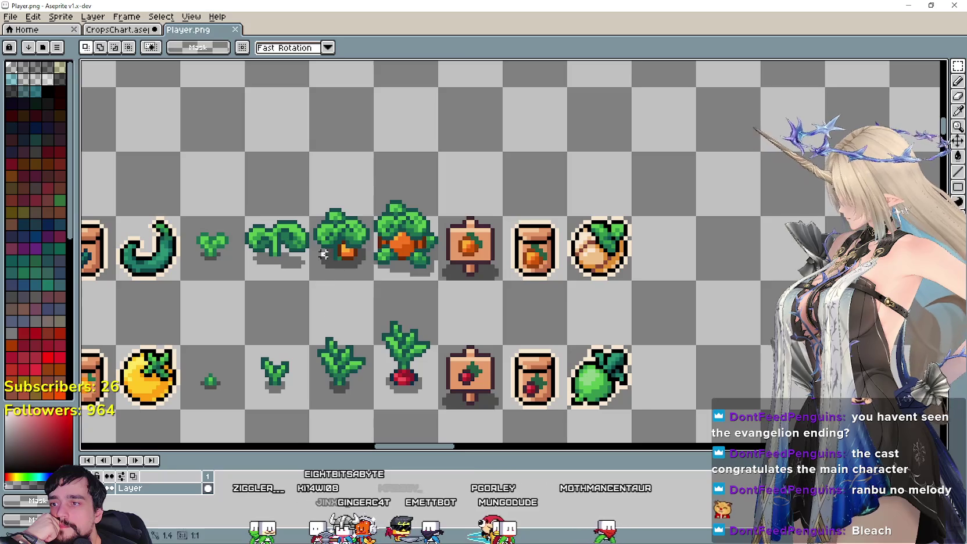
{"action": "left_click_drag", "start_coordinate": [512, 189], "coordinate": [512, 205]}
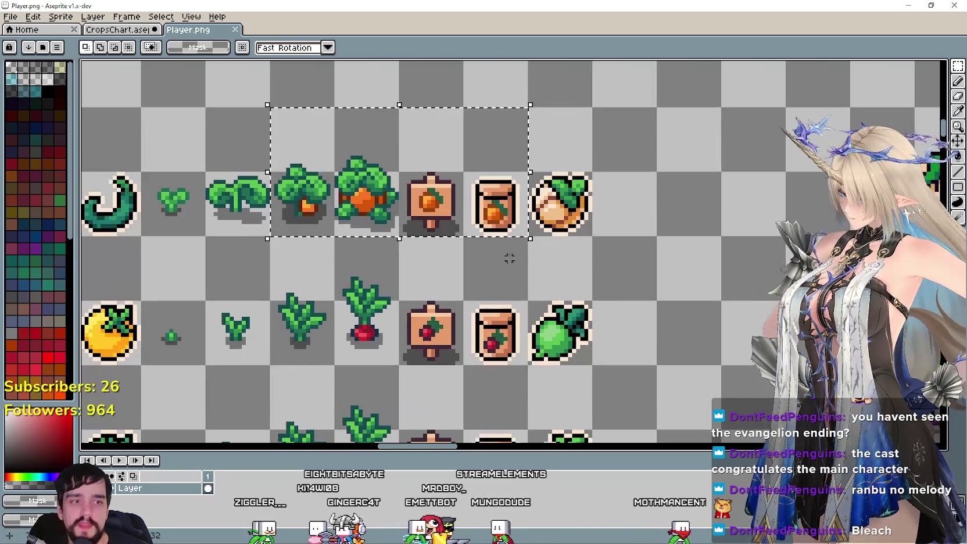
With the Eyedropper active, centre the view on the carrot row's harvest icon
{"action": "left_click", "coordinate": [958, 119]}
{"action": "scroll", "coordinate": [573, 198], "scroll_direction": "up", "scroll_amount": 1}
{"action": "scroll", "coordinate": [572, 199], "scroll_direction": "up", "scroll_amount": 1}
{"action": "scroll", "coordinate": [572, 199], "scroll_direction": "up", "scroll_amount": 1}
{"action": "scroll", "coordinate": [573, 198], "scroll_direction": "down", "scroll_amount": 3}
{"action": "left_click_drag", "start_coordinate": [572, 198], "coordinate": [628, 263]}
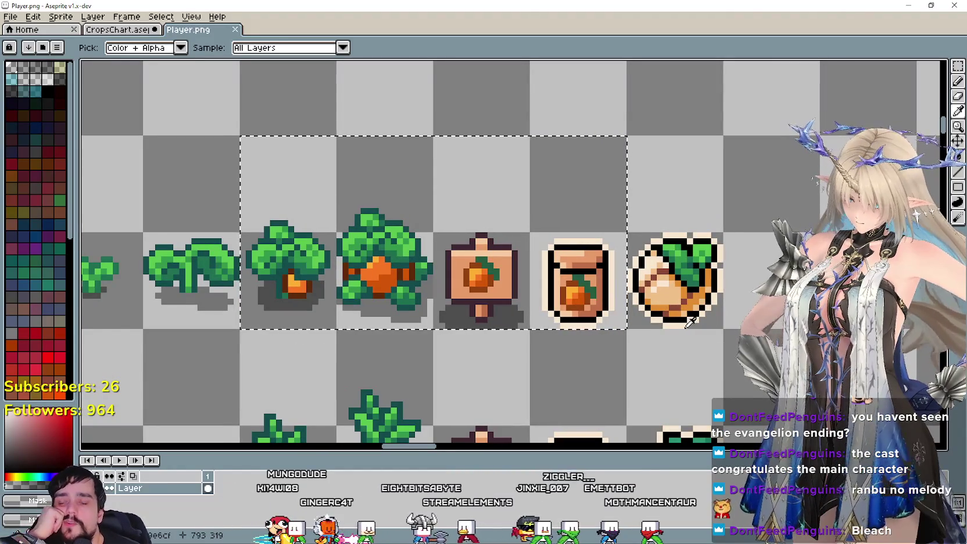
{"action": "scroll", "coordinate": [664, 323], "scroll_direction": "up", "scroll_amount": 1}
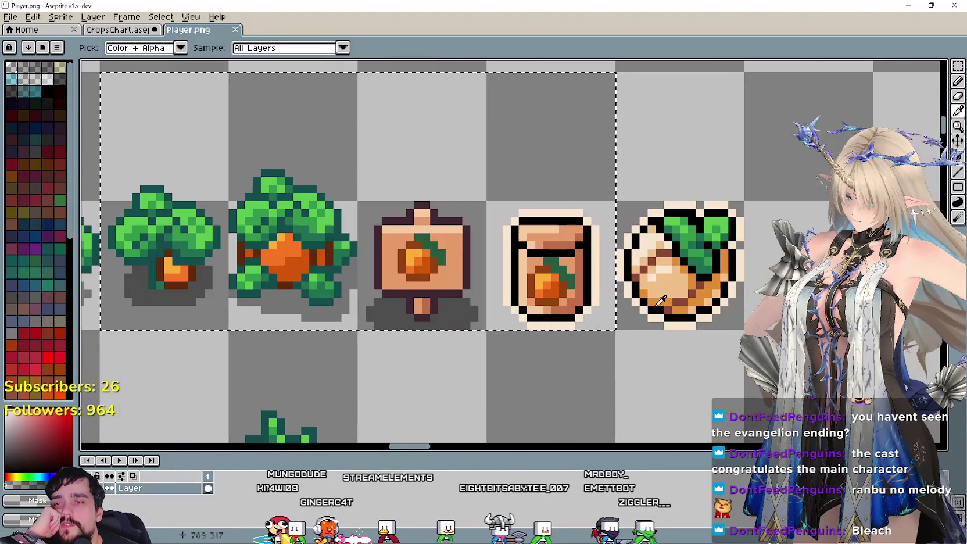
{"action": "scroll", "coordinate": [645, 302], "scroll_direction": "down", "scroll_amount": 1}
{"action": "scroll", "coordinate": [640, 298], "scroll_direction": "up", "scroll_amount": 1}
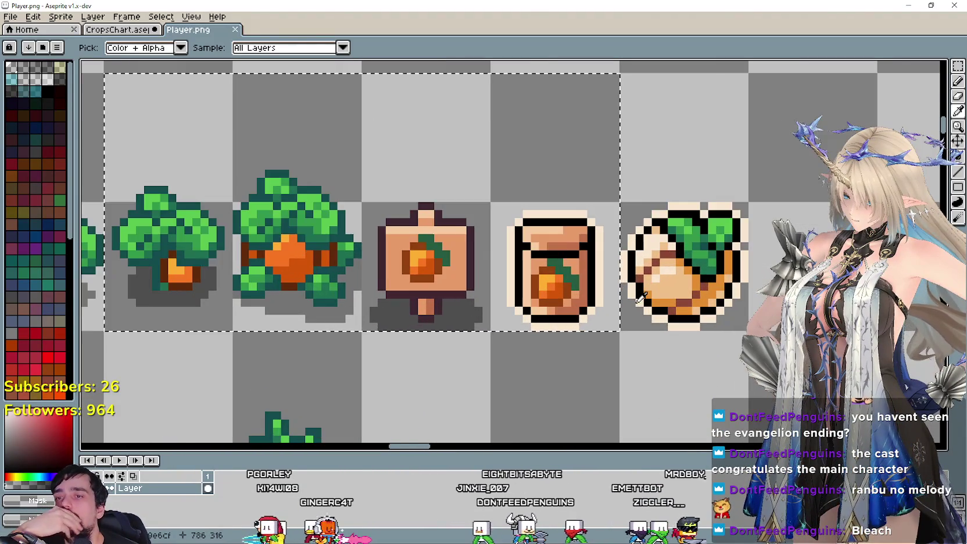
{"action": "scroll", "coordinate": [641, 298], "scroll_direction": "up", "scroll_amount": 1}
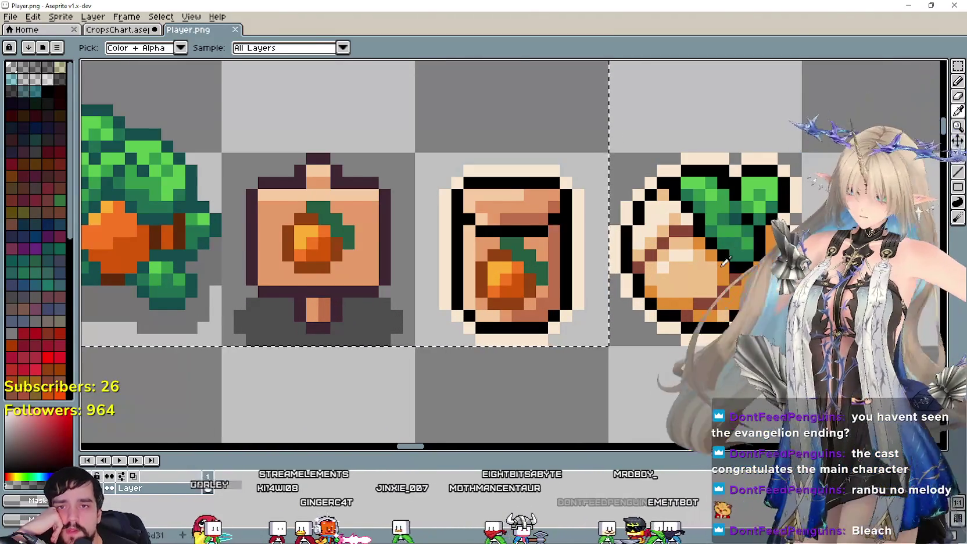
{"action": "scroll", "coordinate": [696, 269], "scroll_direction": "down", "scroll_amount": 1}
{"action": "left_click_drag", "start_coordinate": [683, 274], "coordinate": [667, 275]}
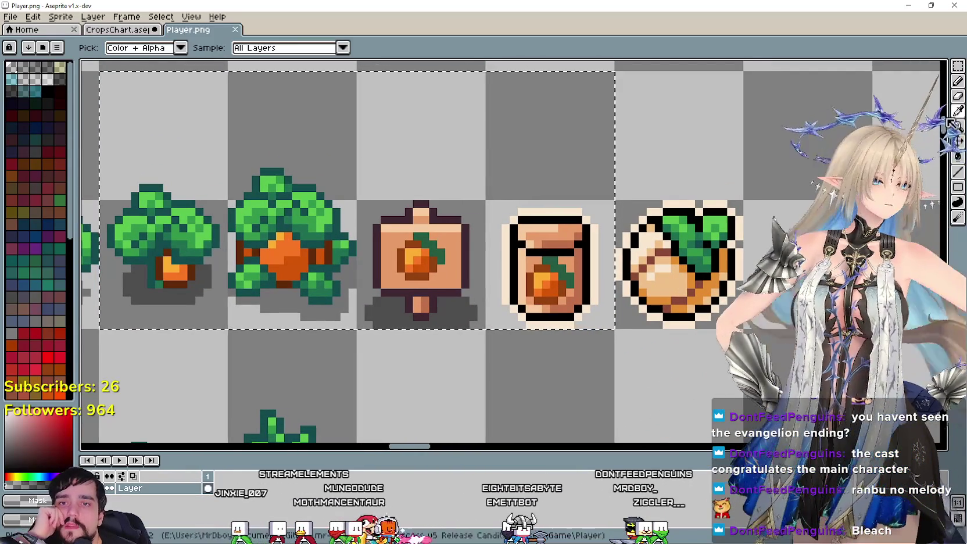
{"action": "scroll", "coordinate": [679, 289], "scroll_direction": "up", "scroll_amount": 1}
{"action": "scroll", "coordinate": [679, 289], "scroll_direction": "down", "scroll_amount": 1}
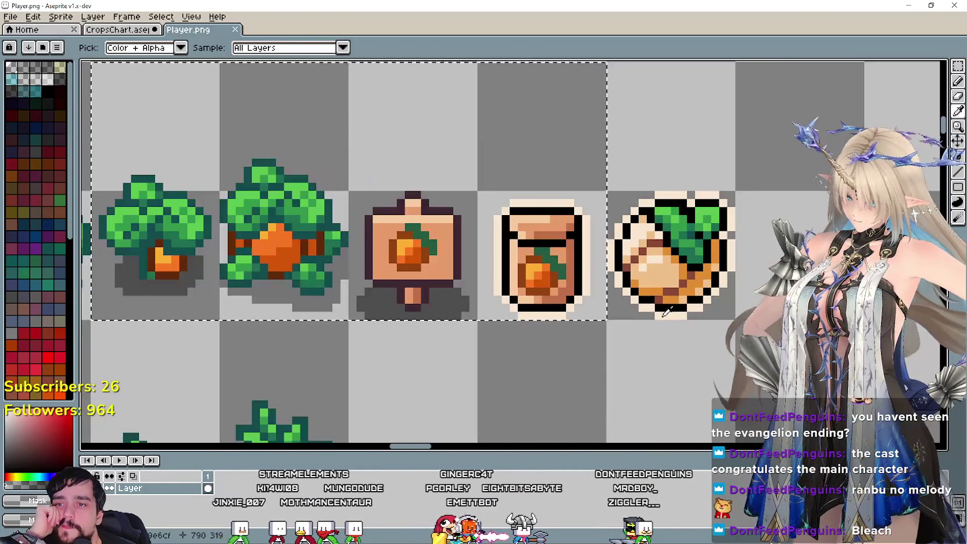
{"action": "scroll", "coordinate": [677, 286], "scroll_direction": "up", "scroll_amount": 1}
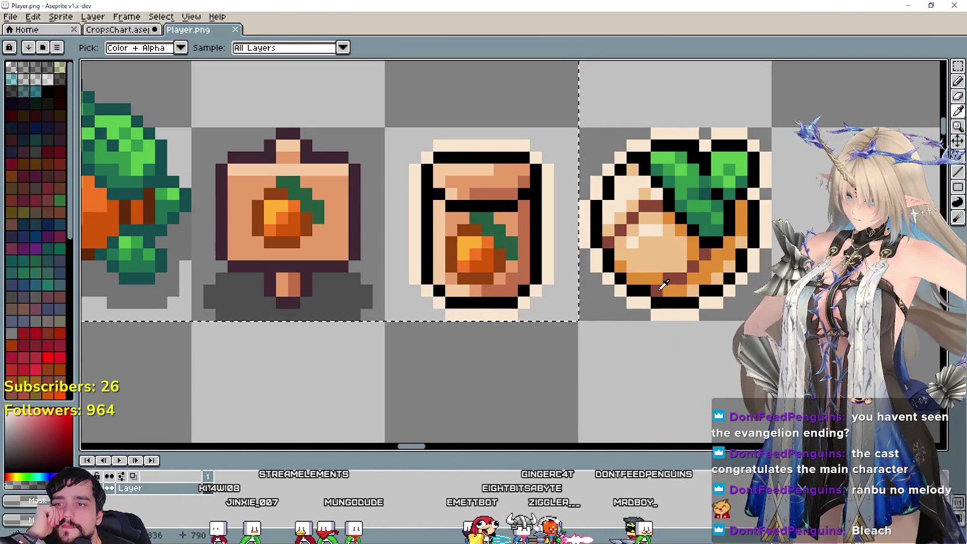
Sample the icon's dark, tan and peach shades and refill the packet's orange fruit
{"action": "left_click", "coordinate": [692, 263]}
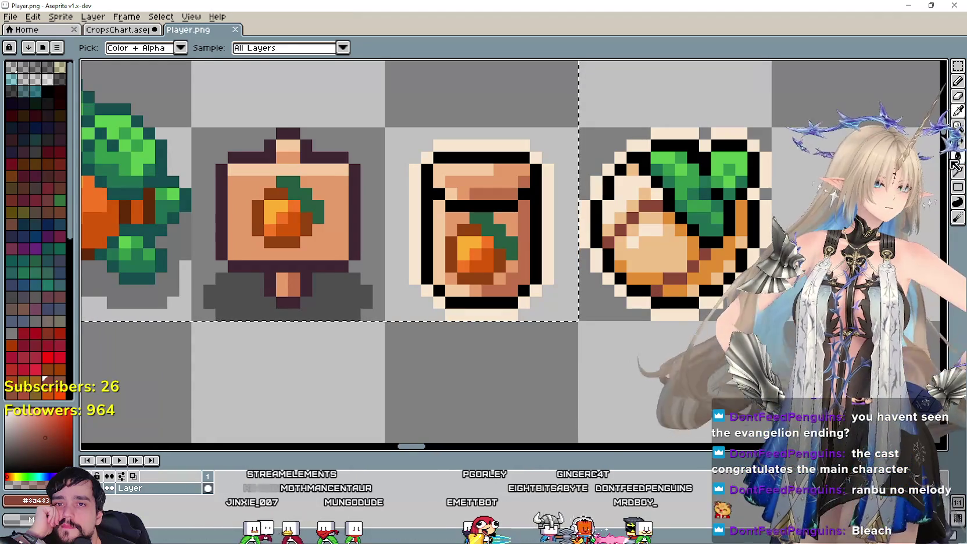
{"action": "left_click", "coordinate": [957, 156]}
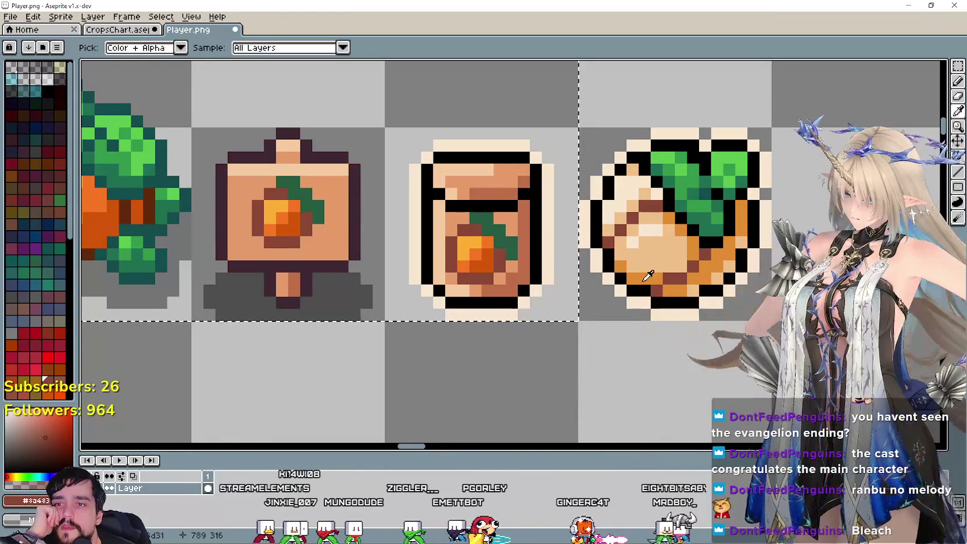
{"action": "left_click", "coordinate": [646, 273], "text": "alt"}
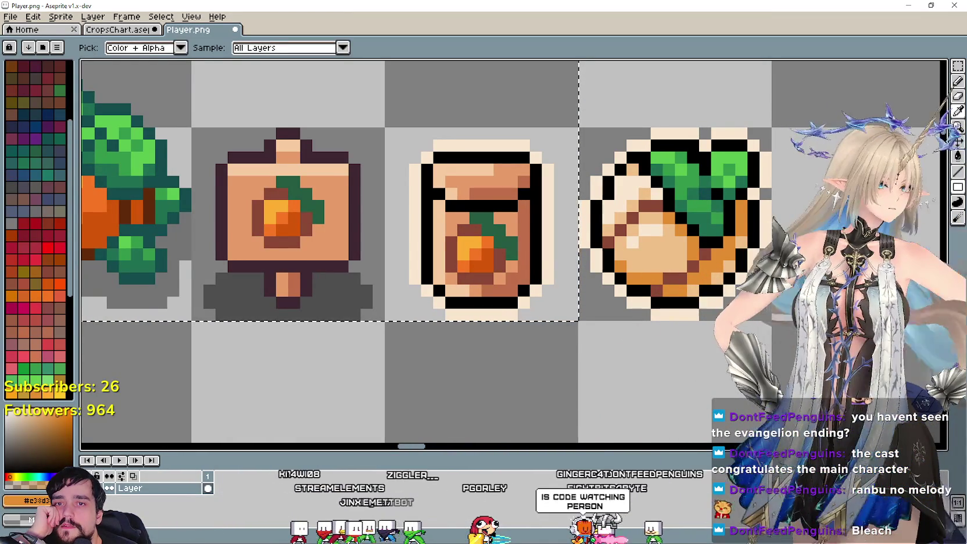
{"action": "key", "text": "g"}
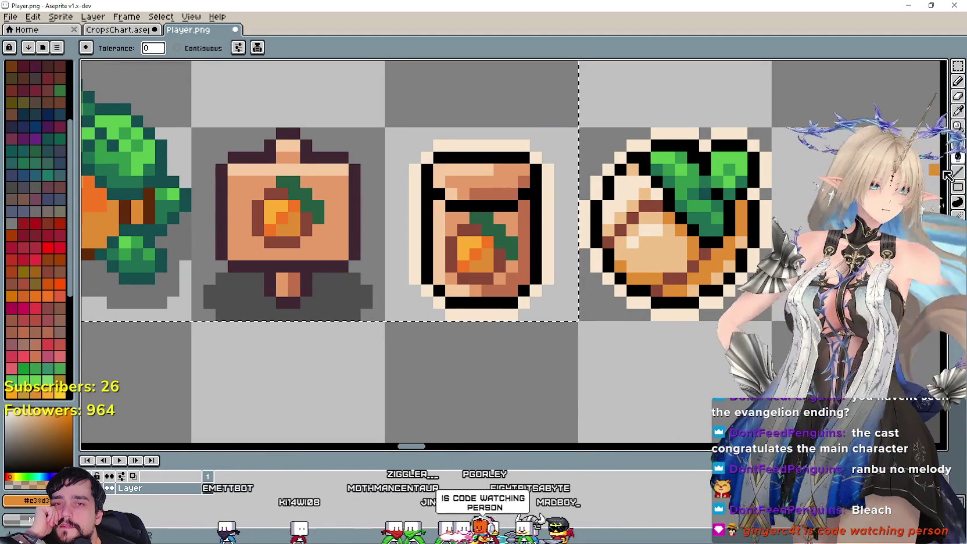
{"action": "key", "text": "alt"}
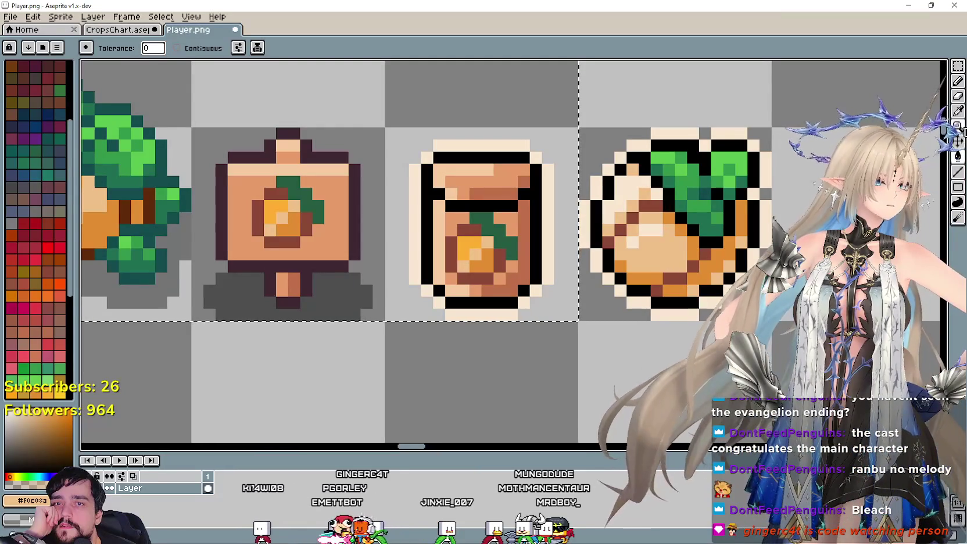
{"action": "key", "text": "alt"}
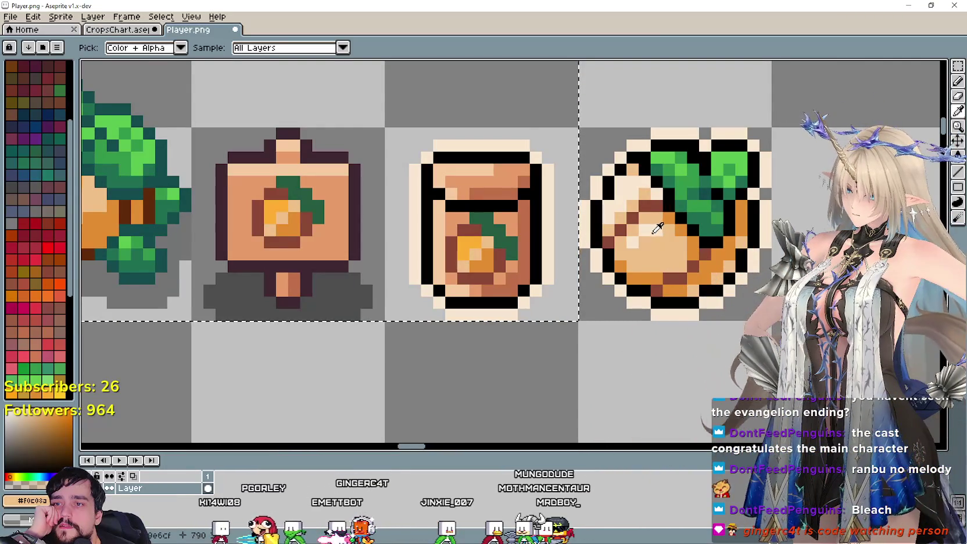
{"action": "left_click", "coordinate": [657, 227], "text": "alt"}
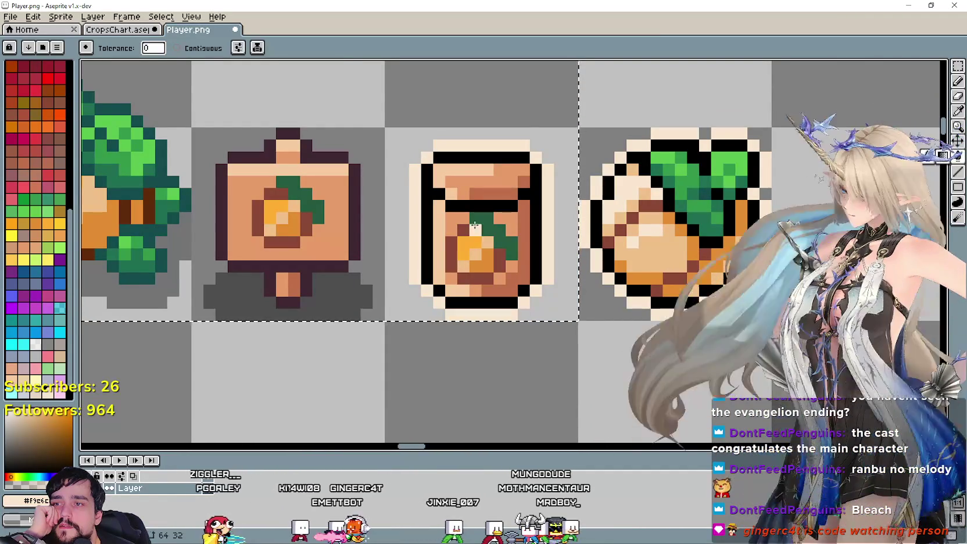
{"action": "left_click", "coordinate": [468, 239]}
Bring more of the carrot row into view and return to the Rectangular Marquee
{"action": "scroll", "coordinate": [459, 289], "scroll_direction": "down", "scroll_amount": 2}
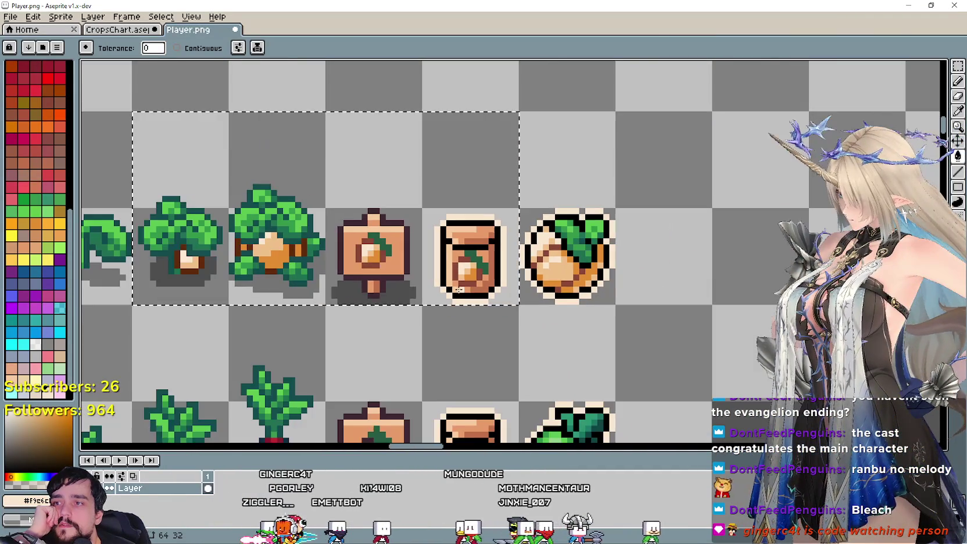
{"action": "mouse_move", "coordinate": [371, 314]}
{"action": "left_mouse_down"}
{"action": "mouse_move", "coordinate": [611, 314]}
{"action": "mouse_move", "coordinate": [338, 285]}
{"action": "left_mouse_up"}
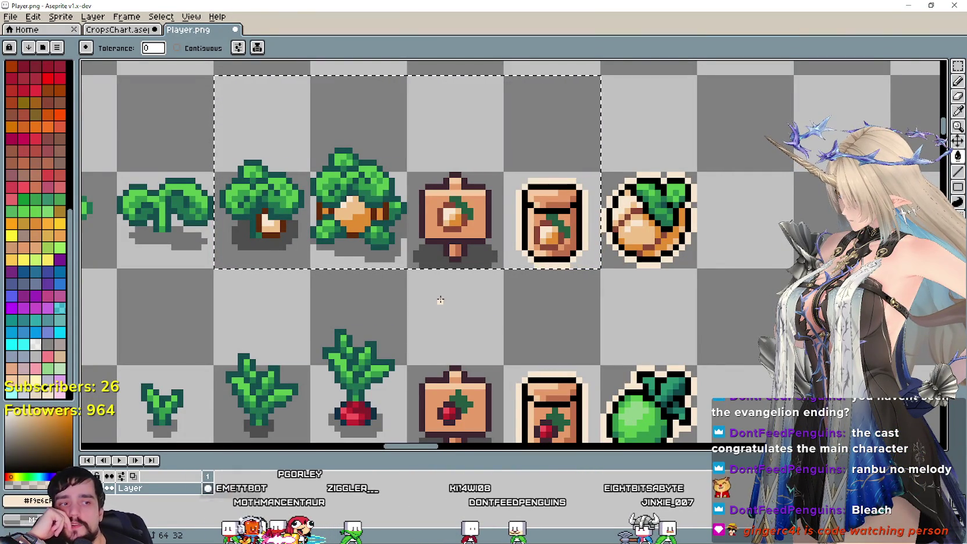
{"action": "scroll", "coordinate": [379, 360], "scroll_direction": "down", "scroll_amount": 1}
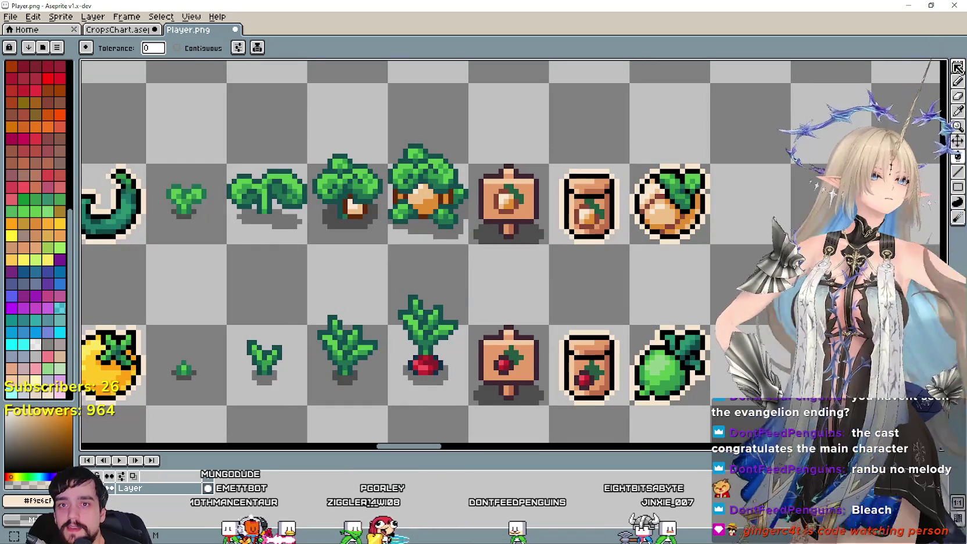
{"action": "left_click", "coordinate": [958, 66]}
{"action": "scroll", "coordinate": [215, 382], "scroll_direction": "down", "scroll_amount": 1}
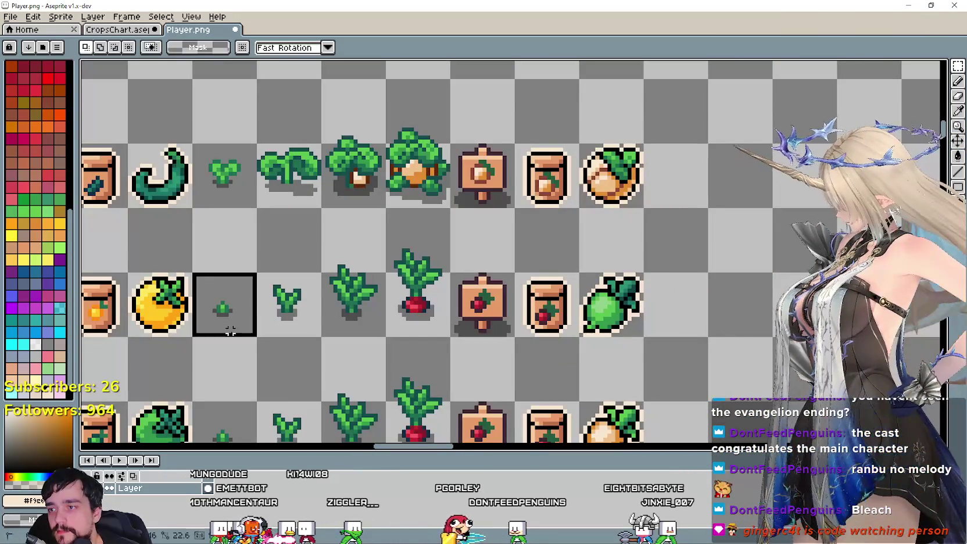
Select the radish row's last growth stage, sign and packet, and sample the harvest icon's dark green
{"action": "left_click_drag", "start_coordinate": [230, 331], "coordinate": [531, 247]}
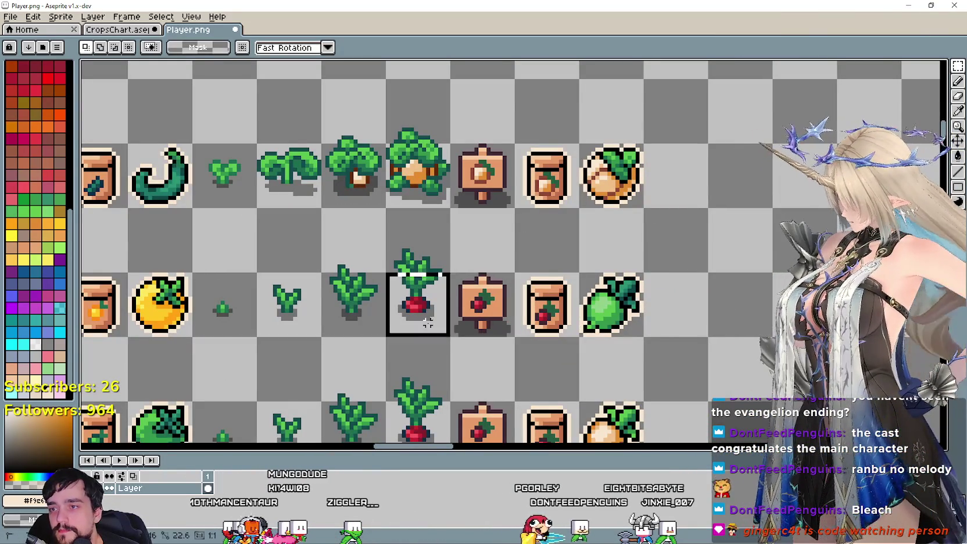
{"action": "left_click_drag", "start_coordinate": [427, 323], "coordinate": [522, 248]}
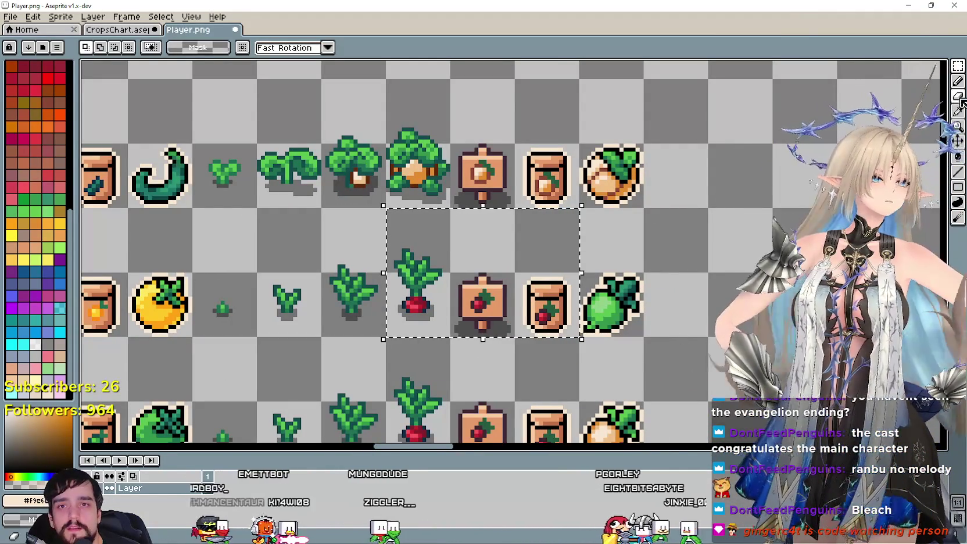
{"action": "left_click", "coordinate": [958, 111]}
{"action": "scroll", "coordinate": [583, 292], "scroll_direction": "up", "scroll_amount": 1}
{"action": "scroll", "coordinate": [583, 292], "scroll_direction": "up", "scroll_amount": 1}
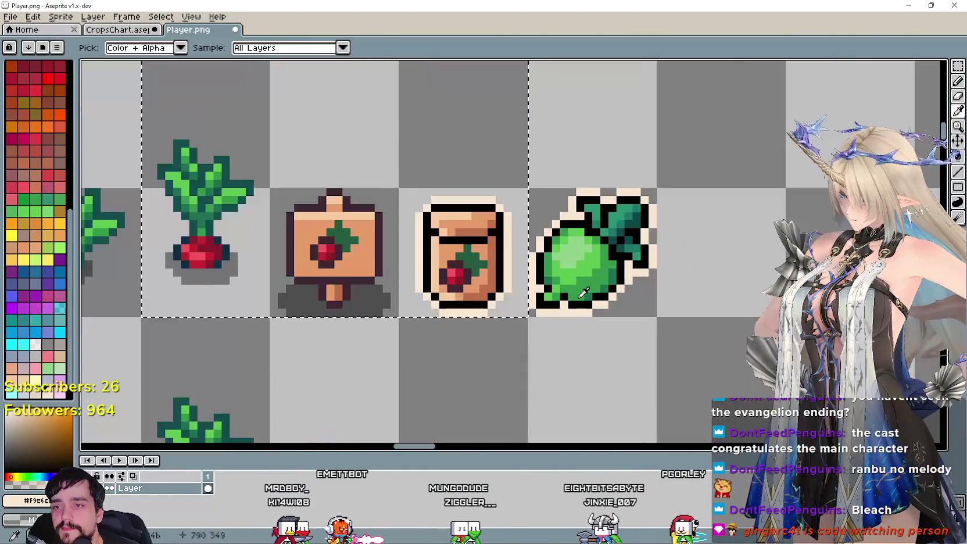
{"action": "scroll", "coordinate": [582, 293], "scroll_direction": "up", "scroll_amount": 1}
{"action": "left_click", "coordinate": [686, 274]}
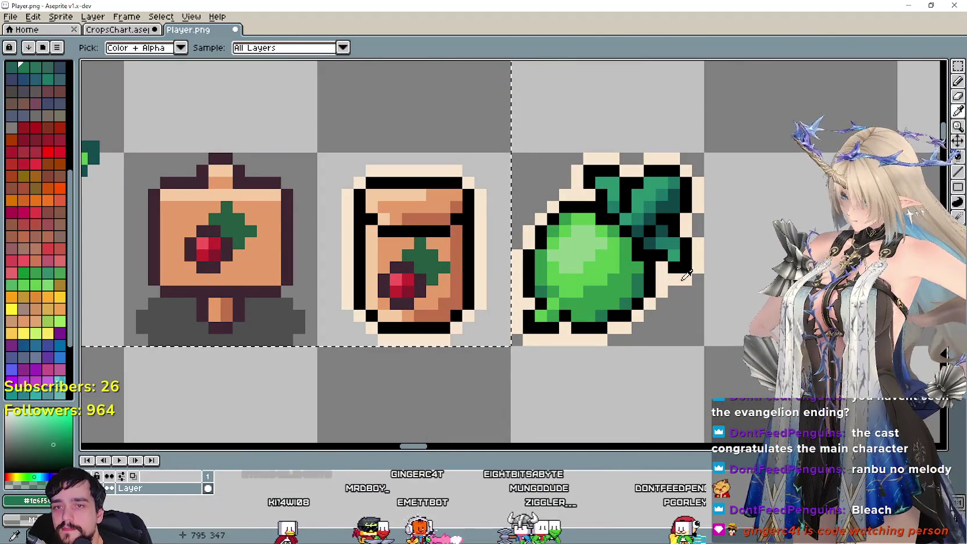
Bucket-fill the red root pixels on the stage, sign and packet with dark green
{"action": "key", "text": "g"}
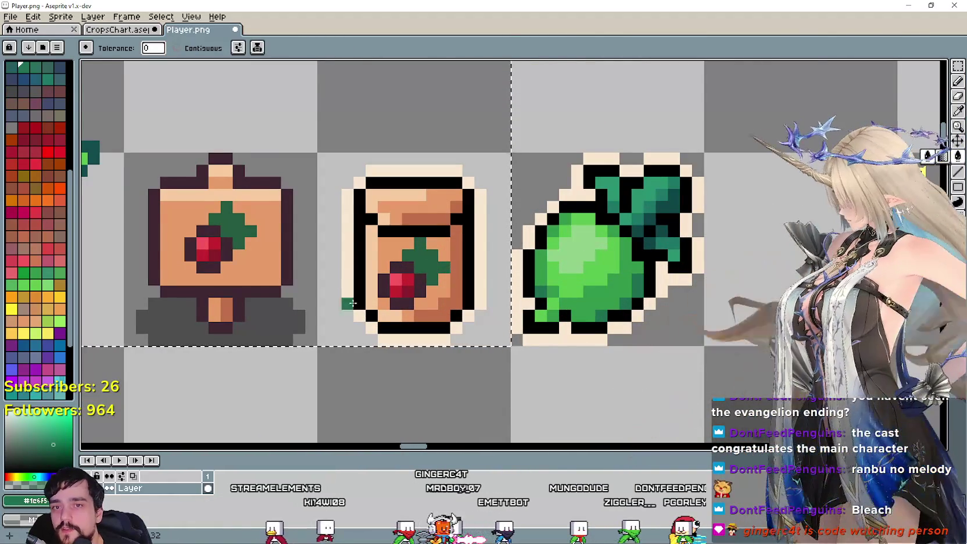
{"action": "scroll", "coordinate": [352, 303], "scroll_direction": "up", "scroll_amount": 1}
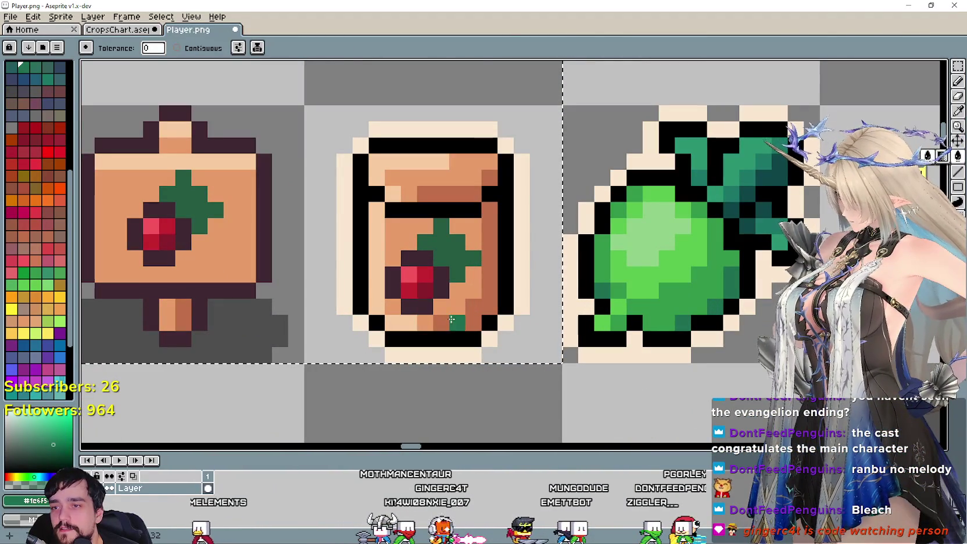
{"action": "scroll", "coordinate": [426, 296], "scroll_direction": "down", "scroll_amount": 2}
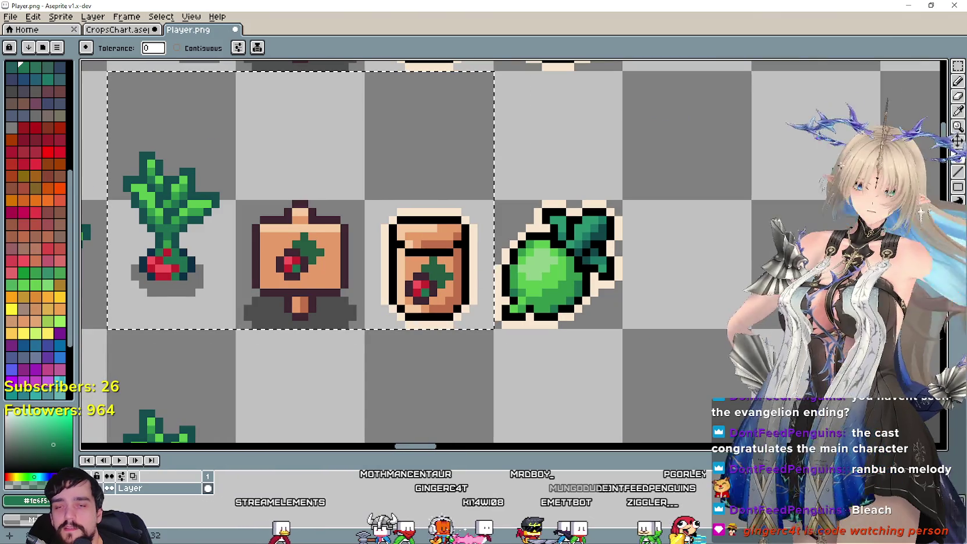
{"action": "key", "text": "i"}
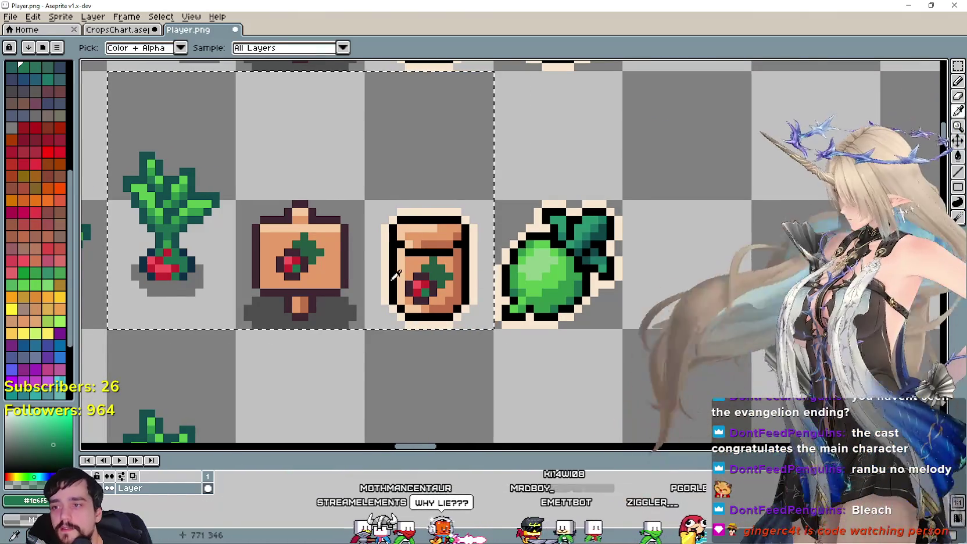
{"action": "scroll", "coordinate": [395, 274], "scroll_direction": "up", "scroll_amount": 1}
{"action": "scroll", "coordinate": [395, 274], "scroll_direction": "down", "scroll_amount": 1}
{"action": "scroll", "coordinate": [406, 276], "scroll_direction": "up", "scroll_amount": 1}
{"action": "scroll", "coordinate": [475, 286], "scroll_direction": "up", "scroll_amount": 1}
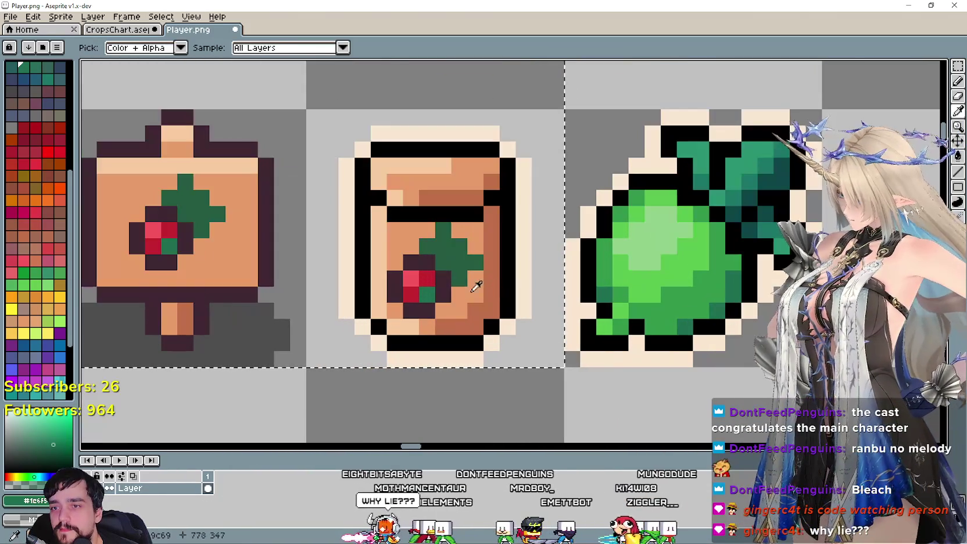
Finish the remaining dark green root fills, switching between bucket and eyedropper
{"action": "key", "text": "v"}
{"action": "scroll", "coordinate": [453, 282], "scroll_direction": "down", "scroll_amount": 1}
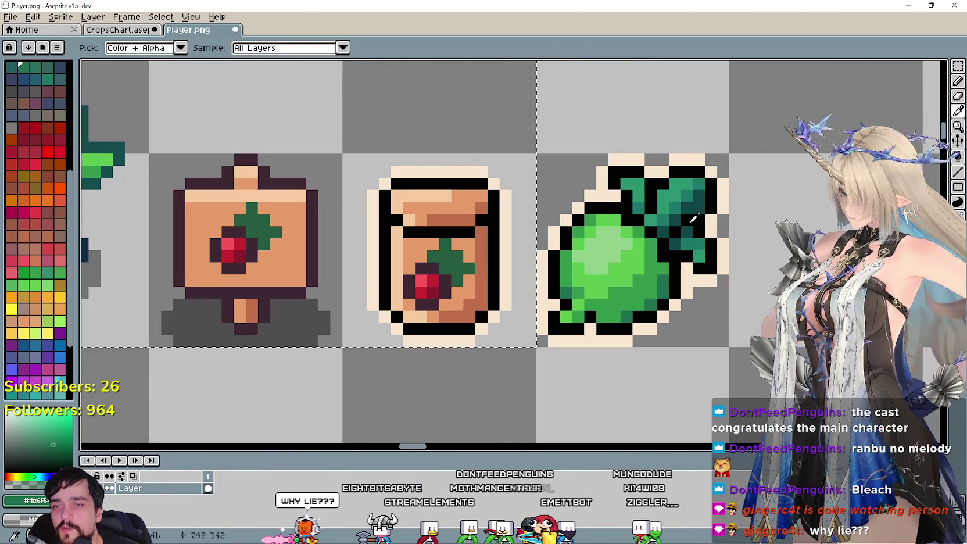
{"action": "key", "text": "g"}
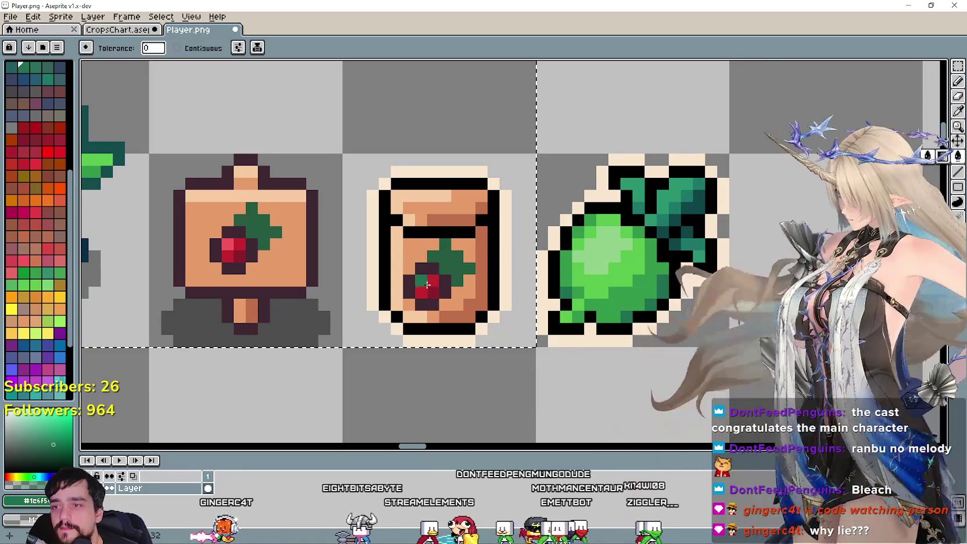
{"action": "key", "text": "i"}
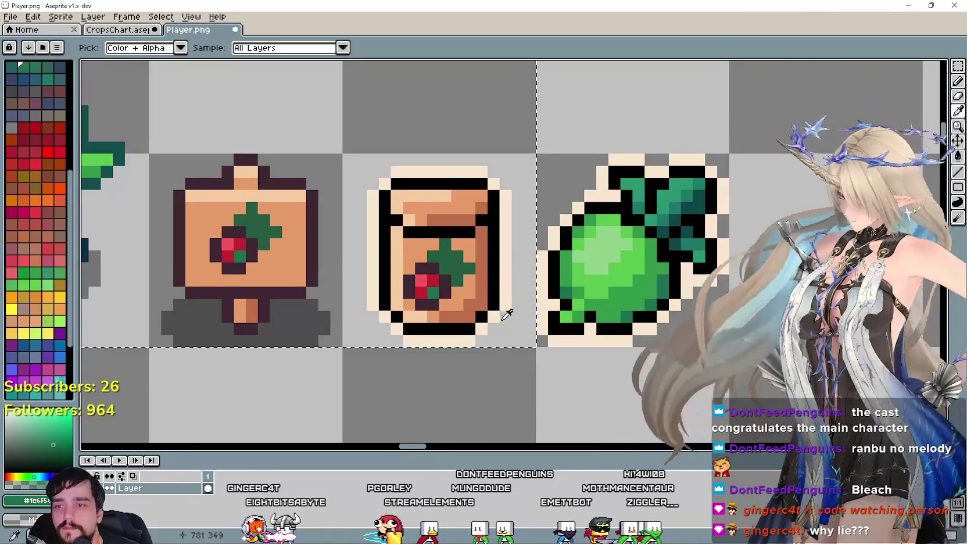
{"action": "key", "text": "g"}
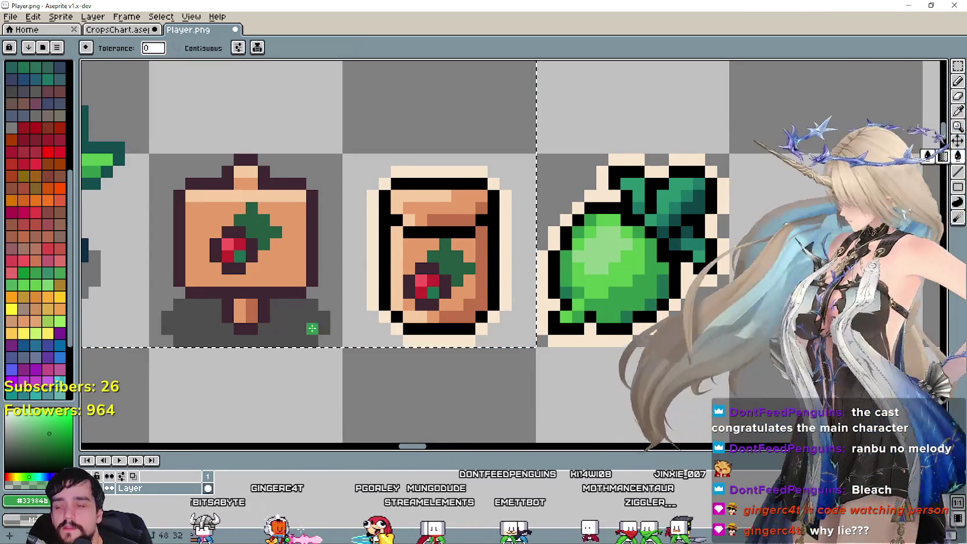
{"action": "scroll", "coordinate": [395, 298], "scroll_direction": "down", "scroll_amount": 1}
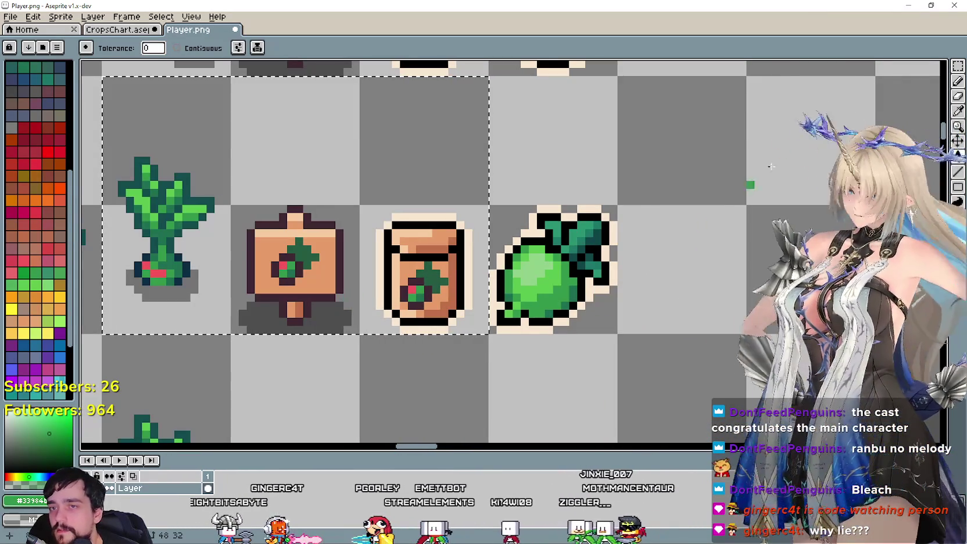
Sample the radish's light green and fill the root highlight pixels with it
{"action": "left_click", "coordinate": [958, 112]}
{"action": "scroll", "coordinate": [500, 280], "scroll_direction": "up", "scroll_amount": 2}
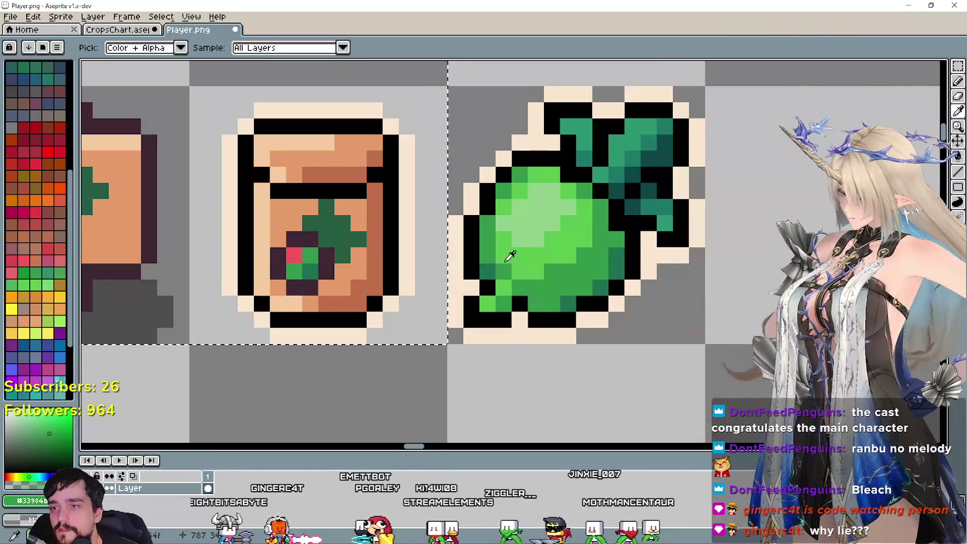
{"action": "left_click", "coordinate": [549, 222]}
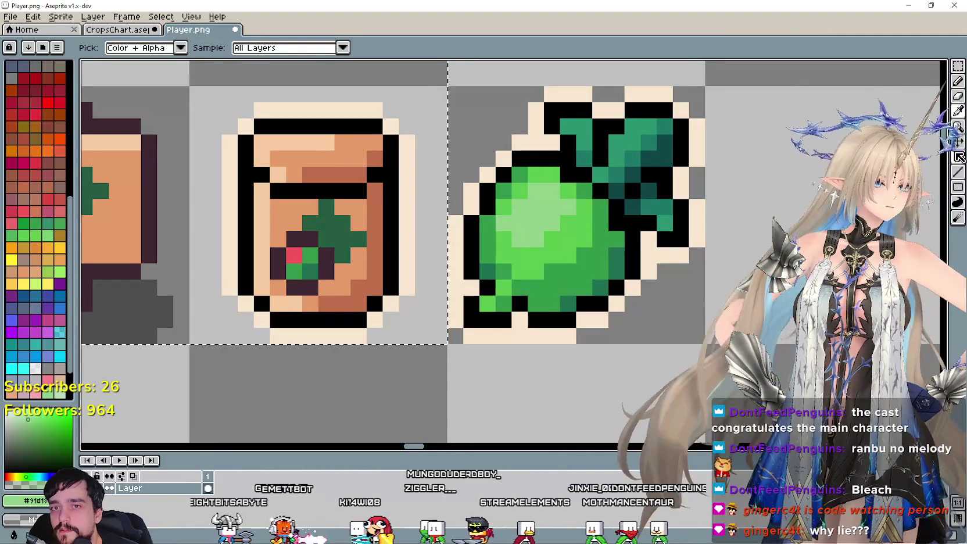
{"action": "left_click", "coordinate": [957, 156]}
{"action": "scroll", "coordinate": [275, 286], "scroll_direction": "down", "scroll_amount": 3}
Pan the sprite sheet to bring the next crop row into view
{"action": "left_click_drag", "start_coordinate": [275, 286], "coordinate": [474, 368]}
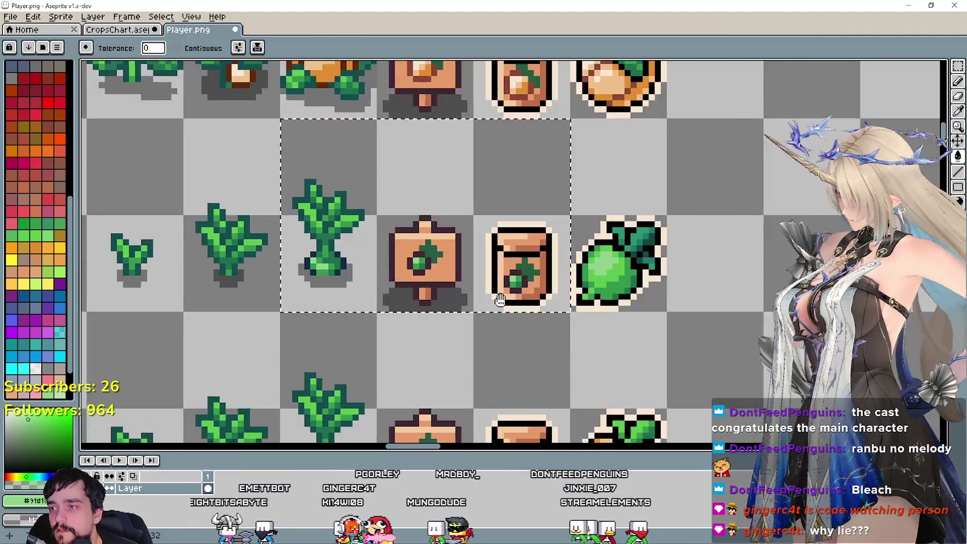
{"action": "scroll", "coordinate": [474, 368], "scroll_direction": "down", "scroll_amount": 1}
{"action": "scroll", "coordinate": [474, 367], "scroll_direction": "down", "scroll_amount": 2}
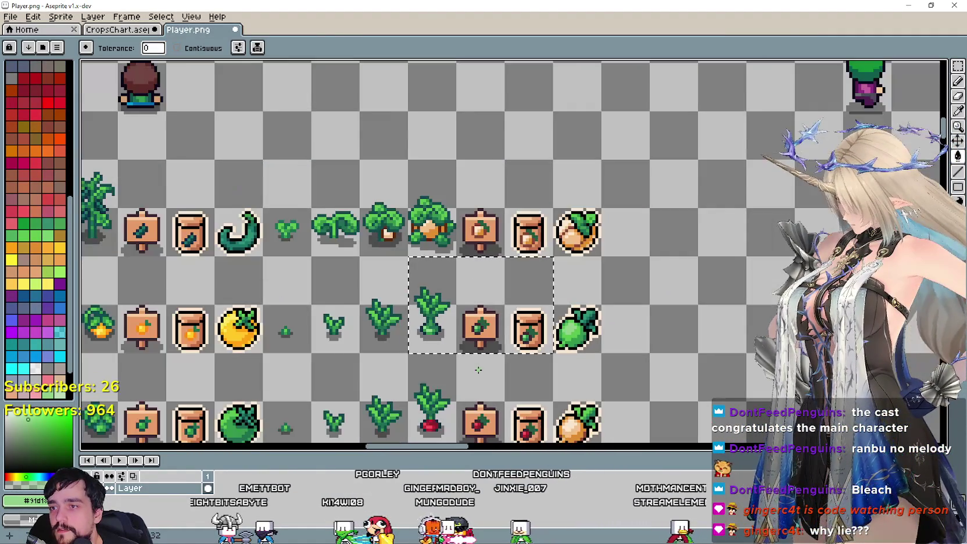
{"action": "left_click_drag", "start_coordinate": [474, 367], "coordinate": [413, 343]}
{"action": "left_click_drag", "start_coordinate": [382, 379], "coordinate": [432, 321]}
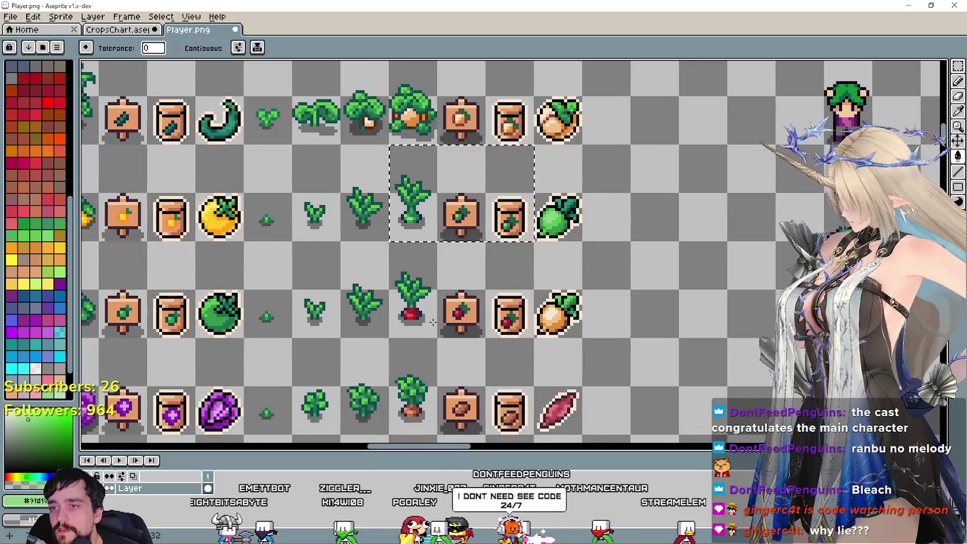
{"action": "key", "text": "m"}
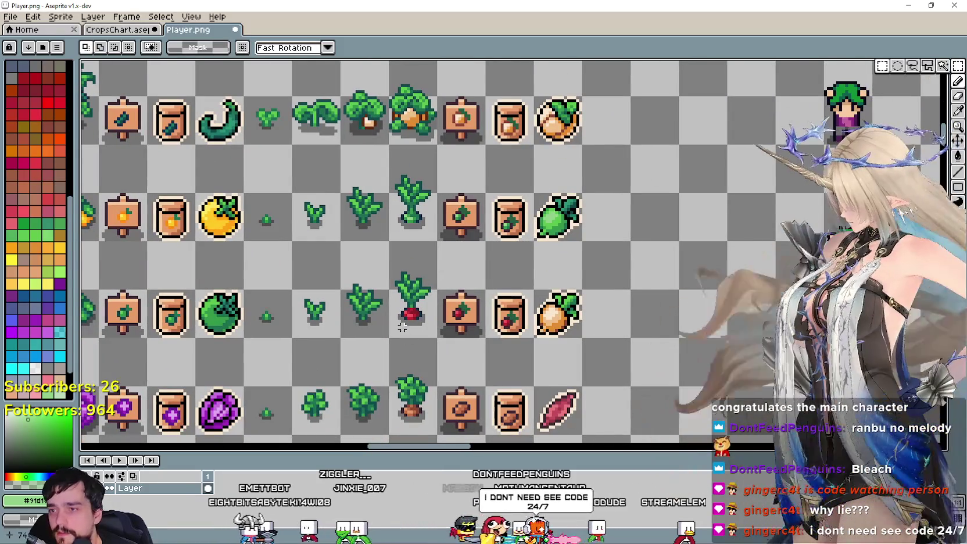
Sample the orange bulb's dark orange and fill the darkest red root pixels with it
{"action": "scroll", "coordinate": [525, 285], "scroll_direction": "up", "scroll_amount": 1}
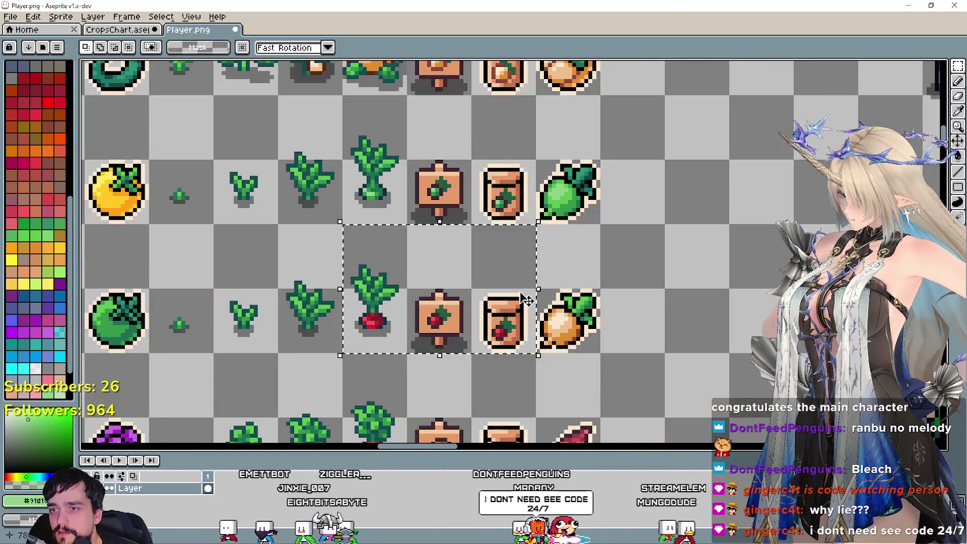
{"action": "scroll", "coordinate": [524, 284], "scroll_direction": "up", "scroll_amount": 1}
{"action": "key", "text": "i"}
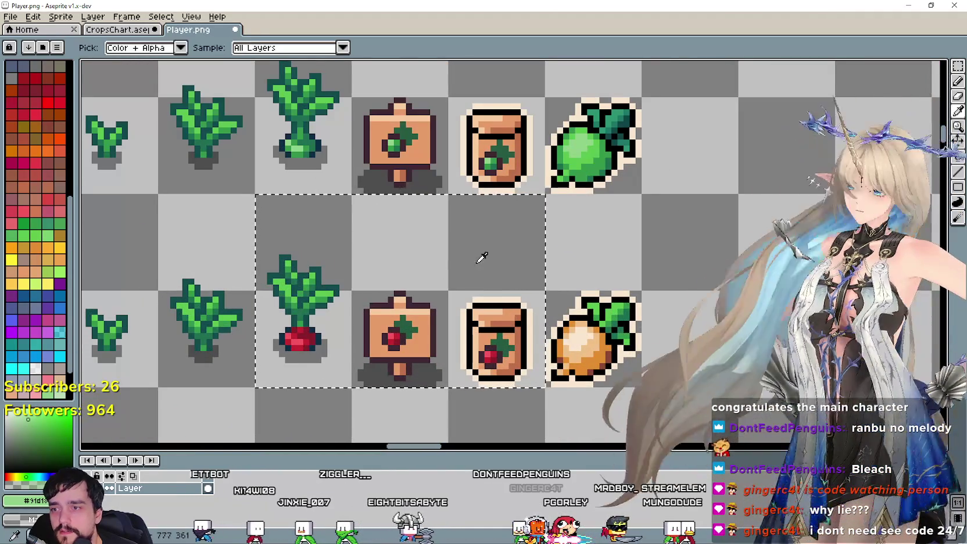
{"action": "scroll", "coordinate": [507, 284], "scroll_direction": "up", "scroll_amount": 1}
{"action": "left_click_drag", "start_coordinate": [585, 307], "coordinate": [502, 308]}
{"action": "scroll", "coordinate": [562, 338], "scroll_direction": "up", "scroll_amount": 1}
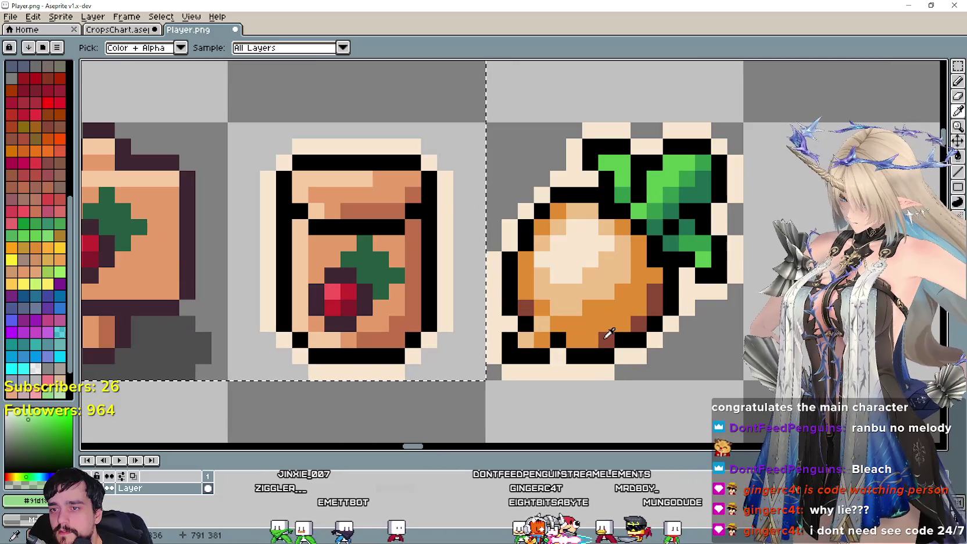
{"action": "left_click", "coordinate": [607, 327]}
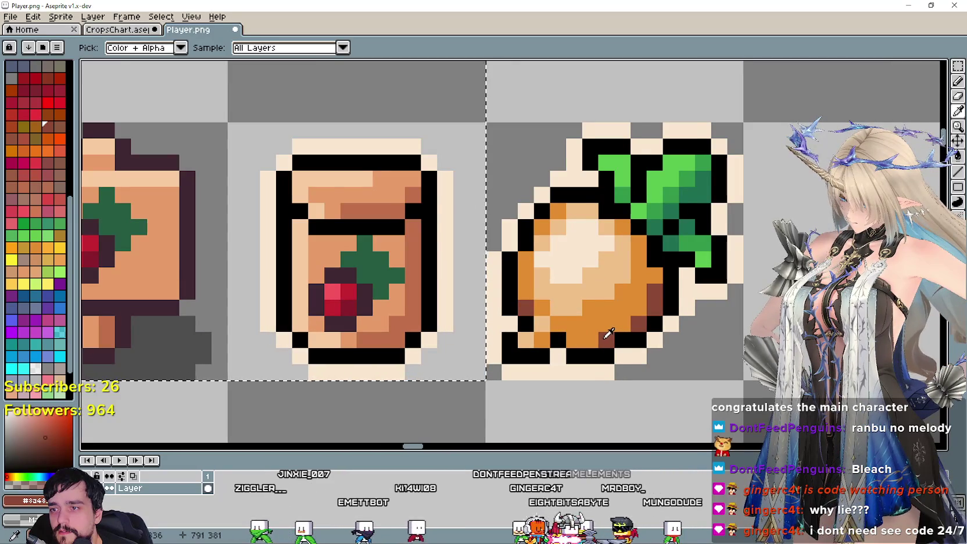
{"action": "left_click", "coordinate": [958, 155]}
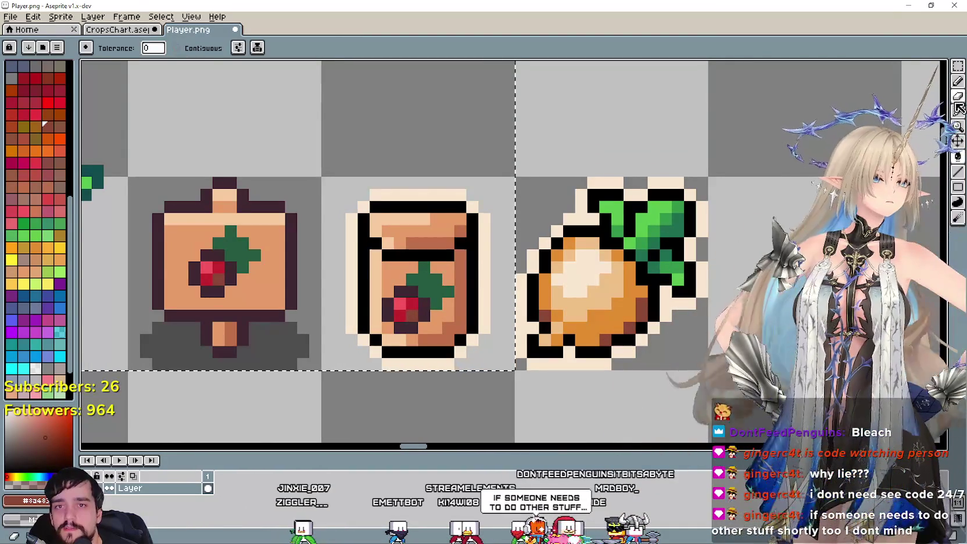
Sample the bulb's mid orange and fill the mid-tone root pixels
{"action": "left_click", "coordinate": [958, 108]}
{"action": "left_click", "coordinate": [587, 326]}
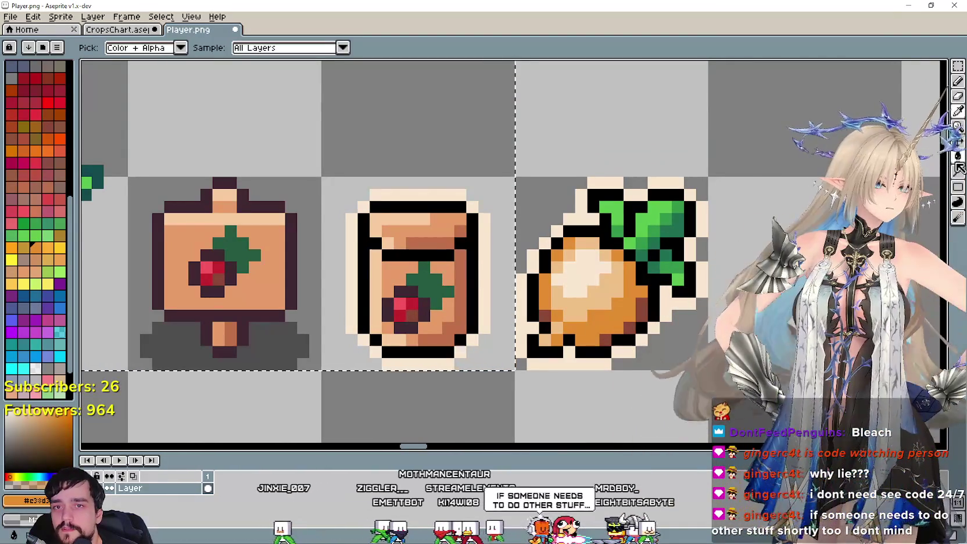
{"action": "left_click", "coordinate": [958, 156]}
{"action": "scroll", "coordinate": [415, 304], "scroll_direction": "down", "scroll_amount": 3}
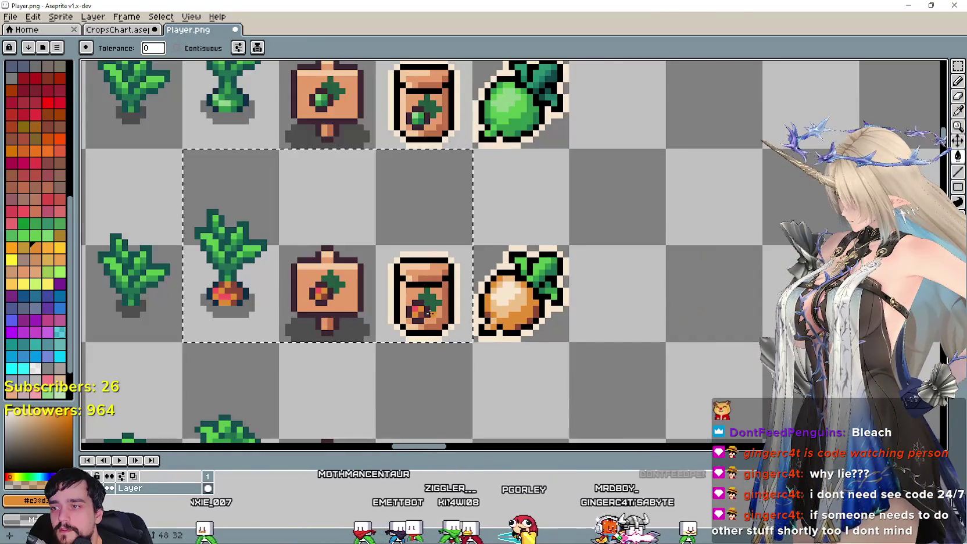
{"action": "scroll", "coordinate": [712, 190], "scroll_direction": "up", "scroll_amount": 2}
Sample the bulb's light peach highlight and fill the root highlights on plant, sign and bag
{"action": "left_click", "coordinate": [958, 110]}
{"action": "scroll", "coordinate": [501, 315], "scroll_direction": "up", "scroll_amount": 1}
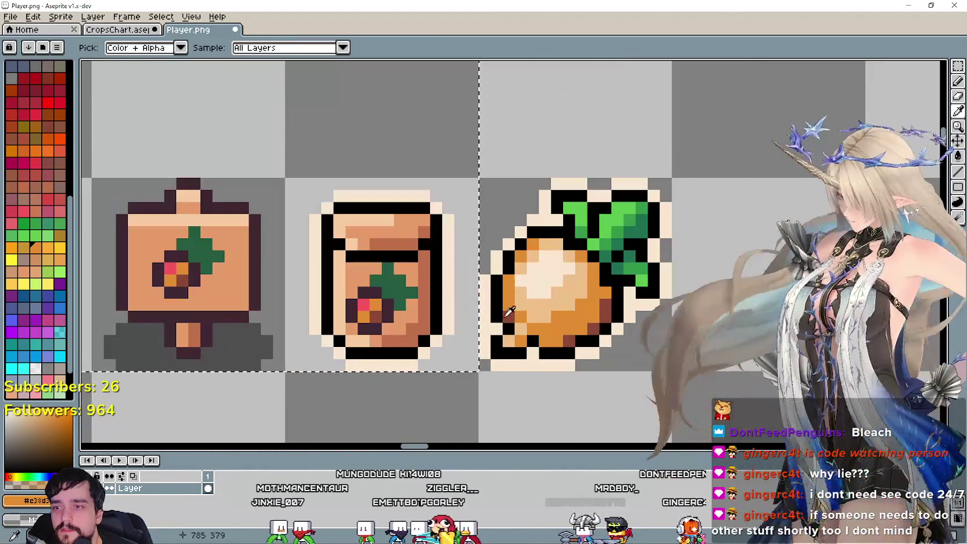
{"action": "left_click", "coordinate": [542, 281]}
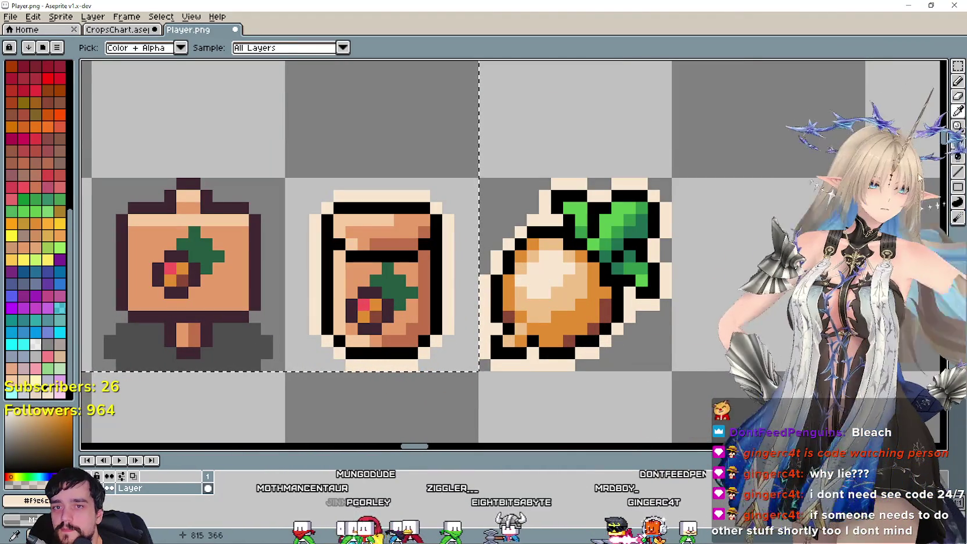
{"action": "left_click", "coordinate": [958, 156]}
{"action": "scroll", "coordinate": [360, 303], "scroll_direction": "down", "scroll_amount": 2}
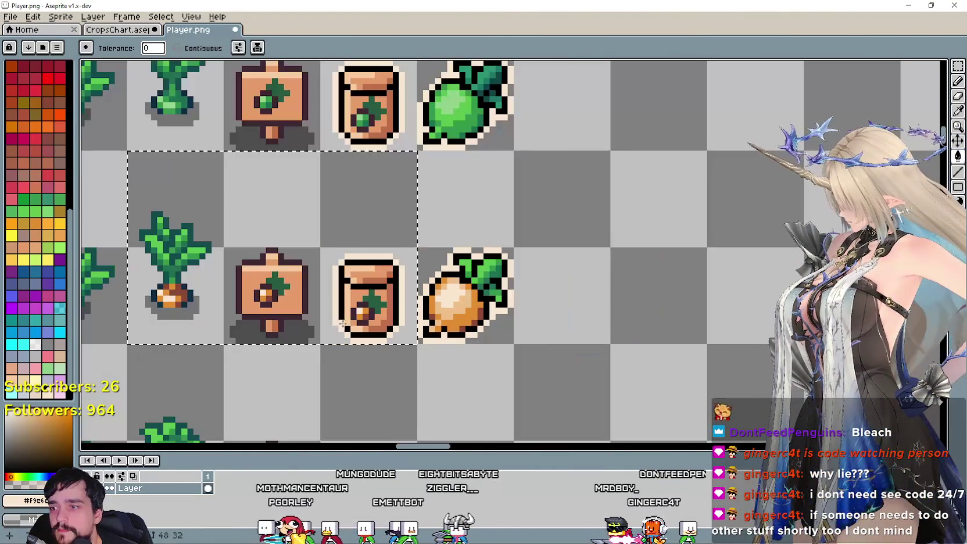
{"action": "scroll", "coordinate": [372, 308], "scroll_direction": "down", "scroll_amount": 1}
{"action": "scroll", "coordinate": [401, 320], "scroll_direction": "down", "scroll_amount": 1}
{"action": "scroll", "coordinate": [433, 337], "scroll_direction": "down", "scroll_amount": 2}
{"action": "scroll", "coordinate": [432, 337], "scroll_direction": "up", "scroll_amount": 1}
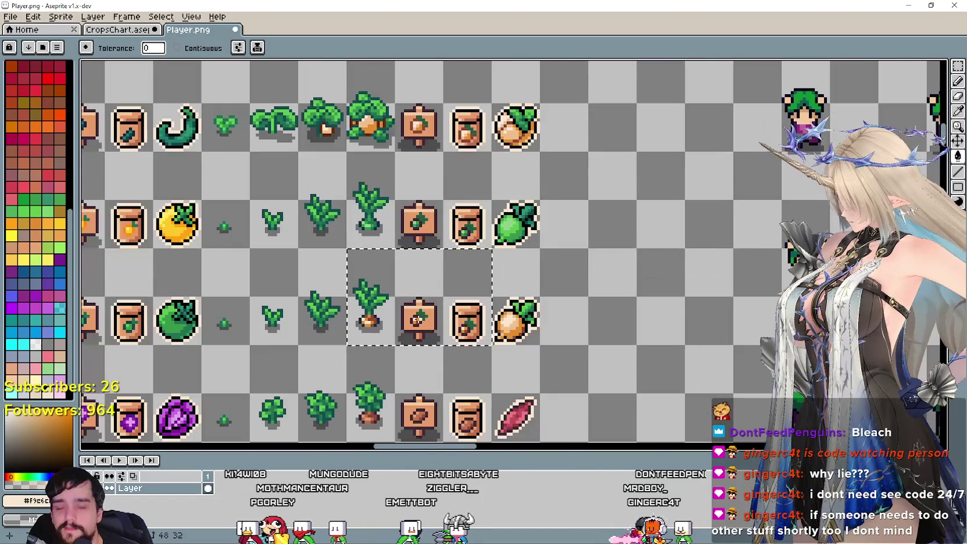
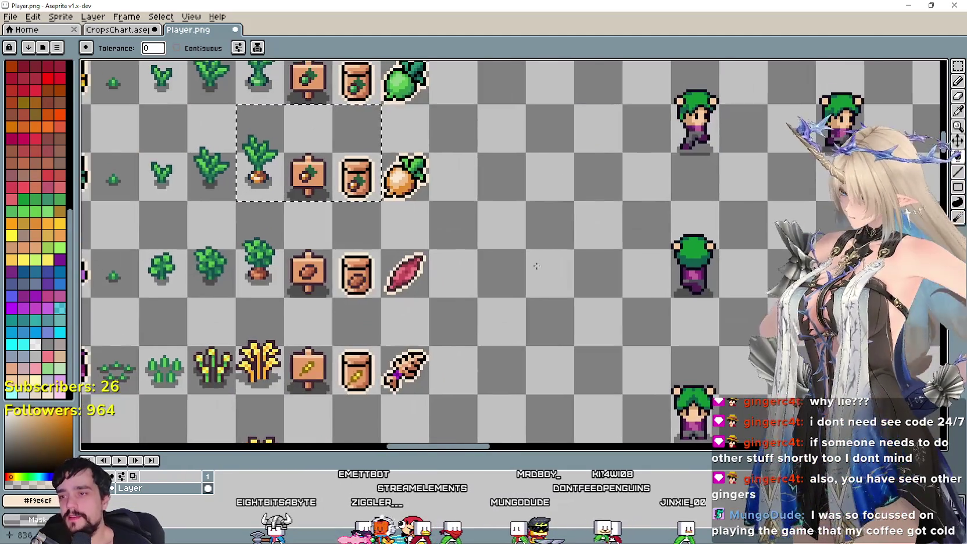
Marquee-select the sweet potato row's plant, sign and seed bag
{"action": "scroll", "coordinate": [496, 409], "scroll_direction": "up", "scroll_amount": 1}
{"action": "scroll", "coordinate": [384, 334], "scroll_direction": "down", "scroll_amount": 1}
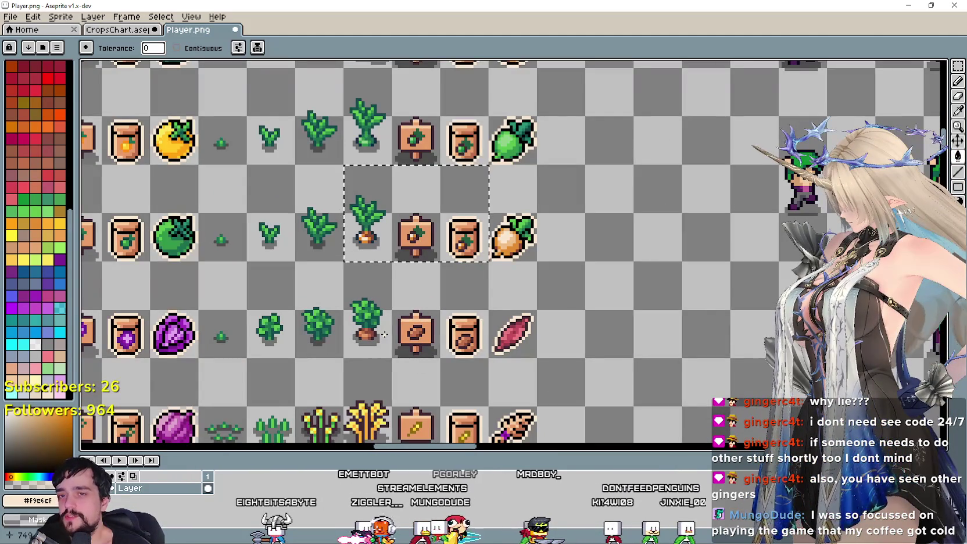
{"action": "scroll", "coordinate": [384, 335], "scroll_direction": "up", "scroll_amount": 1}
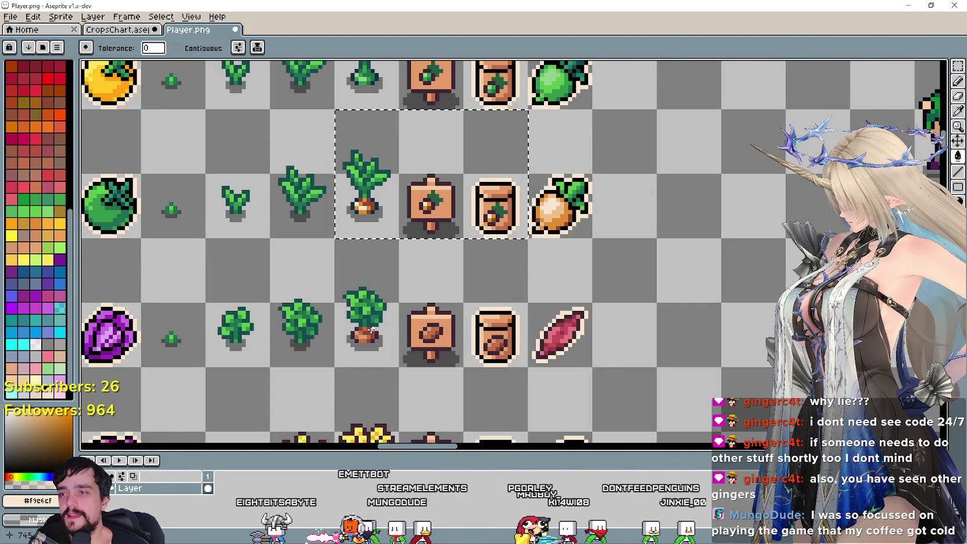
{"action": "scroll", "coordinate": [371, 330], "scroll_direction": "down", "scroll_amount": 1}
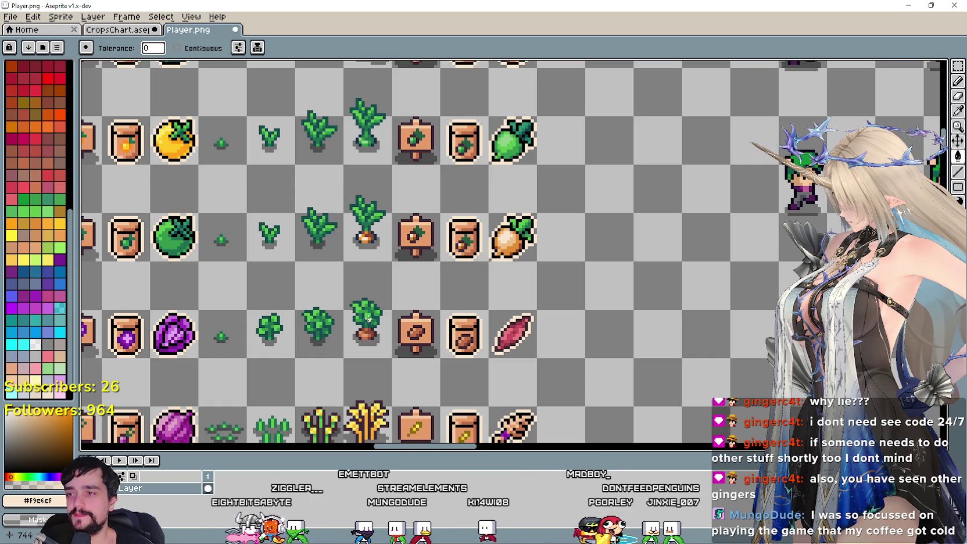
{"action": "scroll", "coordinate": [368, 319], "scroll_direction": "up", "scroll_amount": 1}
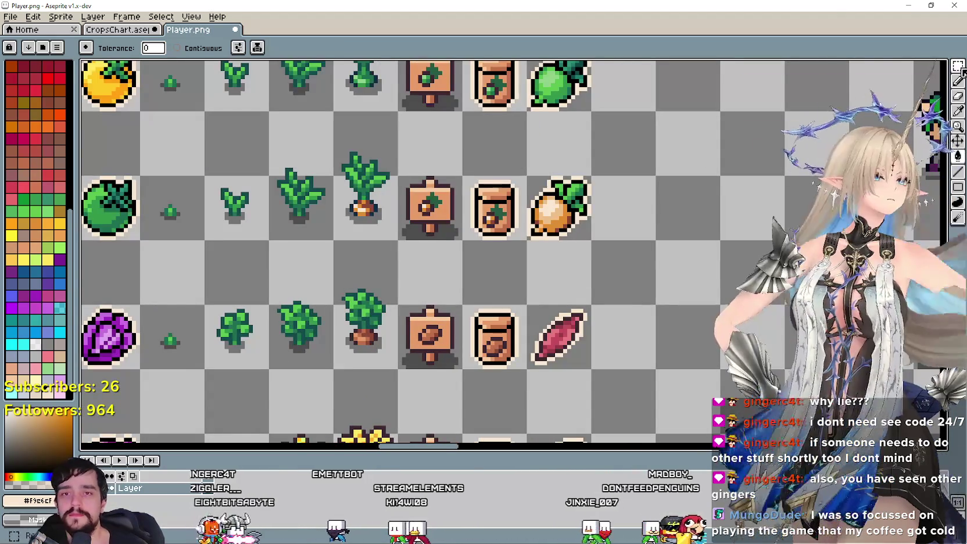
{"action": "left_click", "coordinate": [958, 66]}
{"action": "left_click_drag", "start_coordinate": [332, 370], "coordinate": [529, 239]}
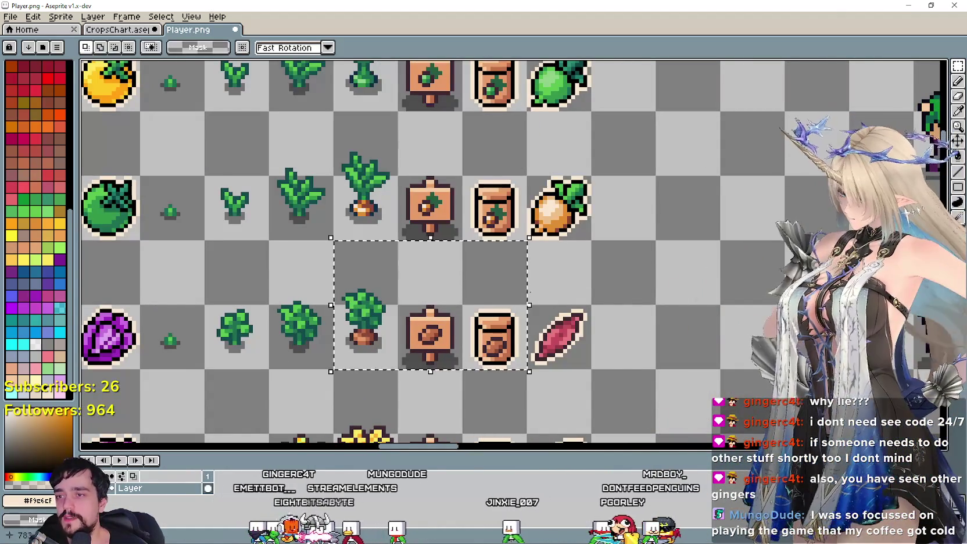
{"action": "scroll", "coordinate": [556, 326], "scroll_direction": "up", "scroll_amount": 1}
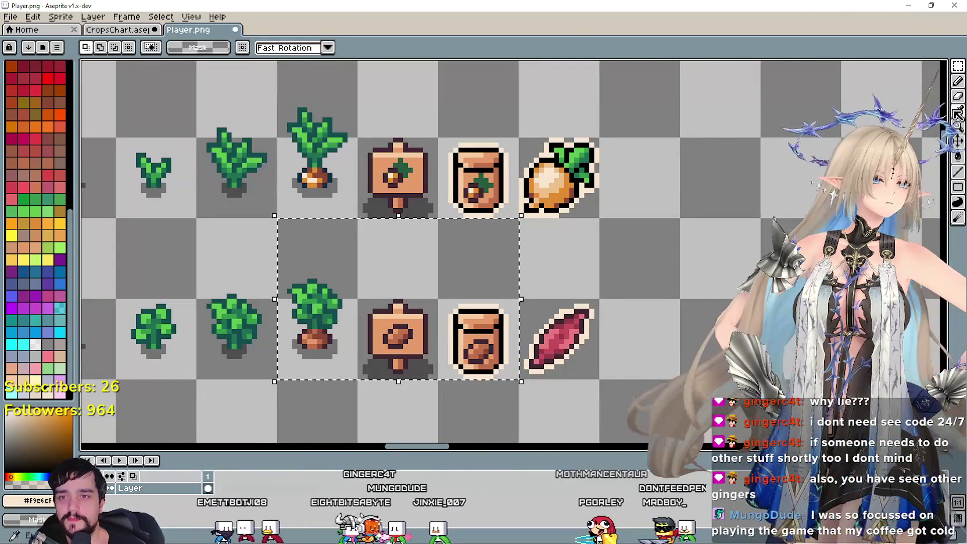
Eyedrop the dark red from the sweet potato
{"action": "left_click", "coordinate": [958, 114]}
{"action": "scroll", "coordinate": [557, 349], "scroll_direction": "up", "scroll_amount": 2}
{"action": "scroll", "coordinate": [579, 342], "scroll_direction": "up", "scroll_amount": 1}
{"action": "scroll", "coordinate": [575, 338], "scroll_direction": "down", "scroll_amount": 1}
{"action": "scroll", "coordinate": [574, 336], "scroll_direction": "up", "scroll_amount": 1}
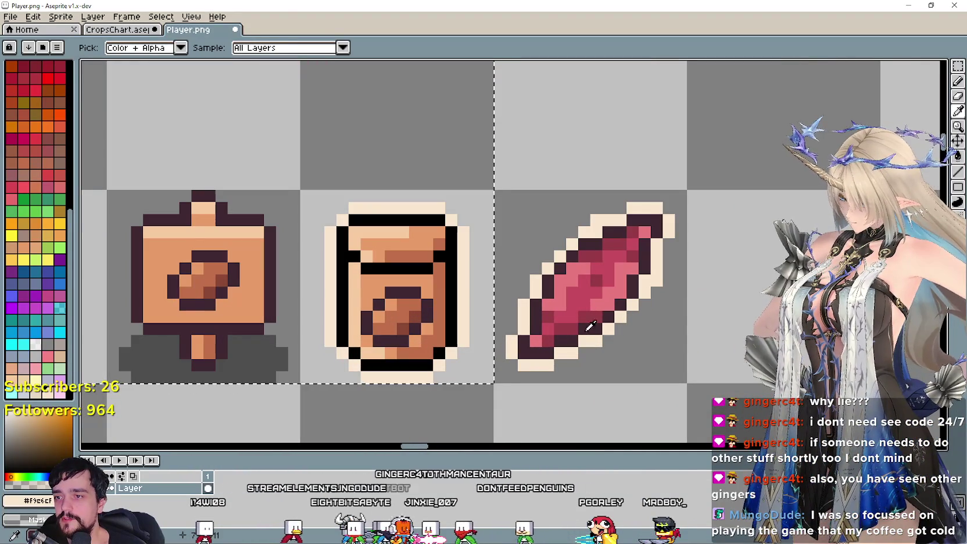
{"action": "left_click", "coordinate": [593, 315]}
Fill the bag's and sign's seed circles dark red, using Contiguous to stop overspill
{"action": "key", "text": "g"}
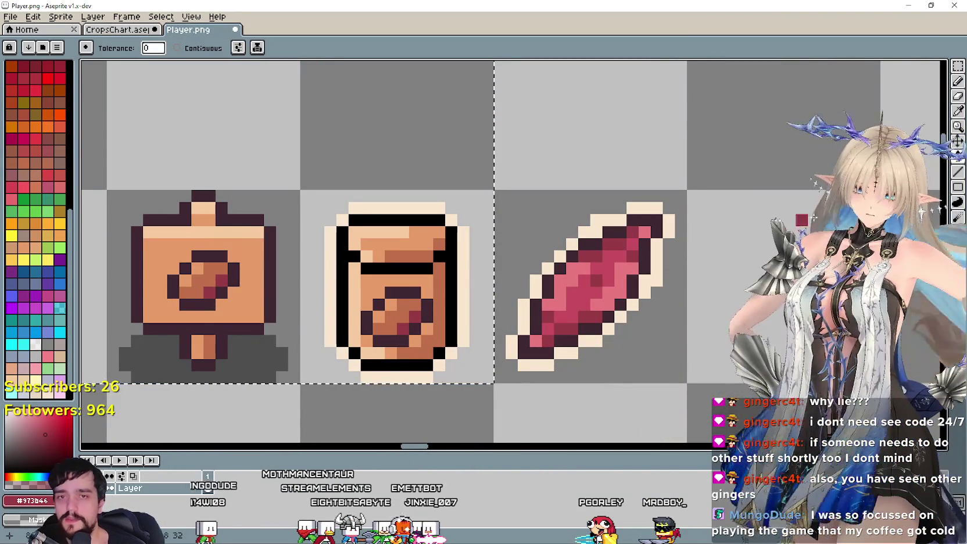
{"action": "key", "text": "i"}
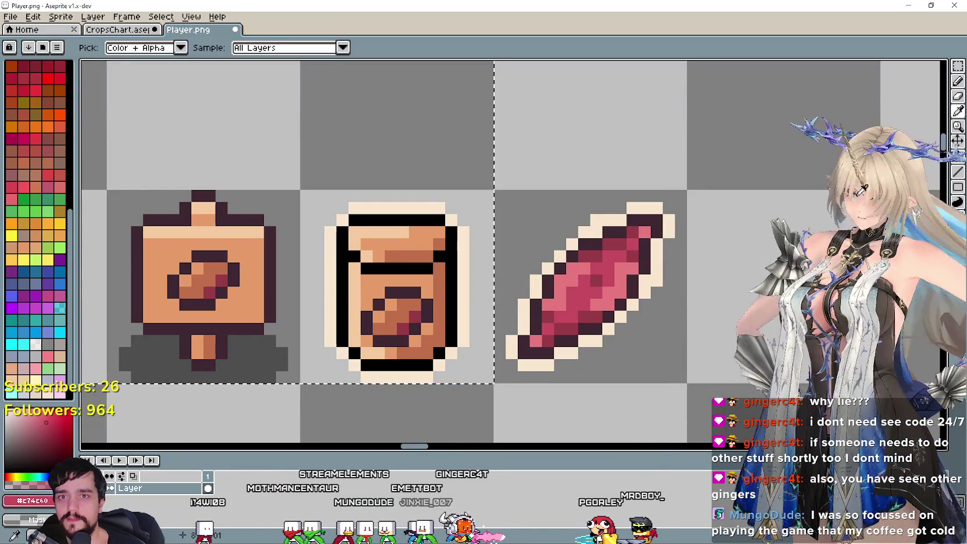
{"action": "key", "text": "g"}
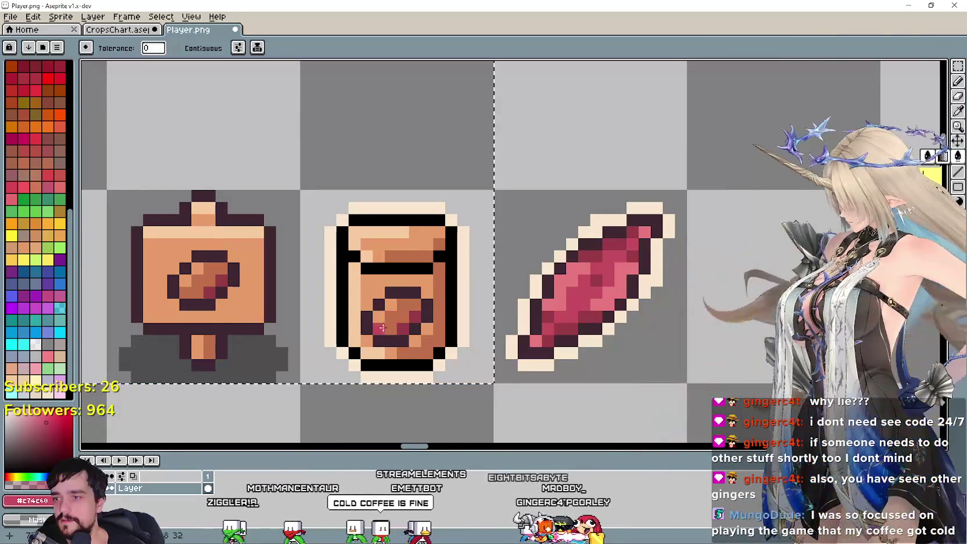
{"action": "left_click", "coordinate": [383, 327]}
{"action": "key", "text": "ctrl+z"}
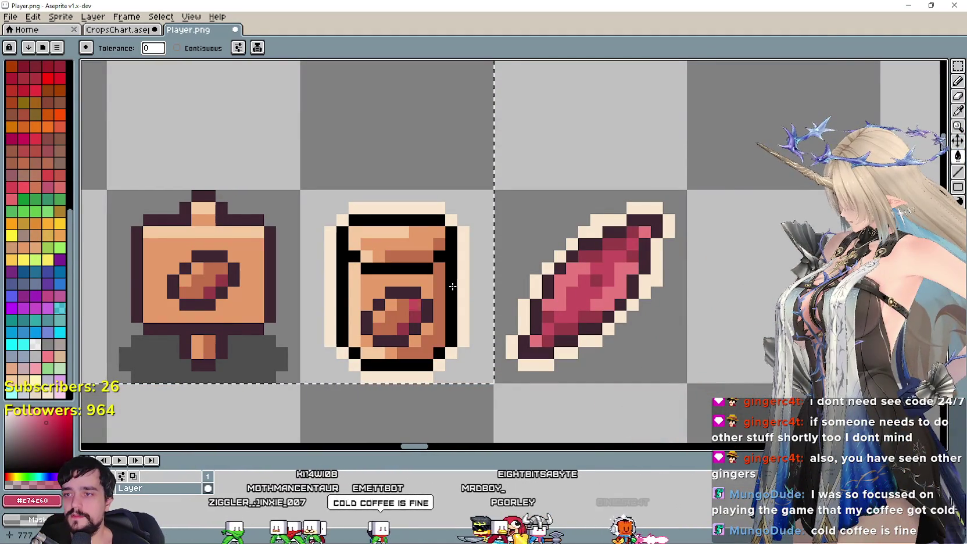
{"action": "left_click", "coordinate": [219, 48]}
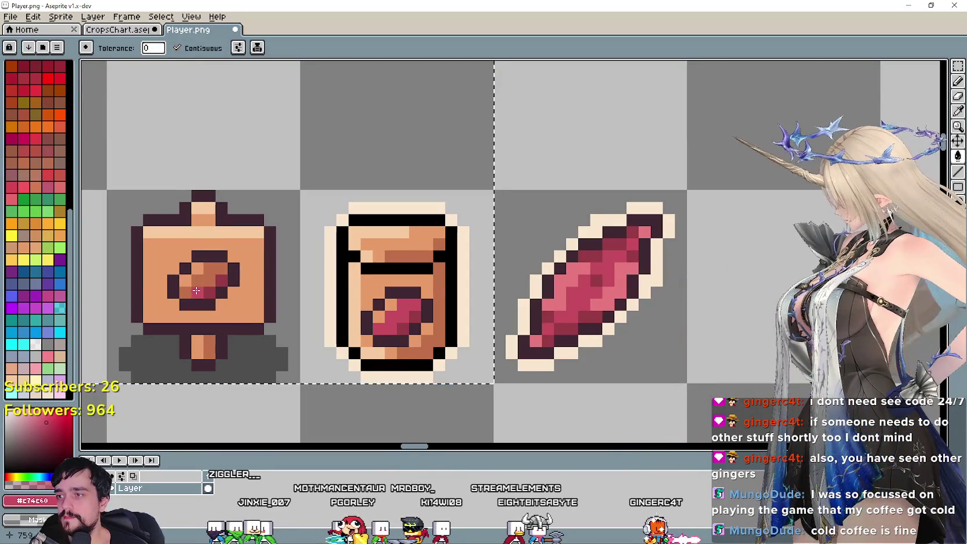
{"action": "left_click", "coordinate": [196, 290]}
{"action": "scroll", "coordinate": [197, 291], "scroll_direction": "down", "scroll_amount": 2}
{"action": "scroll", "coordinate": [371, 281], "scroll_direction": "up", "scroll_amount": 1}
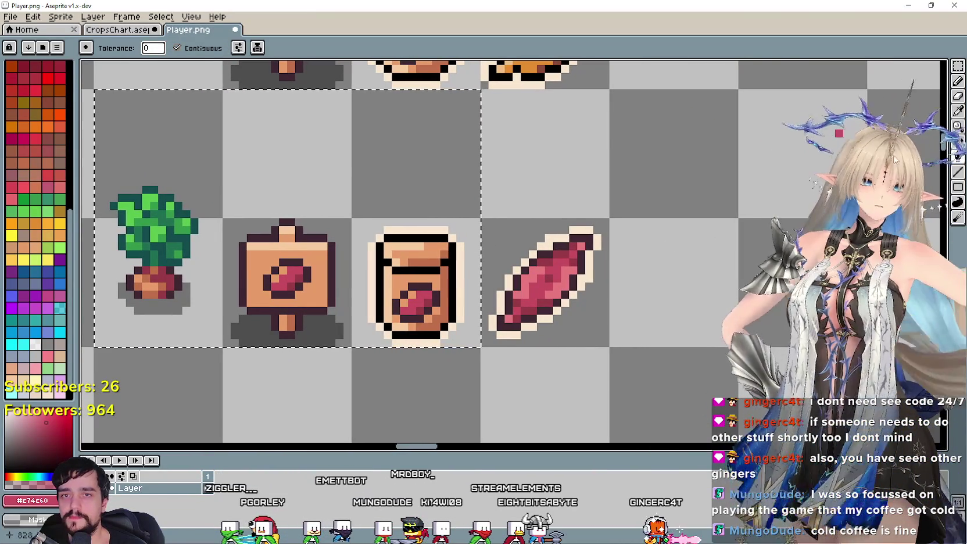
Add a lighter pink highlight, sampled from the sweet potato, to the bag's seed
{"action": "key", "text": "i"}
{"action": "scroll", "coordinate": [575, 270], "scroll_direction": "up", "scroll_amount": 1}
{"action": "left_click", "coordinate": [509, 277]}
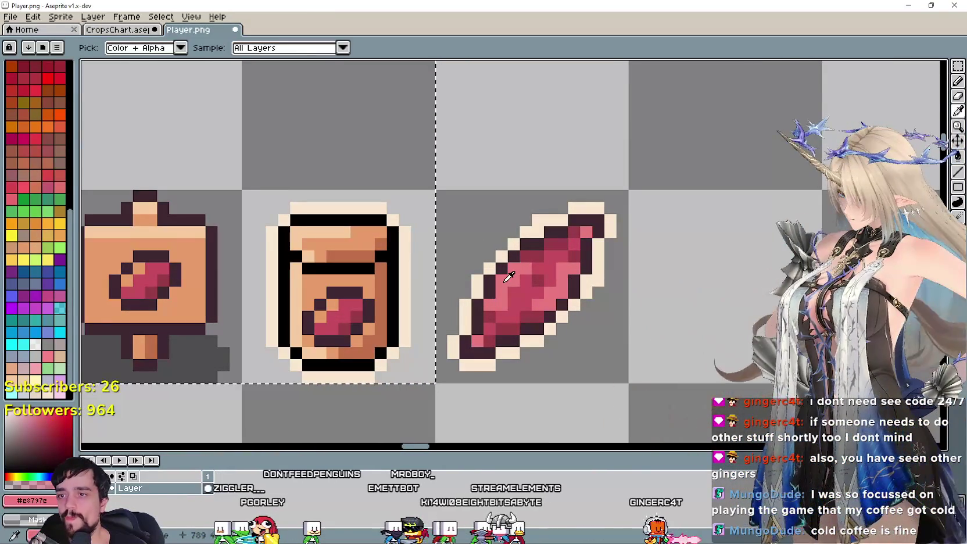
{"action": "key", "text": "g"}
{"action": "scroll", "coordinate": [400, 342], "scroll_direction": "up", "scroll_amount": 1}
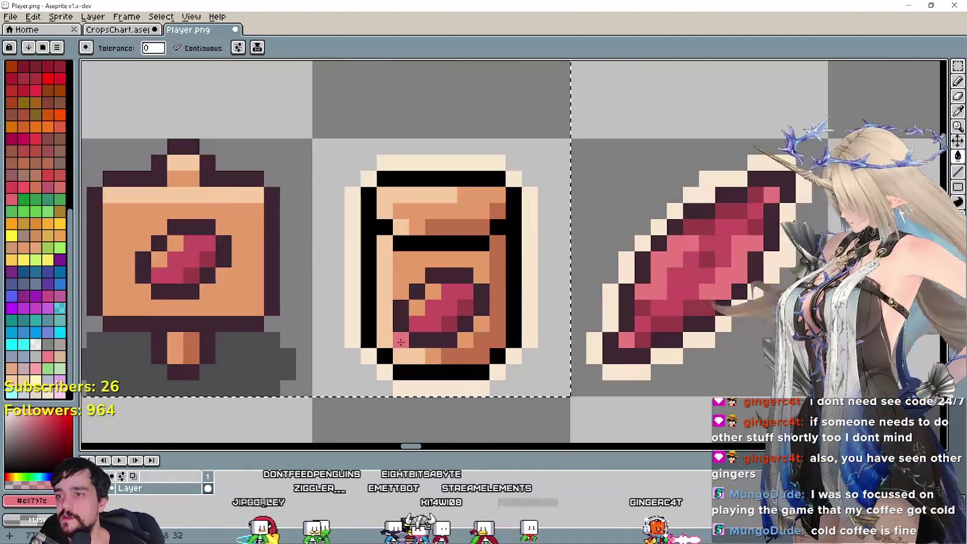
{"action": "left_click", "coordinate": [416, 325]}
{"action": "scroll", "coordinate": [417, 317], "scroll_direction": "down", "scroll_amount": 1}
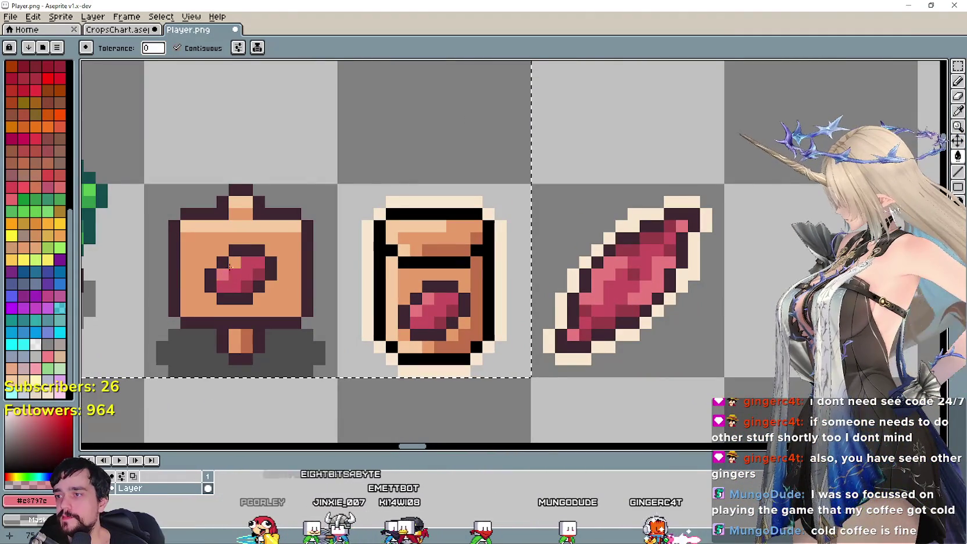
Select just the sweet potato plant's cell
{"action": "left_click_drag", "start_coordinate": [241, 295], "coordinate": [446, 306]}
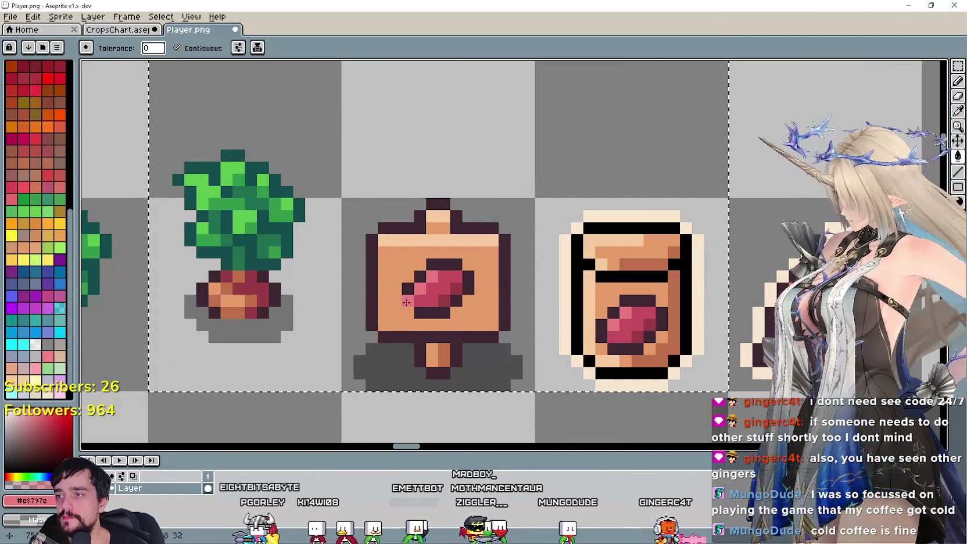
{"action": "scroll", "coordinate": [455, 297], "scroll_direction": "down", "scroll_amount": 1}
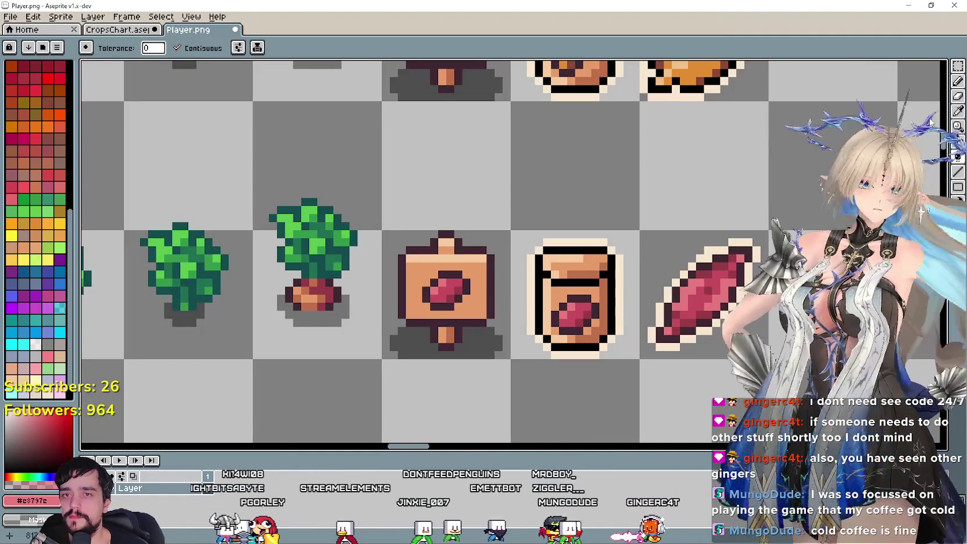
{"action": "key", "text": "m"}
{"action": "left_click", "coordinate": [289, 322]}
{"action": "left_click_drag", "start_coordinate": [289, 323], "coordinate": [328, 216]}
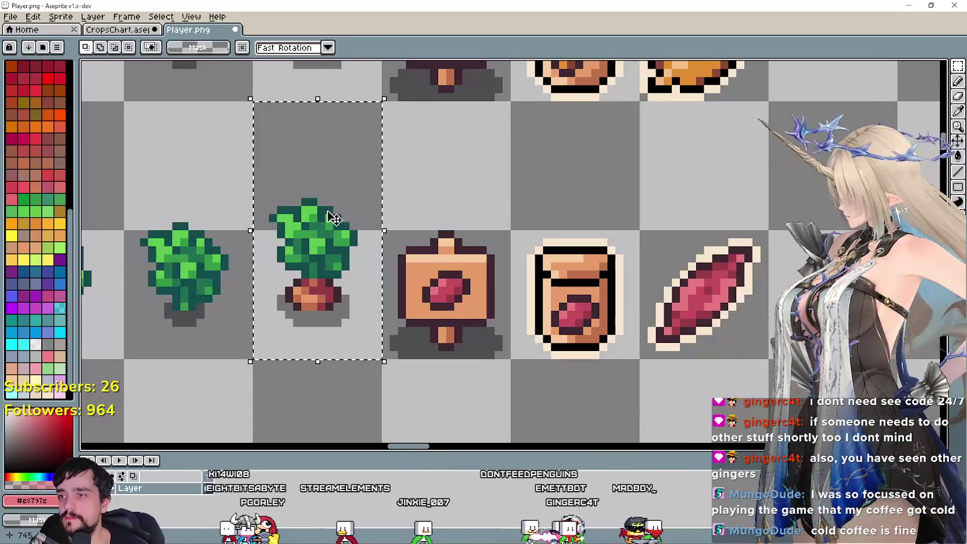
Fill the plant's root with the dark red
{"action": "left_click", "coordinate": [957, 112]}
{"action": "scroll", "coordinate": [367, 319], "scroll_direction": "up", "scroll_amount": 2}
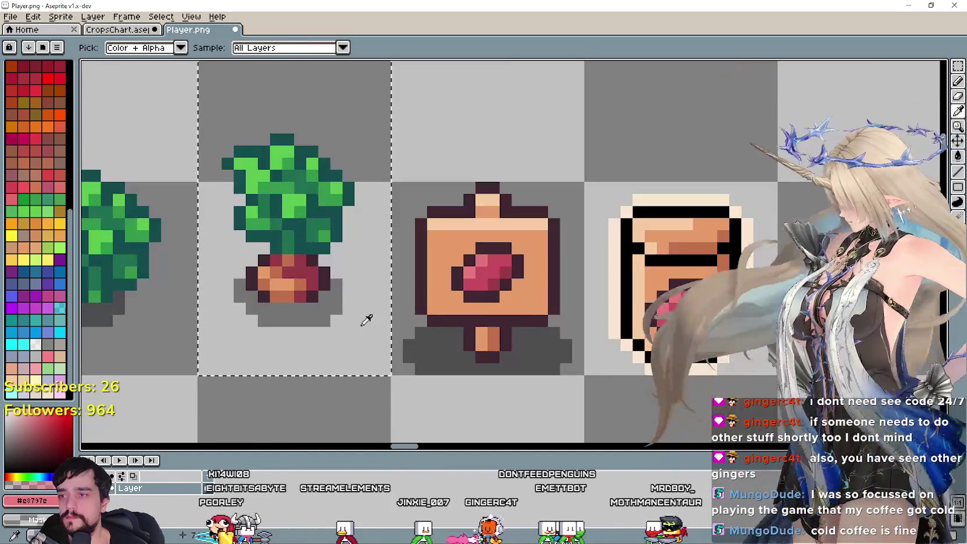
{"action": "left_click_drag", "start_coordinate": [432, 319], "coordinate": [557, 329]}
{"action": "scroll", "coordinate": [598, 308], "scroll_direction": "up", "scroll_amount": 1}
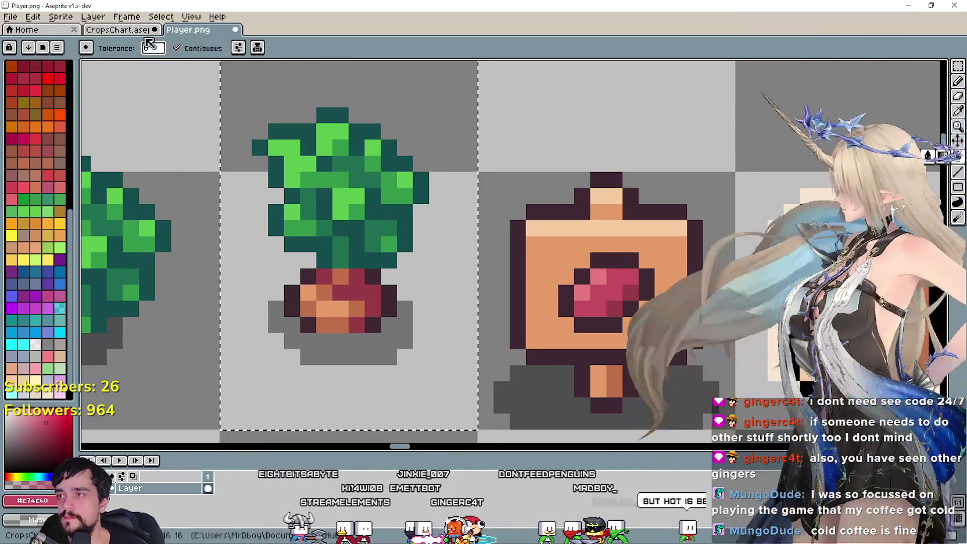
{"action": "left_click", "coordinate": [957, 156]}
{"action": "left_click", "coordinate": [336, 327]}
{"action": "left_click", "coordinate": [324, 324]}
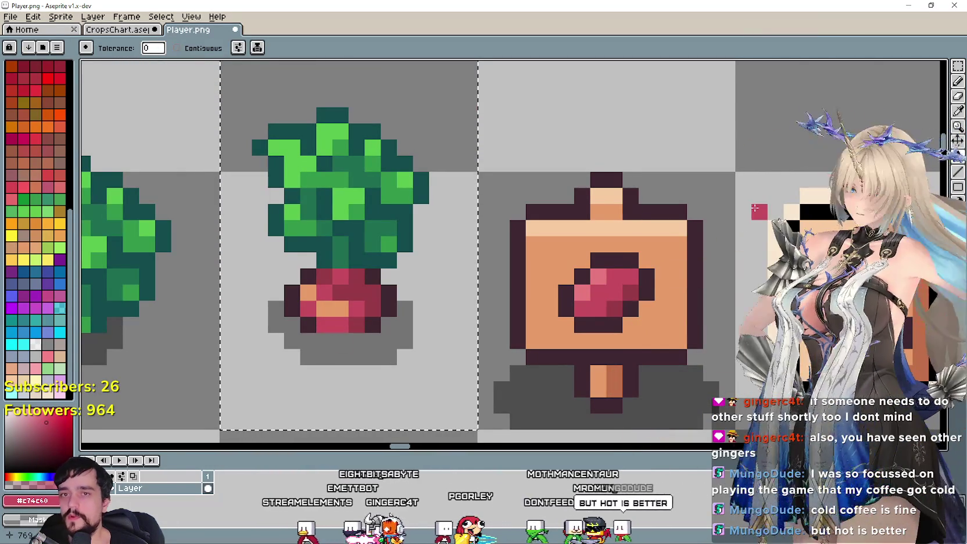
Add a lighter pink highlight, sampled from the sign's seed, to the plant's root
{"action": "key", "text": "i"}
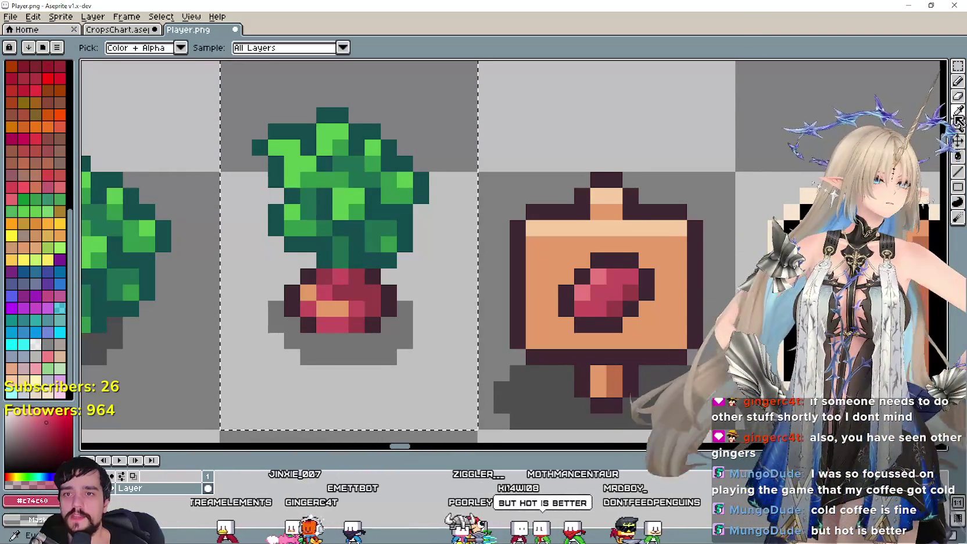
{"action": "left_click", "coordinate": [594, 288]}
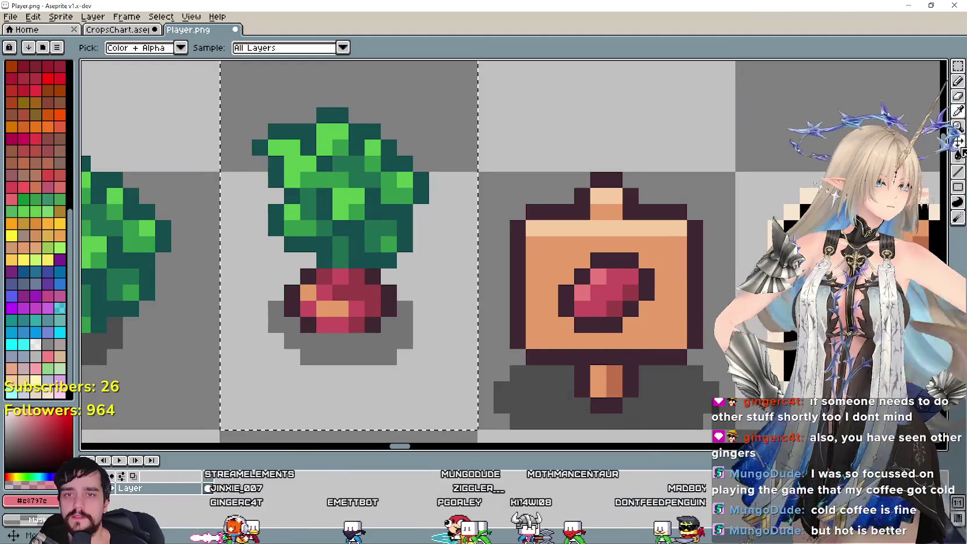
{"action": "key", "text": "g"}
{"action": "left_click", "coordinate": [340, 297]}
{"action": "scroll", "coordinate": [340, 297], "scroll_direction": "down", "scroll_amount": 3}
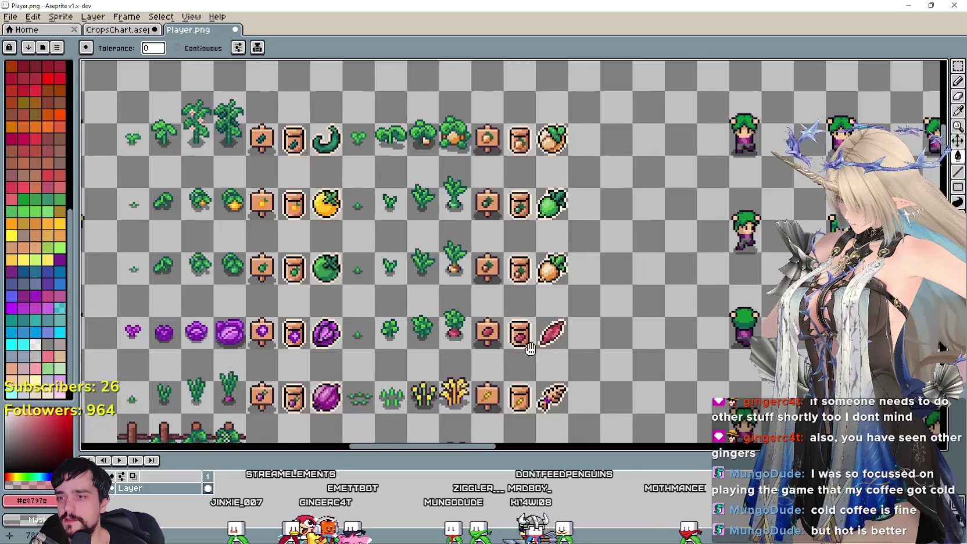
Select the wheat row's plants, sign and seed bag
{"action": "scroll", "coordinate": [491, 321], "scroll_direction": "down", "scroll_amount": 3}
{"action": "scroll", "coordinate": [491, 321], "scroll_direction": "down", "scroll_amount": 1}
{"action": "scroll", "coordinate": [491, 321], "scroll_direction": "up", "scroll_amount": 2}
{"action": "scroll", "coordinate": [489, 294], "scroll_direction": "down", "scroll_amount": 1}
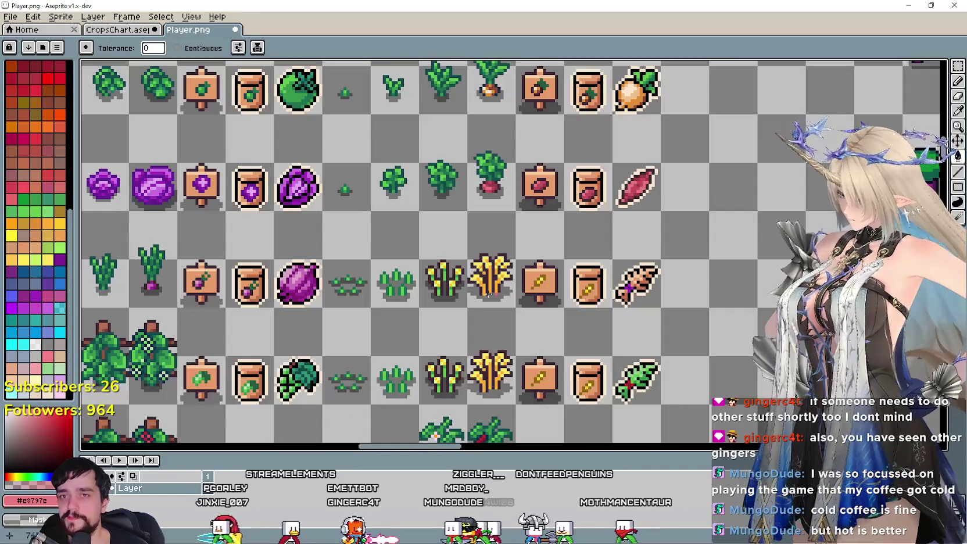
{"action": "left_click", "coordinate": [957, 66]}
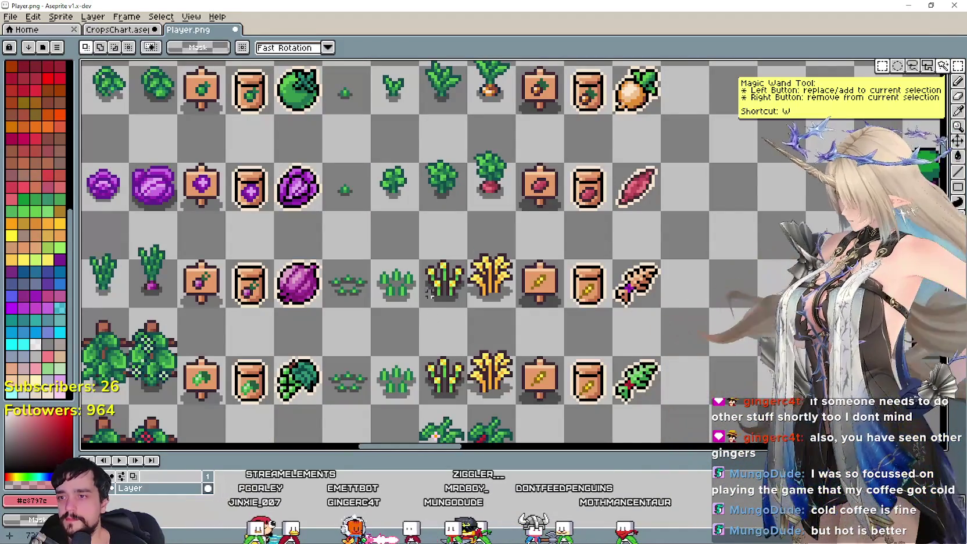
{"action": "left_click_drag", "start_coordinate": [430, 264], "coordinate": [540, 268]}
{"action": "left_click_drag", "start_coordinate": [592, 249], "coordinate": [592, 249]}
{"action": "scroll", "coordinate": [558, 273], "scroll_direction": "up", "scroll_amount": 1}
{"action": "scroll", "coordinate": [552, 276], "scroll_direction": "up", "scroll_amount": 1}
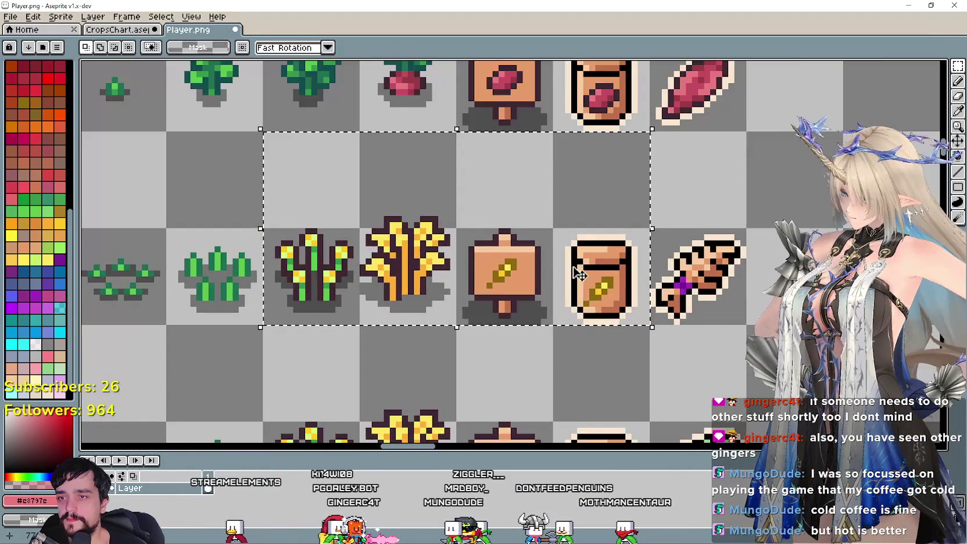
{"action": "scroll", "coordinate": [549, 278], "scroll_direction": "up", "scroll_amount": 1}
{"action": "scroll", "coordinate": [547, 279], "scroll_direction": "up", "scroll_amount": 1}
{"action": "scroll", "coordinate": [427, 264], "scroll_direction": "down", "scroll_amount": 1}
{"action": "scroll", "coordinate": [427, 264], "scroll_direction": "up", "scroll_amount": 1}
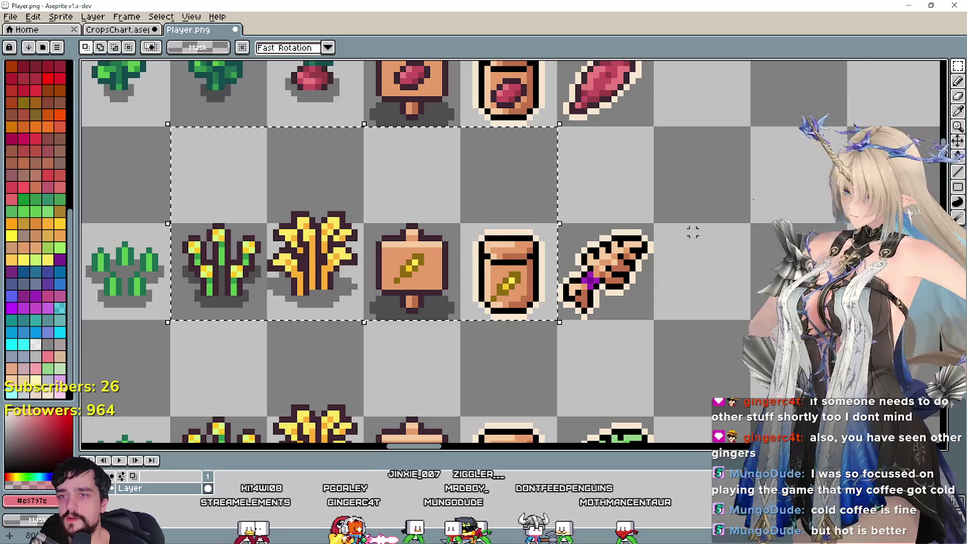
Sample a brown from the wheat item icon
{"action": "left_click", "coordinate": [958, 110]}
{"action": "scroll", "coordinate": [581, 273], "scroll_direction": "up", "scroll_amount": 2}
{"action": "scroll", "coordinate": [581, 273], "scroll_direction": "down", "scroll_amount": 2}
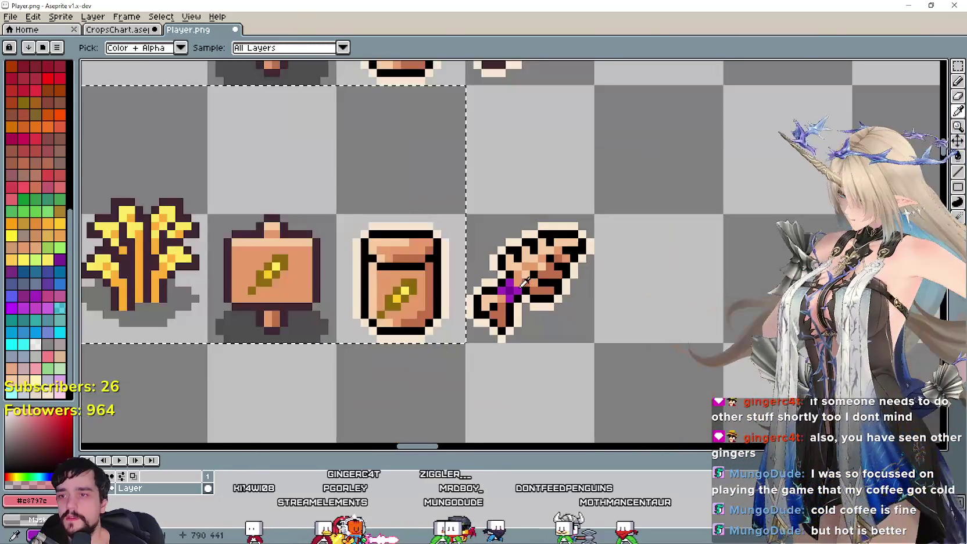
{"action": "scroll", "coordinate": [639, 302], "scroll_direction": "up", "scroll_amount": 1}
{"action": "left_click", "coordinate": [619, 295]}
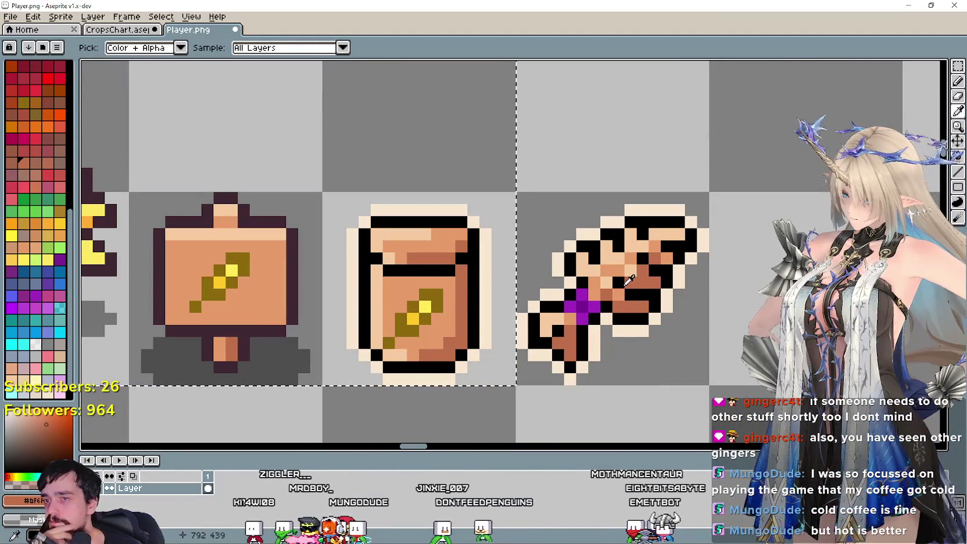
{"action": "scroll", "coordinate": [509, 282], "scroll_direction": "left", "scroll_amount": 5}
{"action": "scroll", "coordinate": [508, 282], "scroll_direction": "right", "scroll_amount": 2}
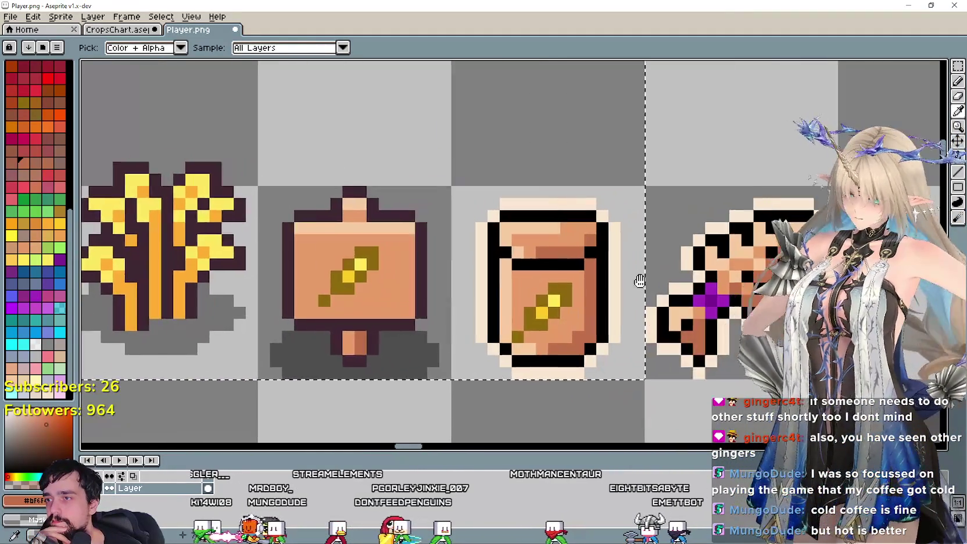
{"action": "scroll", "coordinate": [508, 282], "scroll_direction": "down", "scroll_amount": 1}
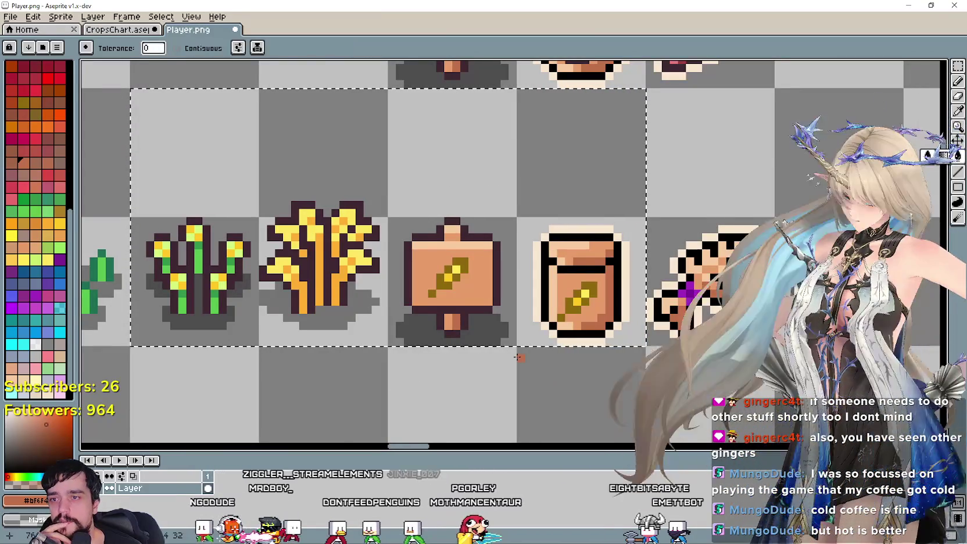
{"action": "scroll", "coordinate": [470, 295], "scroll_direction": "right", "scroll_amount": 2}
{"action": "key", "text": "g"}
{"action": "scroll", "coordinate": [470, 295], "scroll_direction": "up", "scroll_amount": 1}
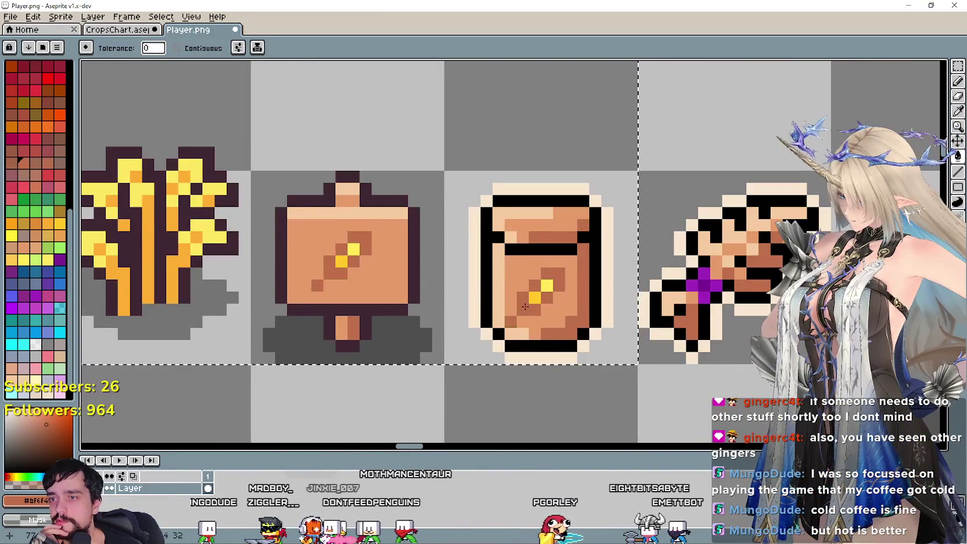
{"action": "scroll", "coordinate": [527, 306], "scroll_direction": "down", "scroll_amount": 1}
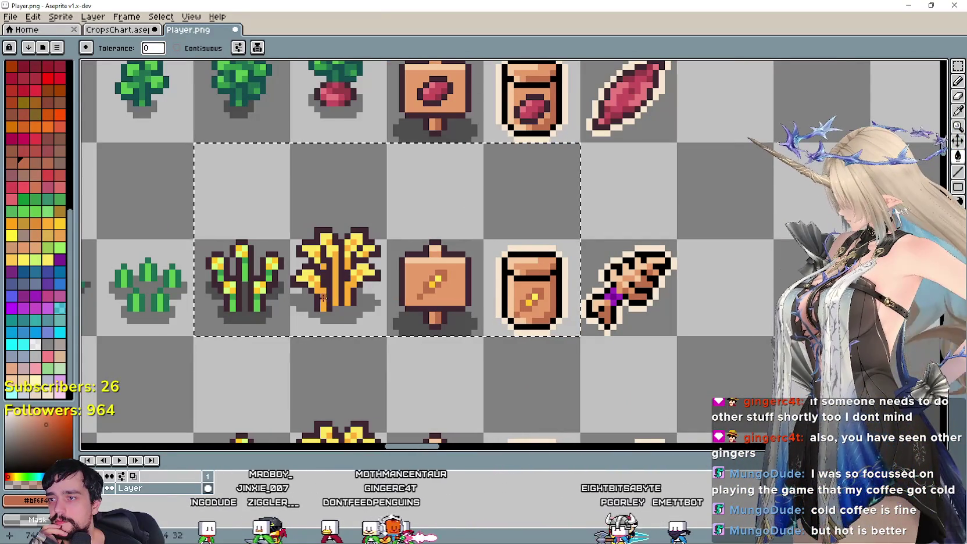
Turn the bag's yellow seed pixels brown
{"action": "key", "text": "i"}
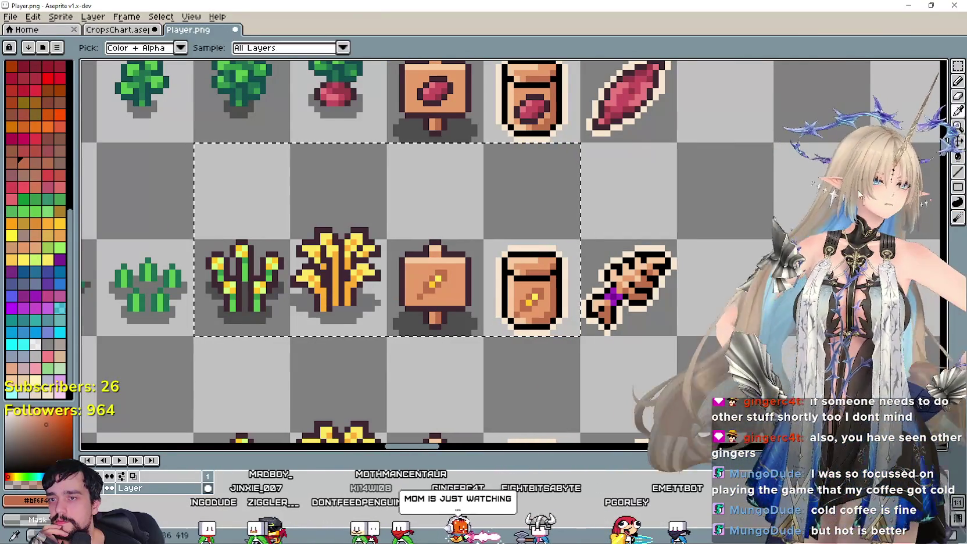
{"action": "scroll", "coordinate": [636, 336], "scroll_direction": "up", "scroll_amount": 1}
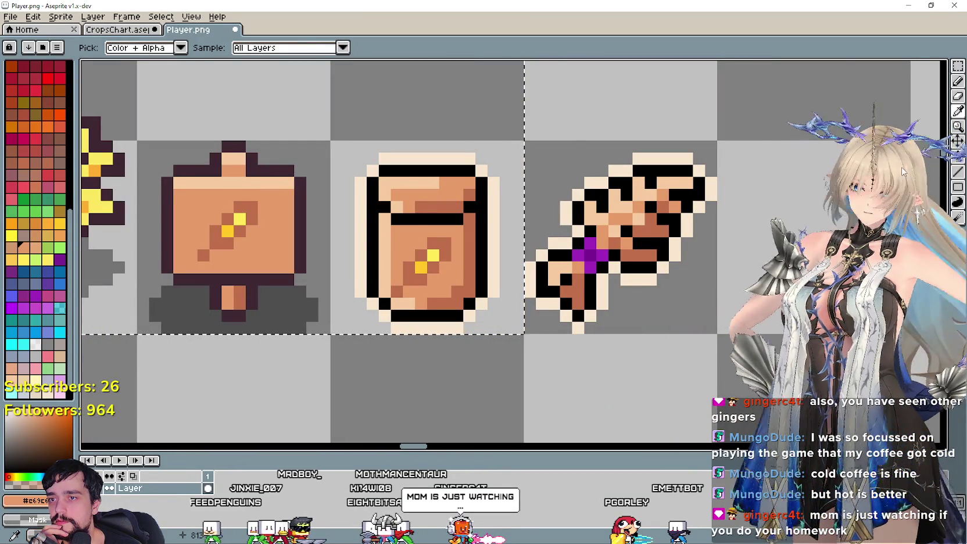
{"action": "key", "text": "g"}
{"action": "left_click", "coordinate": [420, 267]}
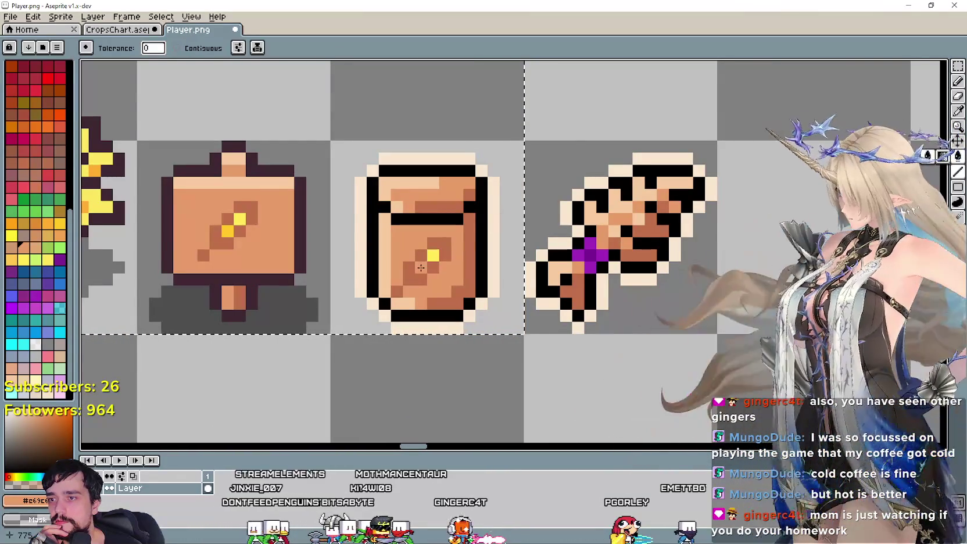
{"action": "scroll", "coordinate": [460, 259], "scroll_direction": "down", "scroll_amount": 1}
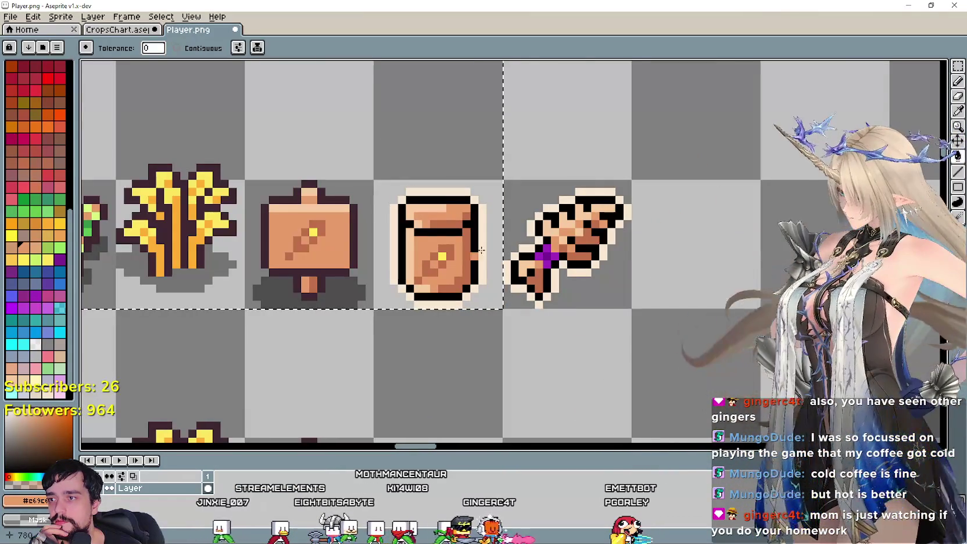
{"action": "scroll", "coordinate": [869, 136], "scroll_direction": "down", "scroll_amount": 1}
{"action": "scroll", "coordinate": [877, 132], "scroll_direction": "up", "scroll_amount": 1}
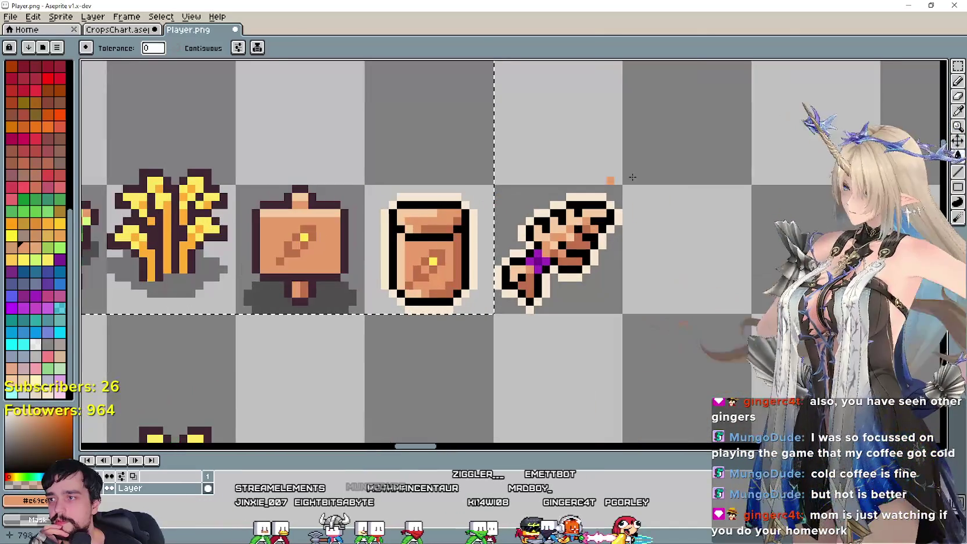
{"action": "key", "text": "i"}
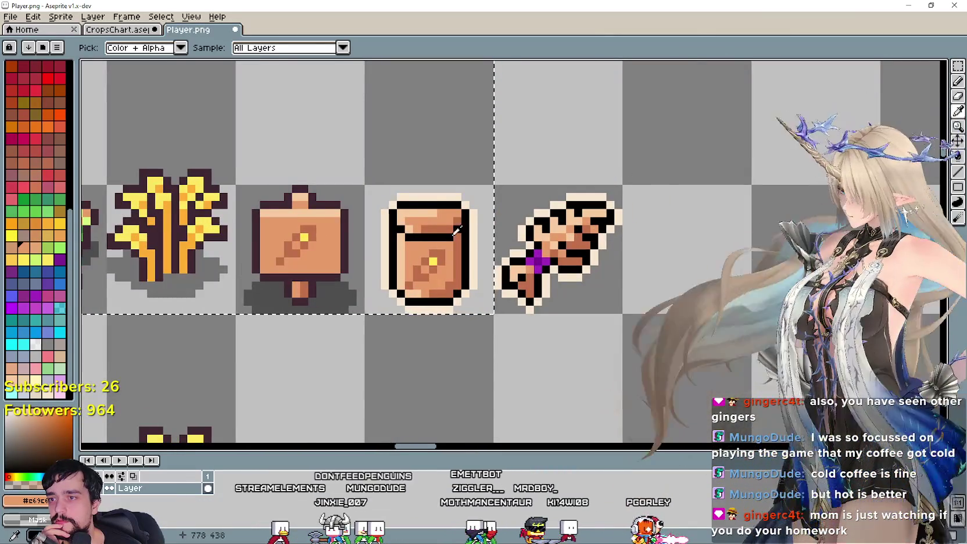
{"action": "scroll", "coordinate": [453, 251], "scroll_direction": "up", "scroll_amount": 1}
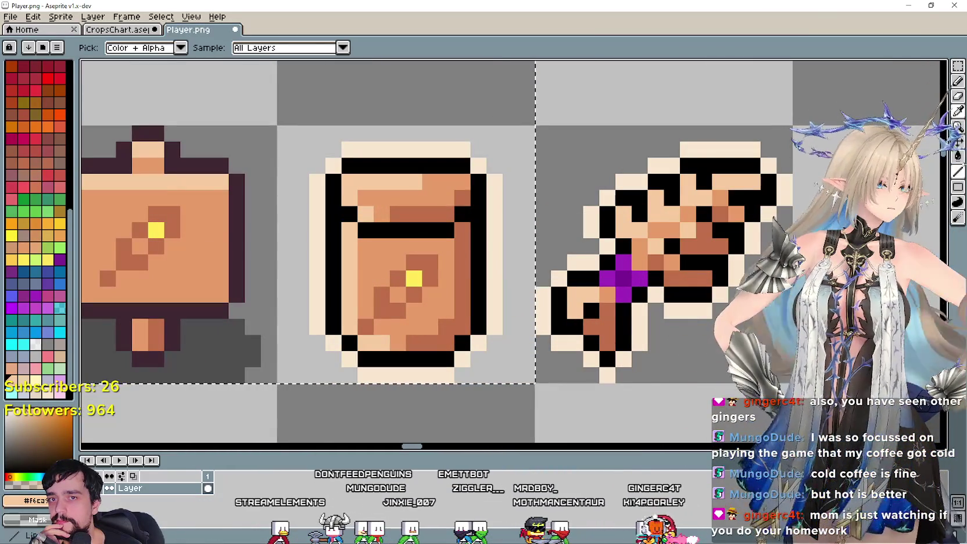
{"action": "left_click", "coordinate": [958, 156]}
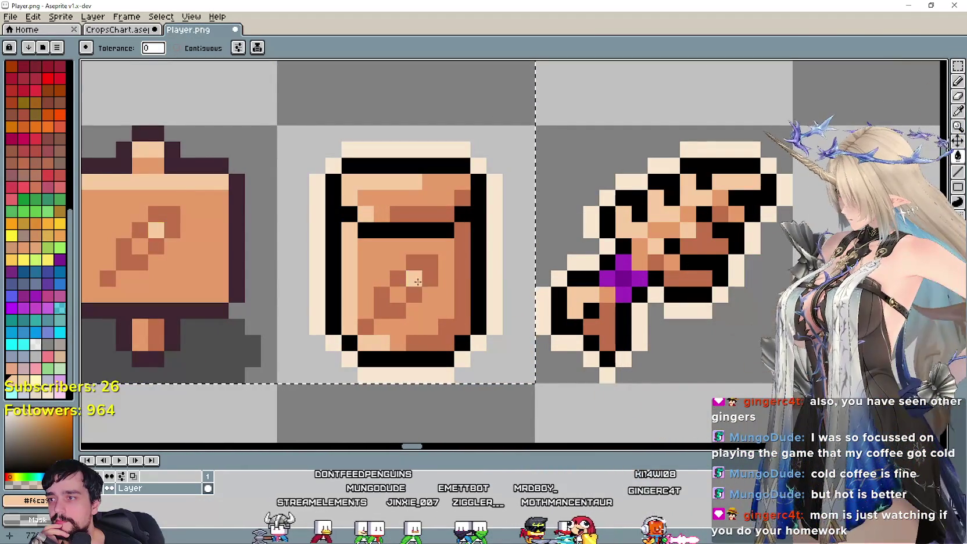
{"action": "scroll", "coordinate": [229, 301], "scroll_direction": "down", "scroll_amount": 3}
{"action": "left_click_drag", "start_coordinate": [230, 300], "coordinate": [401, 296]}
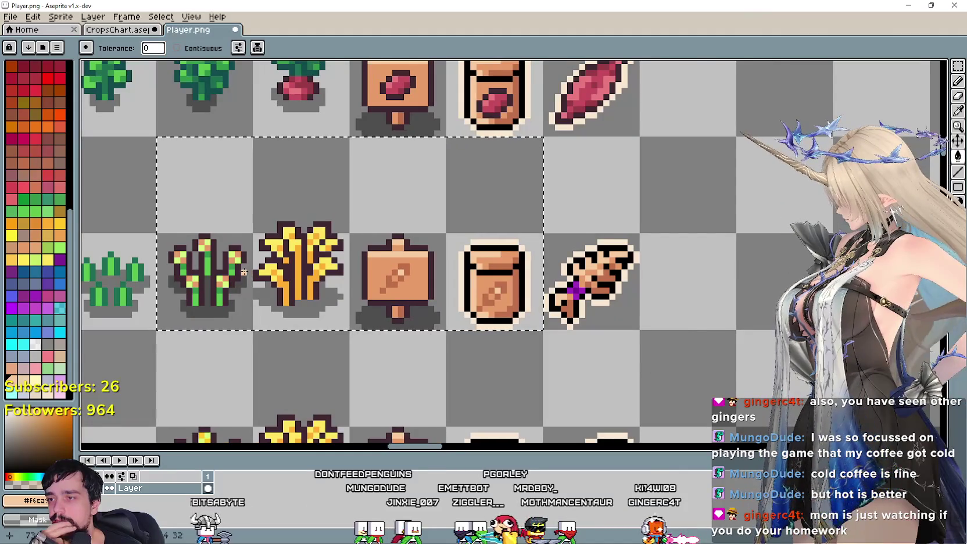
{"action": "scroll", "coordinate": [244, 271], "scroll_direction": "up", "scroll_amount": 1}
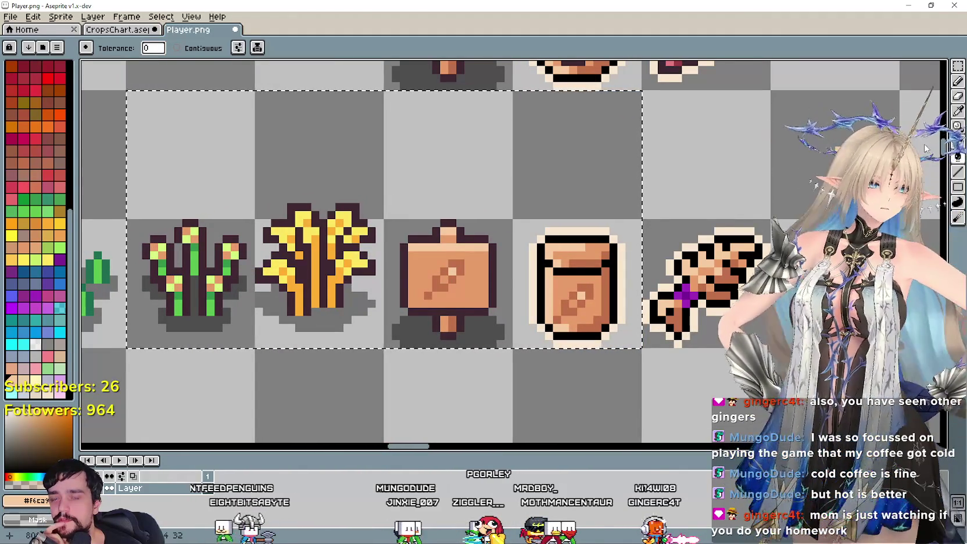
Reposition the view to show the crop row and the cactus sprite on the left
{"action": "key", "text": "i"}
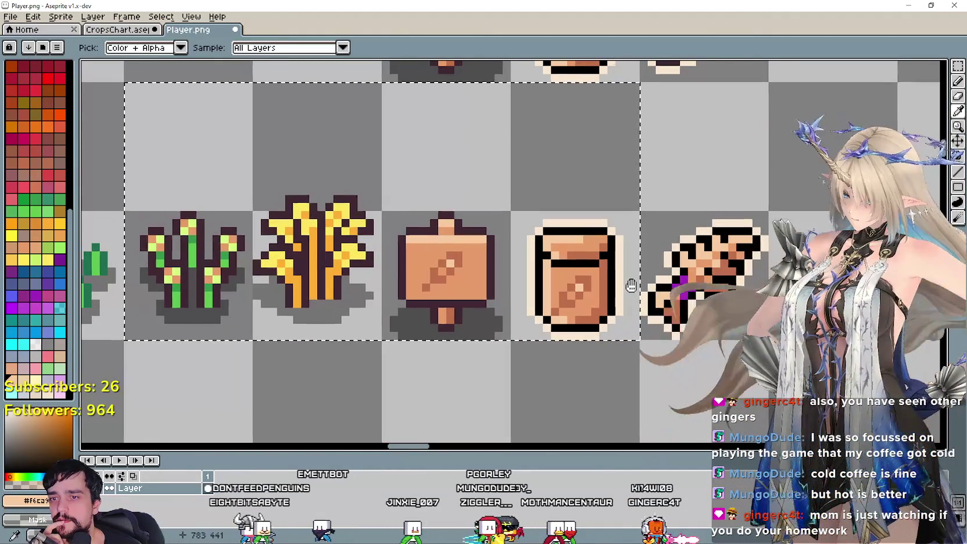
{"action": "left_click_drag", "start_coordinate": [769, 272], "coordinate": [750, 255]}
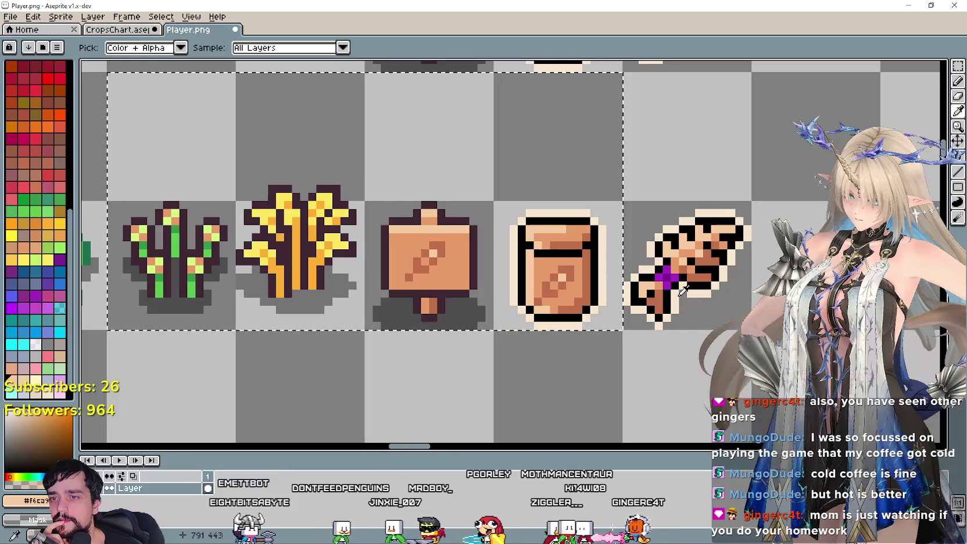
{"action": "scroll", "coordinate": [680, 288], "scroll_direction": "up", "scroll_amount": 1}
{"action": "scroll", "coordinate": [699, 258], "scroll_direction": "down", "scroll_amount": 1}
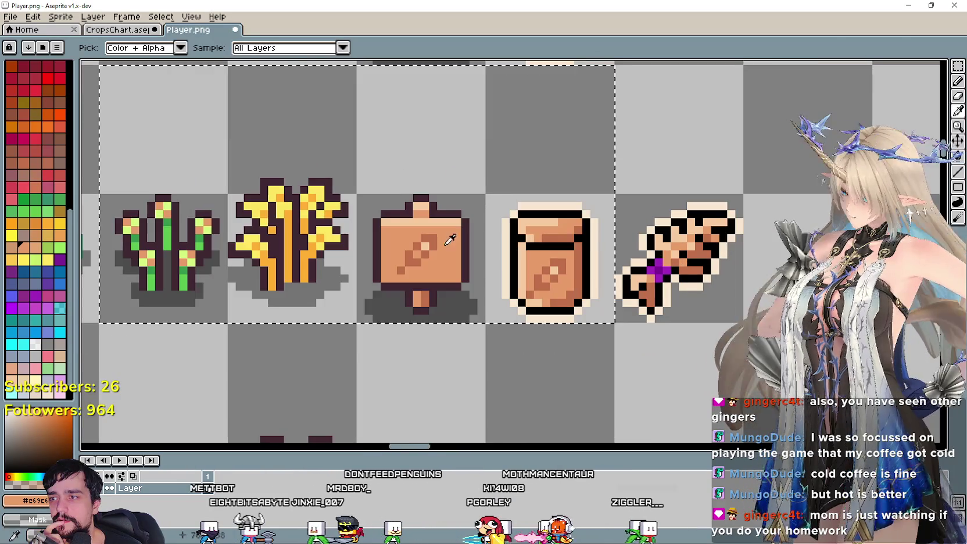
{"action": "left_click_drag", "start_coordinate": [680, 210], "coordinate": [732, 209]}
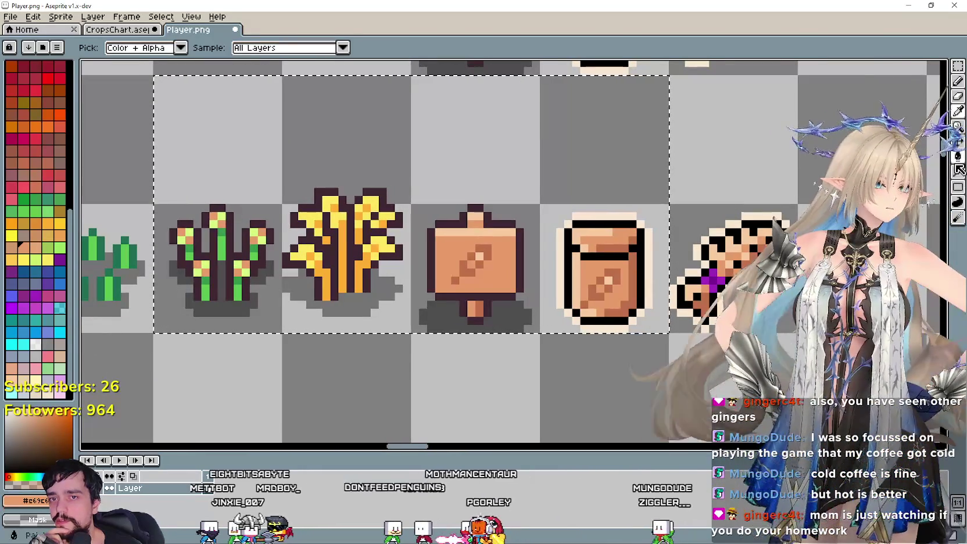
{"action": "key", "text": "l"}
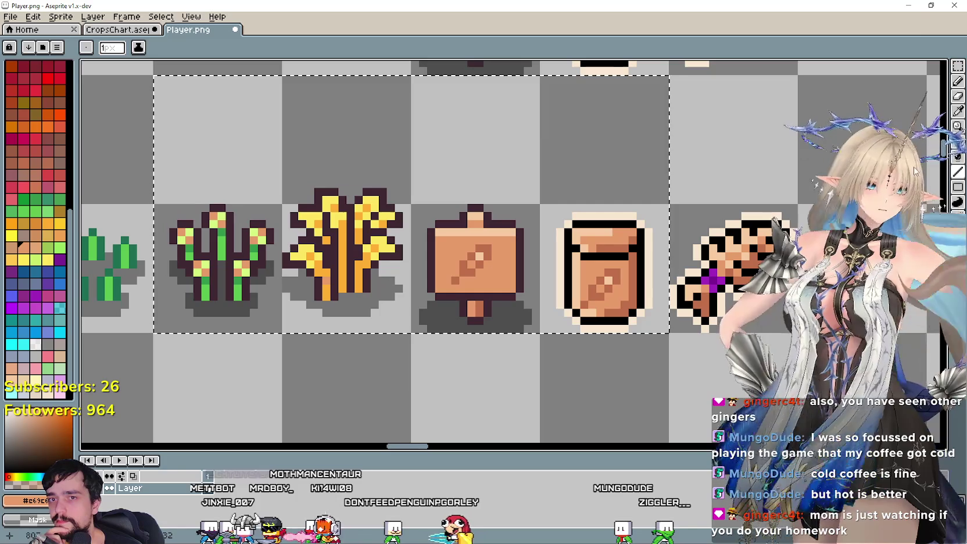
Recolour the wheat plant's yellow leaves with light tan #f6ca9f from the scroll sprite
{"action": "key", "text": "g"}
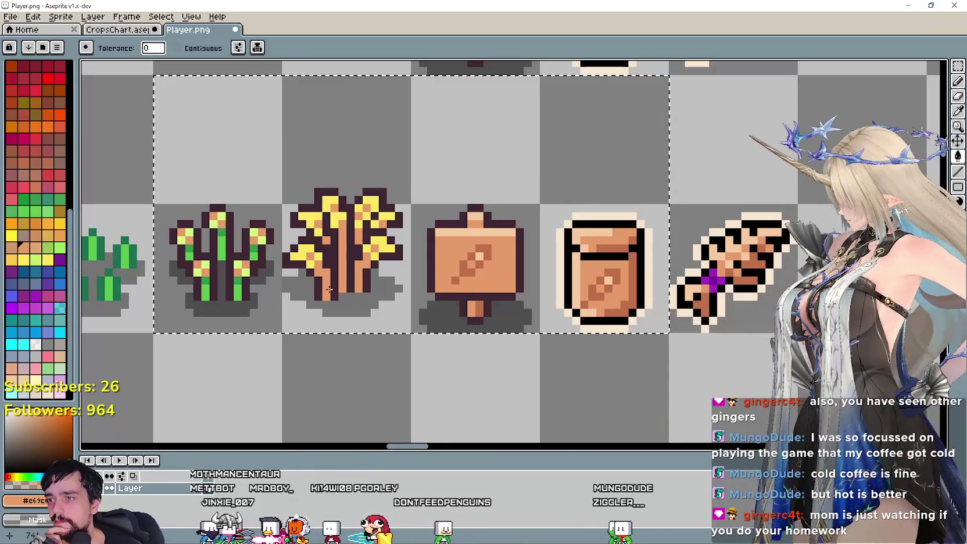
{"action": "key", "text": "i"}
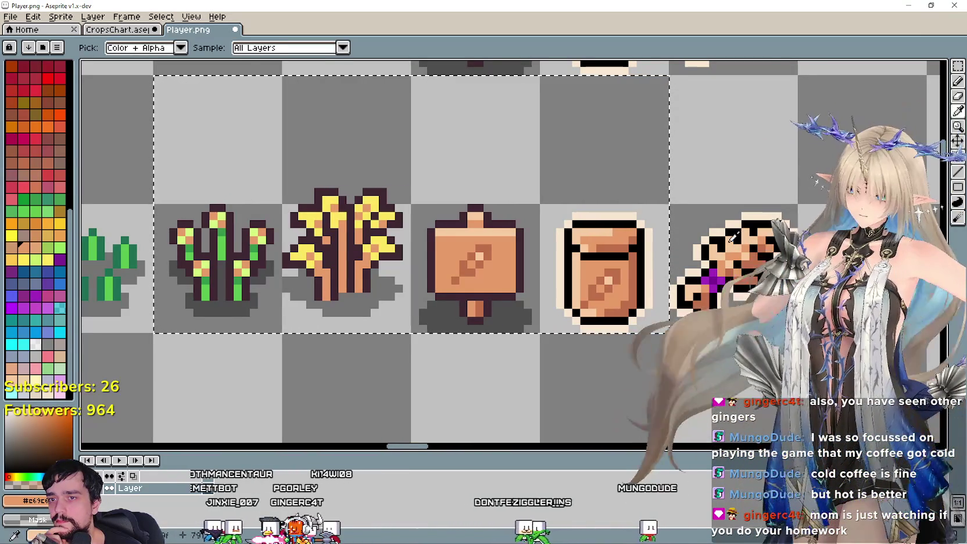
{"action": "left_click", "coordinate": [332, 212]}
{"action": "key", "text": "g"}
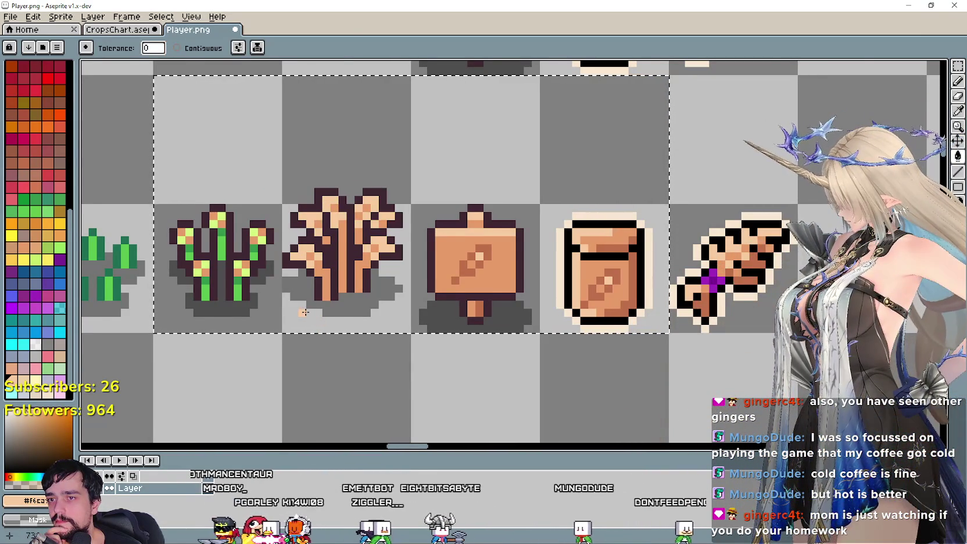
{"action": "scroll", "coordinate": [305, 312], "scroll_direction": "down", "scroll_amount": 1}
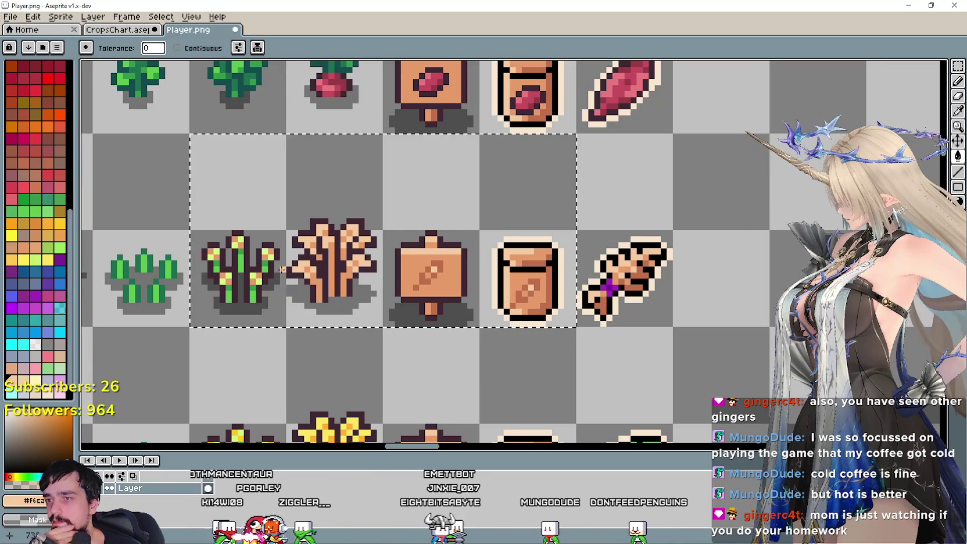
{"action": "scroll", "coordinate": [346, 245], "scroll_direction": "up", "scroll_amount": 2}
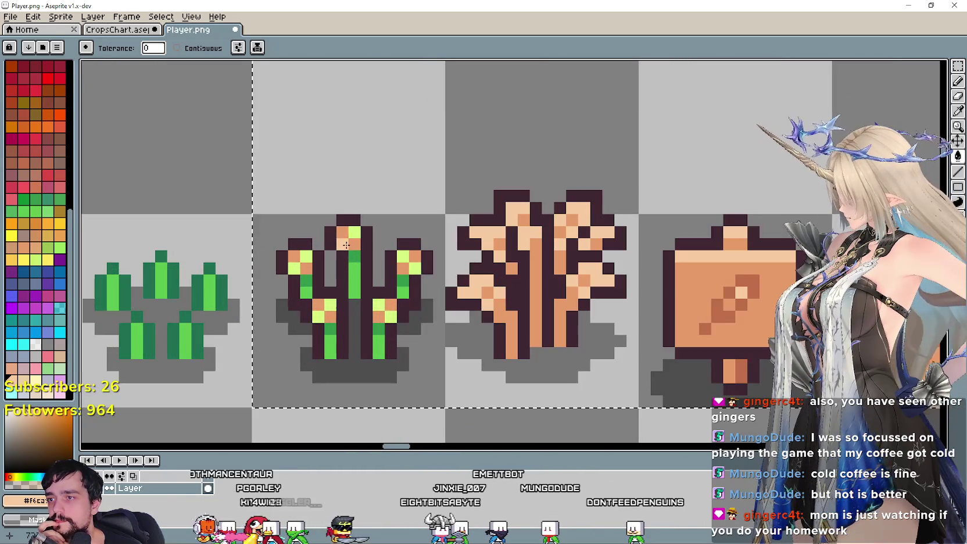
{"action": "scroll", "coordinate": [346, 245], "scroll_direction": "down", "scroll_amount": 2}
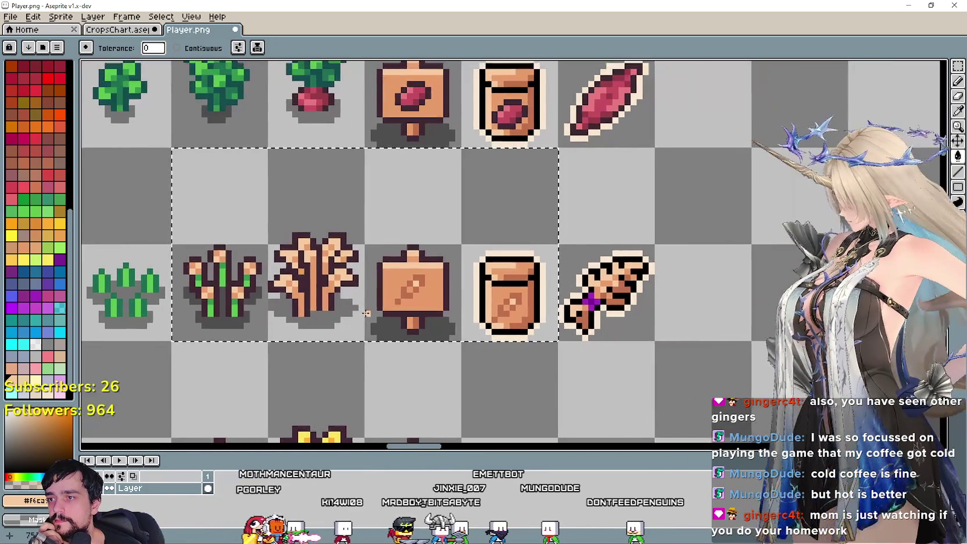
{"action": "scroll", "coordinate": [464, 302], "scroll_direction": "down", "scroll_amount": 1}
{"action": "scroll", "coordinate": [459, 302], "scroll_direction": "down", "scroll_amount": 1}
{"action": "scroll", "coordinate": [455, 301], "scroll_direction": "down", "scroll_amount": 1}
{"action": "scroll", "coordinate": [437, 288], "scroll_direction": "up", "scroll_amount": 1}
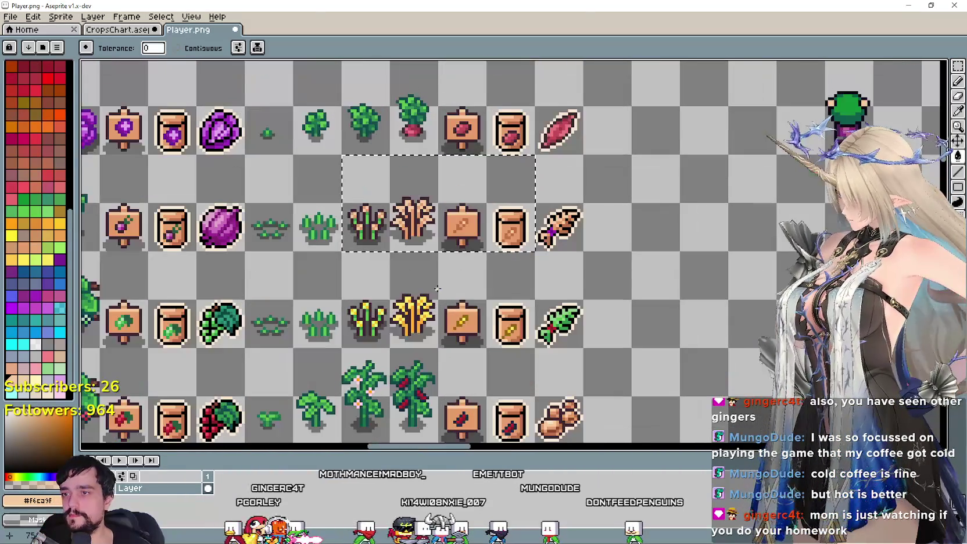
{"action": "left_click_drag", "start_coordinate": [617, 317], "coordinate": [582, 273]}
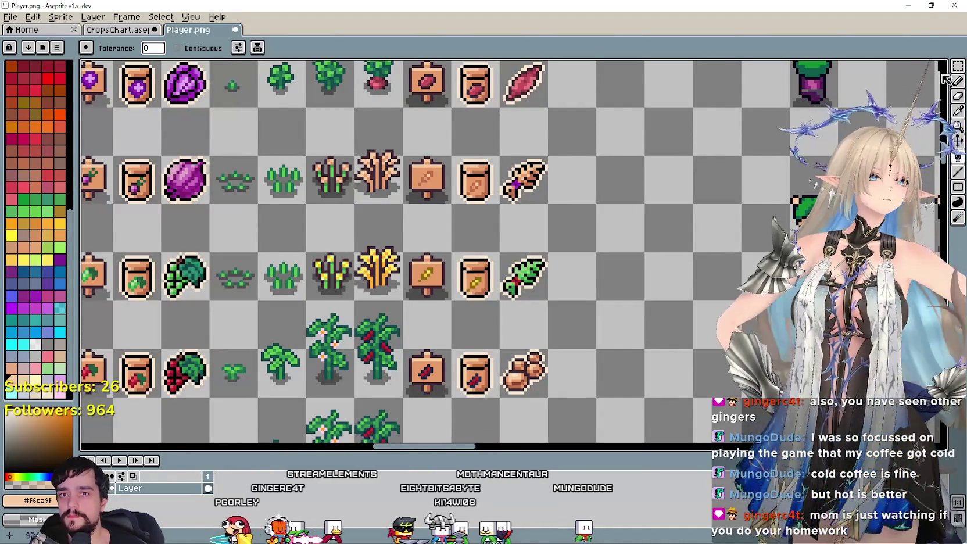
Select the next row's sprites and fill the bag's seed emblem with the leaf's green
{"action": "key", "text": "m"}
{"action": "left_click_drag", "start_coordinate": [456, 290], "coordinate": [285, 235]}
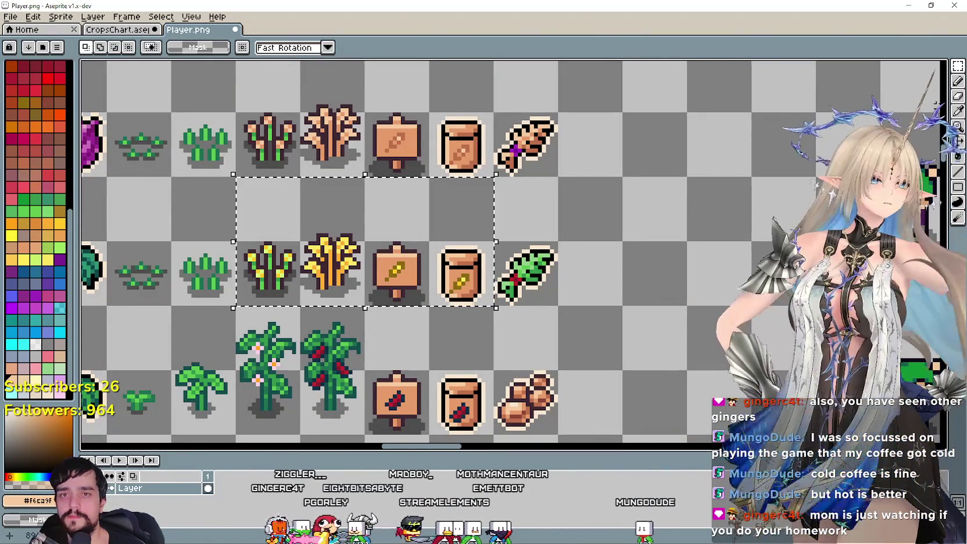
{"action": "key", "text": "i"}
{"action": "scroll", "coordinate": [465, 249], "scroll_direction": "up", "scroll_amount": 2}
{"action": "scroll", "coordinate": [556, 304], "scroll_direction": "up", "scroll_amount": 2}
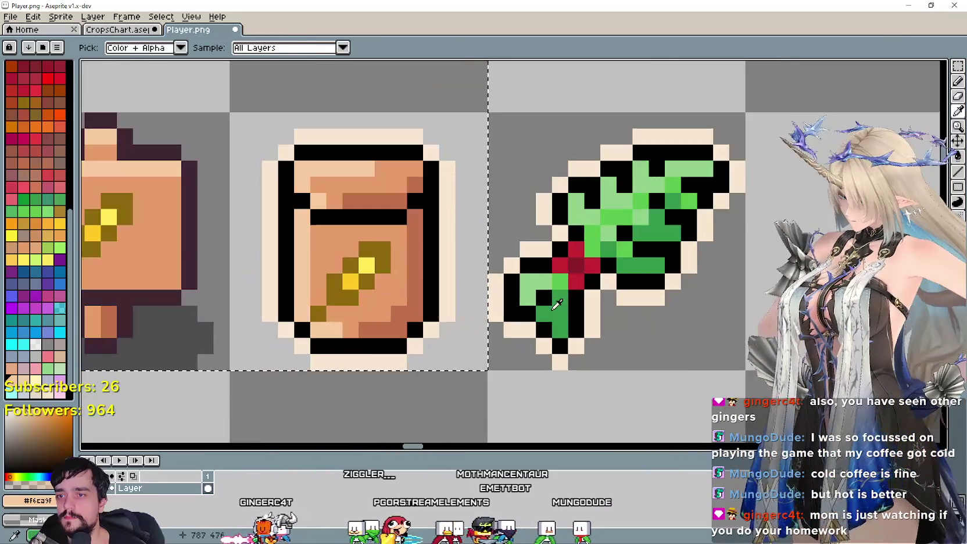
{"action": "left_click", "coordinate": [562, 307]}
{"action": "key", "text": "g"}
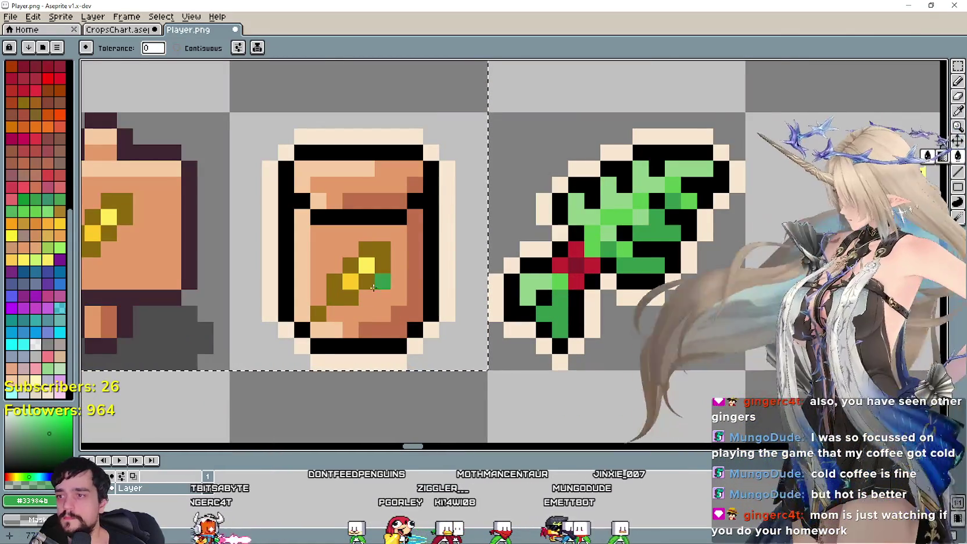
{"action": "left_click", "coordinate": [349, 295]}
Re-sample the leaf green and try filling the bag, undoing the stray outline pixel
{"action": "scroll", "coordinate": [350, 295], "scroll_direction": "down", "scroll_amount": 3}
{"action": "scroll", "coordinate": [517, 285], "scroll_direction": "up", "scroll_amount": 1}
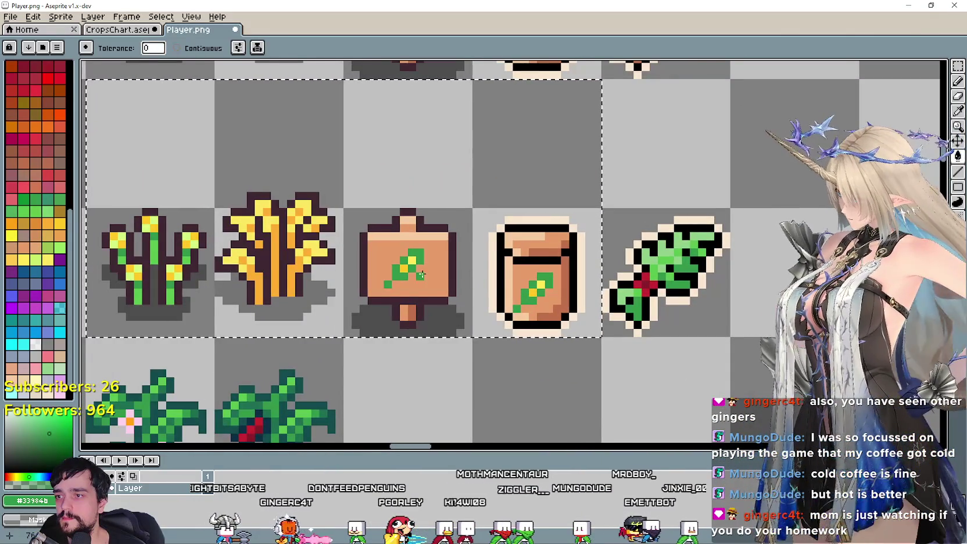
{"action": "scroll", "coordinate": [423, 275], "scroll_direction": "down", "scroll_amount": 1}
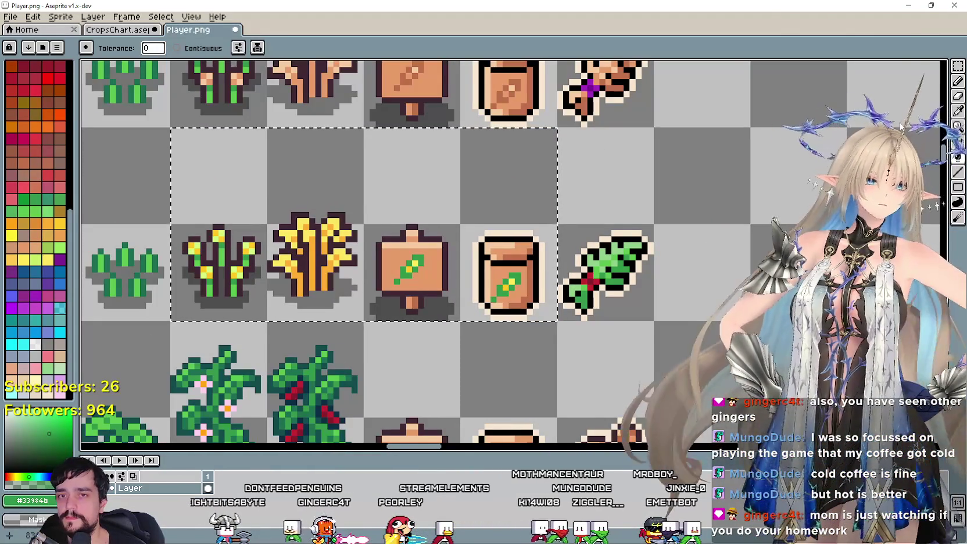
{"action": "key", "text": "i"}
{"action": "scroll", "coordinate": [529, 291], "scroll_direction": "up", "scroll_amount": 1}
{"action": "scroll", "coordinate": [594, 273], "scroll_direction": "up", "scroll_amount": 1}
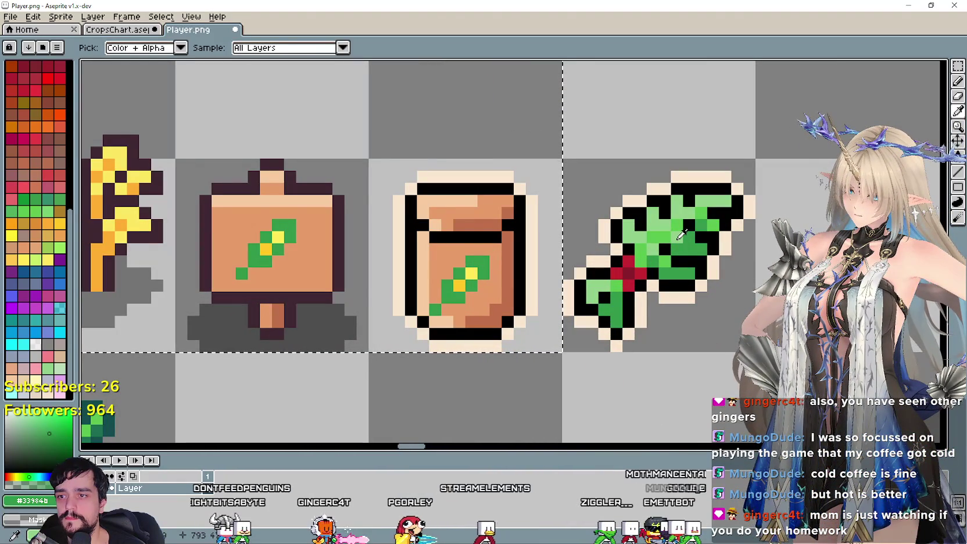
{"action": "left_click", "coordinate": [674, 231]}
{"action": "key", "text": "g"}
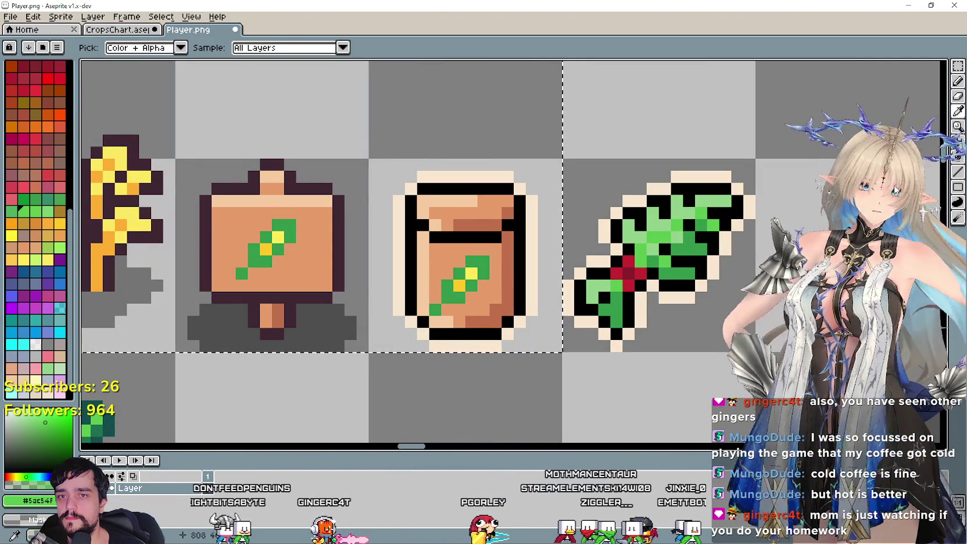
{"action": "left_click", "coordinate": [519, 250]}
{"action": "key", "text": "ctrl+z"}
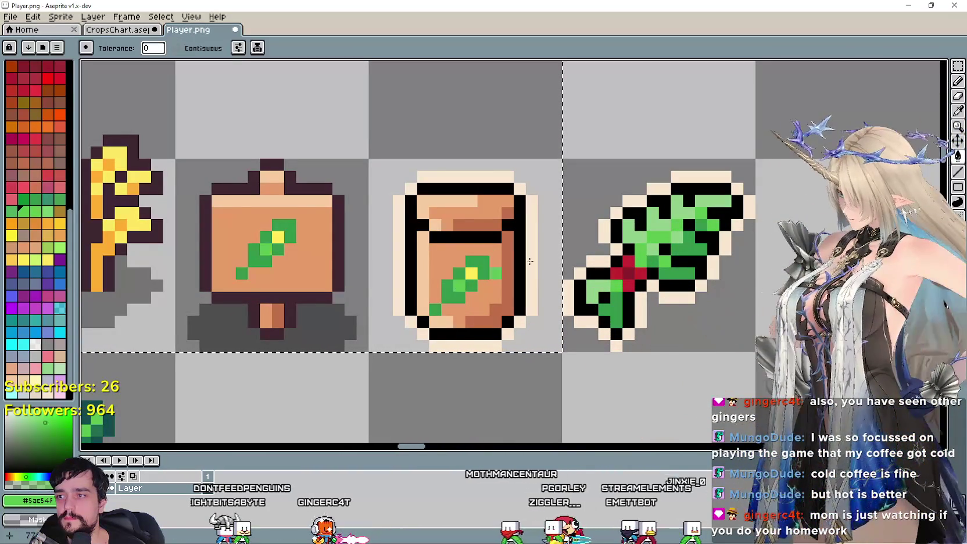
Recolour the yellow spot on the bag's leaf with the lighter leaf green
{"action": "key", "text": "i"}
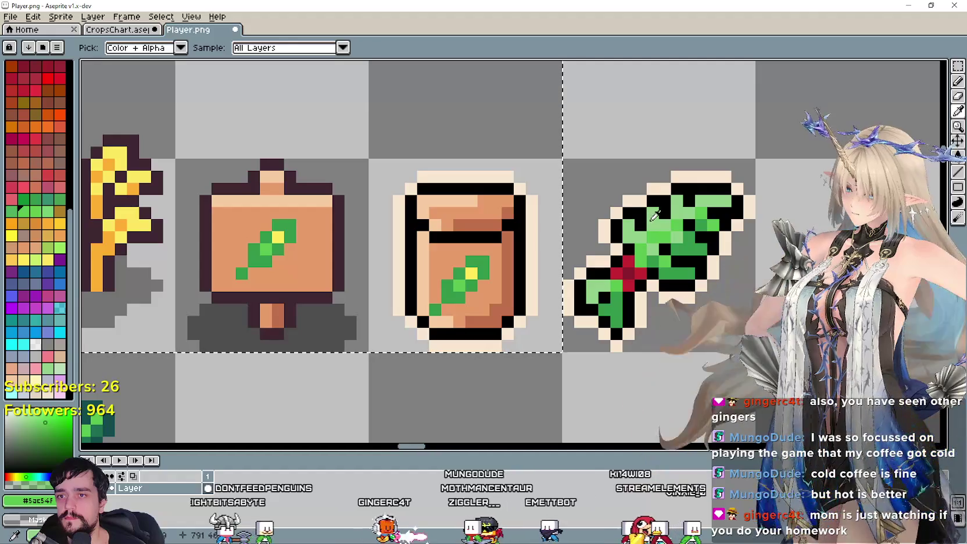
{"action": "left_click", "coordinate": [654, 215]}
{"action": "key", "text": "g"}
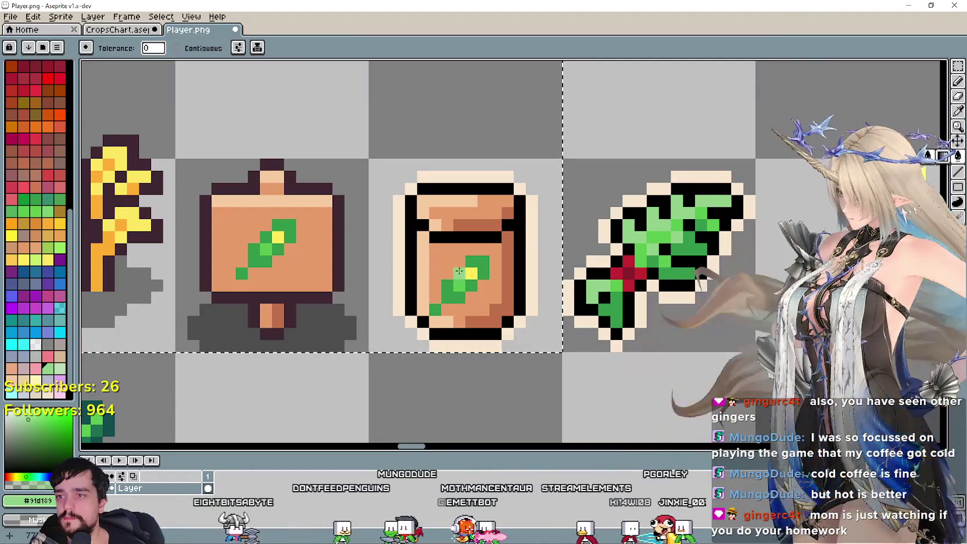
{"action": "left_click", "coordinate": [469, 272]}
{"action": "scroll", "coordinate": [469, 272], "scroll_direction": "down", "scroll_amount": 3}
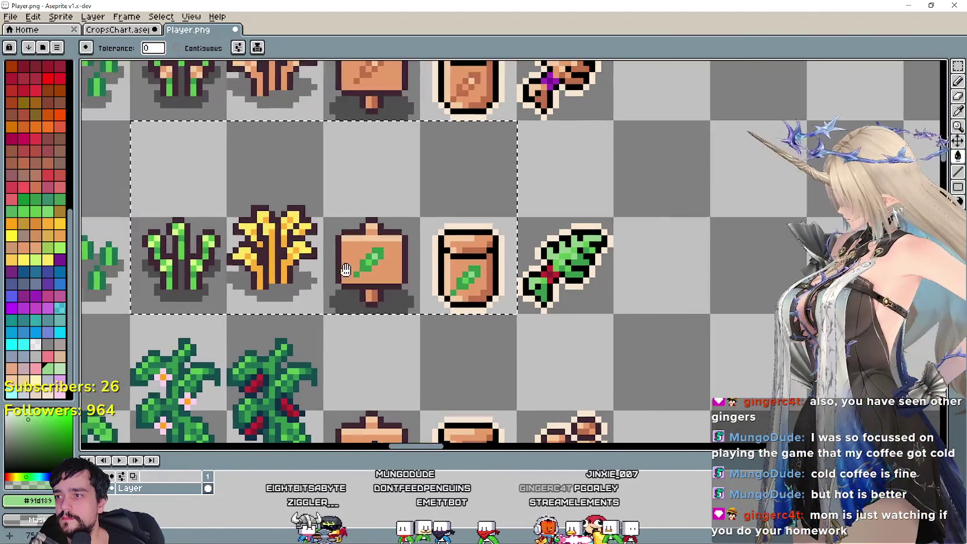
{"action": "scroll", "coordinate": [457, 270], "scroll_direction": "up", "scroll_amount": 1}
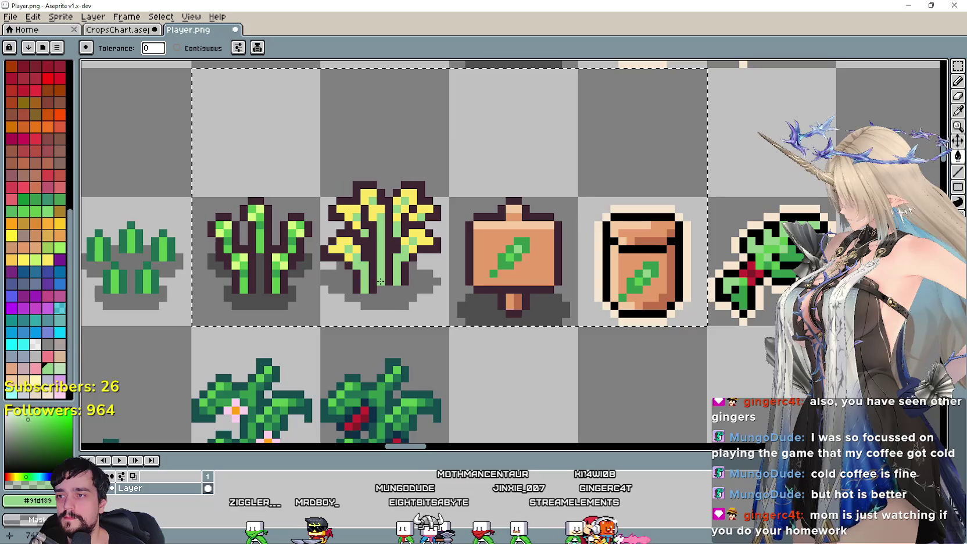
Sample green from the holly sprite and fill the yellow mature plant green
{"action": "key", "text": "i"}
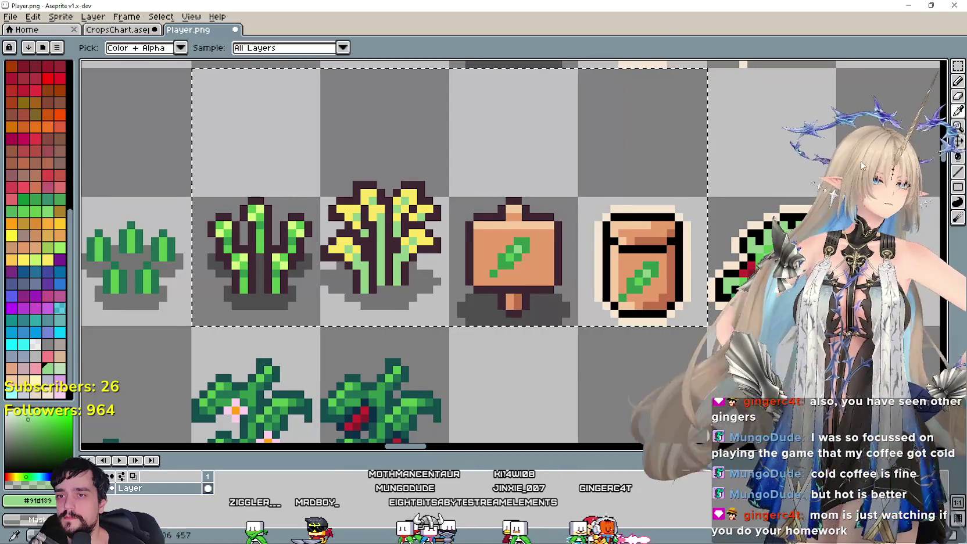
{"action": "left_click_drag", "start_coordinate": [695, 250], "coordinate": [623, 244]}
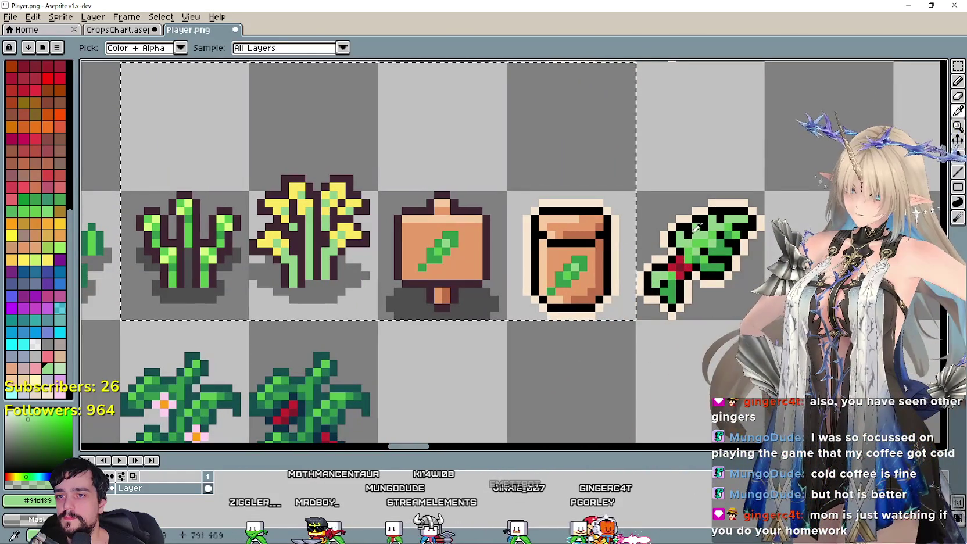
{"action": "key", "text": "g"}
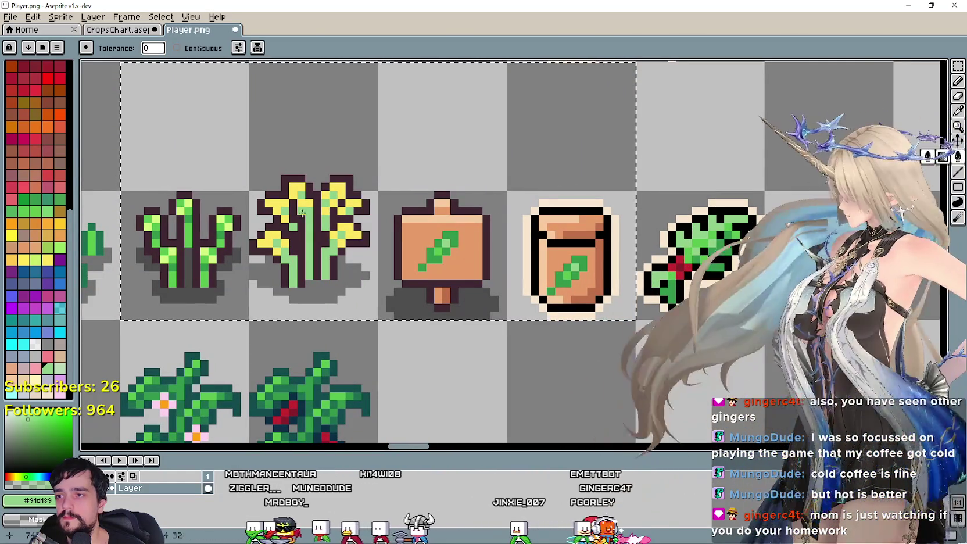
{"action": "key", "text": "ctrl+z"}
{"action": "scroll", "coordinate": [332, 232], "scroll_direction": "down", "scroll_amount": 1}
{"action": "scroll", "coordinate": [360, 249], "scroll_direction": "up", "scroll_amount": 1}
{"action": "key", "text": "ctrl+y"}
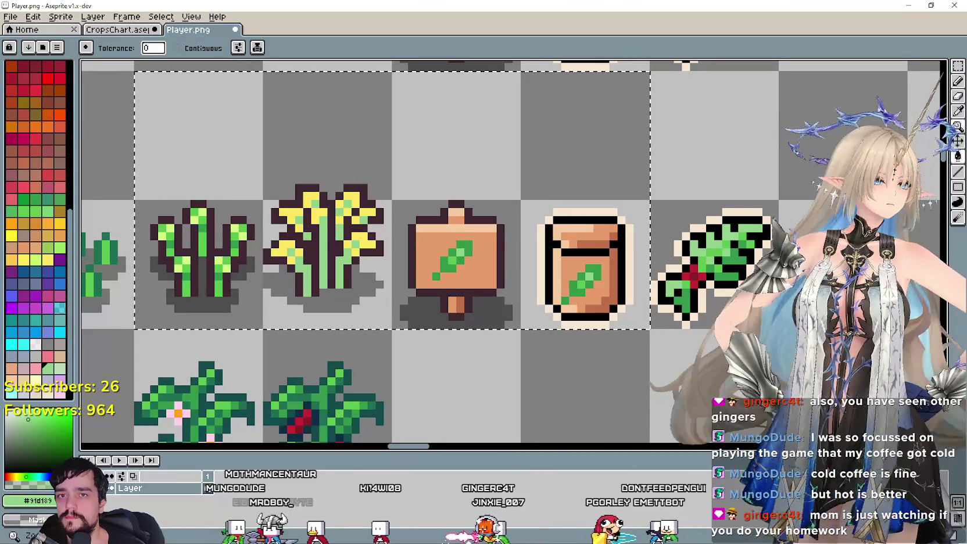
{"action": "key", "text": "i"}
{"action": "scroll", "coordinate": [624, 225], "scroll_direction": "up", "scroll_amount": 1}
{"action": "scroll", "coordinate": [624, 226], "scroll_direction": "up", "scroll_amount": 1}
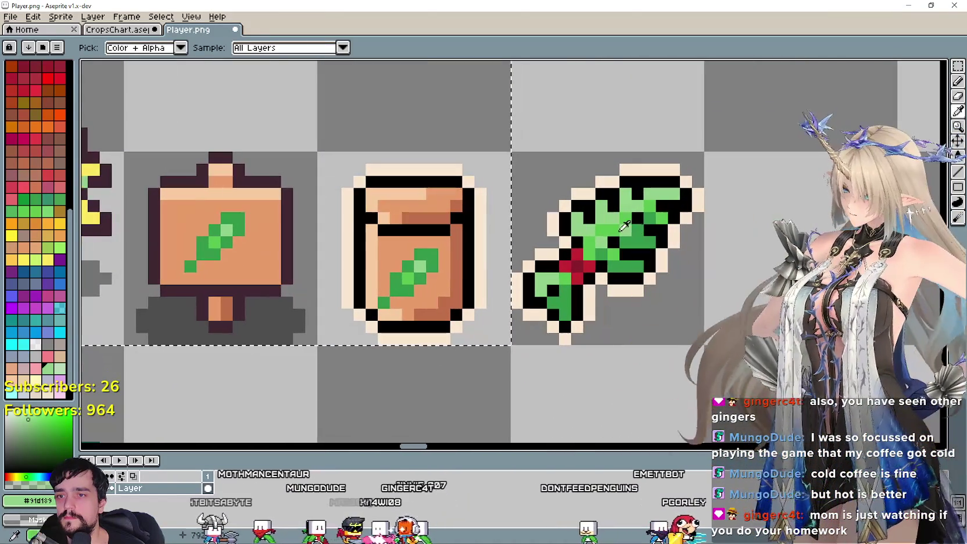
{"action": "scroll", "coordinate": [623, 225], "scroll_direction": "down", "scroll_amount": 1}
{"action": "scroll", "coordinate": [623, 225], "scroll_direction": "left", "scroll_amount": 3}
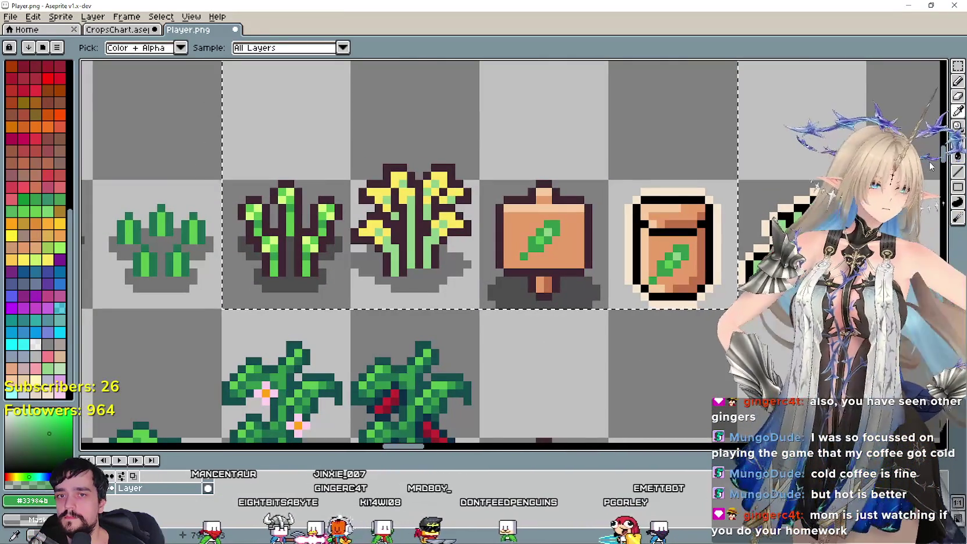
{"action": "key", "text": "g"}
{"action": "left_click", "coordinate": [459, 191]}
Look over the crop rows and save Player.png
{"action": "scroll", "coordinate": [498, 282], "scroll_direction": "down", "scroll_amount": 1}
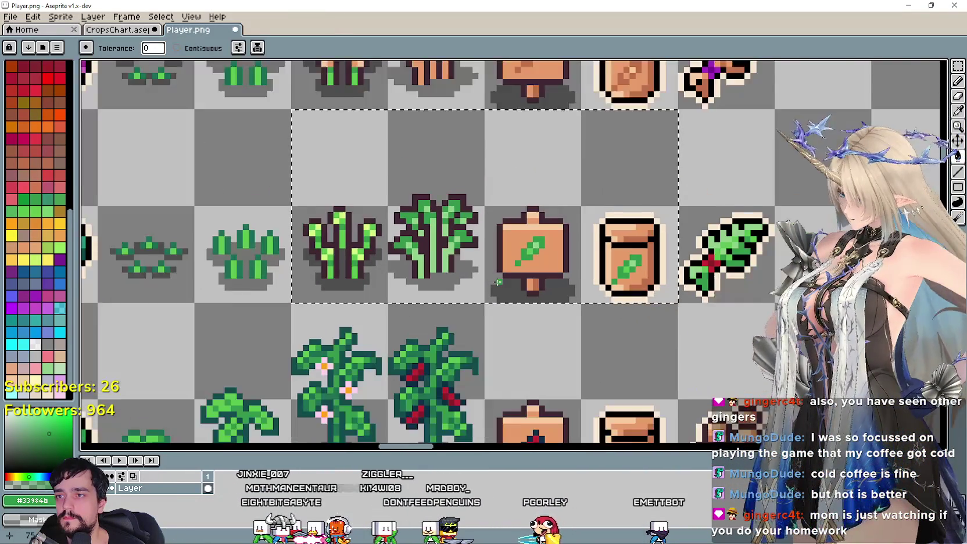
{"action": "scroll", "coordinate": [498, 281], "scroll_direction": "down", "scroll_amount": 1}
{"action": "scroll", "coordinate": [377, 222], "scroll_direction": "up", "scroll_amount": 2}
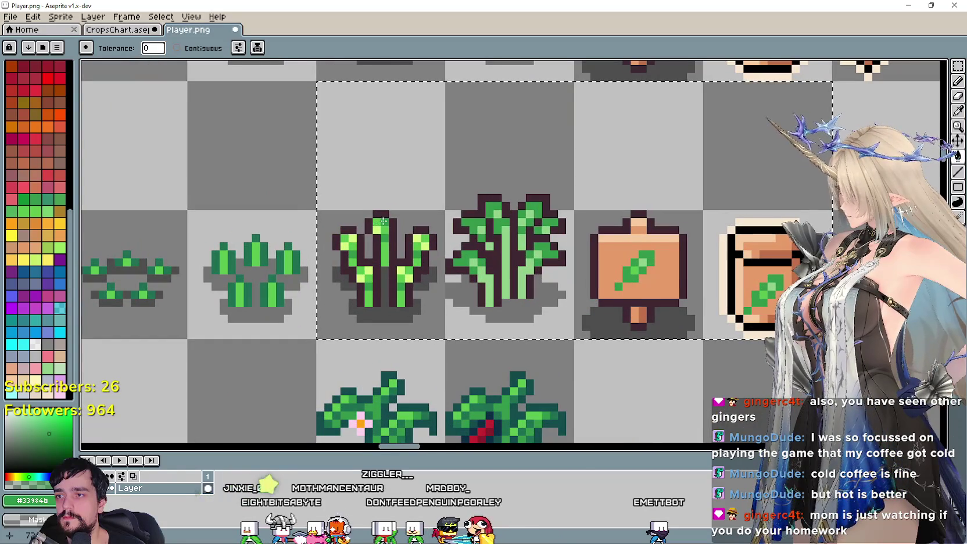
{"action": "scroll", "coordinate": [499, 270], "scroll_direction": "down", "scroll_amount": 1}
{"action": "scroll", "coordinate": [577, 276], "scroll_direction": "down", "scroll_amount": 1}
{"action": "left_click_drag", "start_coordinate": [649, 245], "coordinate": [425, 257]}
{"action": "scroll", "coordinate": [392, 293], "scroll_direction": "down", "scroll_amount": 1}
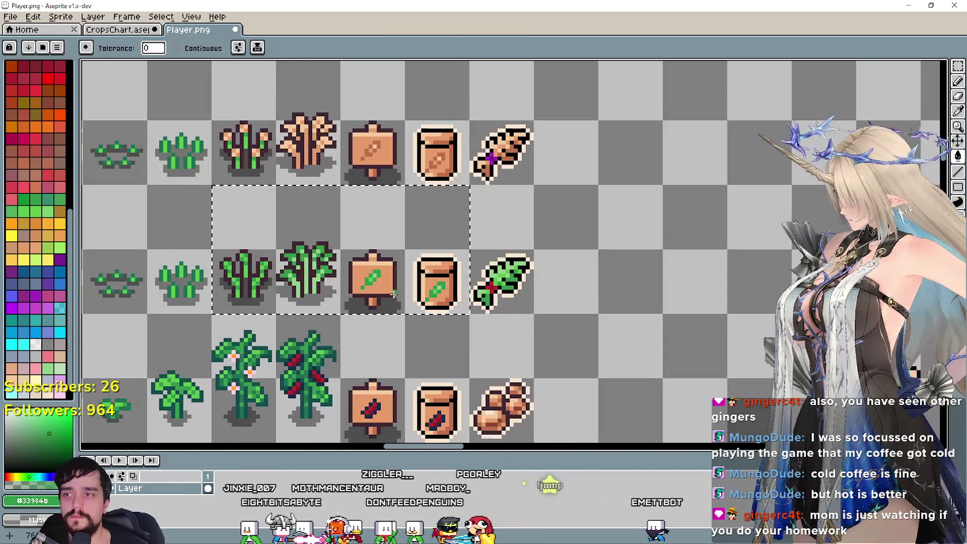
{"action": "scroll", "coordinate": [426, 400], "scroll_direction": "down", "scroll_amount": 1}
{"action": "left_click_drag", "start_coordinate": [428, 393], "coordinate": [454, 325]}
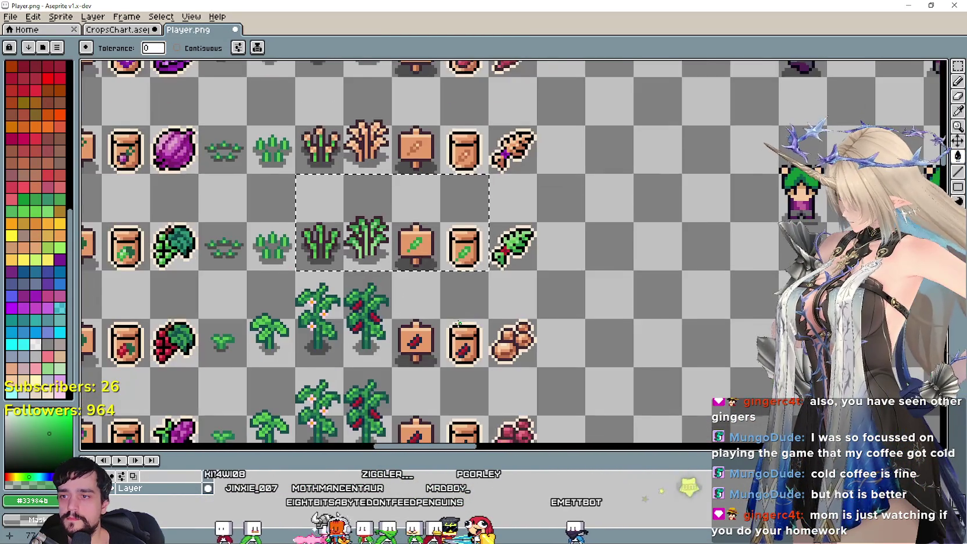
{"action": "scroll", "coordinate": [429, 262], "scroll_direction": "up", "scroll_amount": 1}
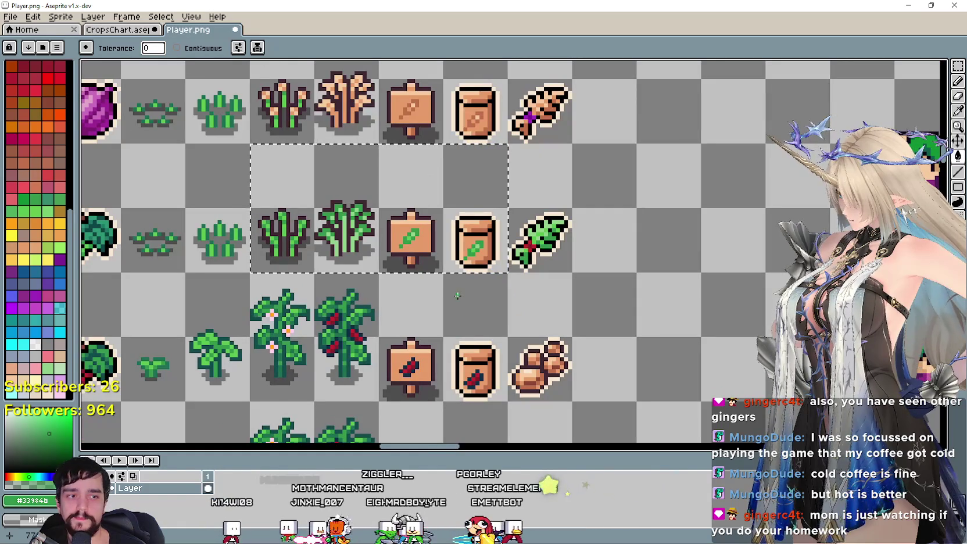
{"action": "left_click_drag", "start_coordinate": [494, 324], "coordinate": [482, 248]}
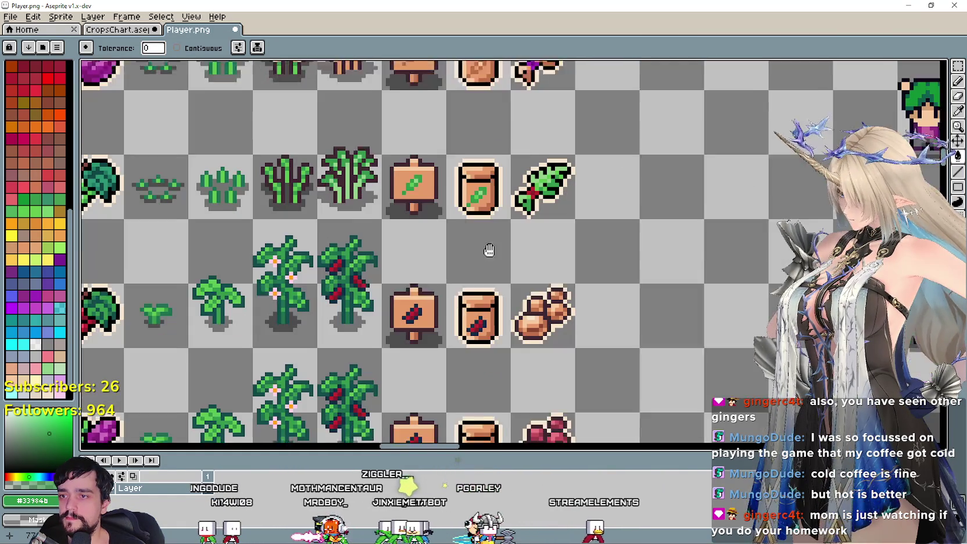
{"action": "key", "text": "ctrl+s"}
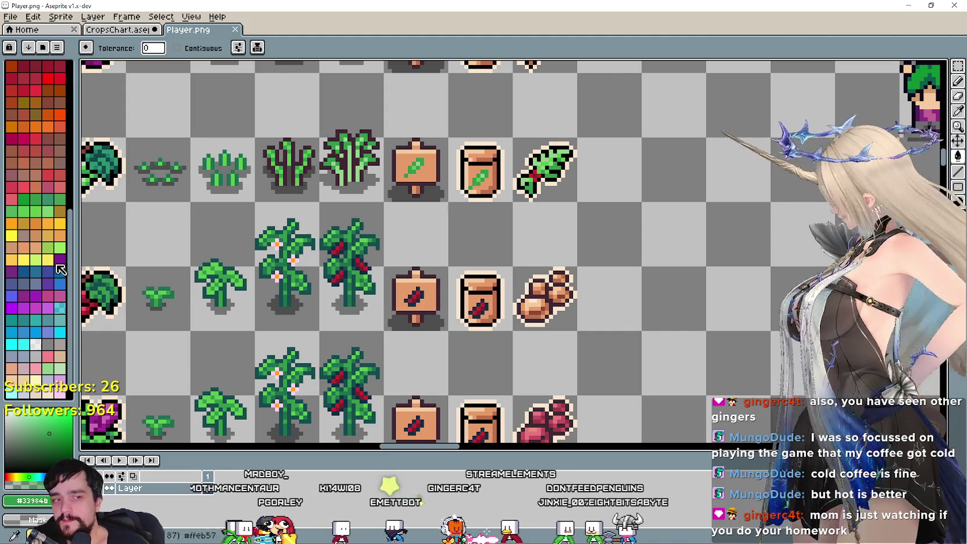
Zoom around the saved sheet and switch to the Rectangular Marquee tool
{"action": "scroll", "coordinate": [410, 330], "scroll_direction": "up", "scroll_amount": 1}
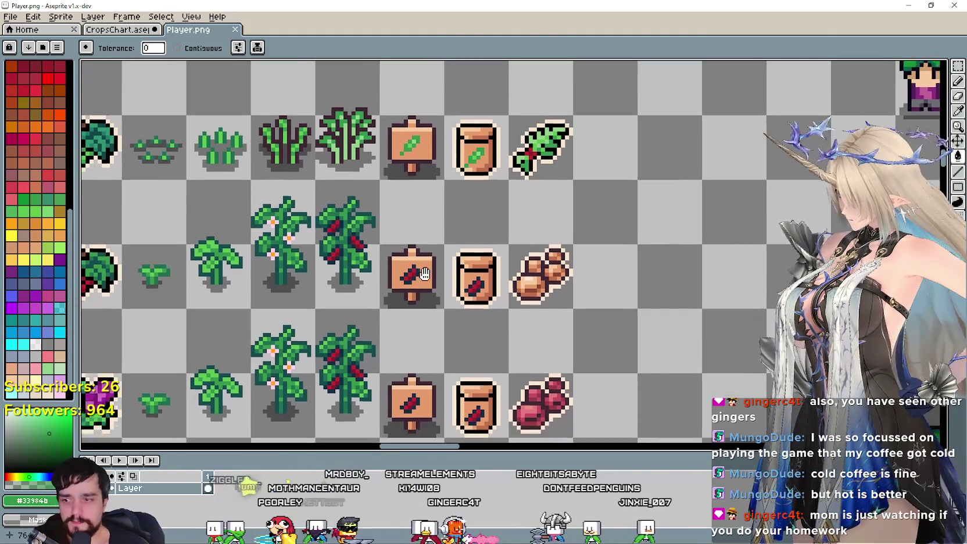
{"action": "scroll", "coordinate": [407, 314], "scroll_direction": "up", "scroll_amount": 1}
{"action": "scroll", "coordinate": [393, 279], "scroll_direction": "down", "scroll_amount": 3}
{"action": "scroll", "coordinate": [407, 285], "scroll_direction": "up", "scroll_amount": 1}
{"action": "scroll", "coordinate": [419, 290], "scroll_direction": "down", "scroll_amount": 1}
{"action": "scroll", "coordinate": [494, 274], "scroll_direction": "up", "scroll_amount": 1}
{"action": "scroll", "coordinate": [529, 268], "scroll_direction": "down", "scroll_amount": 1}
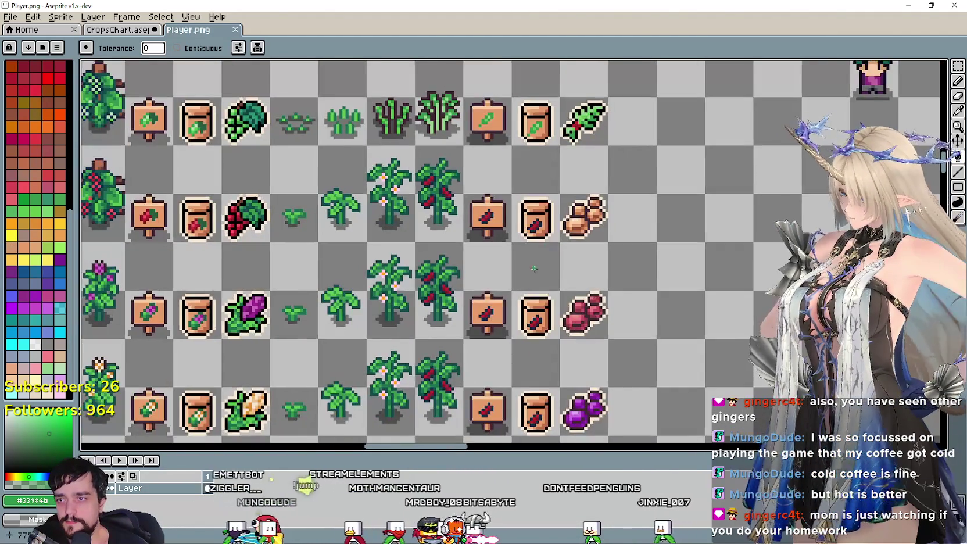
{"action": "scroll", "coordinate": [529, 325], "scroll_direction": "up", "scroll_amount": 1}
{"action": "scroll", "coordinate": [538, 342], "scroll_direction": "down", "scroll_amount": 1}
{"action": "scroll", "coordinate": [536, 320], "scroll_direction": "down", "scroll_amount": 1}
{"action": "scroll", "coordinate": [534, 296], "scroll_direction": "down", "scroll_amount": 1}
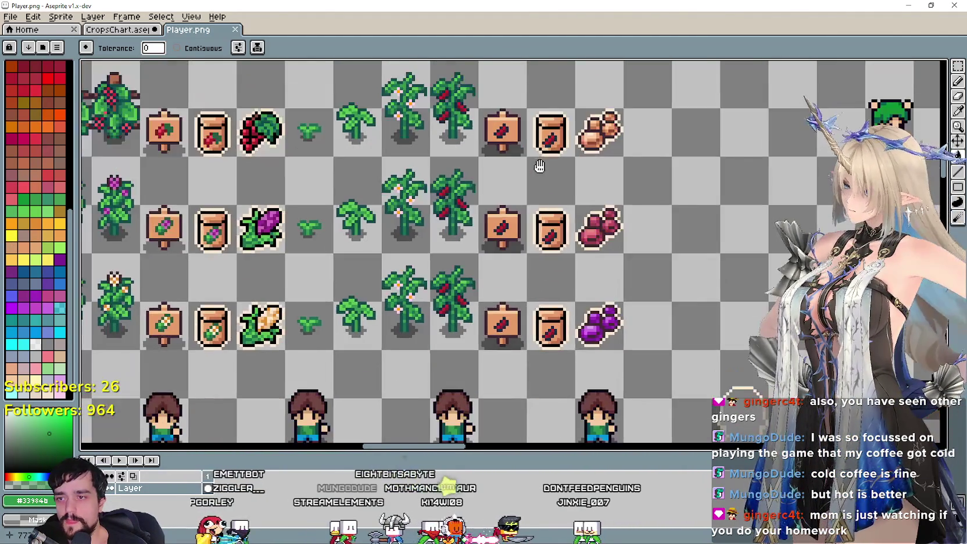
{"action": "scroll", "coordinate": [531, 274], "scroll_direction": "up", "scroll_amount": 1}
{"action": "scroll", "coordinate": [529, 249], "scroll_direction": "up", "scroll_amount": 1}
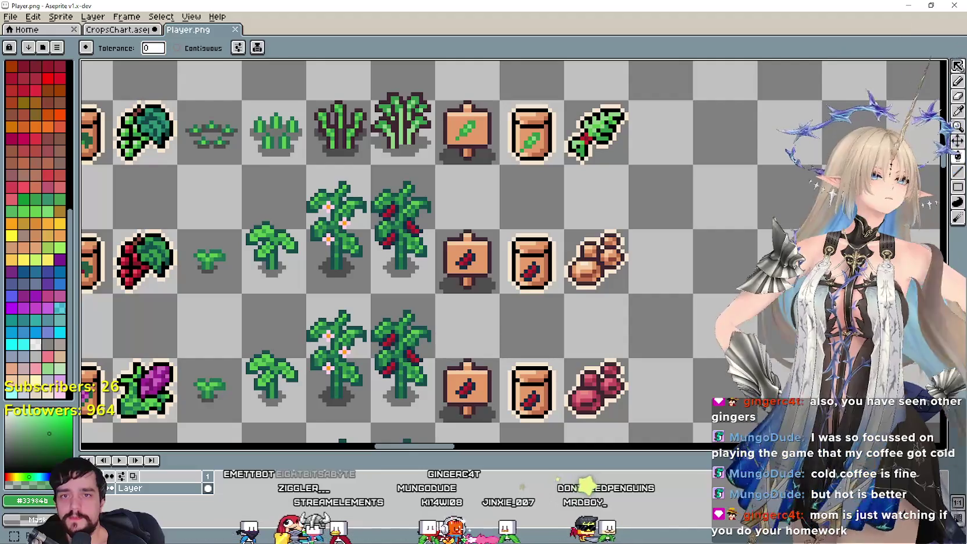
{"action": "left_click", "coordinate": [958, 66]}
Select the red-berry row's plant, sign and jar tiles and sample brown from the bread
{"action": "left_click_drag", "start_coordinate": [558, 289], "coordinate": [333, 200]}
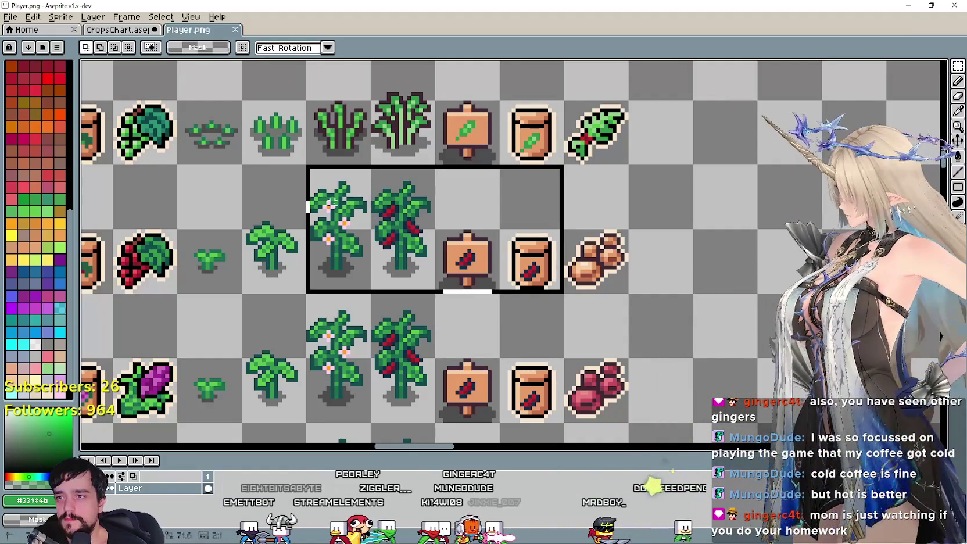
{"action": "scroll", "coordinate": [546, 250], "scroll_direction": "up", "scroll_amount": 1}
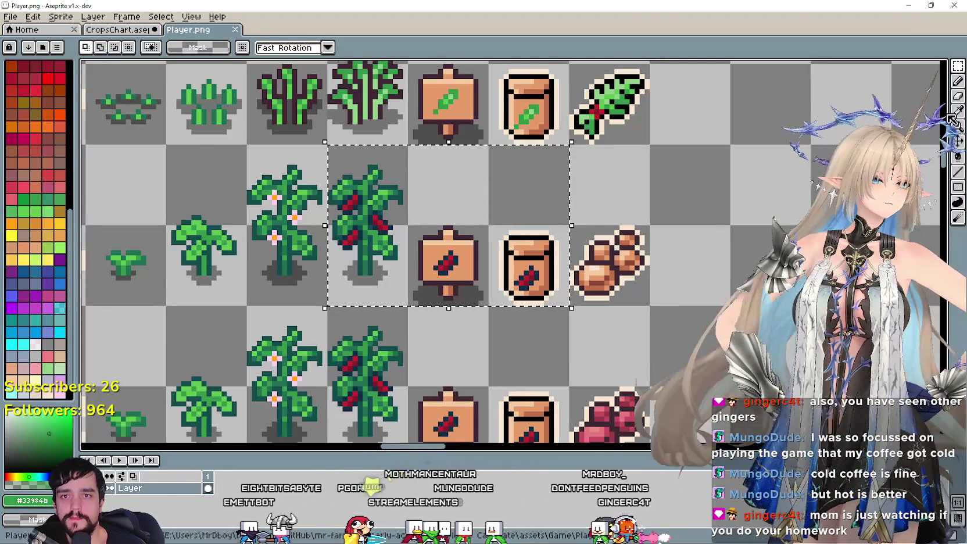
{"action": "key", "text": "i"}
{"action": "scroll", "coordinate": [649, 292], "scroll_direction": "up", "scroll_amount": 2}
{"action": "scroll", "coordinate": [547, 252], "scroll_direction": "up", "scroll_amount": 2}
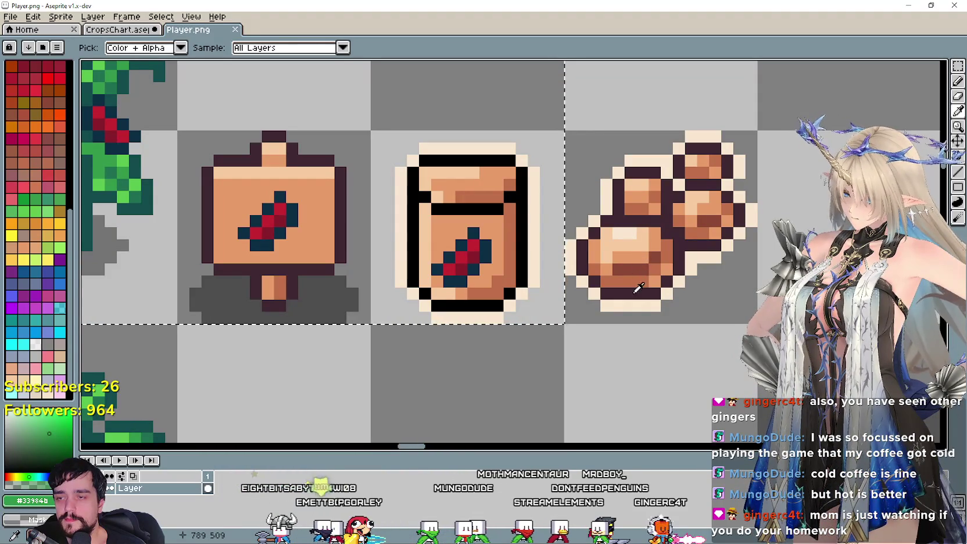
{"action": "left_click", "coordinate": [639, 265]}
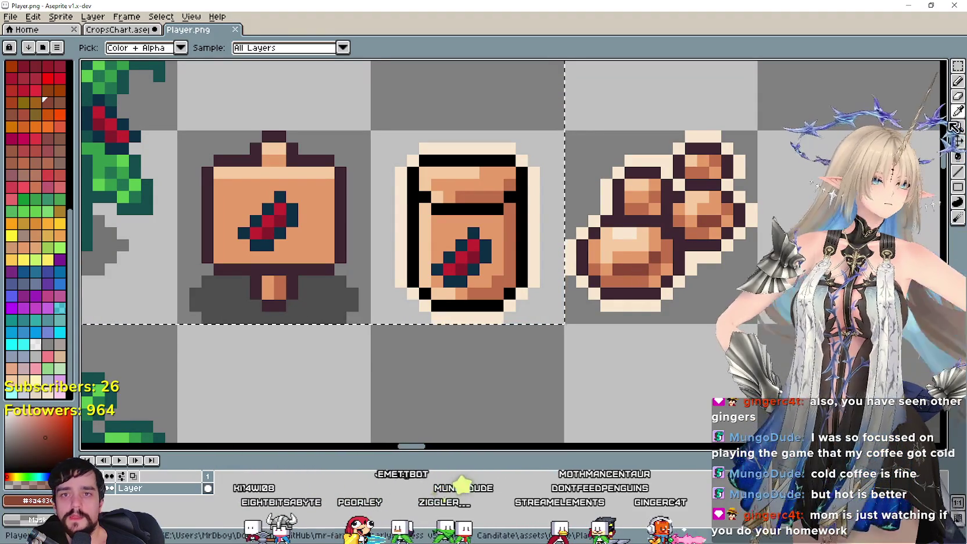
{"action": "left_click", "coordinate": [958, 156]}
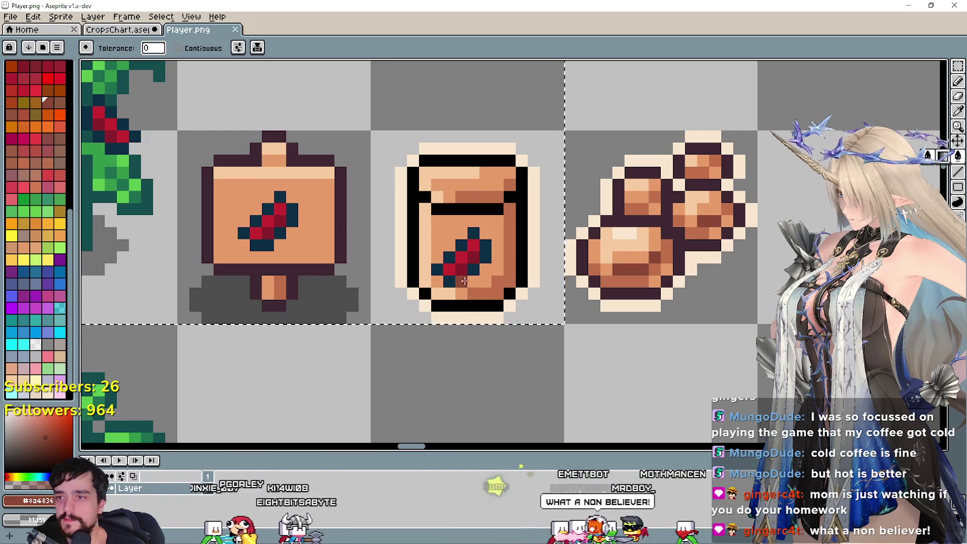
Re-pick the bread's tan shade as the Paint Bucket colour
{"action": "scroll", "coordinate": [497, 297], "scroll_direction": "down", "scroll_amount": 3}
{"action": "scroll", "coordinate": [500, 274], "scroll_direction": "up", "scroll_amount": 3}
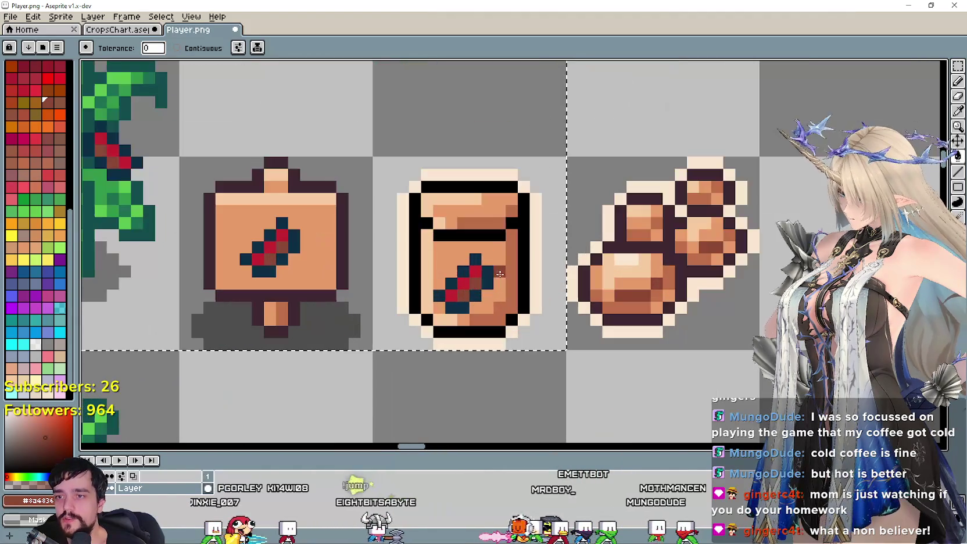
{"action": "scroll", "coordinate": [490, 277], "scroll_direction": "down", "scroll_amount": 2}
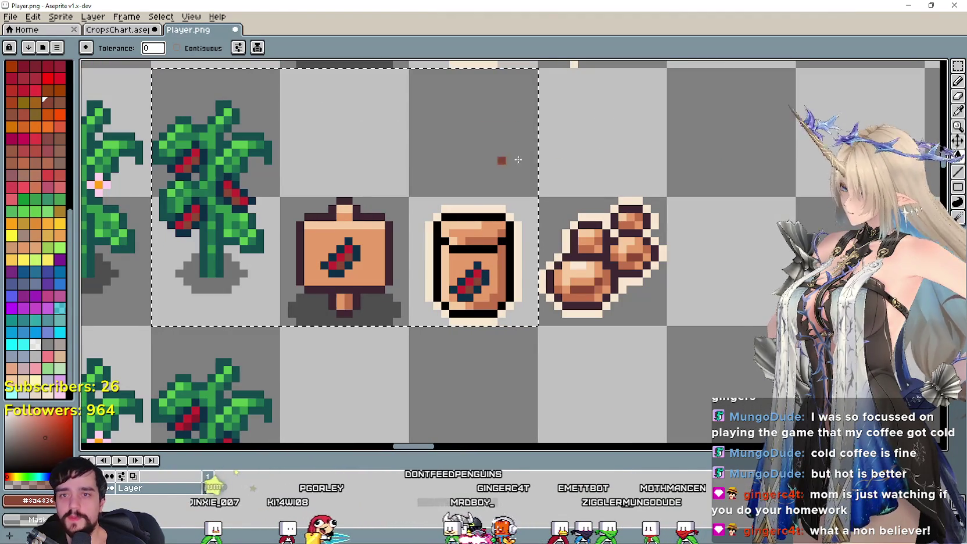
{"action": "key", "text": "i"}
{"action": "scroll", "coordinate": [561, 290], "scroll_direction": "up", "scroll_amount": 2}
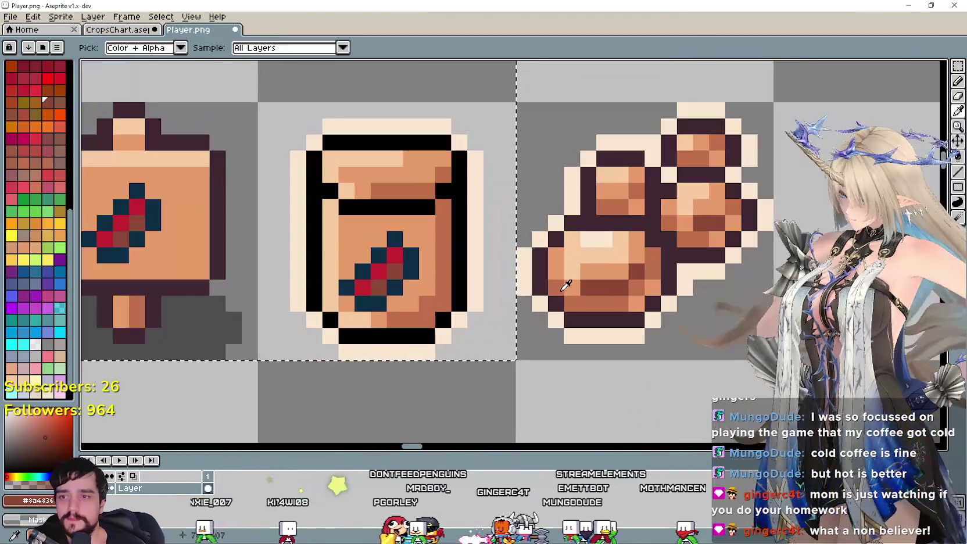
{"action": "left_click", "coordinate": [614, 265]}
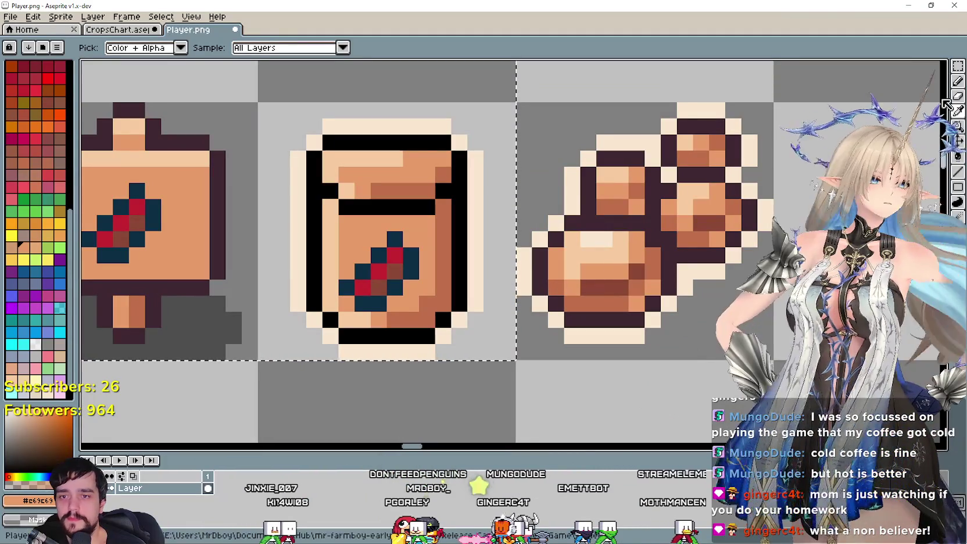
{"action": "key", "text": "g"}
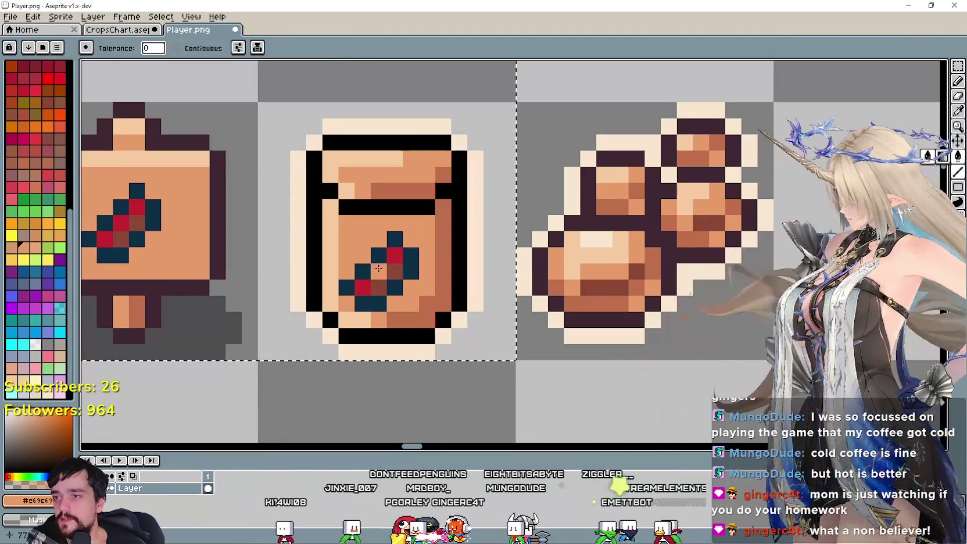
{"action": "scroll", "coordinate": [365, 315], "scroll_direction": "down", "scroll_amount": 2}
{"action": "scroll", "coordinate": [399, 320], "scroll_direction": "down", "scroll_amount": 1}
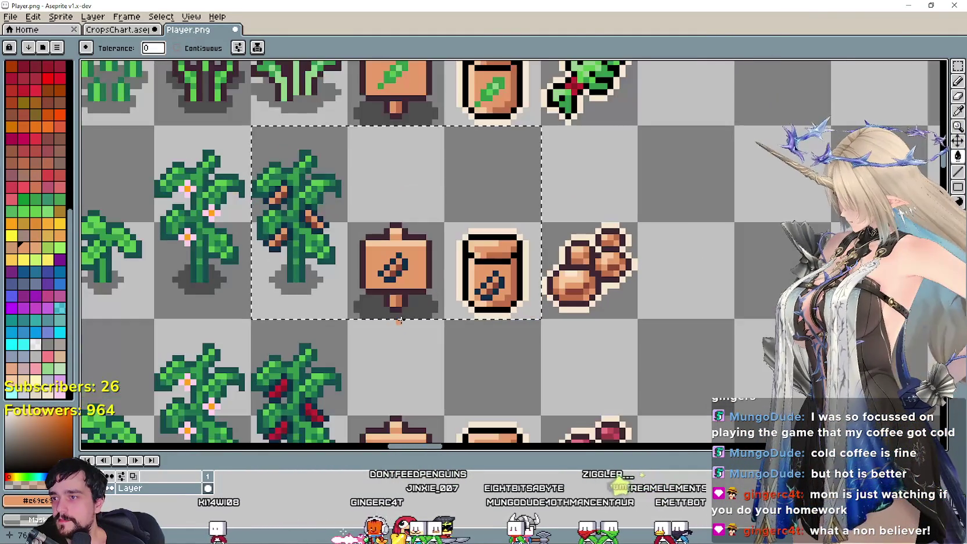
{"action": "scroll", "coordinate": [511, 316], "scroll_direction": "down", "scroll_amount": 1}
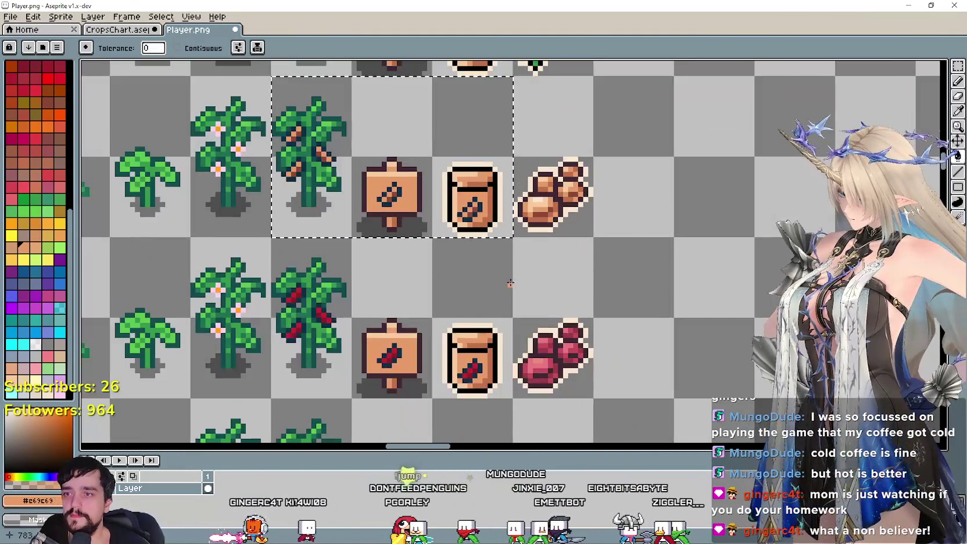
Marquee-select the red berry row's plant, icons and berries
{"action": "left_click_drag", "start_coordinate": [524, 321], "coordinate": [549, 254]}
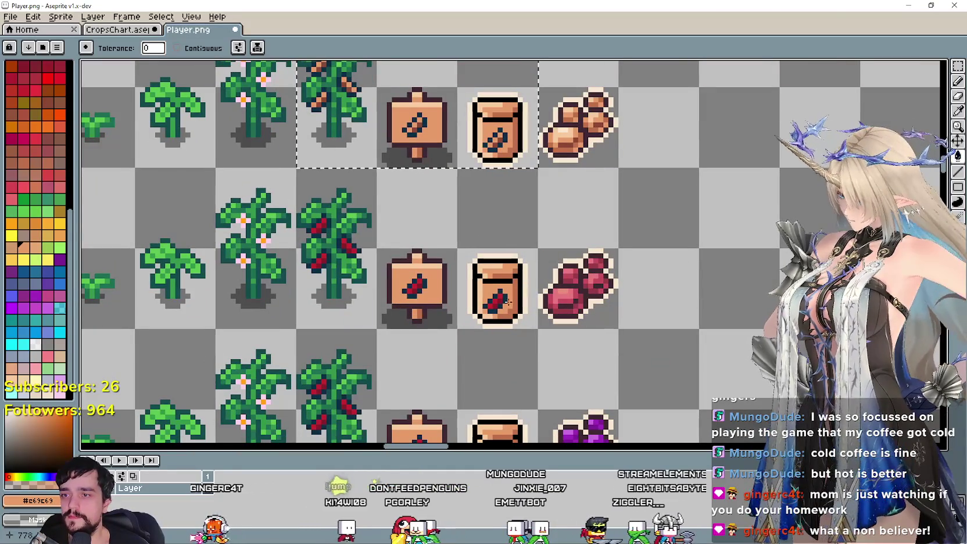
{"action": "key", "text": "m"}
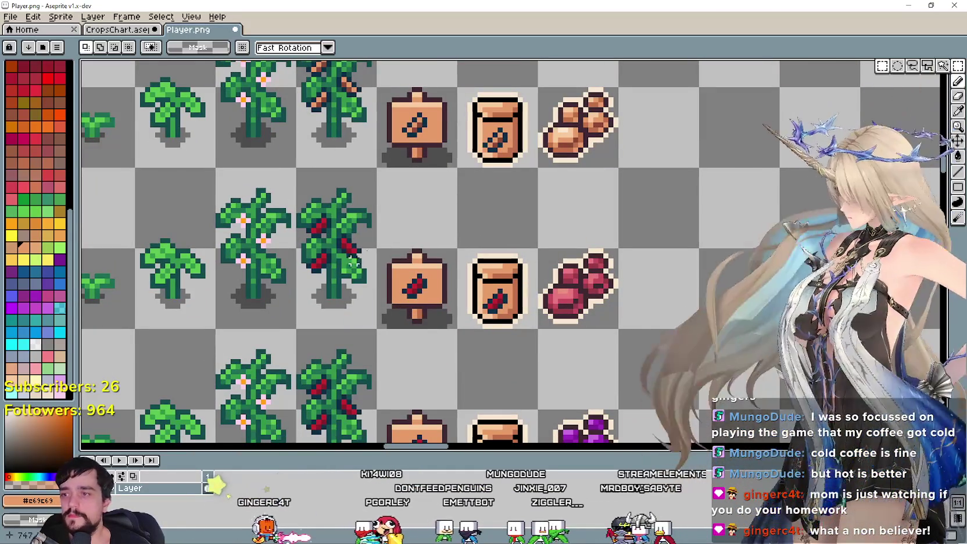
{"action": "left_click_drag", "start_coordinate": [318, 306], "coordinate": [587, 244]}
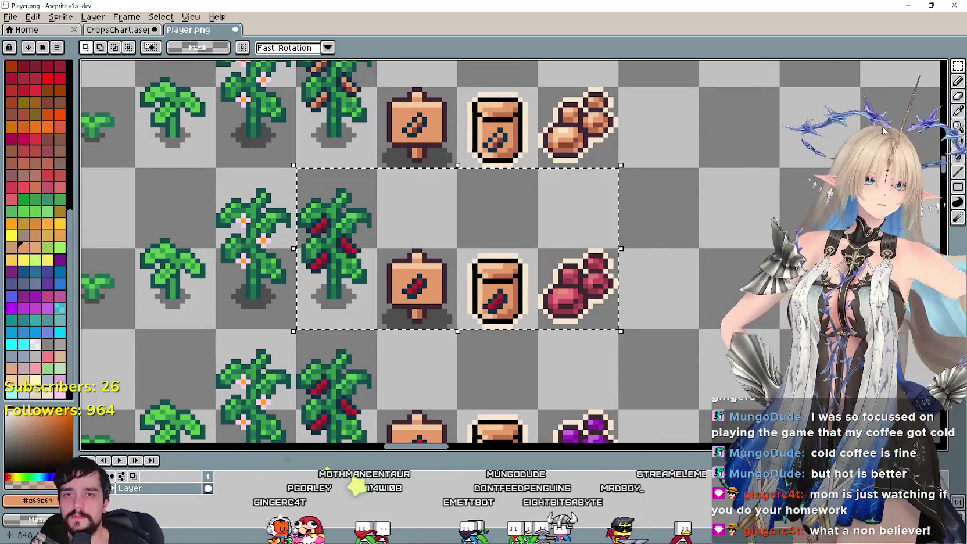
{"action": "left_click", "coordinate": [958, 111]}
{"action": "scroll", "coordinate": [500, 294], "scroll_direction": "up", "scroll_amount": 2}
{"action": "scroll", "coordinate": [507, 294], "scroll_direction": "up", "scroll_amount": 2}
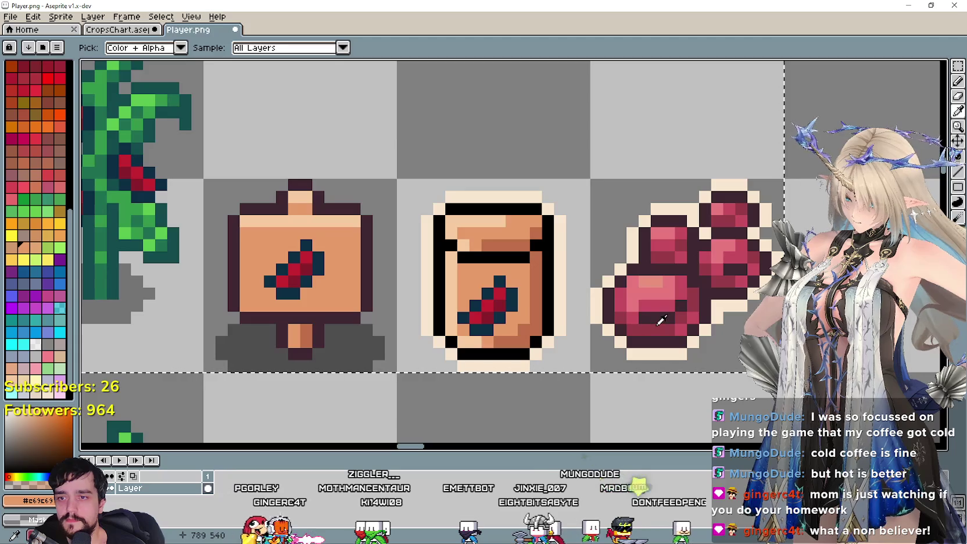
Pick the berries' pink and fill the red seed markings with it
{"action": "left_click", "coordinate": [958, 155]}
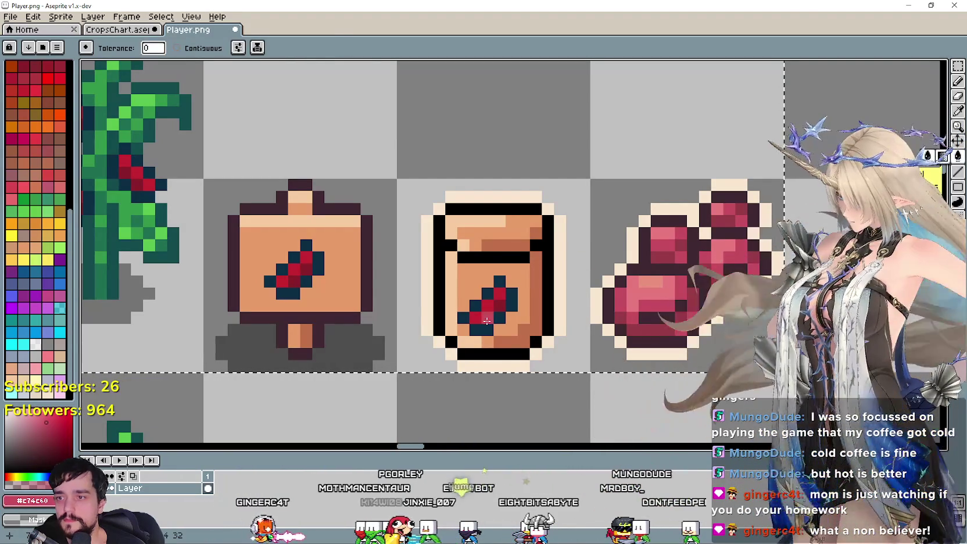
{"action": "left_click", "coordinate": [958, 111]}
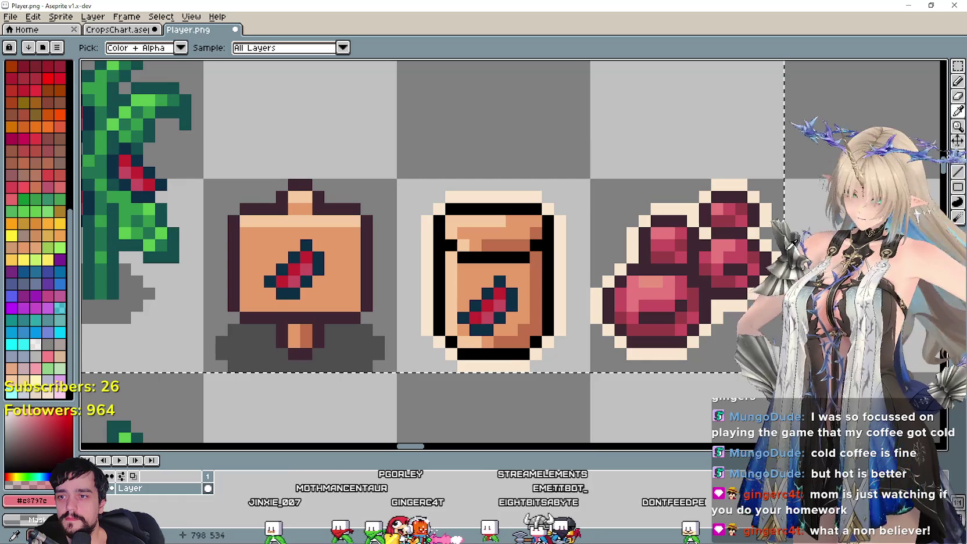
{"action": "left_click", "coordinate": [958, 155]}
{"action": "left_click", "coordinate": [473, 315]}
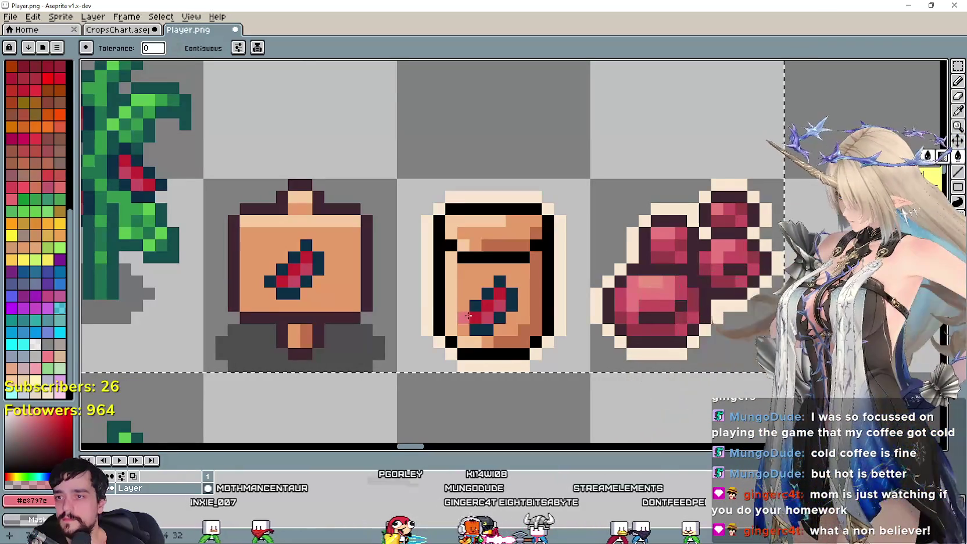
{"action": "scroll", "coordinate": [473, 315], "scroll_direction": "down", "scroll_amount": 3}
{"action": "scroll", "coordinate": [476, 348], "scroll_direction": "down", "scroll_amount": 2}
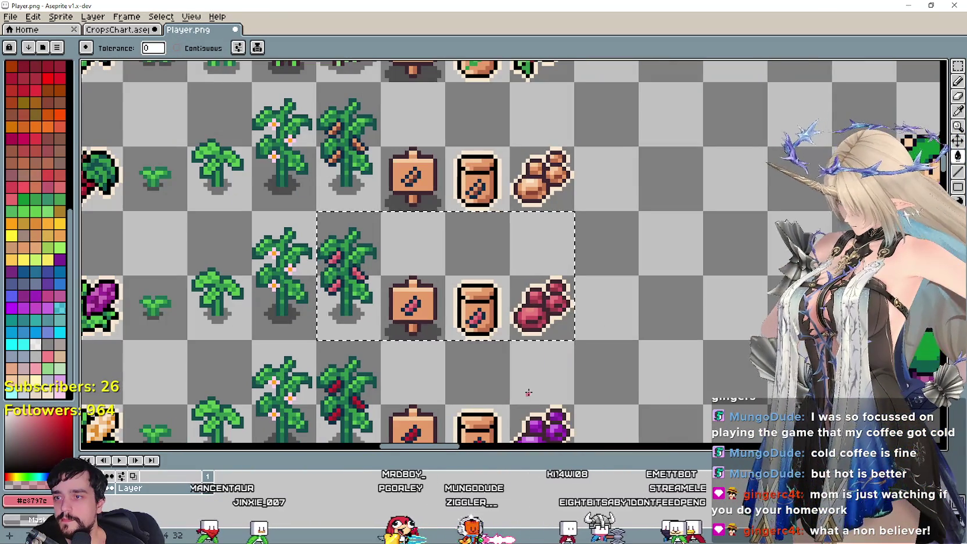
{"action": "scroll", "coordinate": [528, 393], "scroll_direction": "down", "scroll_amount": 3}
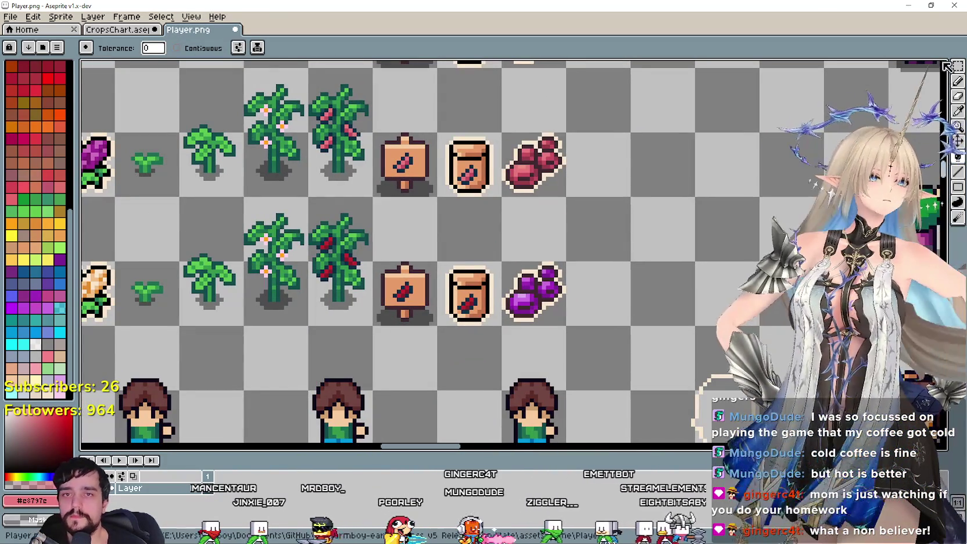
{"action": "left_click", "coordinate": [958, 65]}
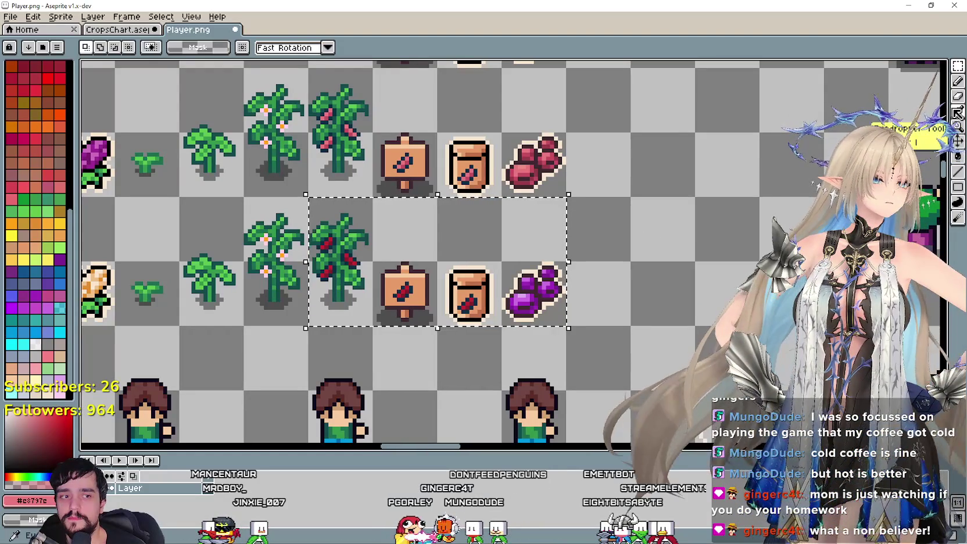
Pick the berries' main purple and fill the red seed pixels purple
{"action": "left_click", "coordinate": [958, 111]}
{"action": "scroll", "coordinate": [513, 302], "scroll_direction": "up", "scroll_amount": 1}
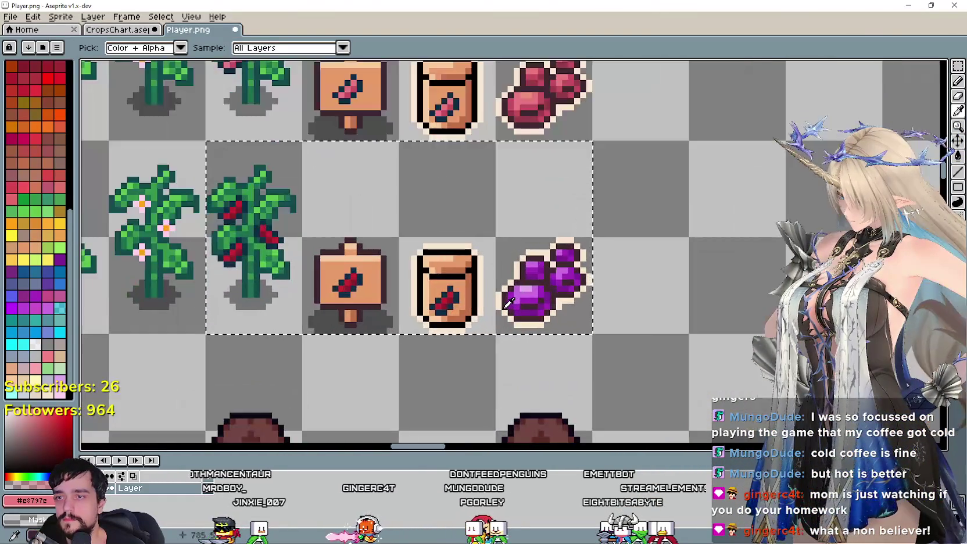
{"action": "scroll", "coordinate": [517, 302], "scroll_direction": "up", "scroll_amount": 1}
{"action": "scroll", "coordinate": [552, 301], "scroll_direction": "up", "scroll_amount": 1}
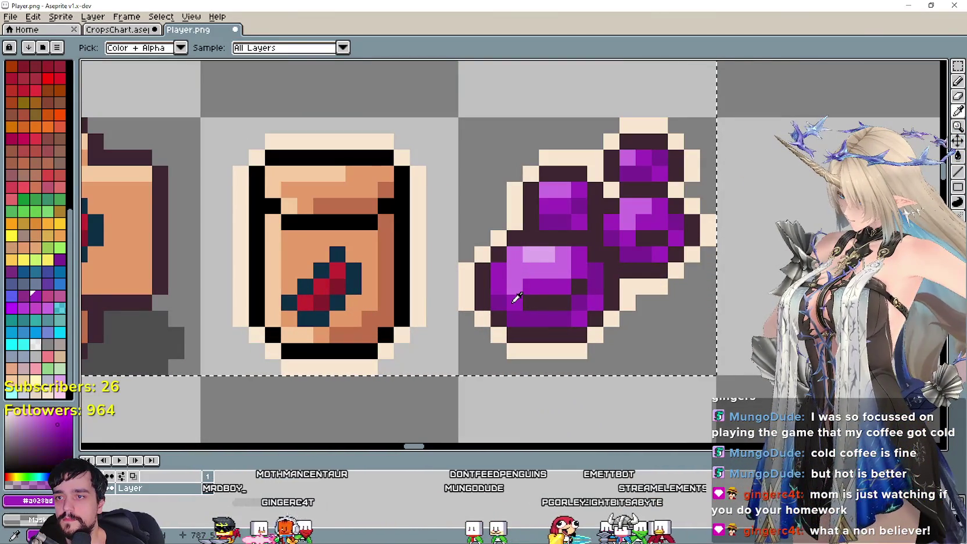
{"action": "left_click", "coordinate": [958, 156]}
{"action": "left_click", "coordinate": [331, 301]}
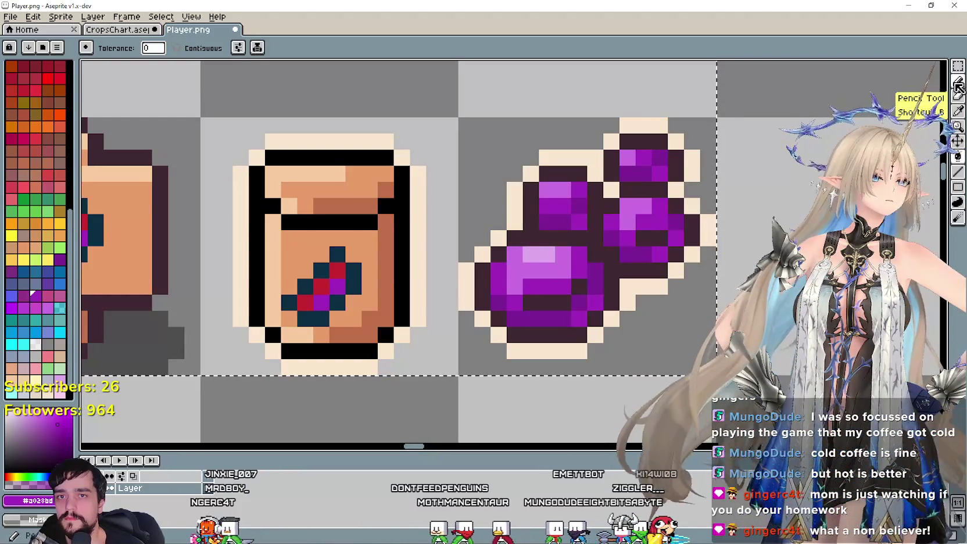
Fill the remaining red pixel with the berry highlight's light purple and save Player.png
{"action": "left_click", "coordinate": [958, 119]}
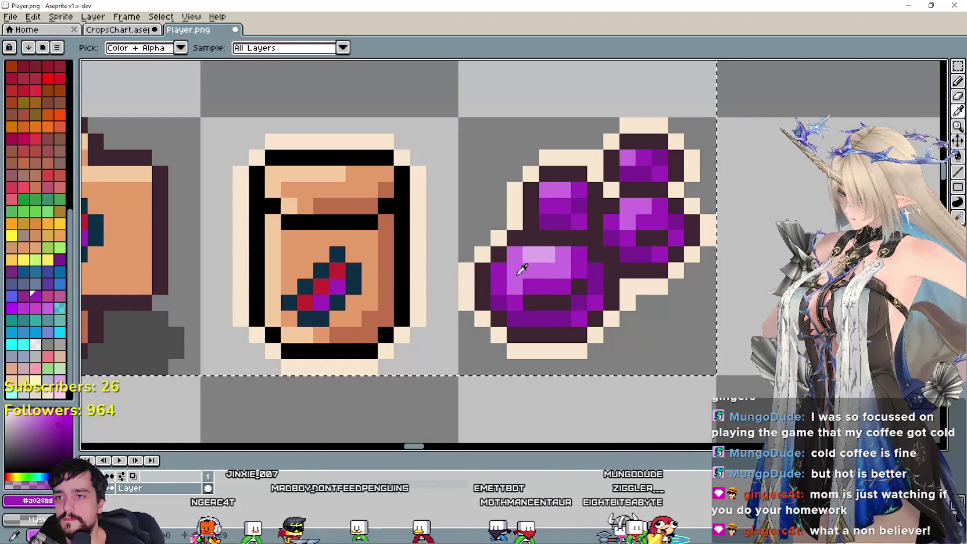
{"action": "left_click", "coordinate": [517, 264]}
{"action": "key", "text": "g"}
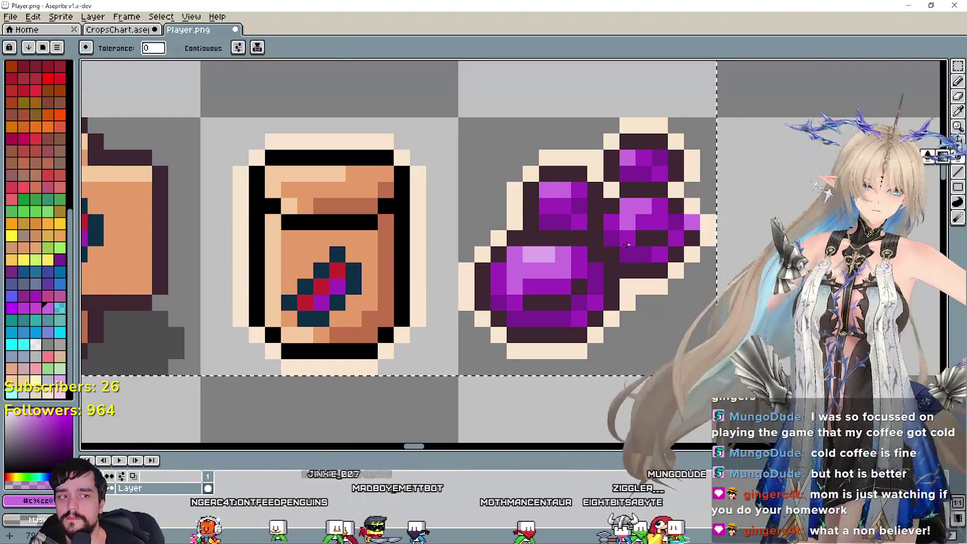
{"action": "left_click", "coordinate": [300, 300]}
{"action": "scroll", "coordinate": [300, 300], "scroll_direction": "down", "scroll_amount": 2}
{"action": "scroll", "coordinate": [395, 314], "scroll_direction": "down", "scroll_amount": 2}
{"action": "scroll", "coordinate": [470, 324], "scroll_direction": "down", "scroll_amount": 1}
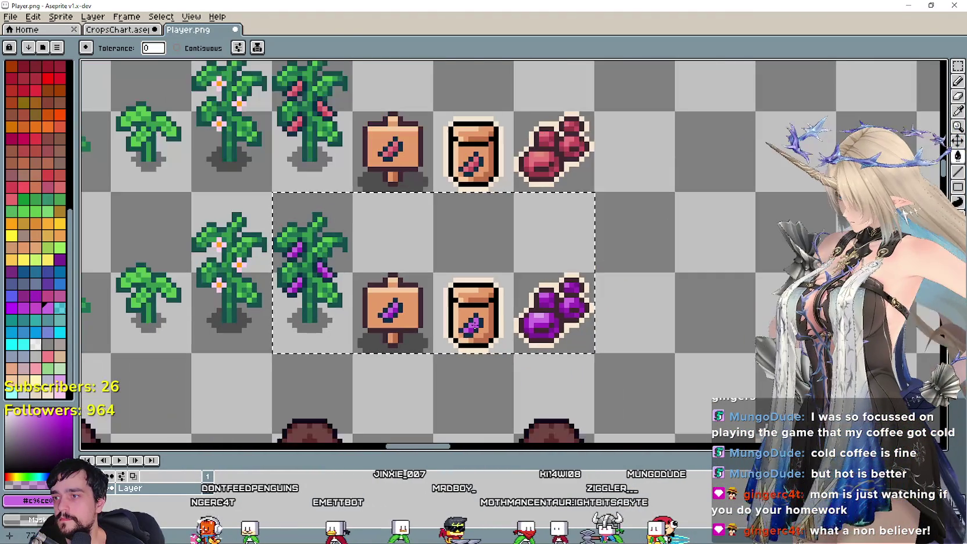
{"action": "scroll", "coordinate": [517, 232], "scroll_direction": "down", "scroll_amount": 2}
{"action": "scroll", "coordinate": [517, 233], "scroll_direction": "down", "scroll_amount": 2}
{"action": "key", "text": "ctrl+s"}
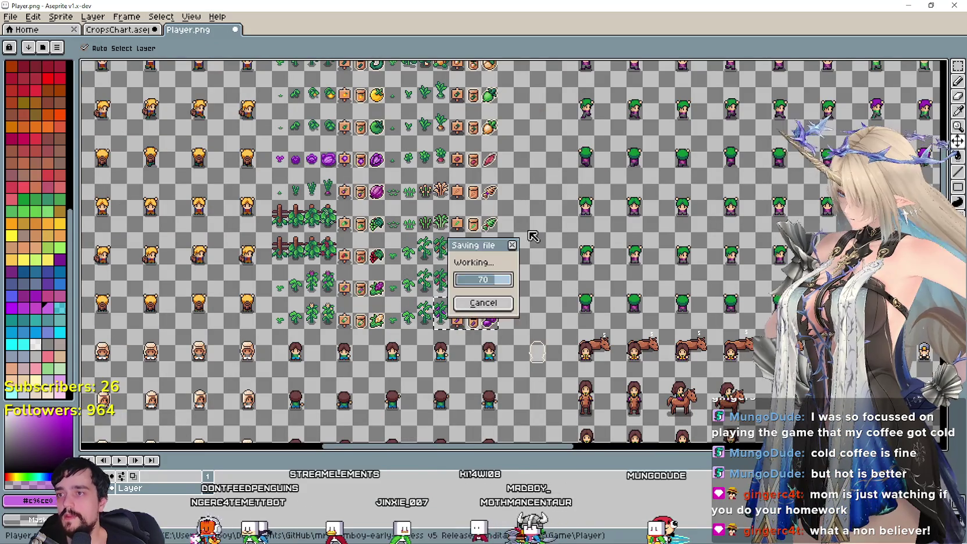
Recentre and zoom to review the whole recoloured Player.png sprite grid
{"action": "left_click_drag", "start_coordinate": [517, 232], "coordinate": [537, 263]}
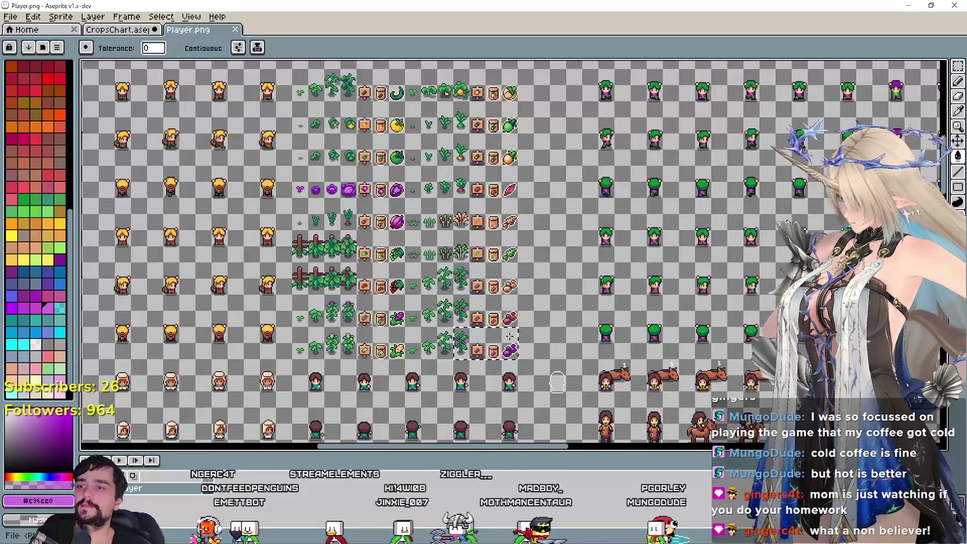
{"action": "scroll", "coordinate": [318, 368], "scroll_direction": "up", "scroll_amount": 2}
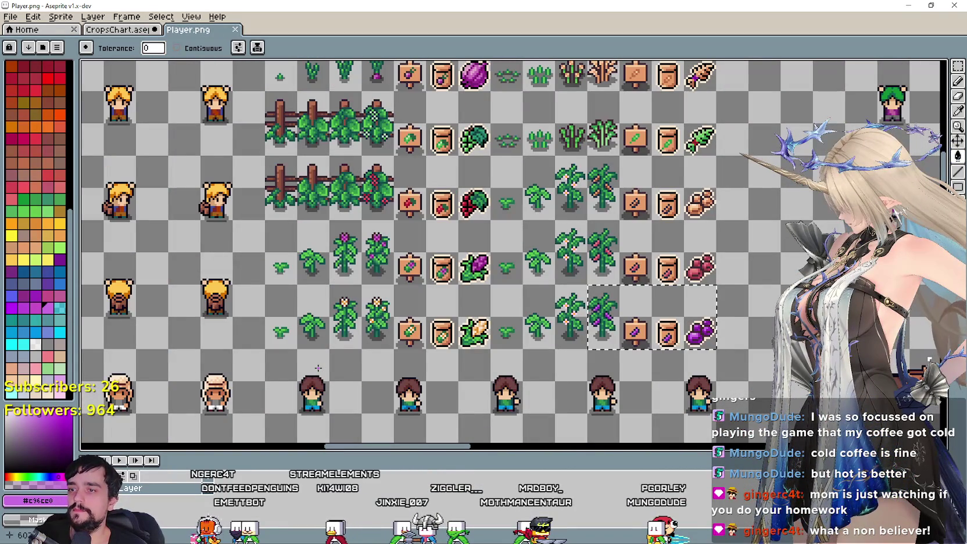
{"action": "scroll", "coordinate": [319, 368], "scroll_direction": "down", "scroll_amount": 2}
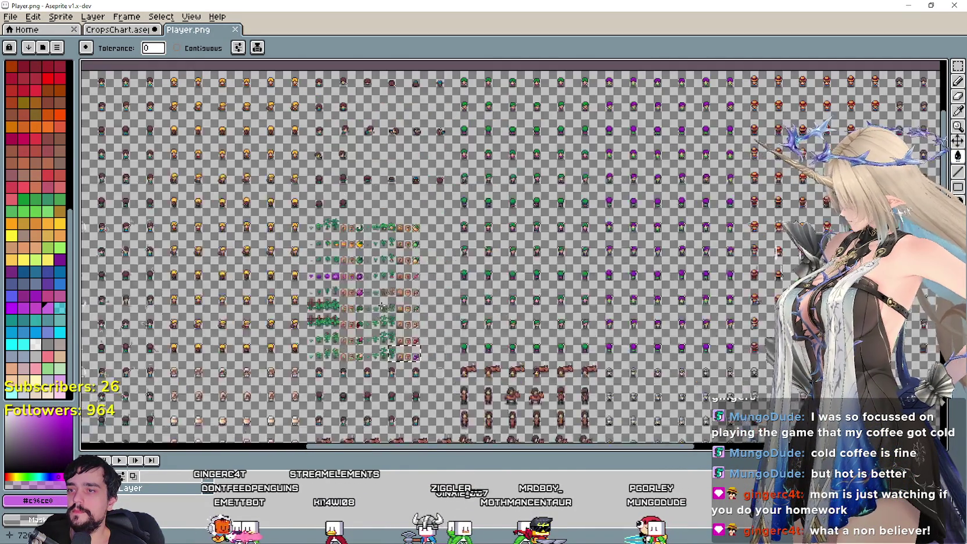
{"action": "scroll", "coordinate": [406, 326], "scroll_direction": "up", "scroll_amount": 1}
{"action": "left_click_drag", "start_coordinate": [537, 238], "coordinate": [539, 259]}
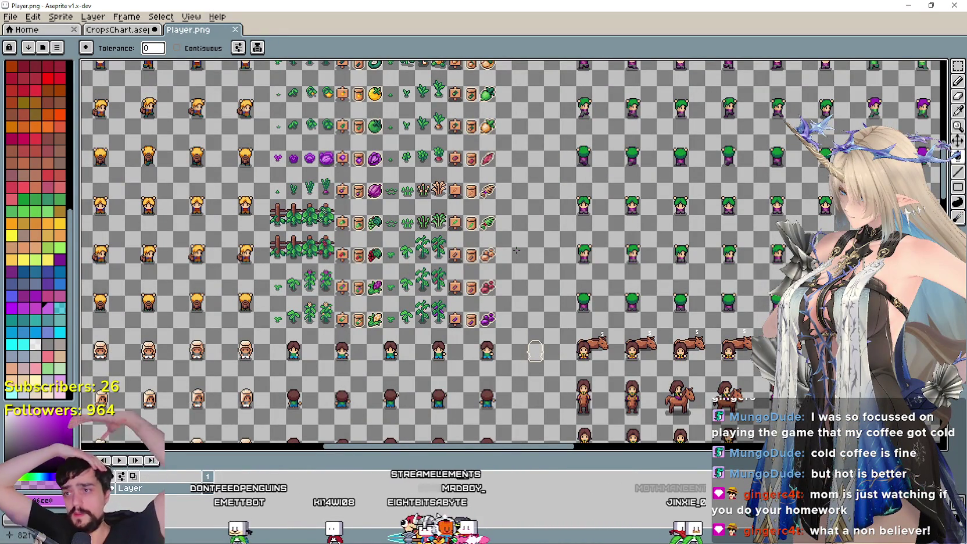
{"action": "scroll", "coordinate": [516, 250], "scroll_direction": "down", "scroll_amount": 2}
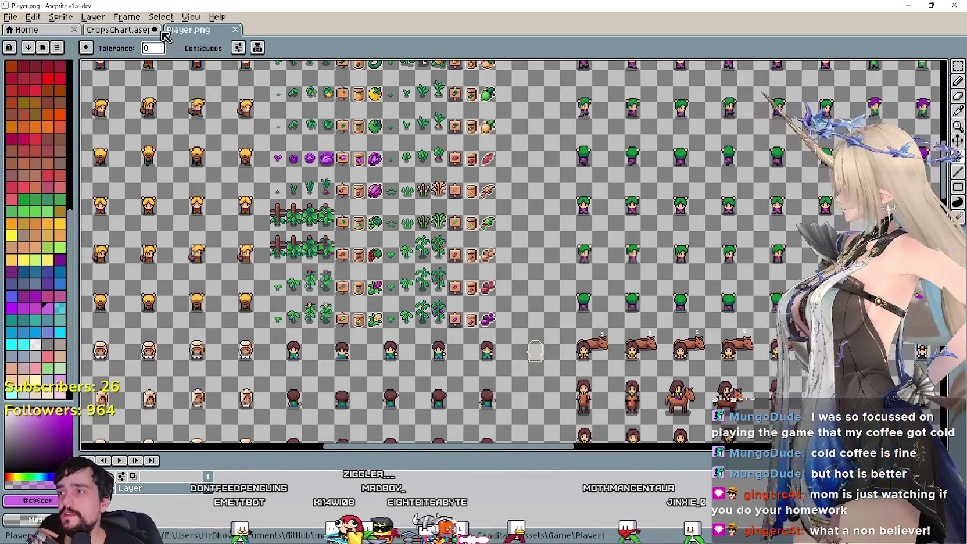
Bring up the CropsChart.aseprite document
{"action": "key", "text": "ctrl+Tab"}
{"action": "scroll", "coordinate": [534, 245], "scroll_direction": "up", "scroll_amount": 2}
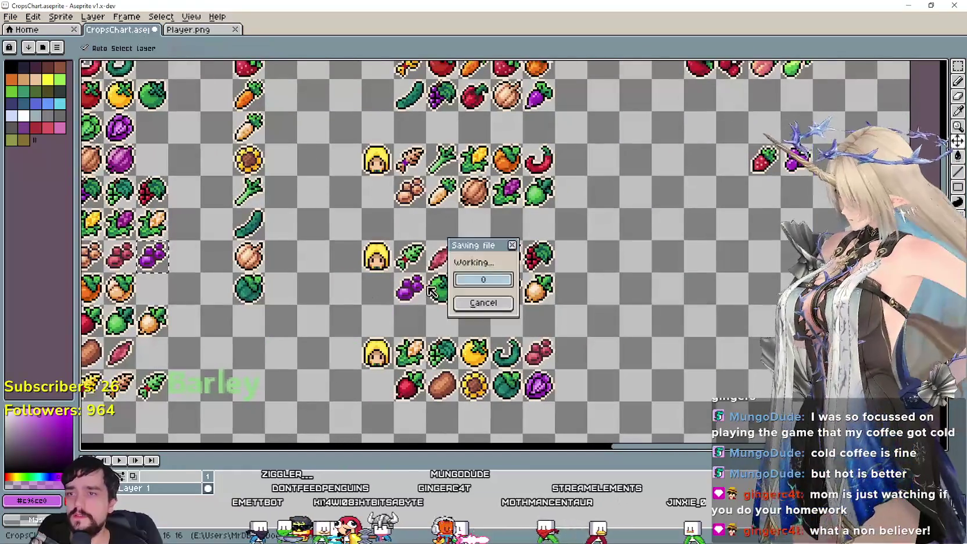
{"action": "scroll", "coordinate": [532, 233], "scroll_direction": "up", "scroll_amount": 1}
{"action": "left_click_drag", "start_coordinate": [532, 233], "coordinate": [487, 226]}
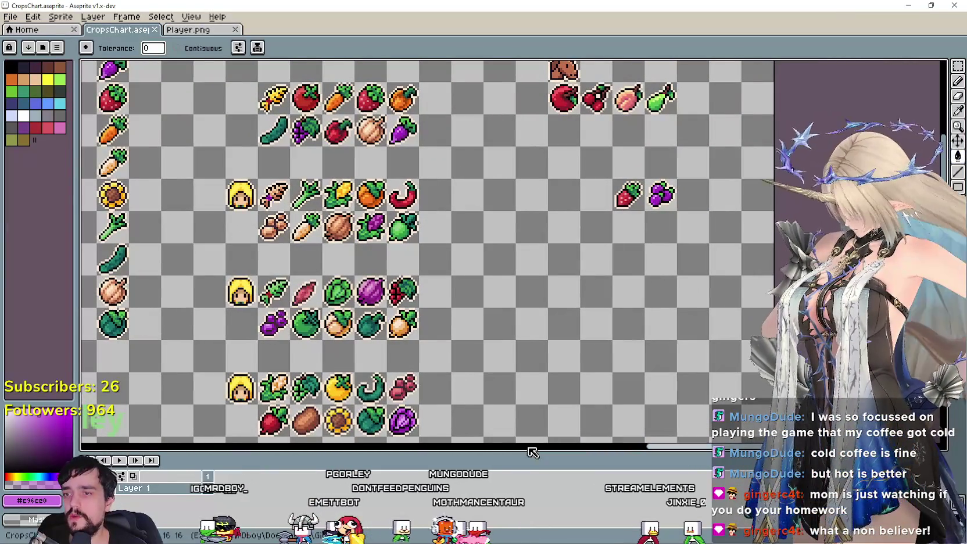
Marquee-select the bottom row of crop icons in CropsChart.aseprite
{"action": "left_click_drag", "start_coordinate": [493, 309], "coordinate": [478, 300]}
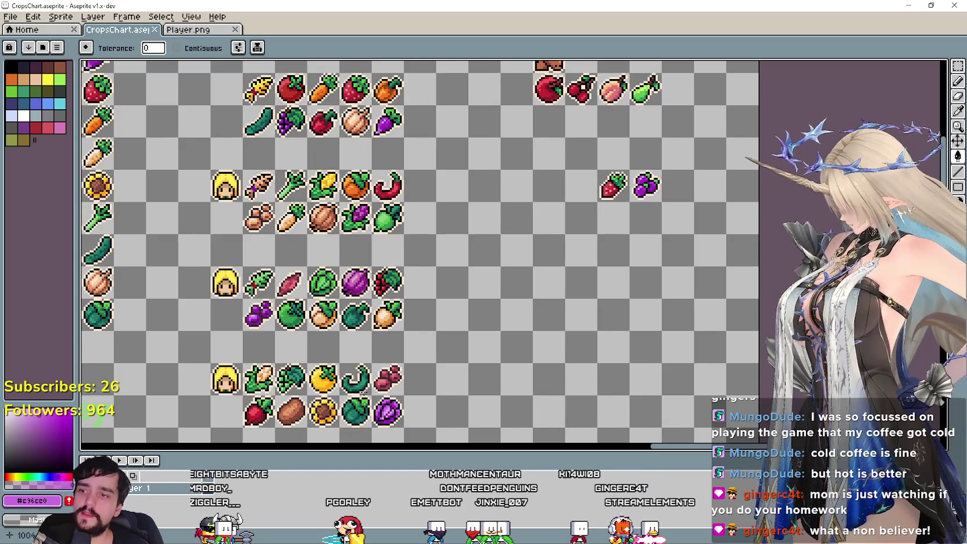
{"action": "key", "text": "m"}
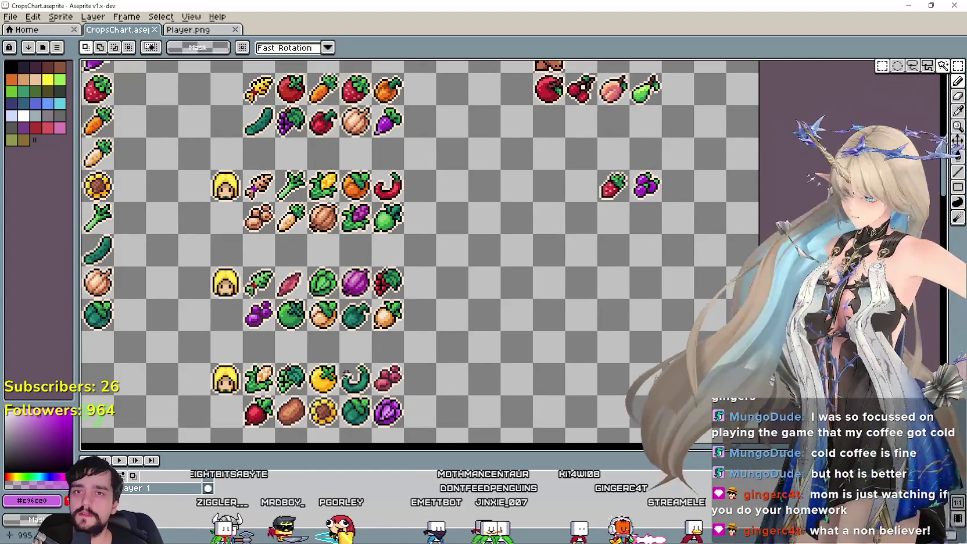
{"action": "left_click_drag", "start_coordinate": [241, 394], "coordinate": [406, 430]}
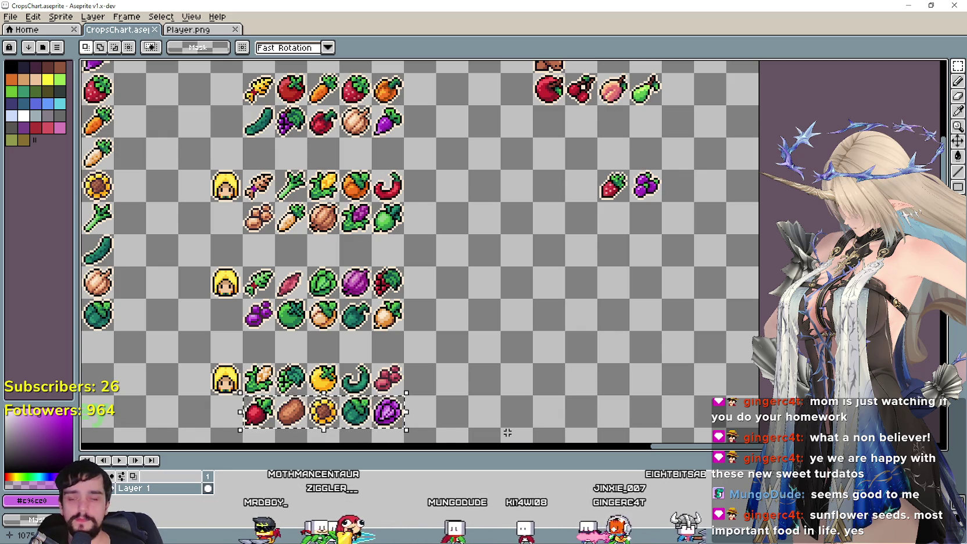
{"action": "scroll", "coordinate": [443, 173], "scroll_direction": "down", "scroll_amount": 4}
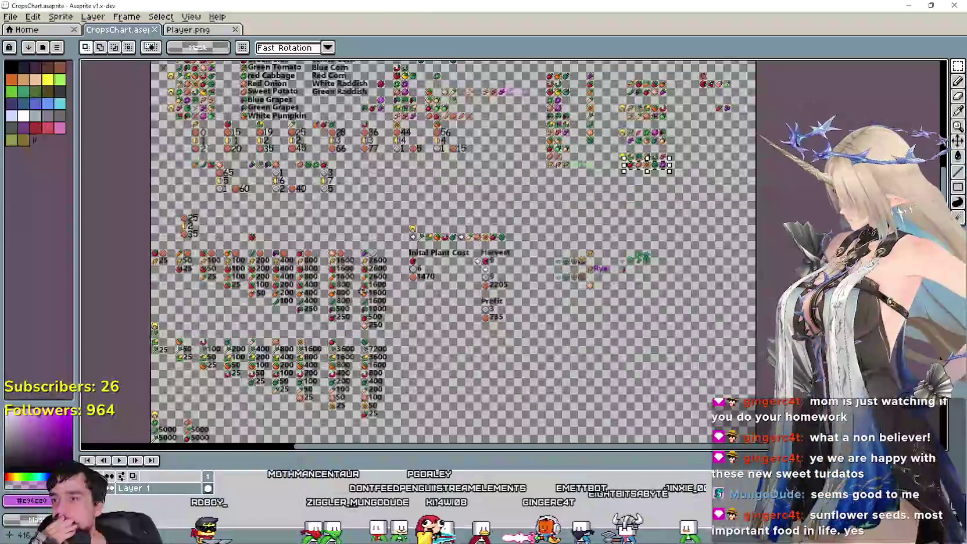
{"action": "scroll", "coordinate": [443, 173], "scroll_direction": "up", "scroll_amount": 2}
{"action": "scroll", "coordinate": [523, 233], "scroll_direction": "down", "scroll_amount": 2}
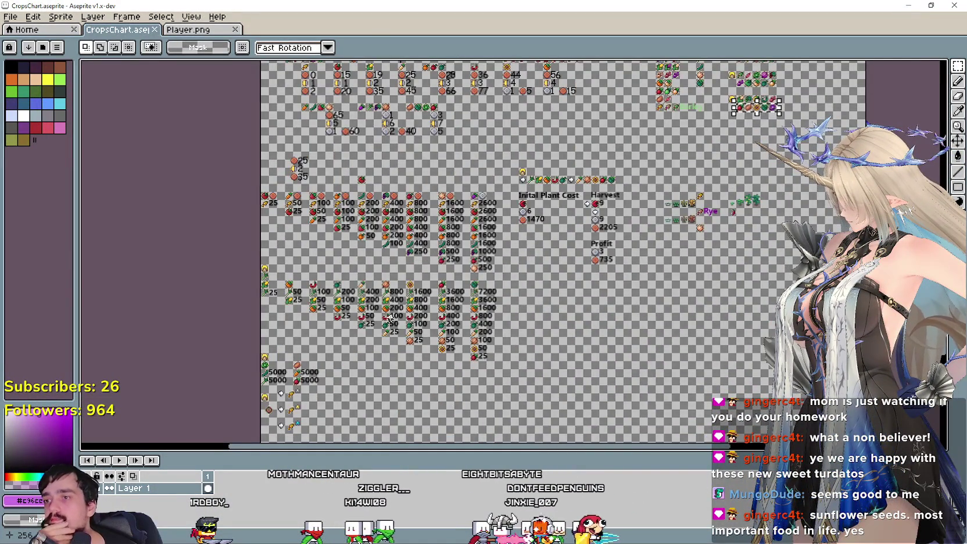
{"action": "scroll", "coordinate": [390, 318], "scroll_direction": "up", "scroll_amount": 2}
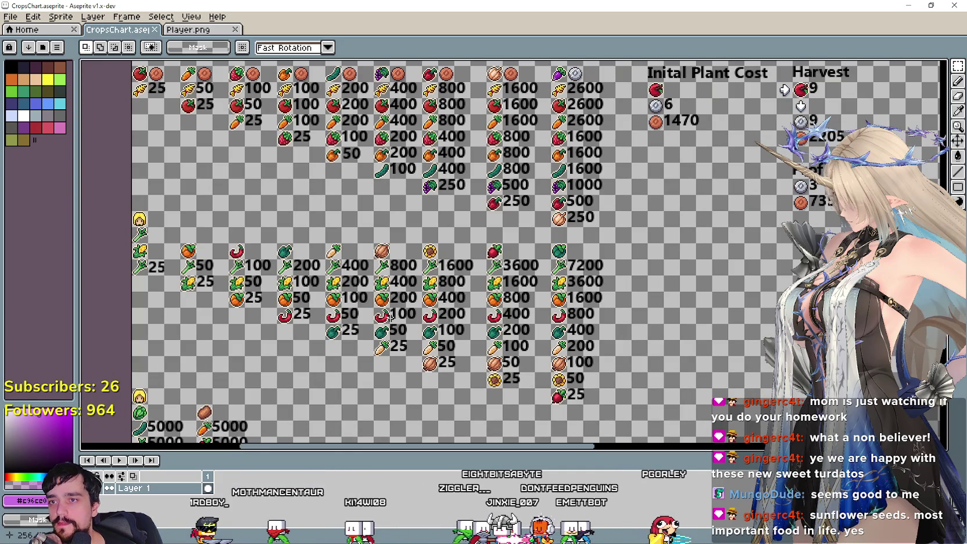
{"action": "scroll", "coordinate": [495, 283], "scroll_direction": "down", "scroll_amount": 1}
{"action": "scroll", "coordinate": [495, 283], "scroll_direction": "up", "scroll_amount": 1}
{"action": "scroll", "coordinate": [466, 312], "scroll_direction": "down", "scroll_amount": 2}
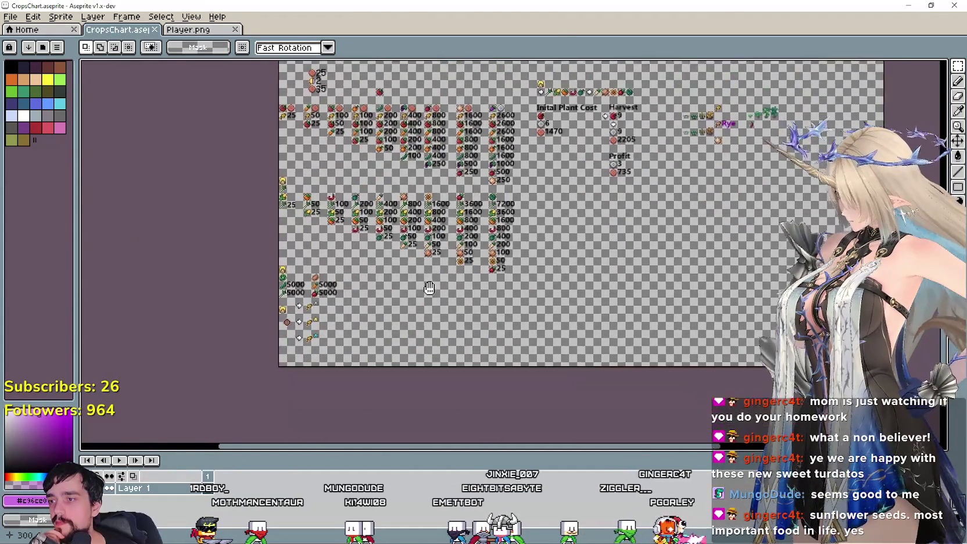
{"action": "left_click_drag", "start_coordinate": [597, 270], "coordinate": [572, 180]}
{"action": "scroll", "coordinate": [318, 336], "scroll_direction": "up", "scroll_amount": 3}
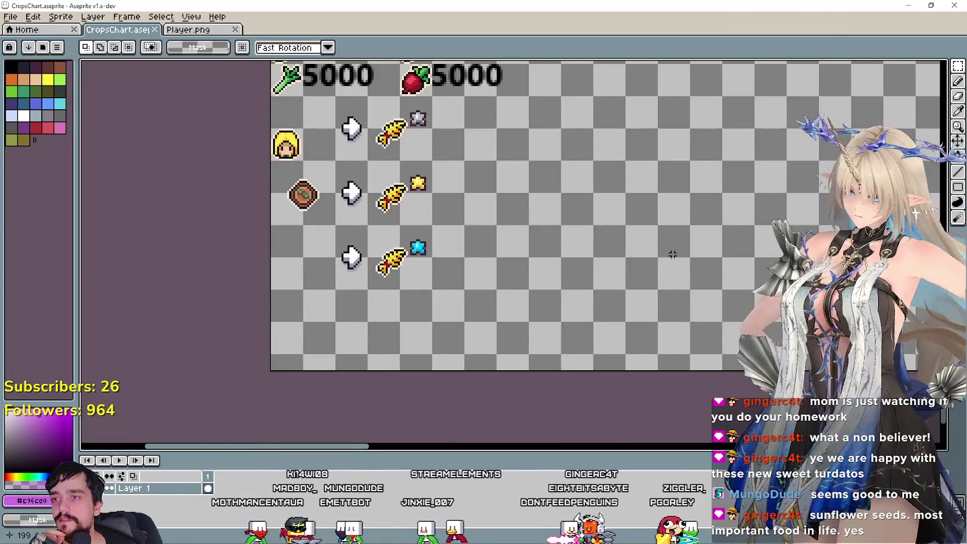
{"action": "scroll", "coordinate": [397, 265], "scroll_direction": "down", "scroll_amount": 1}
{"action": "scroll", "coordinate": [397, 265], "scroll_direction": "down", "scroll_amount": 1}
{"action": "scroll", "coordinate": [407, 270], "scroll_direction": "up", "scroll_amount": 2}
{"action": "scroll", "coordinate": [407, 271], "scroll_direction": "right", "scroll_amount": 2}
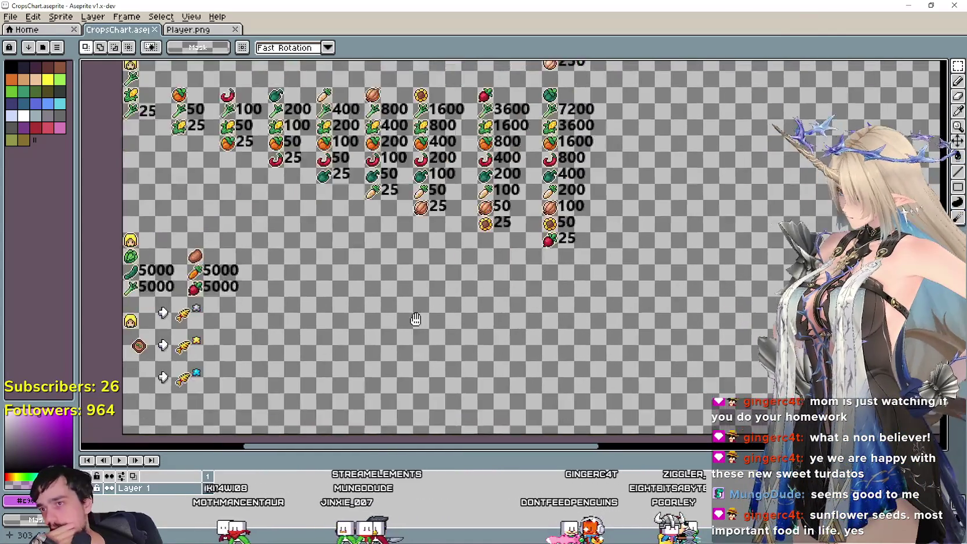
{"action": "scroll", "coordinate": [430, 276], "scroll_direction": "up", "scroll_amount": 2}
{"action": "scroll", "coordinate": [430, 276], "scroll_direction": "right", "scroll_amount": 2}
{"action": "scroll", "coordinate": [459, 284], "scroll_direction": "up", "scroll_amount": 4}
{"action": "scroll", "coordinate": [459, 284], "scroll_direction": "right", "scroll_amount": 4}
{"action": "scroll", "coordinate": [523, 285], "scroll_direction": "up", "scroll_amount": 3}
{"action": "scroll", "coordinate": [523, 285], "scroll_direction": "right", "scroll_amount": 2}
{"action": "scroll", "coordinate": [639, 282], "scroll_direction": "up", "scroll_amount": 3}
{"action": "scroll", "coordinate": [639, 282], "scroll_direction": "right", "scroll_amount": 2}
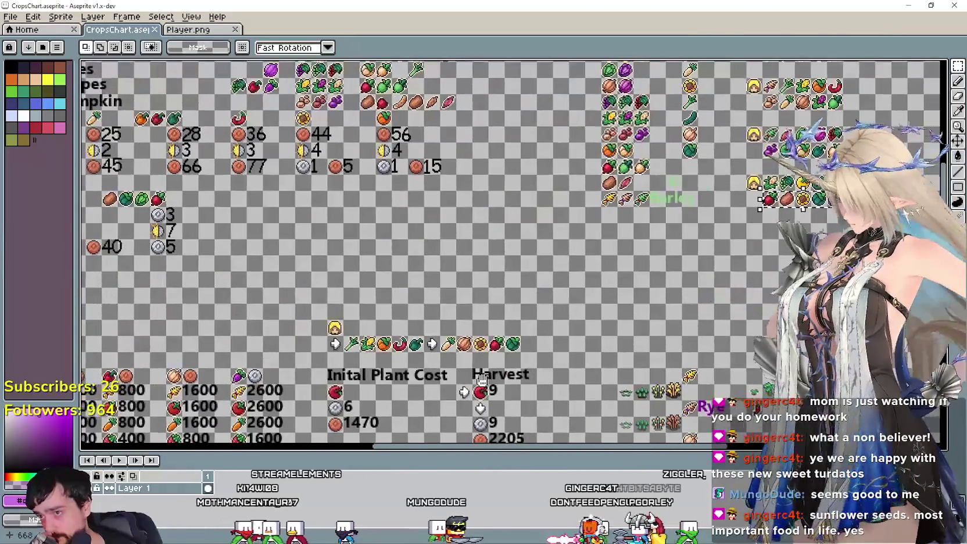
{"action": "scroll", "coordinate": [724, 279], "scroll_direction": "right", "scroll_amount": 5}
{"action": "scroll", "coordinate": [724, 279], "scroll_direction": "up", "scroll_amount": 1}
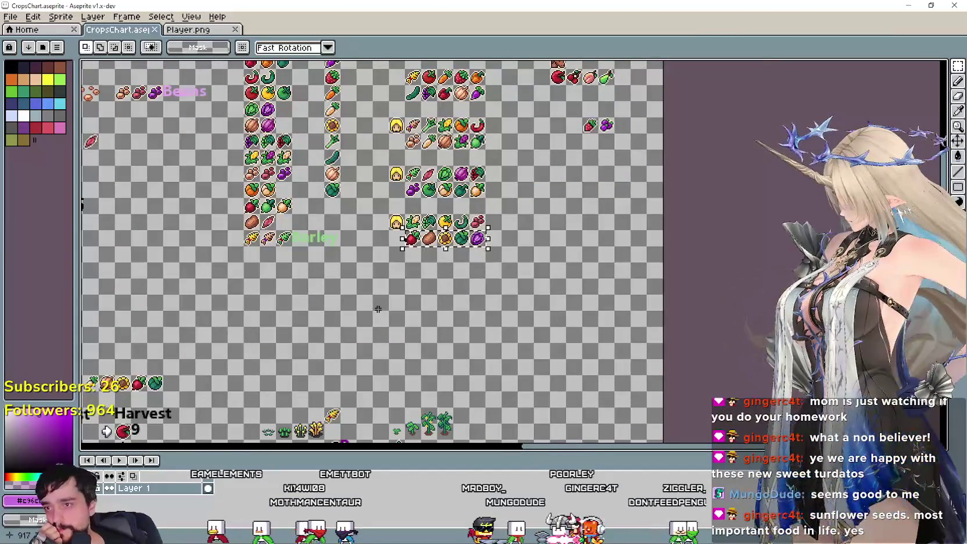
{"action": "scroll", "coordinate": [586, 221], "scroll_direction": "down", "scroll_amount": 1}
{"action": "scroll", "coordinate": [535, 321], "scroll_direction": "down", "scroll_amount": 1}
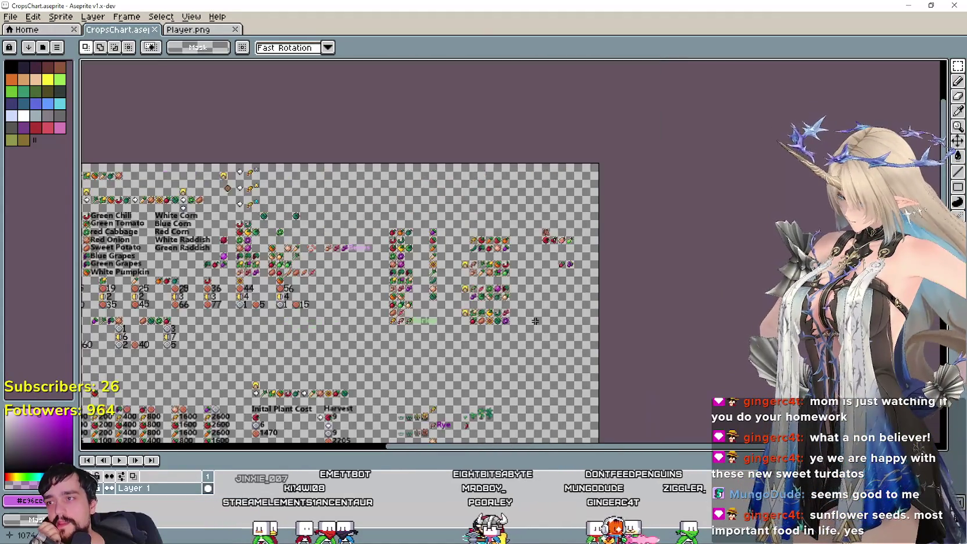
{"action": "scroll", "coordinate": [458, 359], "scroll_direction": "up", "scroll_amount": 1}
{"action": "scroll", "coordinate": [362, 373], "scroll_direction": "down", "scroll_amount": 1}
{"action": "scroll", "coordinate": [257, 284], "scroll_direction": "up", "scroll_amount": 3}
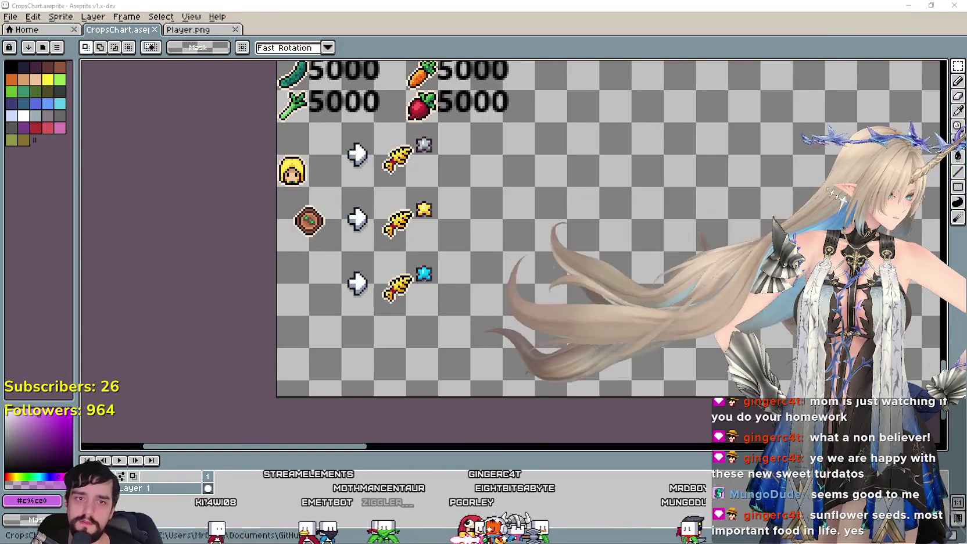
{"action": "key", "text": "XF86Calculator"}
Calculate 40 × 40 in Calculator
{"action": "type", "text": "4"}
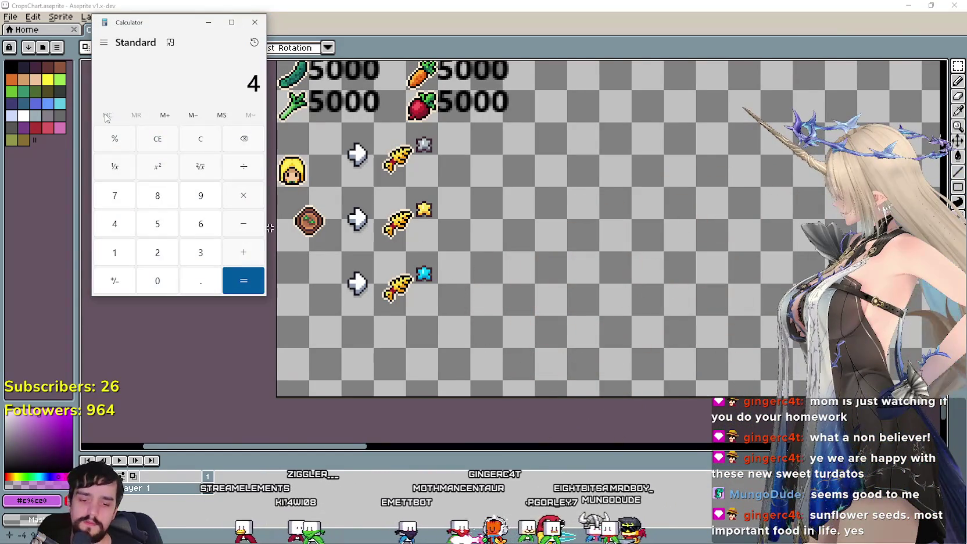
{"action": "type", "text": "0"}
{"action": "left_click", "coordinate": [244, 197]}
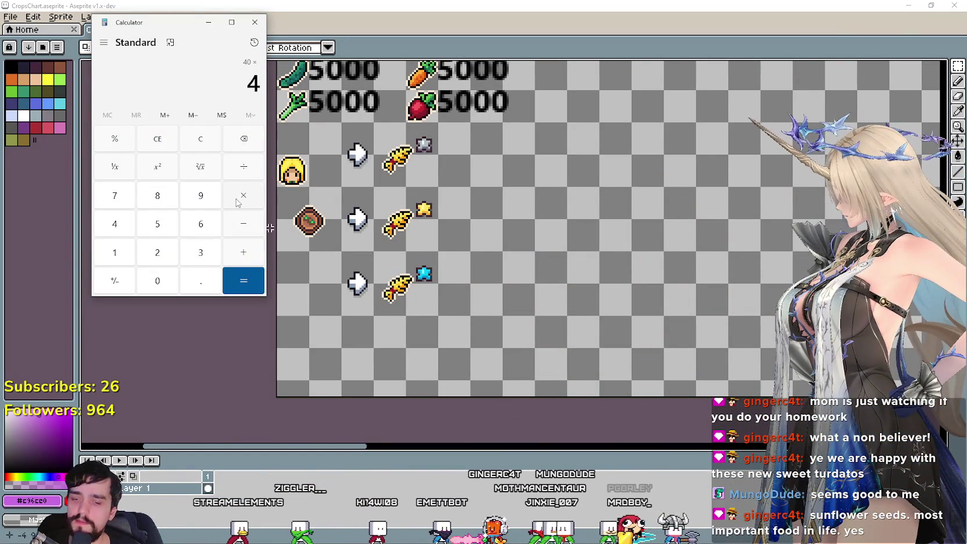
{"action": "type", "text": "0"}
{"action": "left_click", "coordinate": [243, 287]}
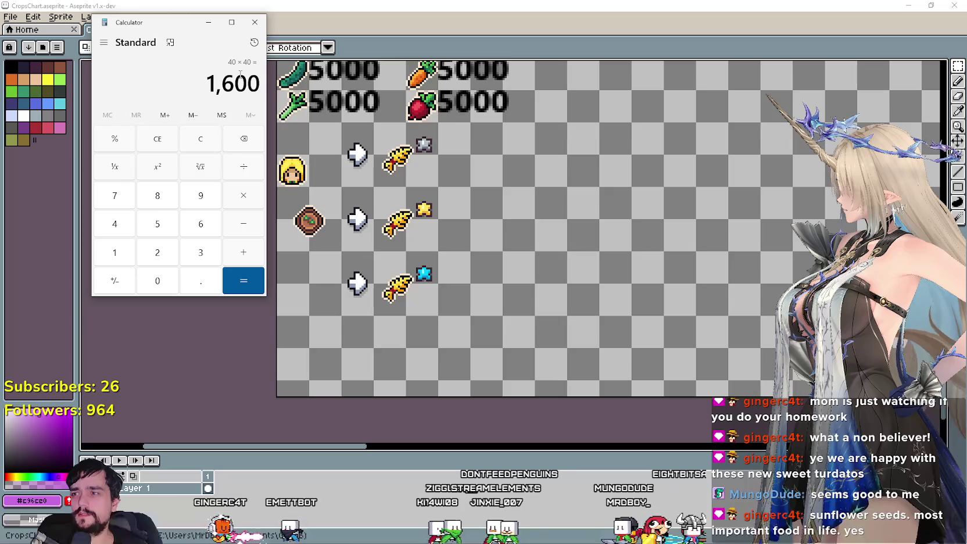
Calculate 40 × 4 = 160 and move the Calculator window aside
{"action": "key", "text": "Escape"}
{"action": "type", "text": "4"}
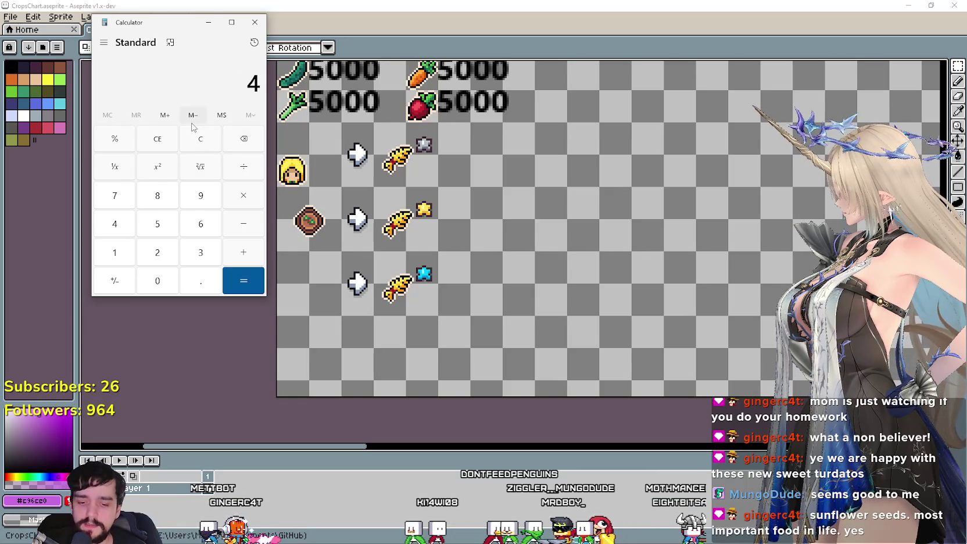
{"action": "type", "text": "9"}
{"action": "key", "text": "BackSpace"}
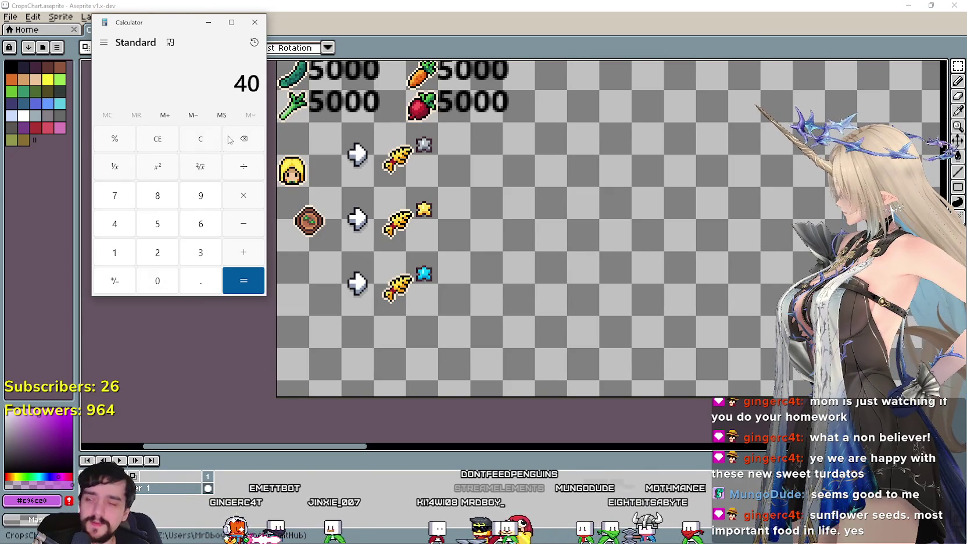
{"action": "type", "text": "*4"}
{"action": "left_click", "coordinate": [244, 281]}
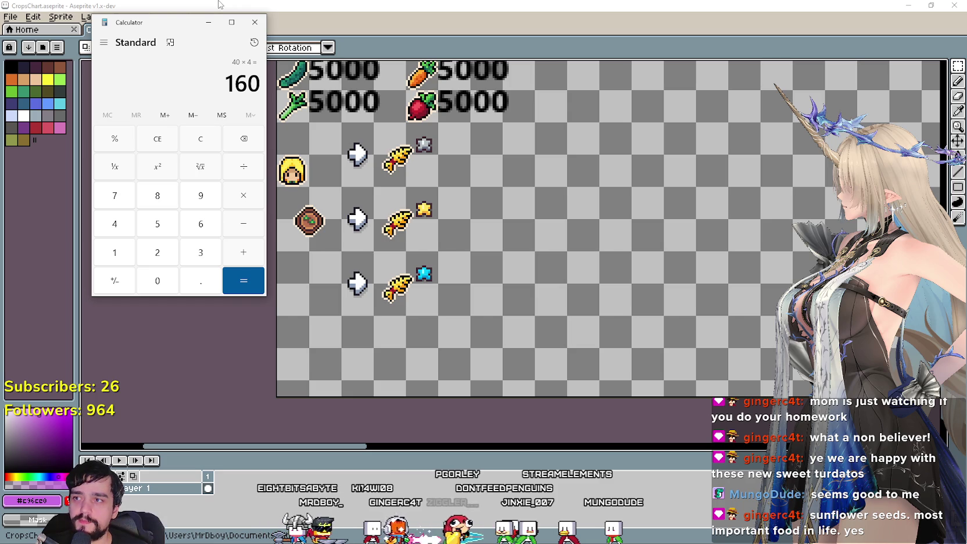
{"action": "left_click_drag", "start_coordinate": [215, 22], "coordinate": [156, 40]}
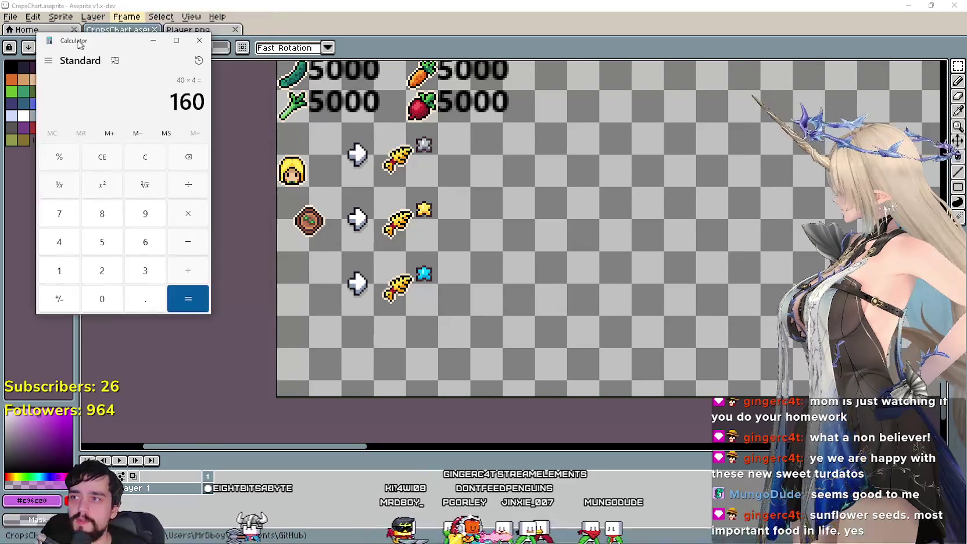
Line up the gold-star and blue-star item blocks beside the grey-star one
{"action": "scroll", "coordinate": [455, 274], "scroll_direction": "down", "scroll_amount": 3}
{"action": "scroll", "coordinate": [481, 232], "scroll_direction": "up", "scroll_amount": 2}
{"action": "scroll", "coordinate": [407, 278], "scroll_direction": "down", "scroll_amount": 1}
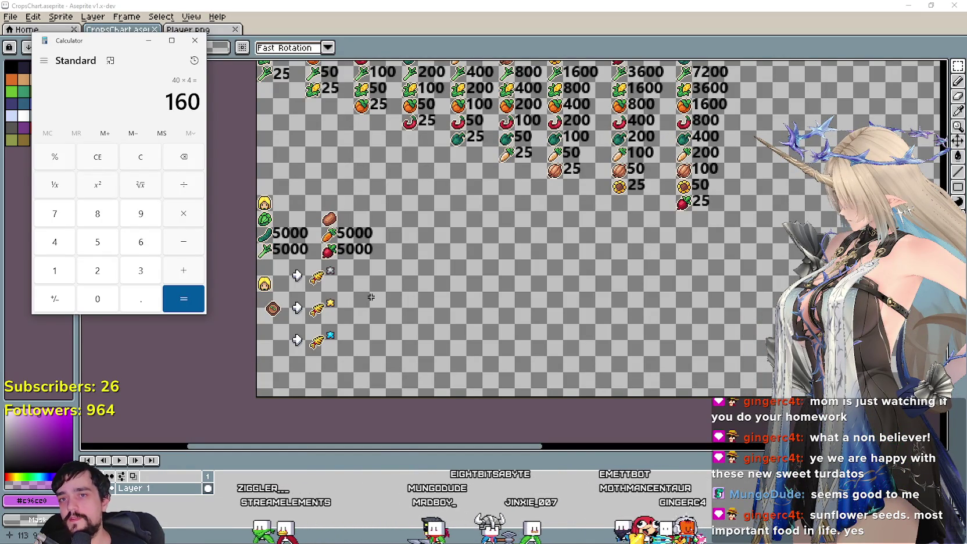
{"action": "left_click", "coordinate": [943, 65]}
{"action": "scroll", "coordinate": [324, 248], "scroll_direction": "up", "scroll_amount": 2}
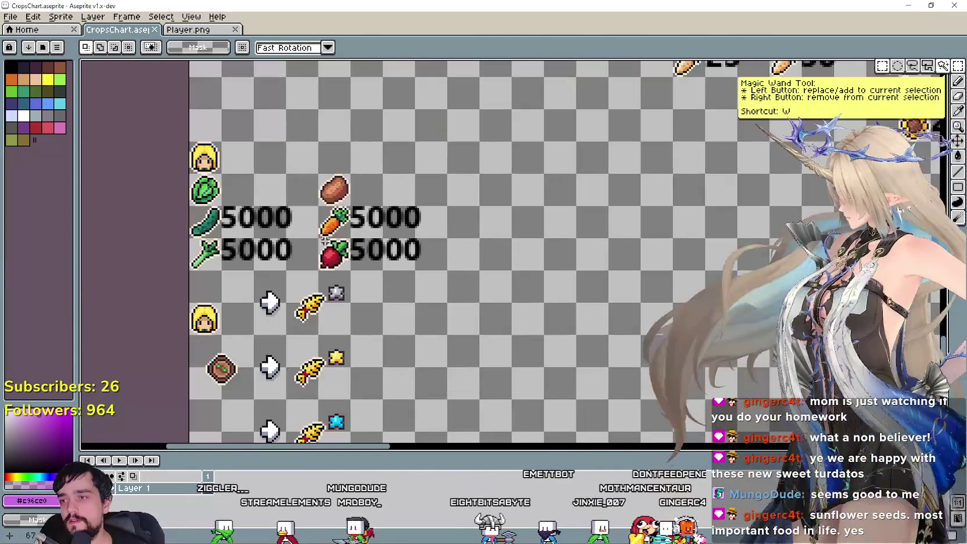
{"action": "left_click_drag", "start_coordinate": [308, 322], "coordinate": [430, 302]}
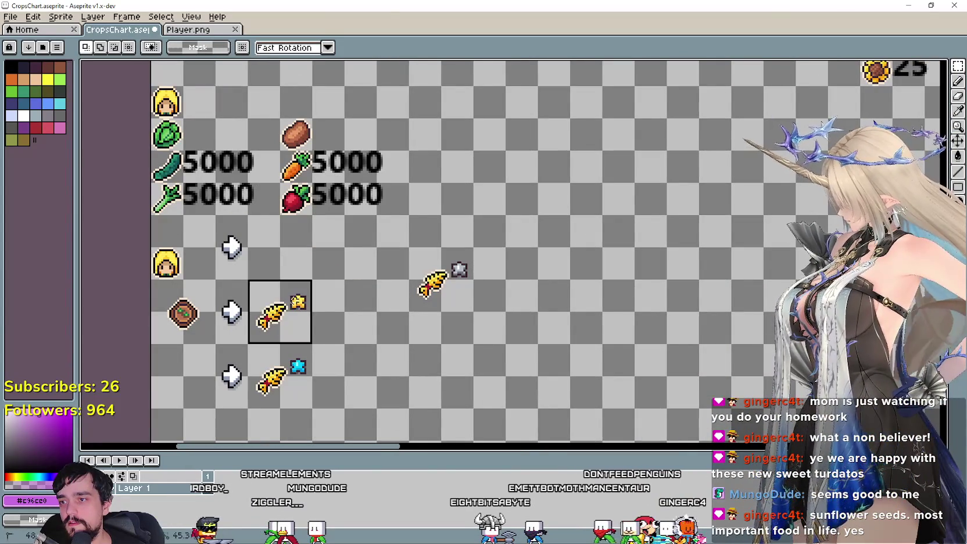
{"action": "left_click_drag", "start_coordinate": [272, 326], "coordinate": [500, 299]}
{"action": "mouse_move", "coordinate": [245, 375]}
{"action": "left_mouse_down"}
{"action": "mouse_move", "coordinate": [283, 411]}
{"action": "mouse_move", "coordinate": [556, 295]}
{"action": "left_mouse_up"}
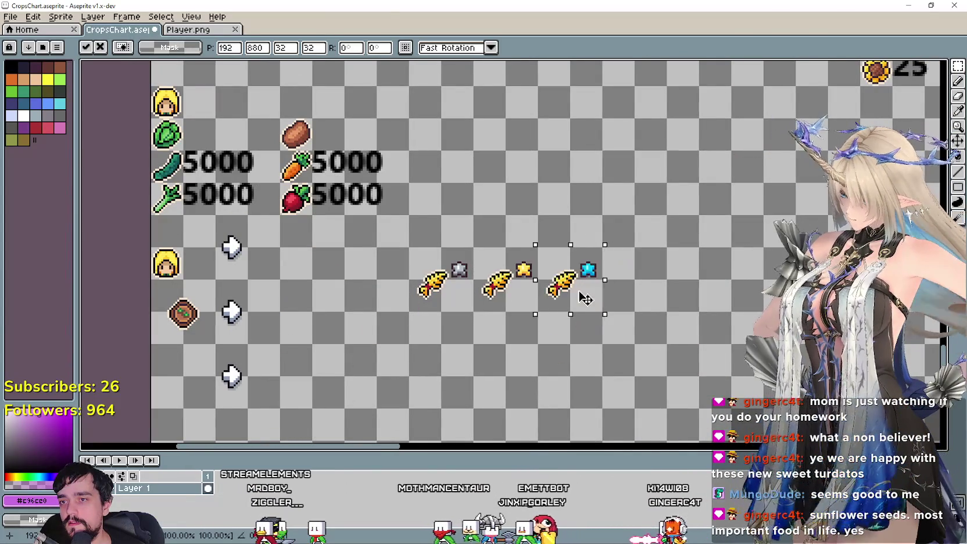
{"action": "mouse_move", "coordinate": [441, 246]}
{"action": "left_mouse_down"}
{"action": "mouse_move", "coordinate": [409, 311]}
{"action": "mouse_move", "coordinate": [520, 223]}
{"action": "left_mouse_up"}
Copy the grey-star item two cells left and delete the extra grey star
{"action": "scroll", "coordinate": [413, 309], "scroll_direction": "up", "scroll_amount": 1}
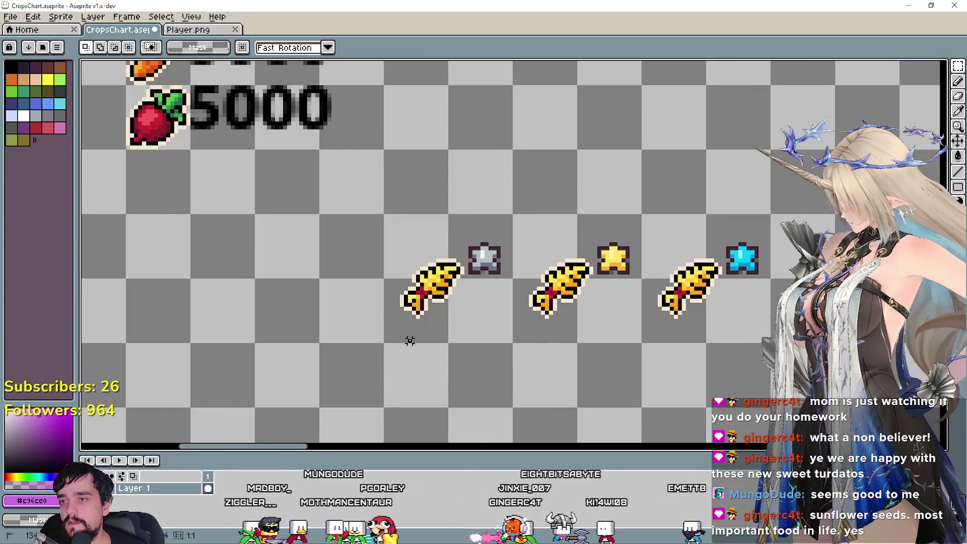
{"action": "left_click_drag", "start_coordinate": [385, 341], "coordinate": [511, 216]}
{"action": "mouse_move", "coordinate": [453, 298]}
{"action": "left_mouse_down"}
{"action": "mouse_move", "coordinate": [324, 298]}
{"action": "mouse_move", "coordinate": [382, 226]}
{"action": "left_mouse_up"}
{"action": "key", "text": "Delete"}
{"action": "scroll", "coordinate": [372, 241], "scroll_direction": "down", "scroll_amount": 1}
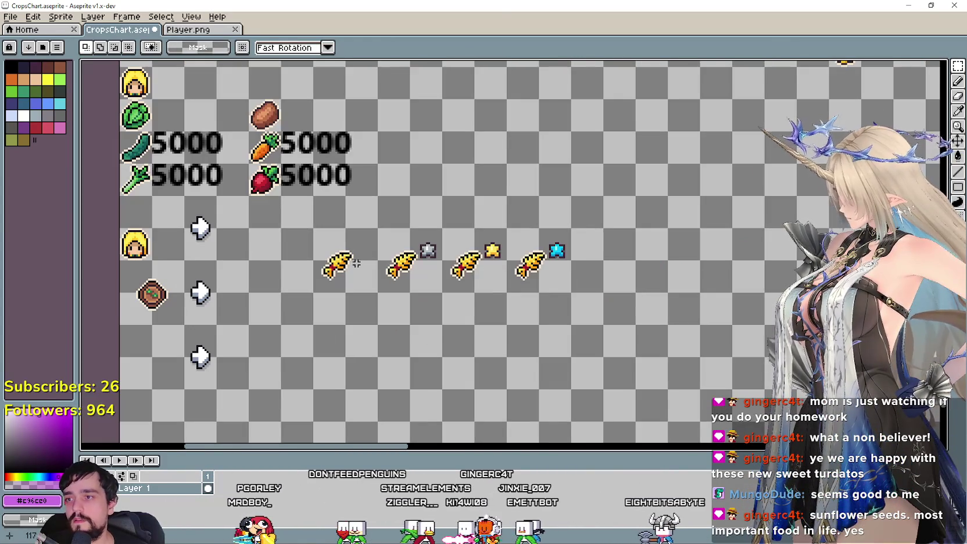
Place copies of the beet and carrot after the four starred items
{"action": "left_click_drag", "start_coordinate": [312, 294], "coordinate": [574, 227]}
{"action": "mouse_move", "coordinate": [266, 178]}
{"action": "left_mouse_down"}
{"action": "mouse_move", "coordinate": [411, 254]}
{"action": "mouse_move", "coordinate": [204, 174]}
{"action": "mouse_move", "coordinate": [224, 194]}
{"action": "mouse_move", "coordinate": [571, 257]}
{"action": "left_mouse_up"}
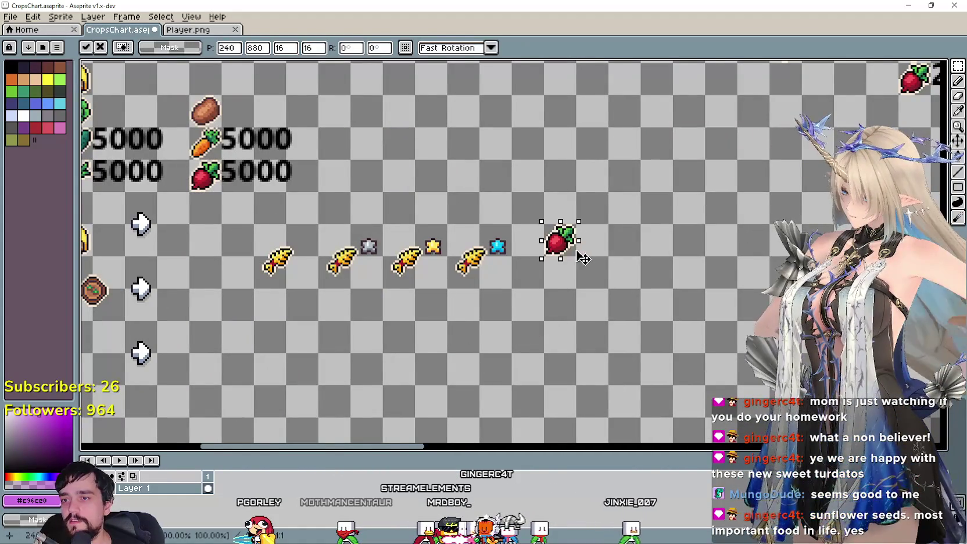
{"action": "left_click", "coordinate": [486, 303]}
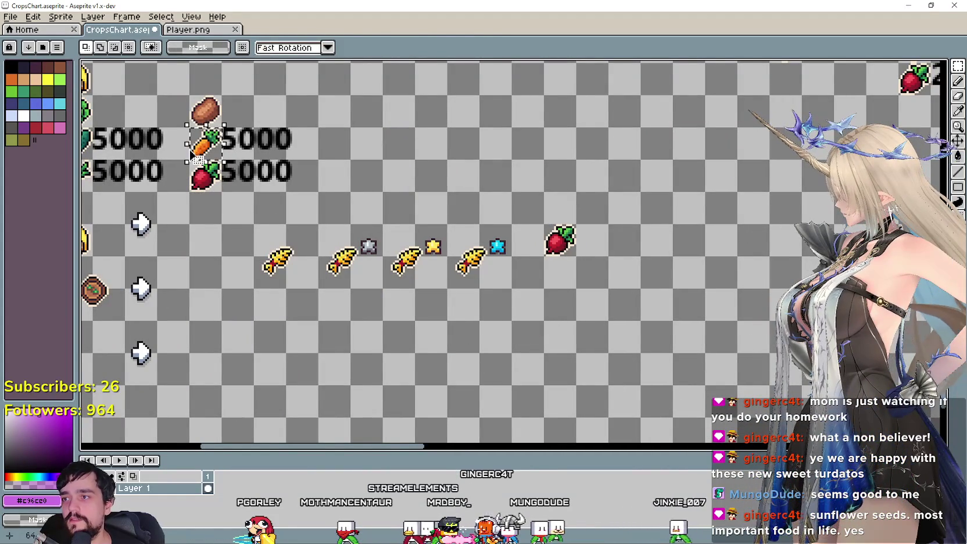
{"action": "left_click_drag", "start_coordinate": [198, 160], "coordinate": [582, 257]}
{"action": "left_click", "coordinate": [557, 305]}
{"action": "scroll", "coordinate": [495, 323], "scroll_direction": "down", "scroll_amount": 2}
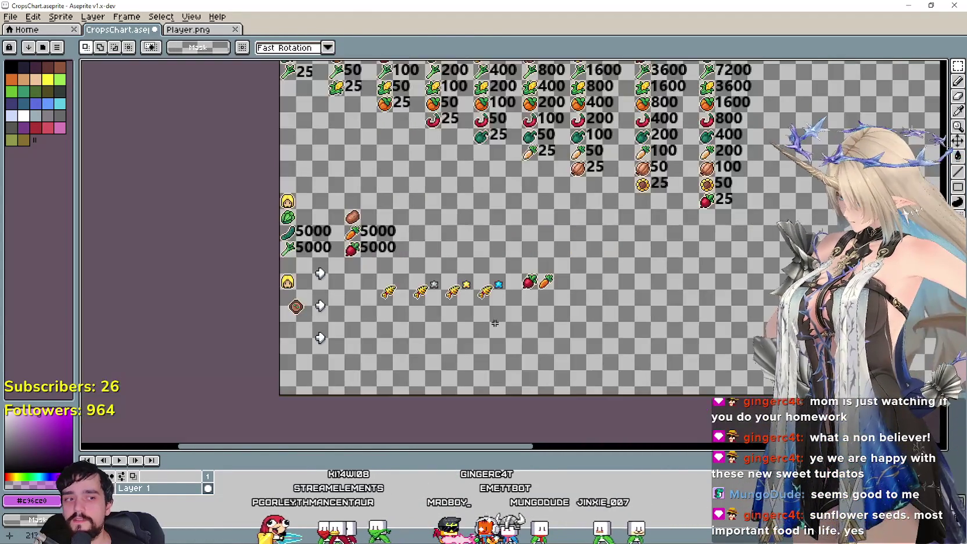
{"action": "scroll", "coordinate": [494, 324], "scroll_direction": "up", "scroll_amount": 2}
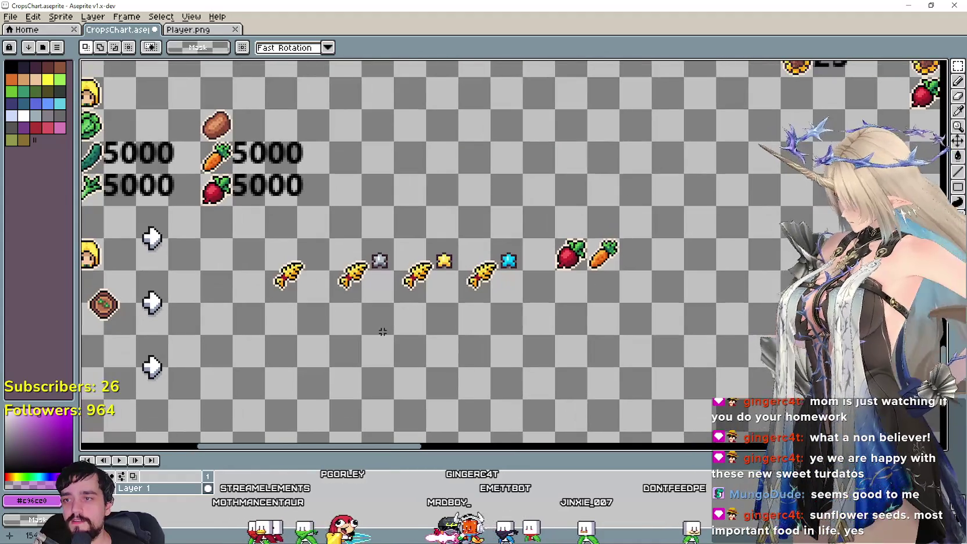
Select the beet and carrot pair and bring Calculator over the canvas
{"action": "left_click_drag", "start_coordinate": [264, 304], "coordinate": [655, 204]}
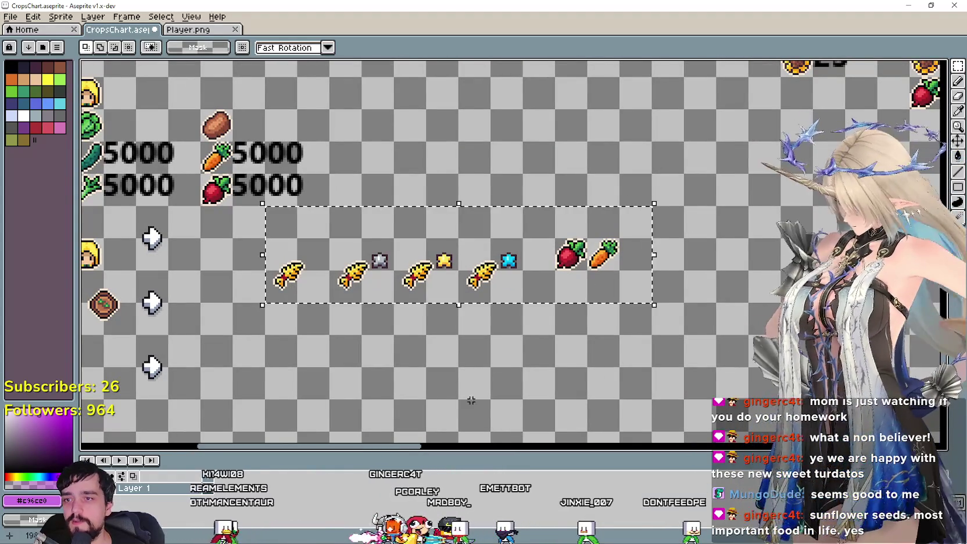
{"action": "left_click", "coordinate": [470, 400]}
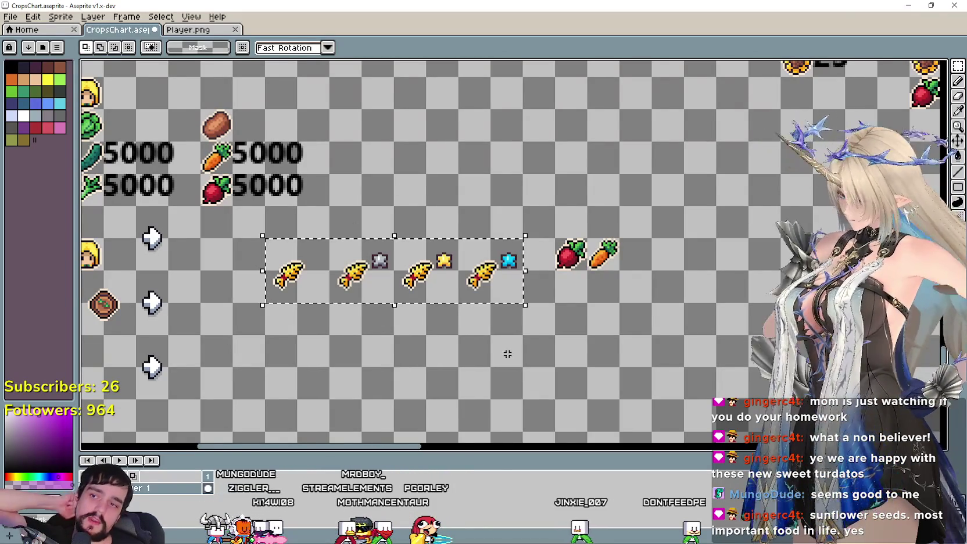
{"action": "left_click_drag", "start_coordinate": [553, 273], "coordinate": [621, 204]}
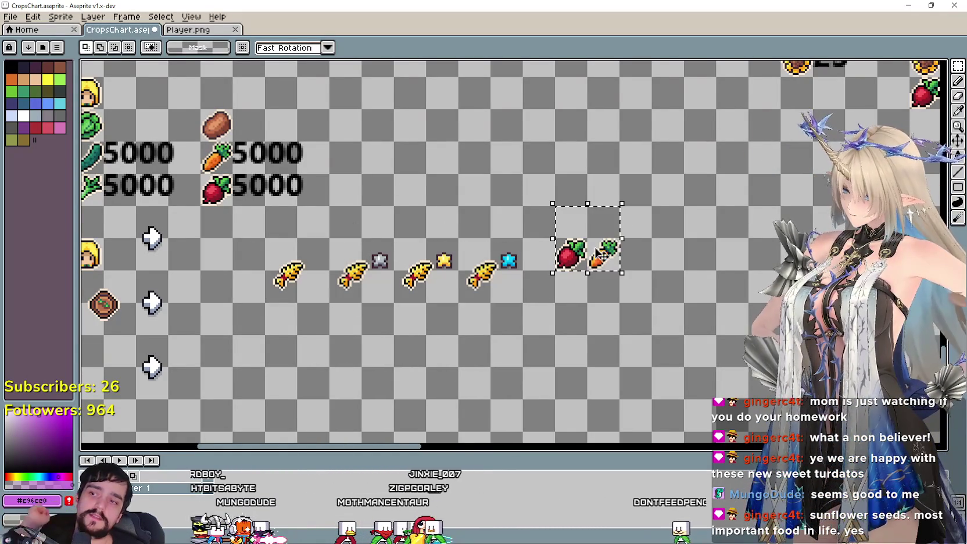
{"action": "scroll", "coordinate": [565, 287], "scroll_direction": "down", "scroll_amount": 2}
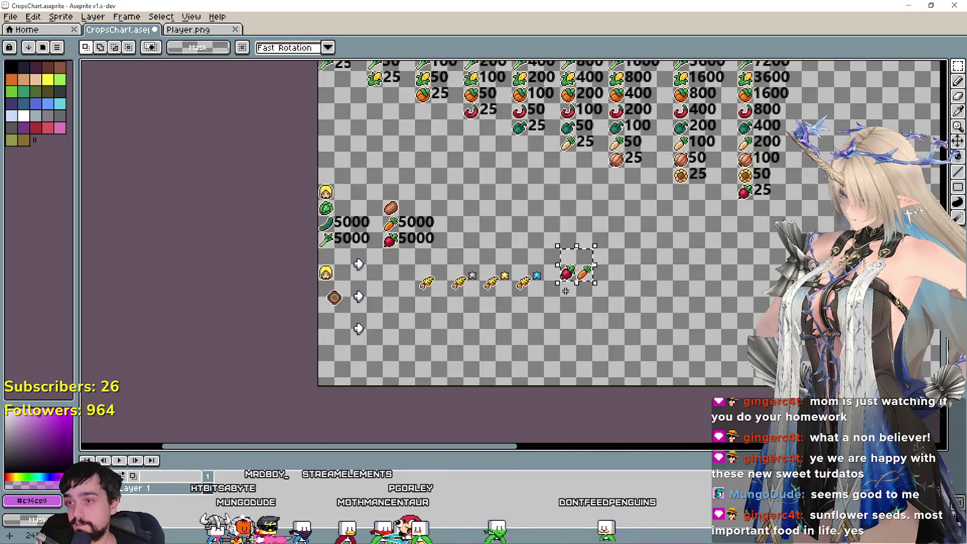
{"action": "scroll", "coordinate": [565, 290], "scroll_direction": "up", "scroll_amount": 2}
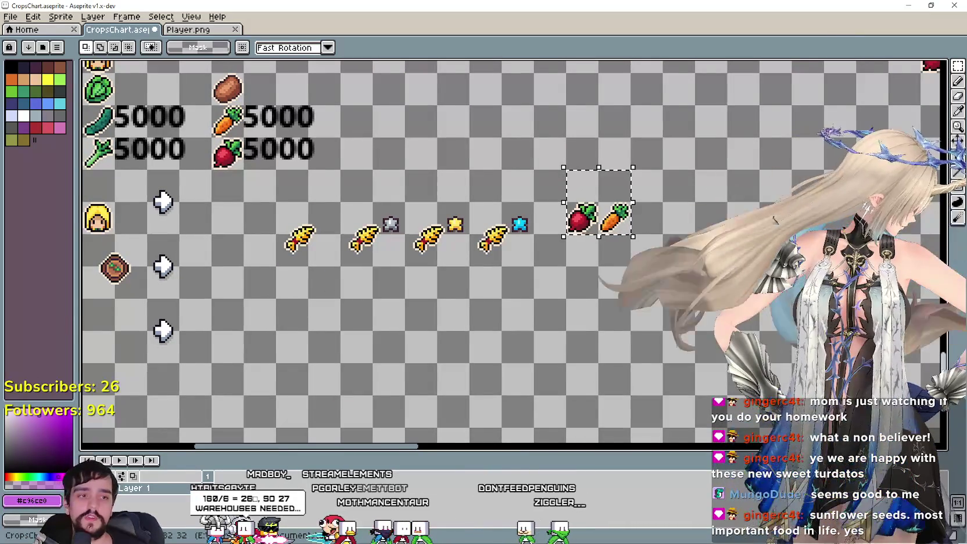
{"action": "key", "text": "alt+Tab"}
{"action": "left_click_drag", "start_coordinate": [97, 33], "coordinate": [185, 67]}
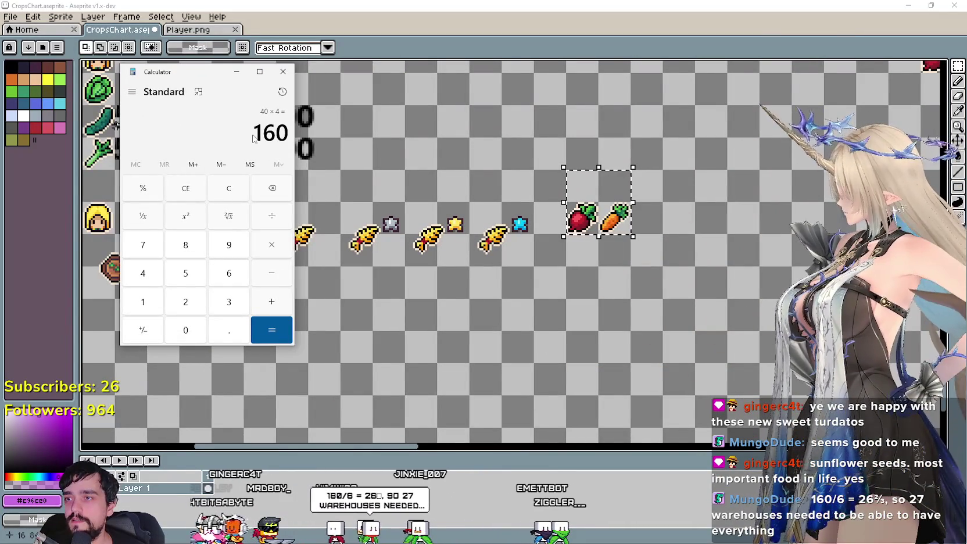
Divide the copied 160 result by 4 to get 40, then bring forward the MR FARMBOY store page
{"action": "key", "text": "ctrl+c"}
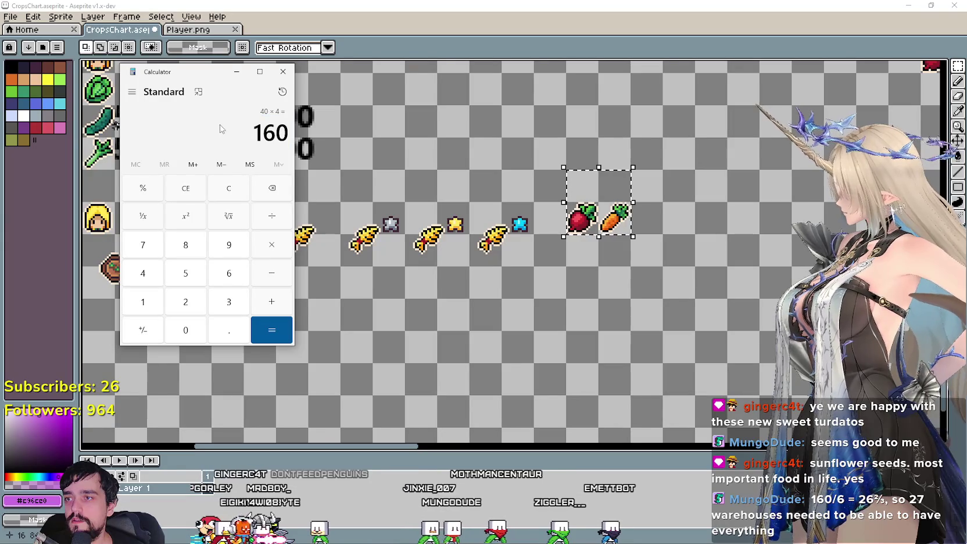
{"action": "key", "text": "slash"}
{"action": "key", "text": "Return"}
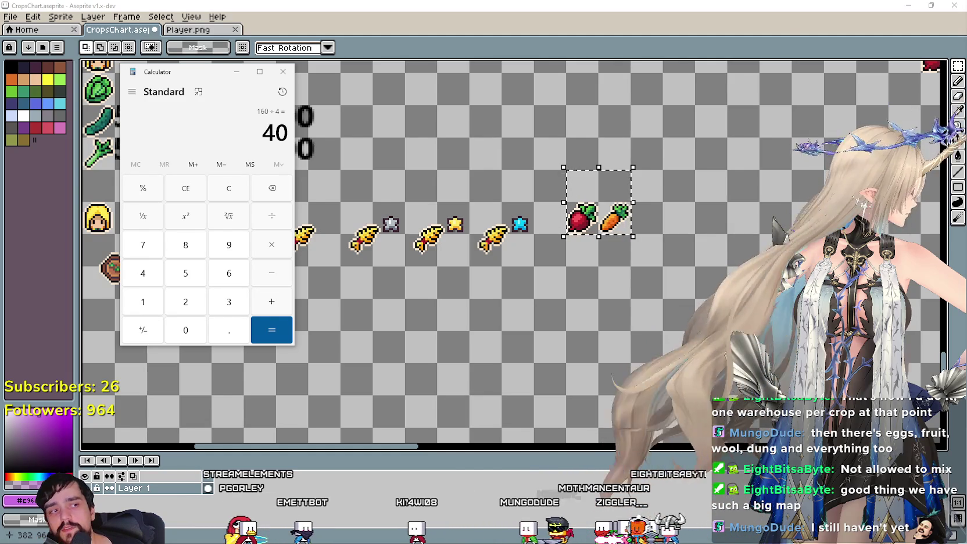
{"action": "mouse_move", "coordinate": [966, 77]}
{"action": "left_mouse_down"}
{"action": "mouse_move", "coordinate": [544, 77]}
{"action": "mouse_move", "coordinate": [440, 39]}
{"action": "left_mouse_up"}
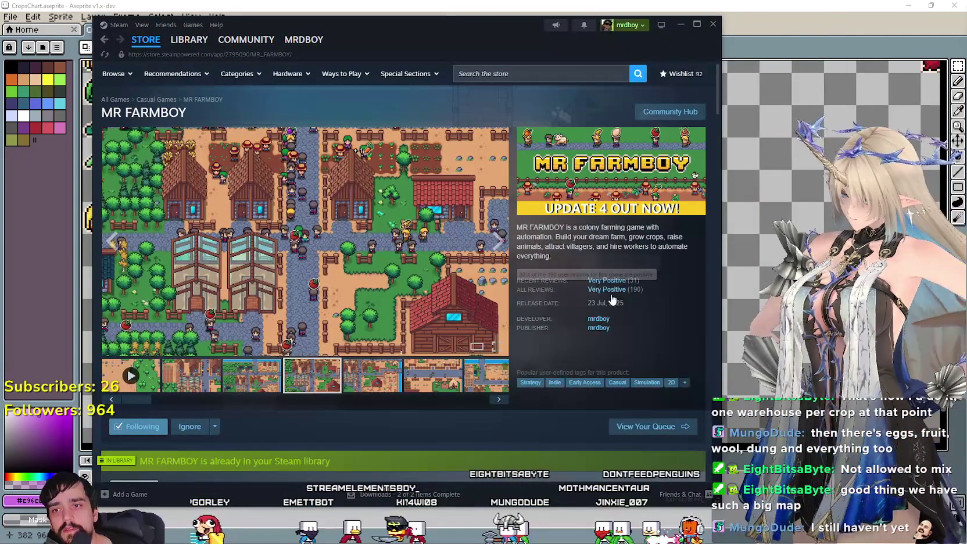
Open MR FARMBOY's community Reviews, sorted Most Recent and showing All Languages
{"action": "left_click", "coordinate": [670, 112]}
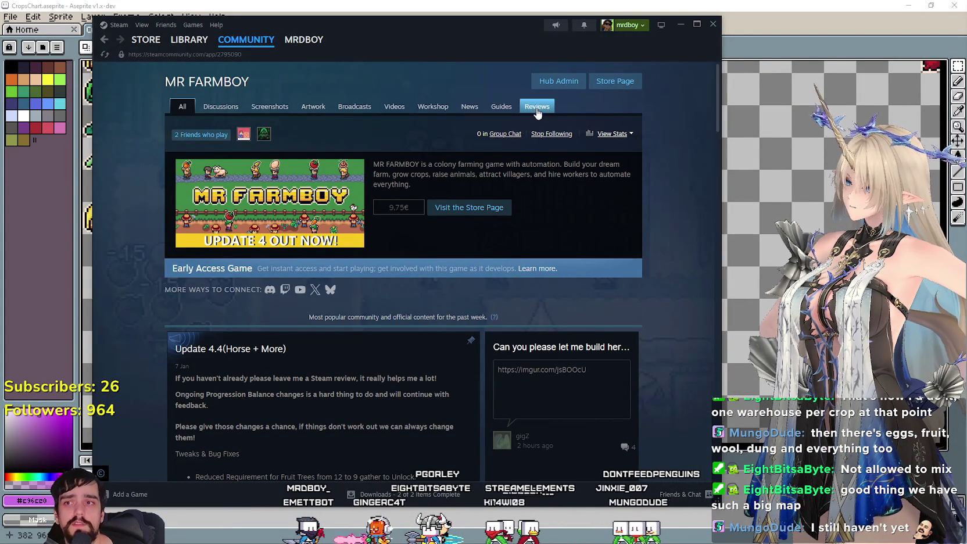
{"action": "left_click", "coordinate": [535, 110]}
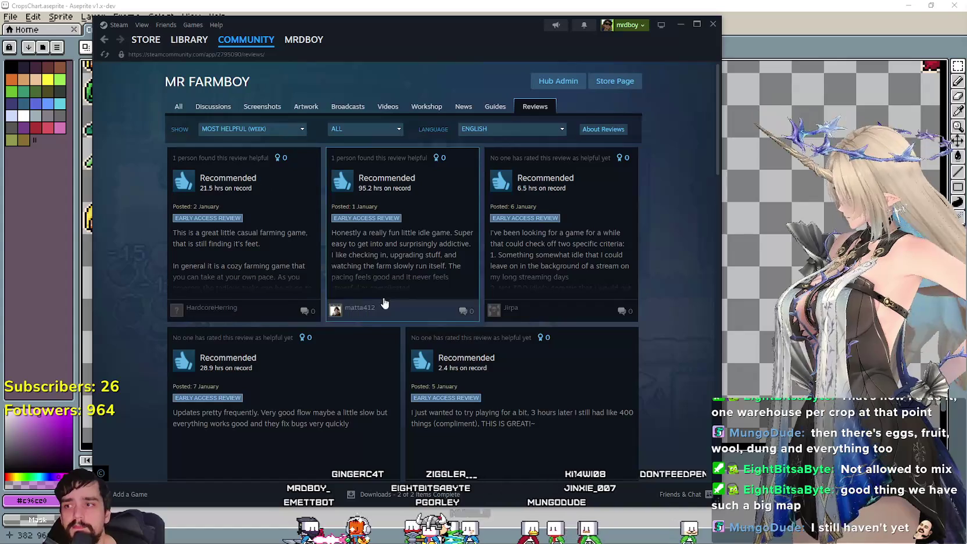
{"action": "left_click", "coordinate": [274, 133]}
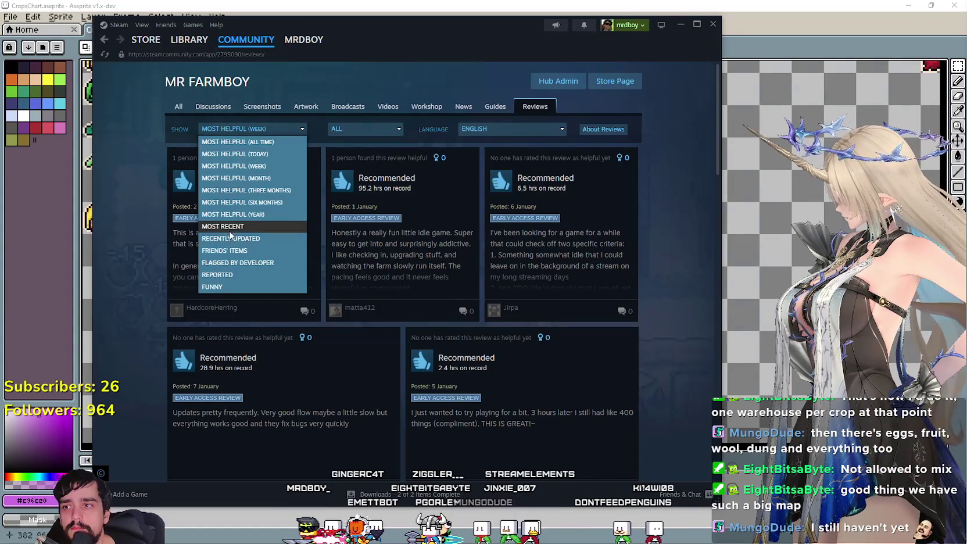
{"action": "left_click", "coordinate": [237, 229]}
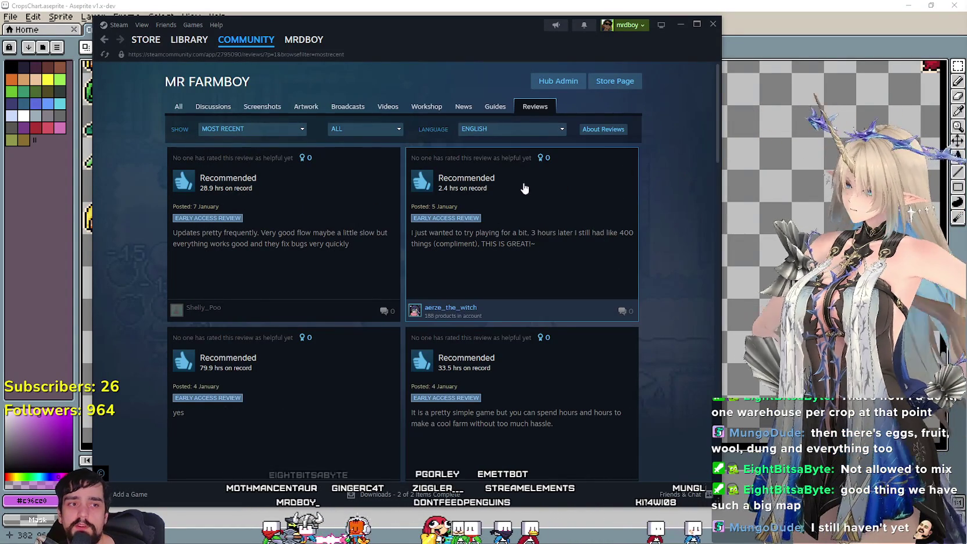
{"action": "left_click", "coordinate": [252, 132]}
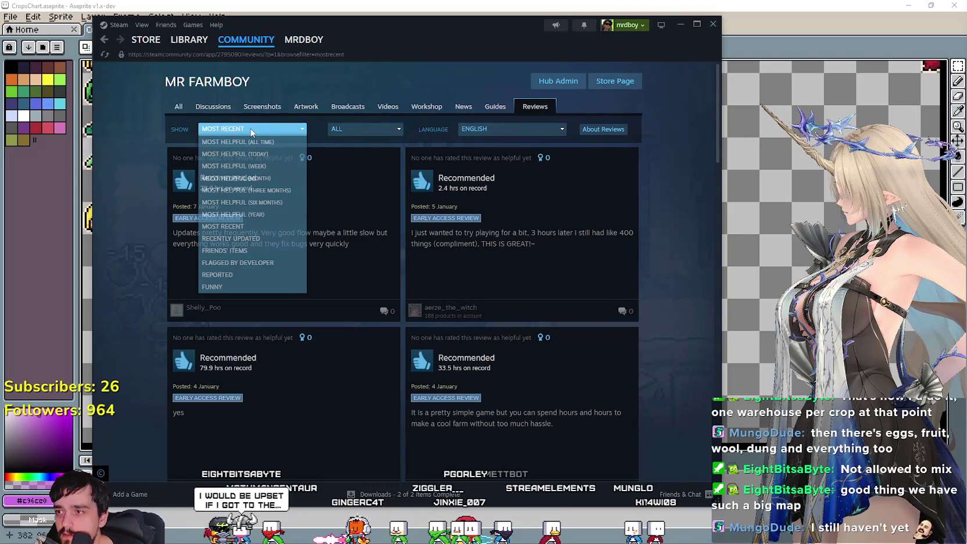
{"action": "left_click", "coordinate": [357, 119]}
{"action": "left_click", "coordinate": [359, 128]}
{"action": "left_click", "coordinate": [359, 140]}
{"action": "left_click", "coordinate": [512, 129]}
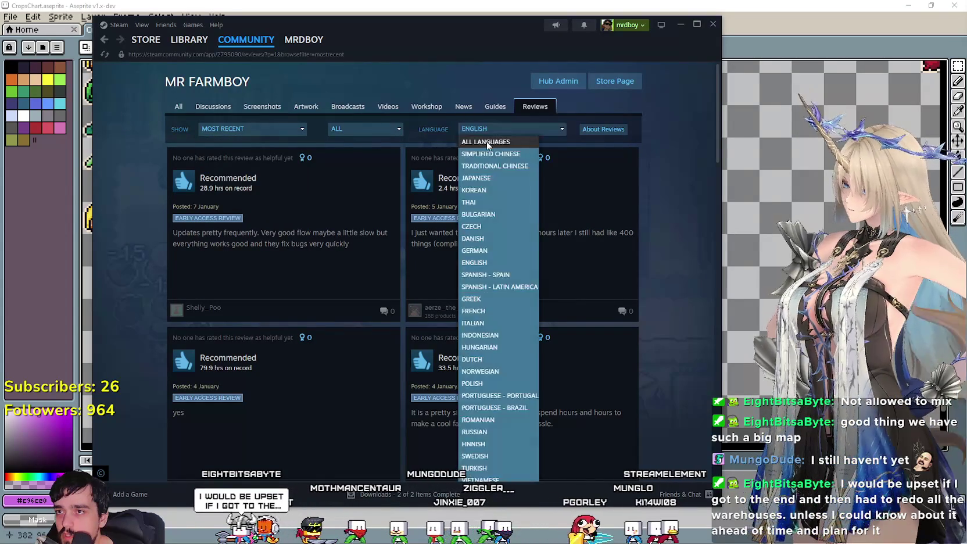
{"action": "left_click", "coordinate": [500, 139]}
Scroll down through the newest MR FARMBOY reviews
{"action": "scroll", "coordinate": [671, 327], "scroll_direction": "down", "scroll_amount": 1}
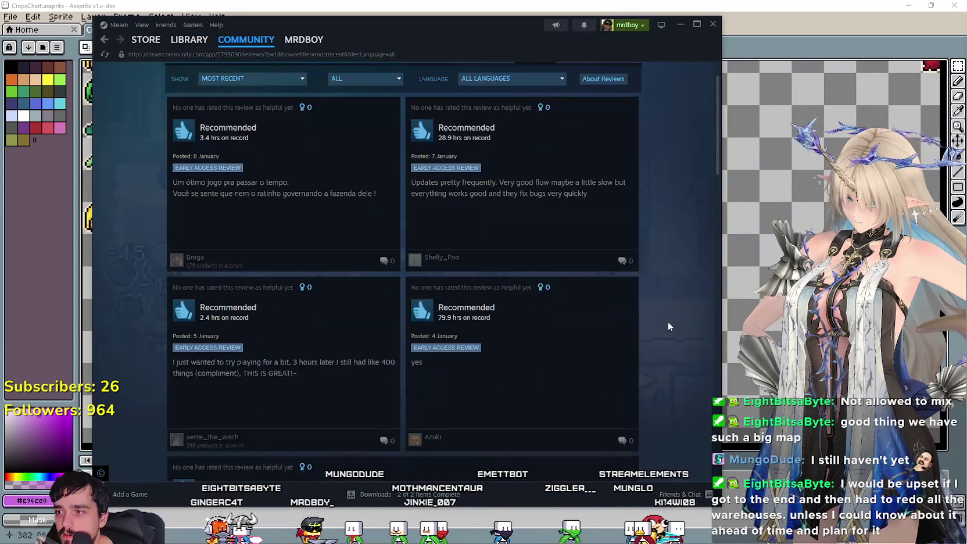
{"action": "scroll", "coordinate": [659, 315], "scroll_direction": "down", "scroll_amount": 2}
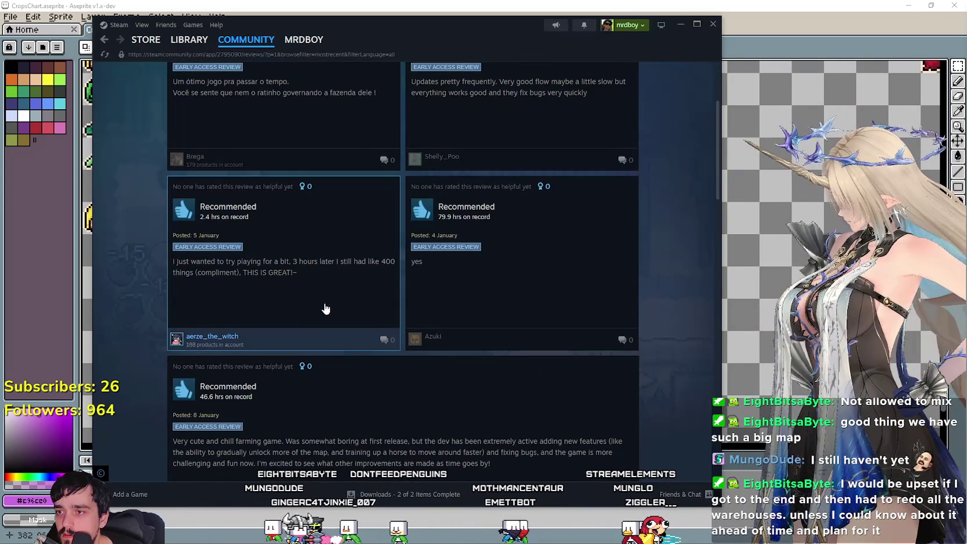
{"action": "scroll", "coordinate": [564, 297], "scroll_direction": "up", "scroll_amount": 3}
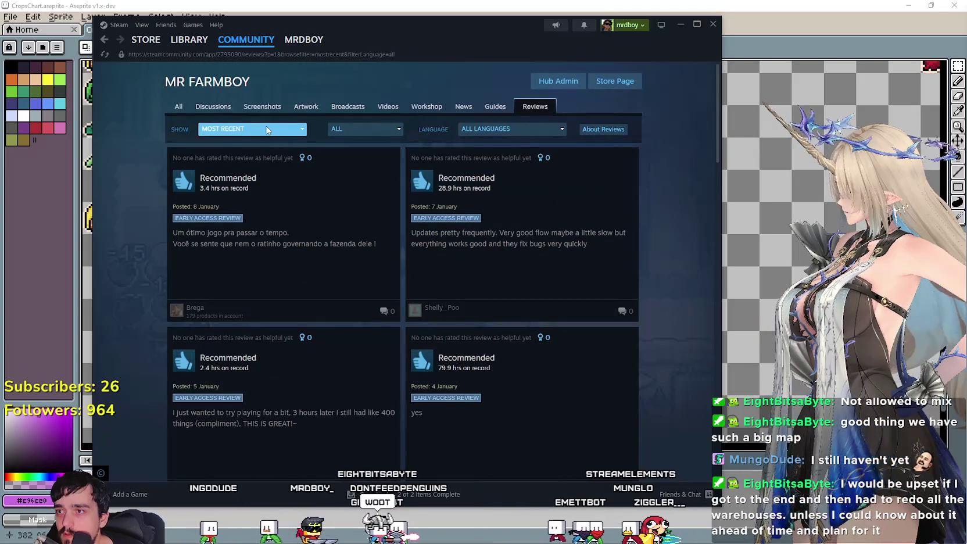
{"action": "mouse_move", "coordinate": [365, 129]}
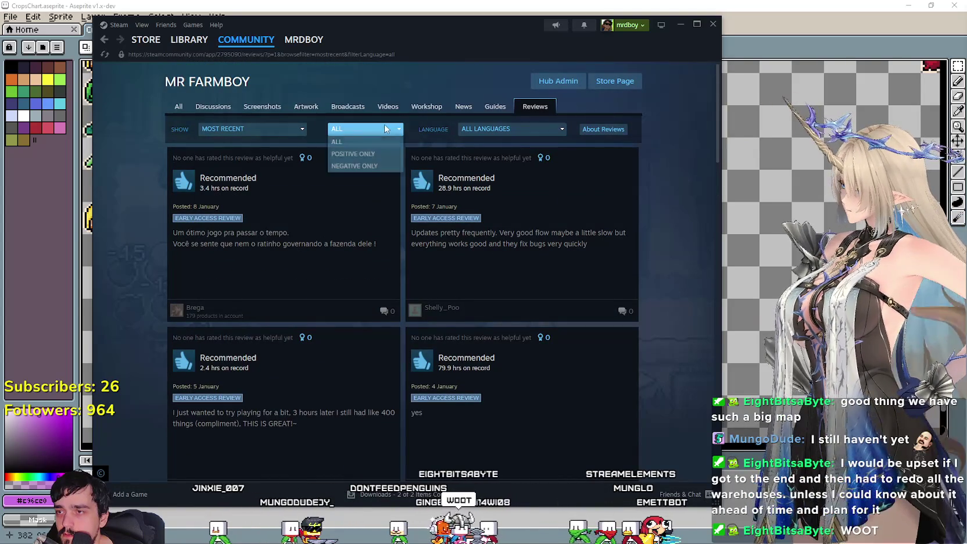
{"action": "scroll", "coordinate": [557, 227], "scroll_direction": "down", "scroll_amount": 4}
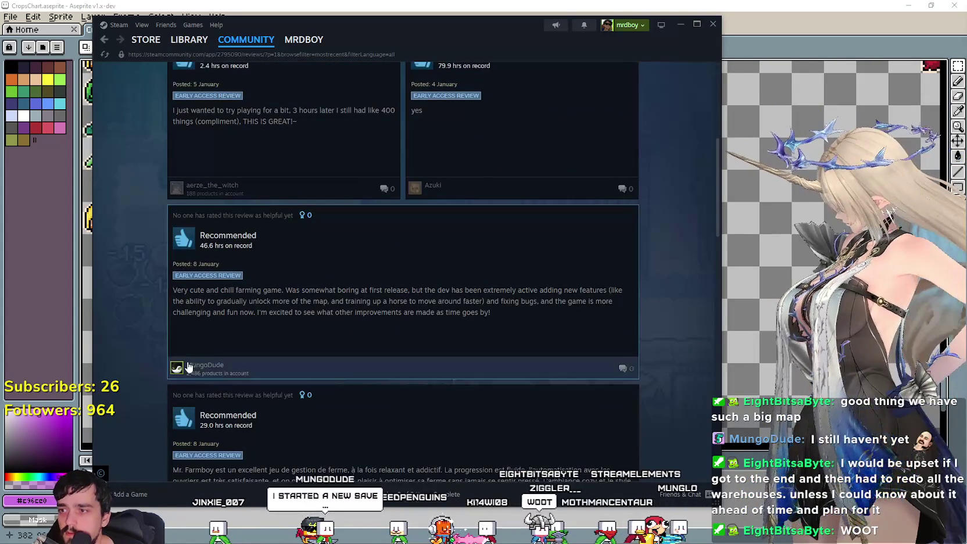
{"action": "scroll", "coordinate": [188, 366], "scroll_direction": "down", "scroll_amount": 1}
{"action": "scroll", "coordinate": [300, 314], "scroll_direction": "down", "scroll_amount": 4}
{"action": "scroll", "coordinate": [253, 314], "scroll_direction": "down", "scroll_amount": 4}
{"action": "scroll", "coordinate": [266, 302], "scroll_direction": "down", "scroll_amount": 3}
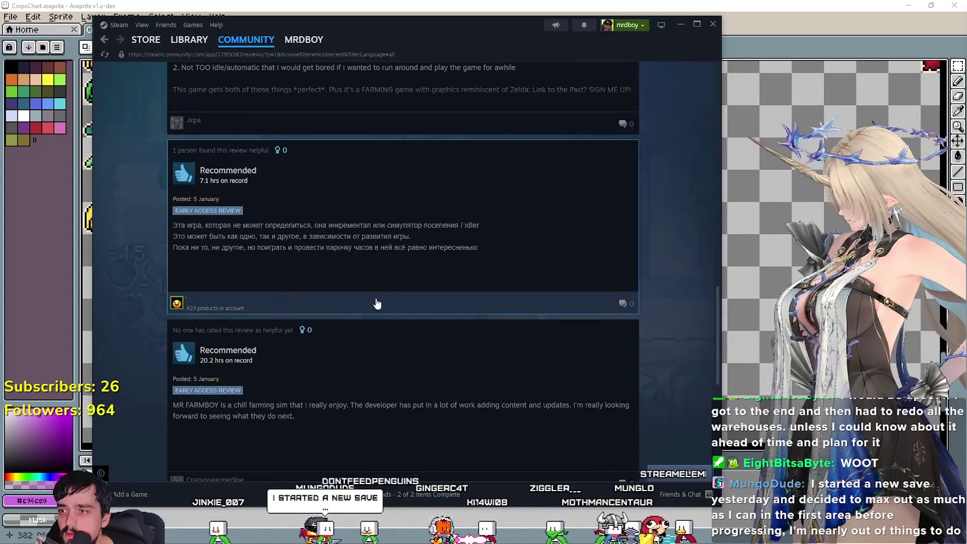
{"action": "scroll", "coordinate": [401, 304], "scroll_direction": "down", "scroll_amount": 3}
{"action": "scroll", "coordinate": [395, 303], "scroll_direction": "down", "scroll_amount": 4}
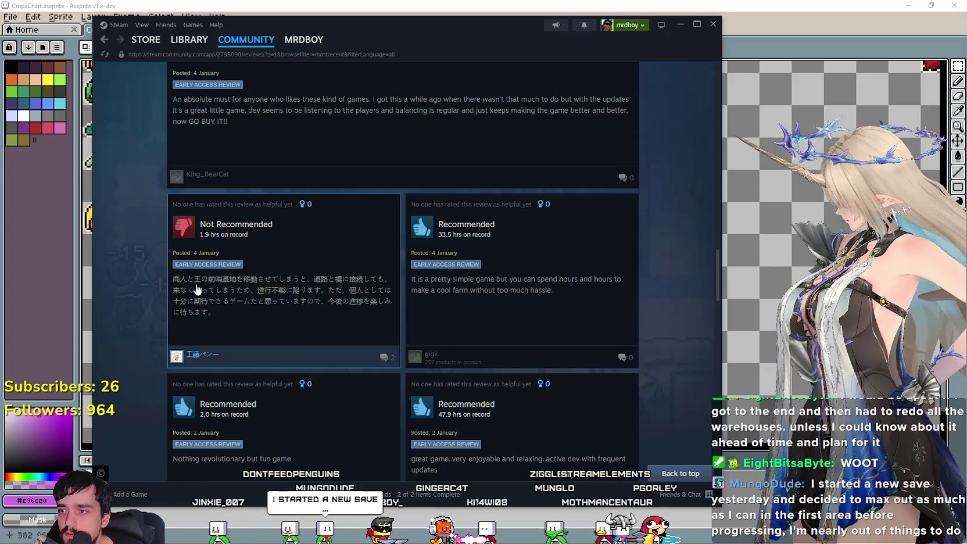
{"action": "scroll", "coordinate": [283, 324], "scroll_direction": "down", "scroll_amount": 1}
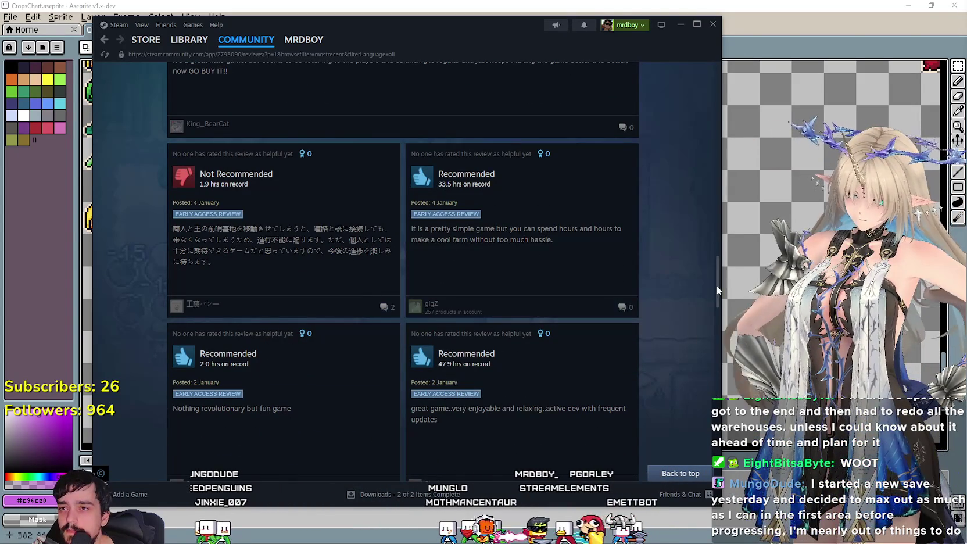
{"action": "left_click_drag", "start_coordinate": [718, 290], "coordinate": [719, 99]}
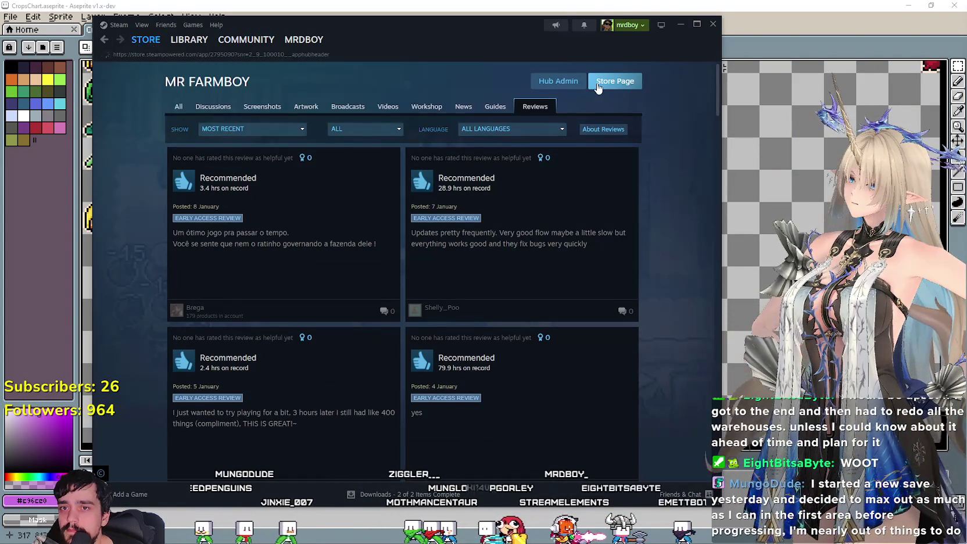
Return to the MR FARMBOY store page, view the fourth and fifth screenshots, then bring up Discord
{"action": "left_click", "coordinate": [598, 84]}
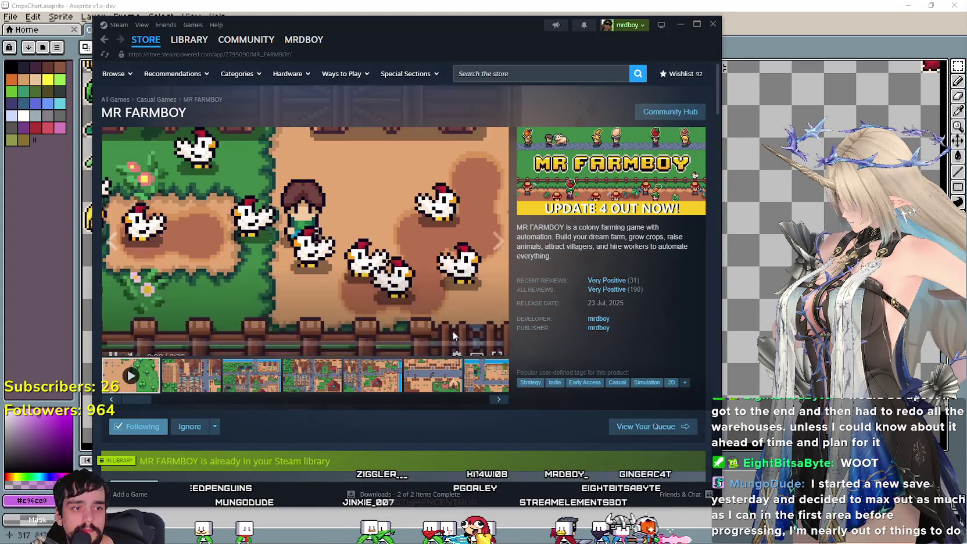
{"action": "left_click", "coordinate": [320, 333]}
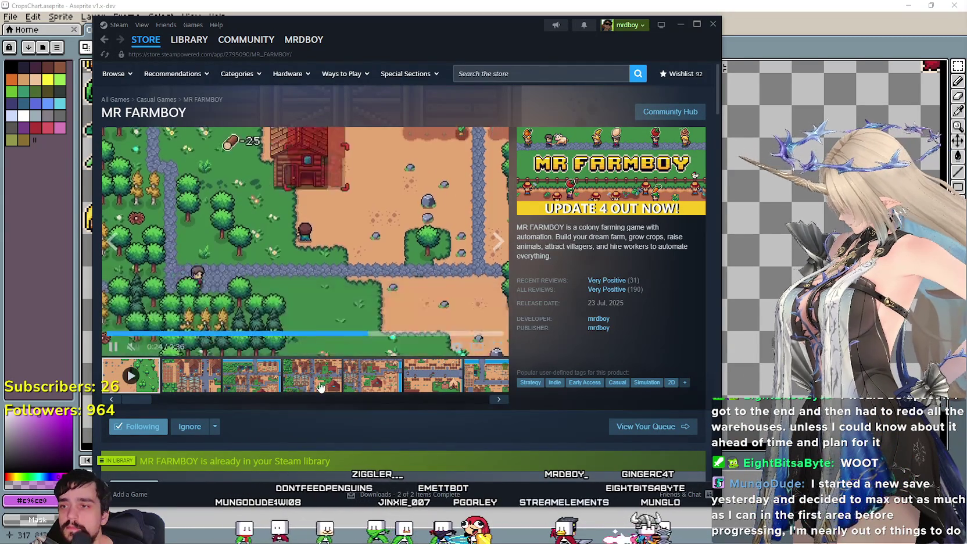
{"action": "left_click", "coordinate": [337, 378]}
{"action": "left_click", "coordinate": [388, 383]}
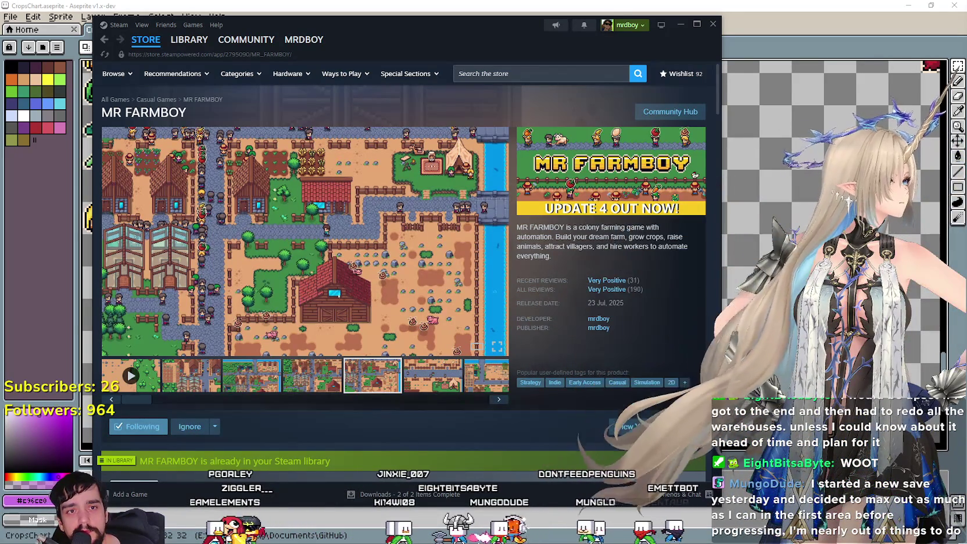
{"action": "key", "text": "alt+Tab"}
{"action": "left_click_drag", "start_coordinate": [313, 137], "coordinate": [232, 117]}
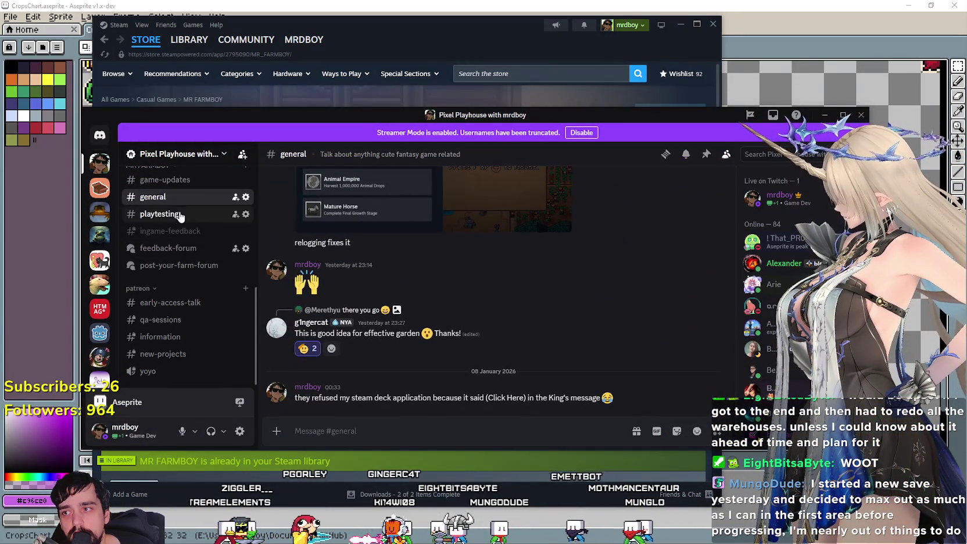
Open the 'Farm Update So Far' post in post-your-farm-forum and make the Discord window smaller
{"action": "left_click", "coordinate": [185, 265]}
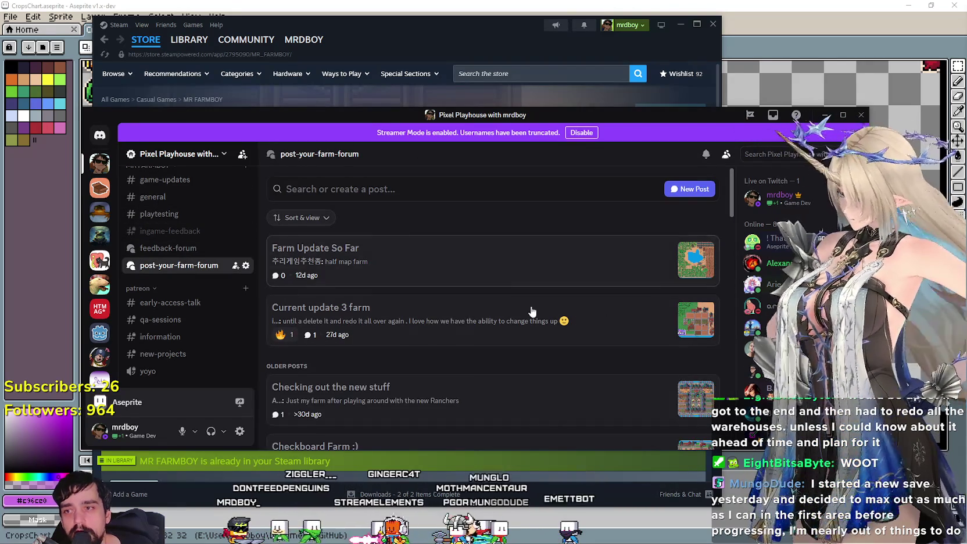
{"action": "left_click", "coordinate": [459, 257]}
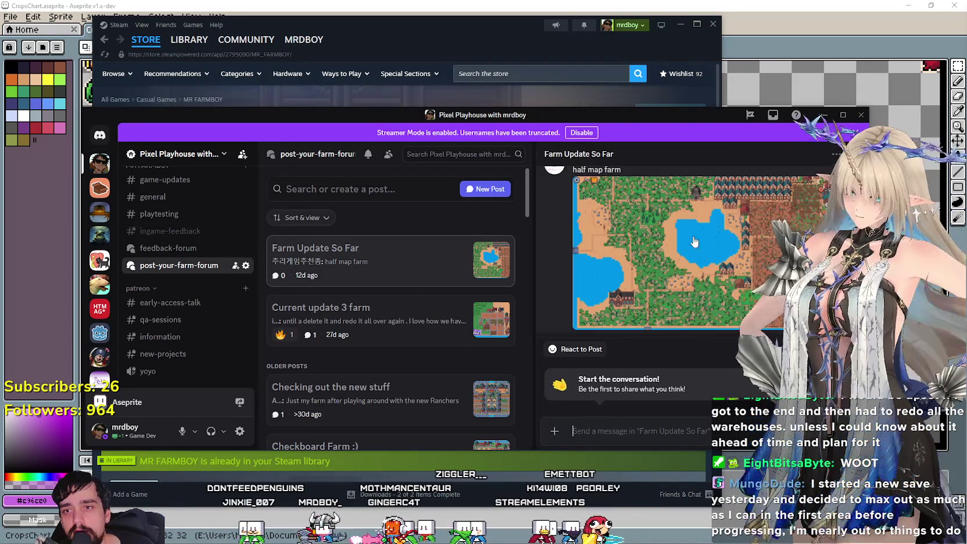
{"action": "left_click_drag", "start_coordinate": [662, 116], "coordinate": [604, 30]}
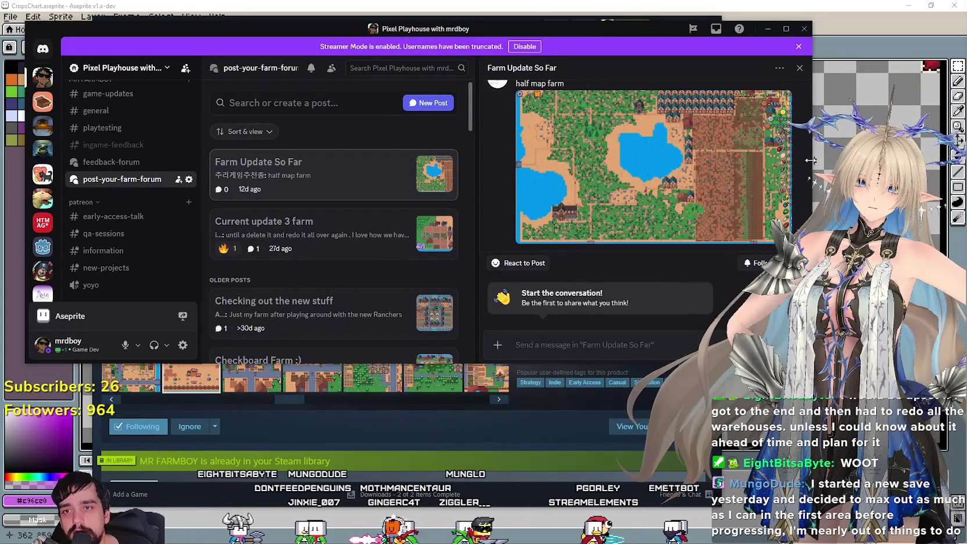
{"action": "left_click_drag", "start_coordinate": [810, 161], "coordinate": [736, 229]}
{"action": "mouse_move", "coordinate": [552, 202]}
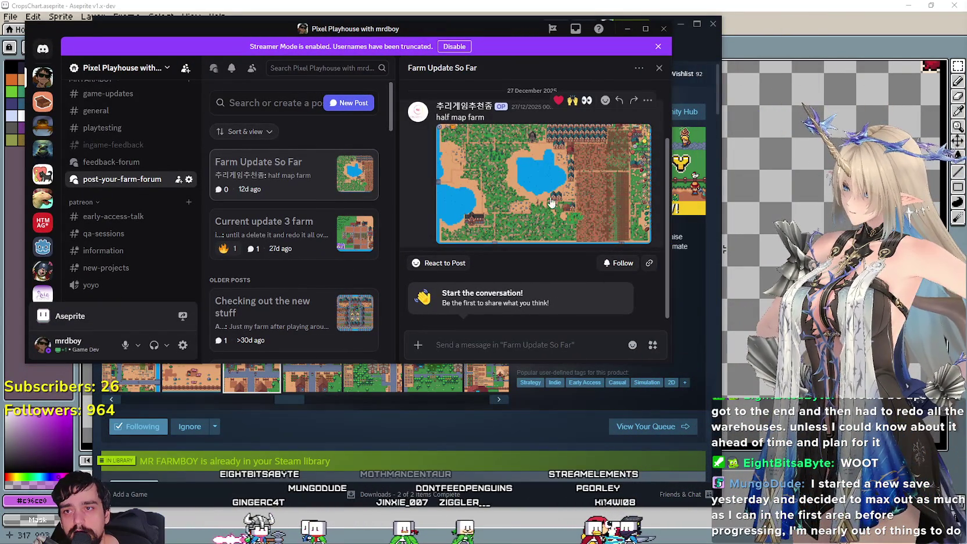
View the half-map farm image full size, close it, and bring Steam's store page forward
{"action": "left_click", "coordinate": [536, 196]}
{"action": "scroll", "coordinate": [537, 197], "scroll_direction": "up", "scroll_amount": 2}
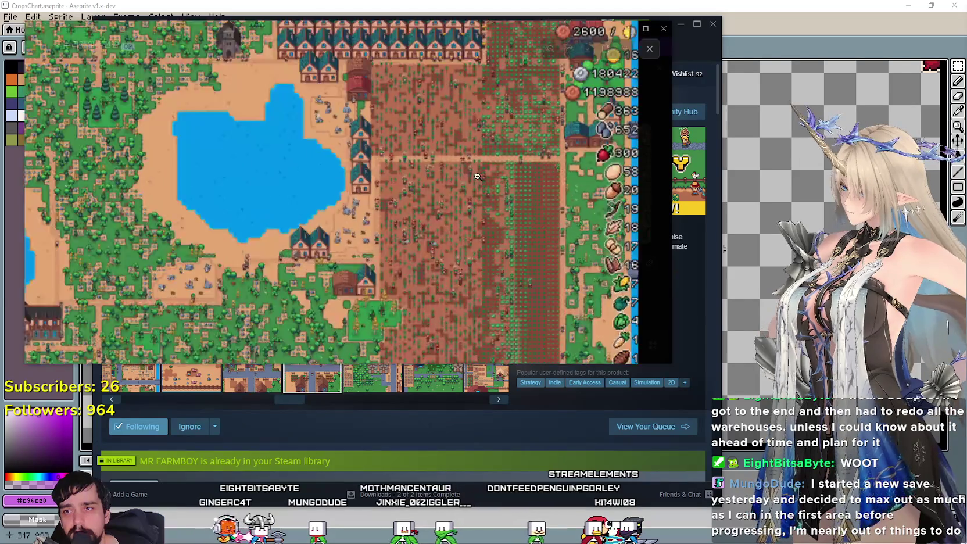
{"action": "scroll", "coordinate": [537, 196], "scroll_direction": "up", "scroll_amount": 2}
{"action": "scroll", "coordinate": [537, 197], "scroll_direction": "up", "scroll_amount": 2}
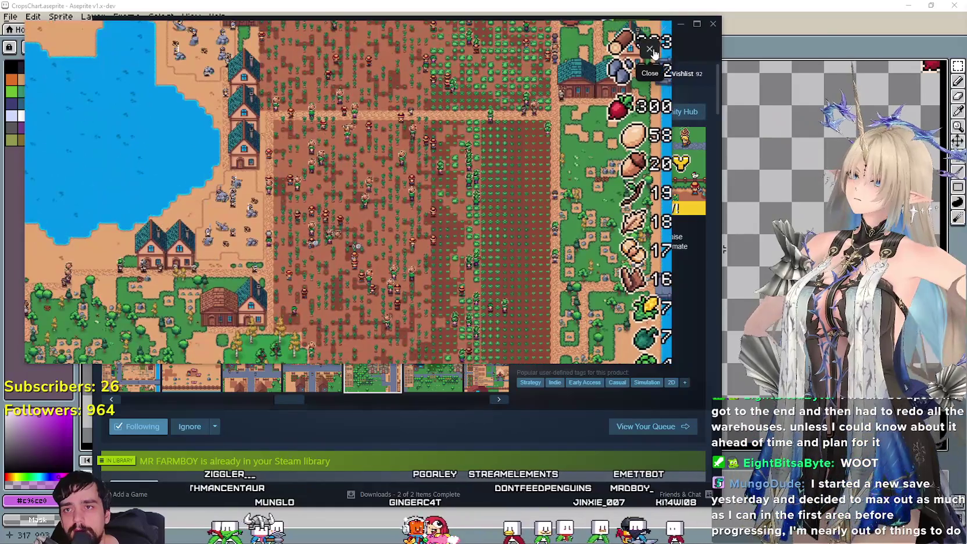
{"action": "left_click", "coordinate": [651, 50]}
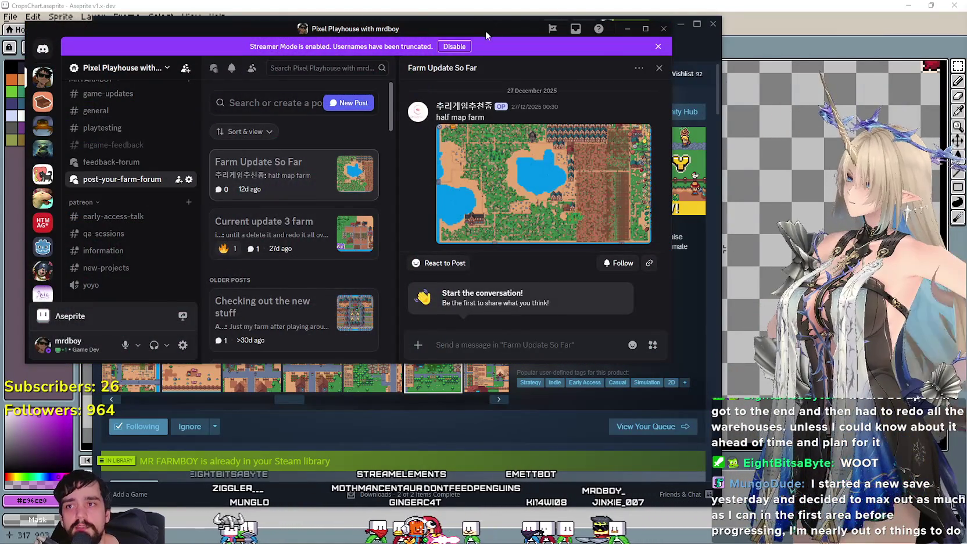
{"action": "left_click_drag", "start_coordinate": [484, 30], "coordinate": [589, 119]}
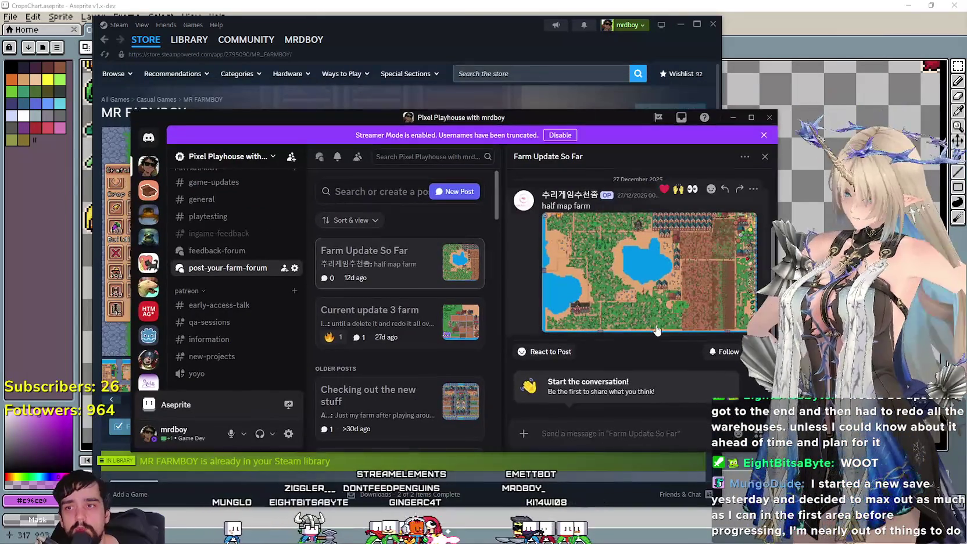
{"action": "left_click", "coordinate": [565, 80]}
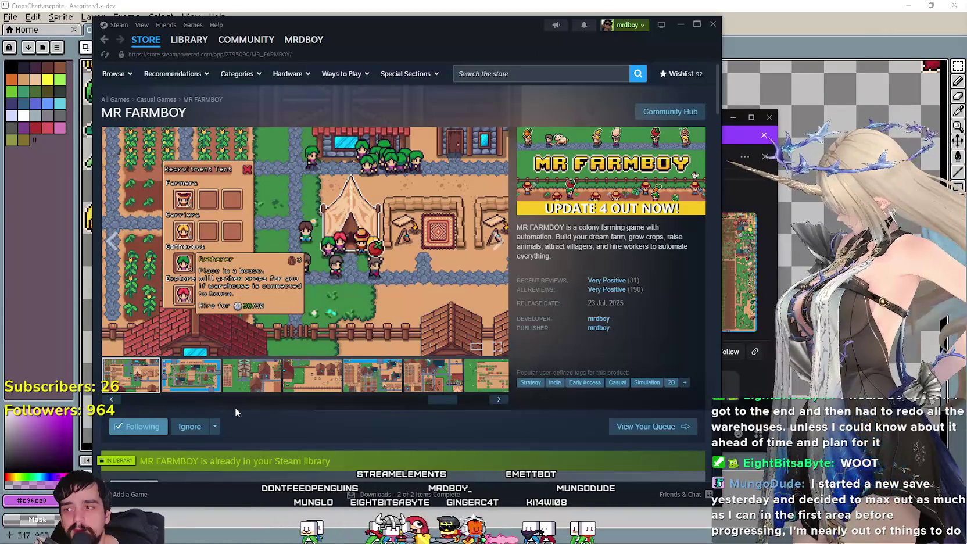
Start the MR FARMBOY trailer, rewind it to the title scene, and switch to fullscreen
{"action": "left_click", "coordinate": [131, 386]}
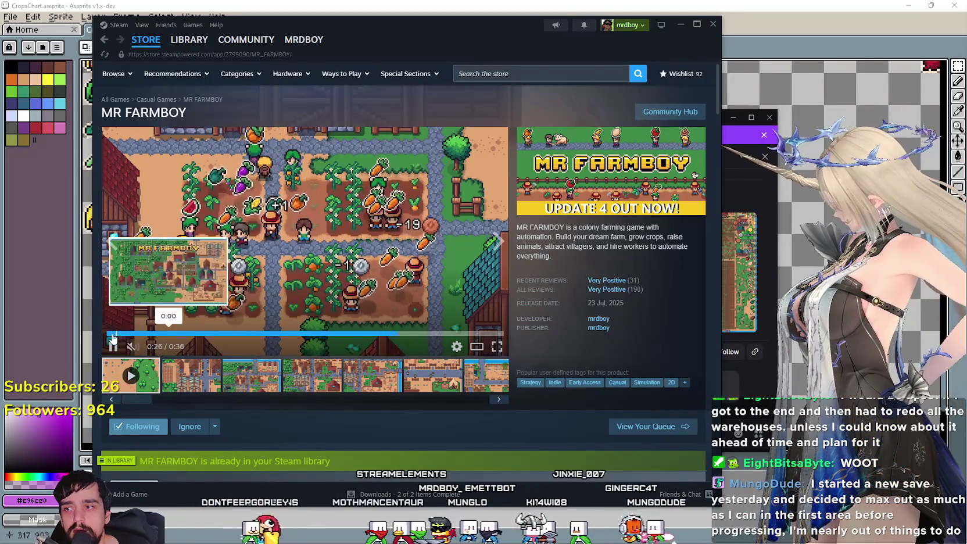
{"action": "left_click", "coordinate": [168, 333]}
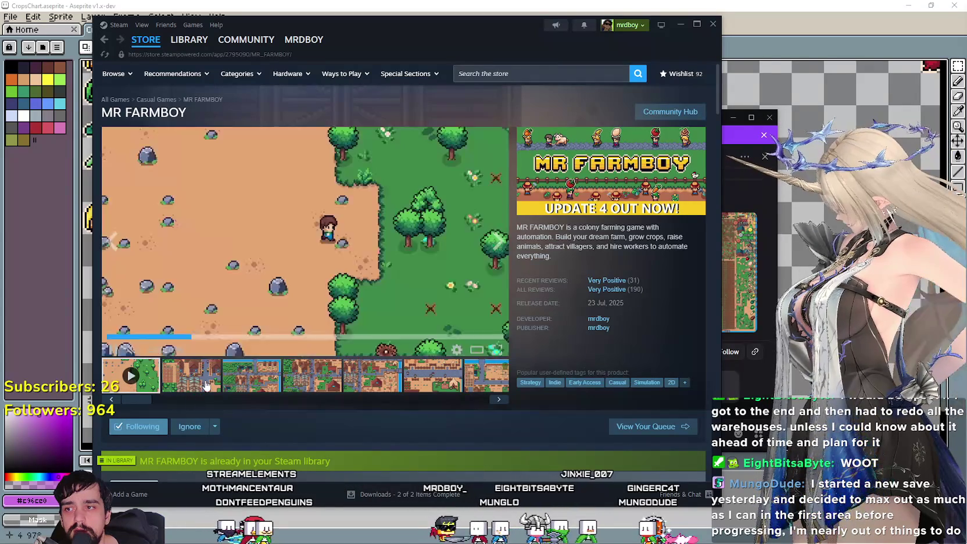
{"action": "left_click", "coordinate": [131, 334]}
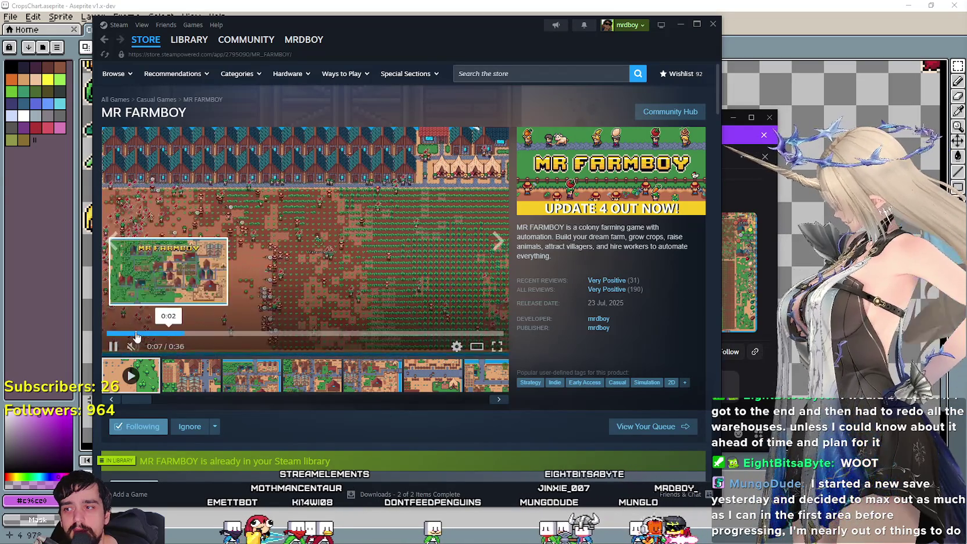
{"action": "left_click", "coordinate": [129, 333]}
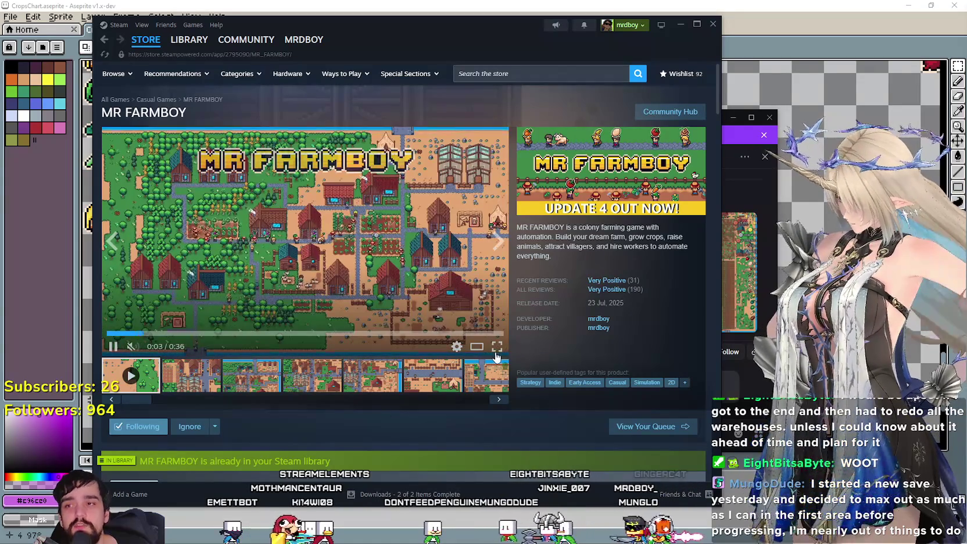
{"action": "left_click", "coordinate": [496, 349]}
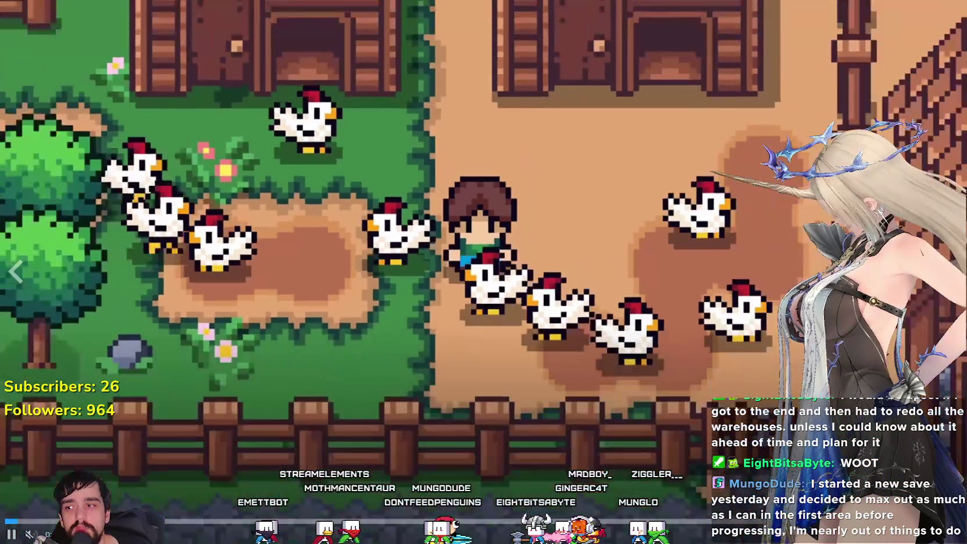
Watch the fullscreen trailer through to 0:33, then exit fullscreen with Esc
{"action": "left_click", "coordinate": [21, 531]}
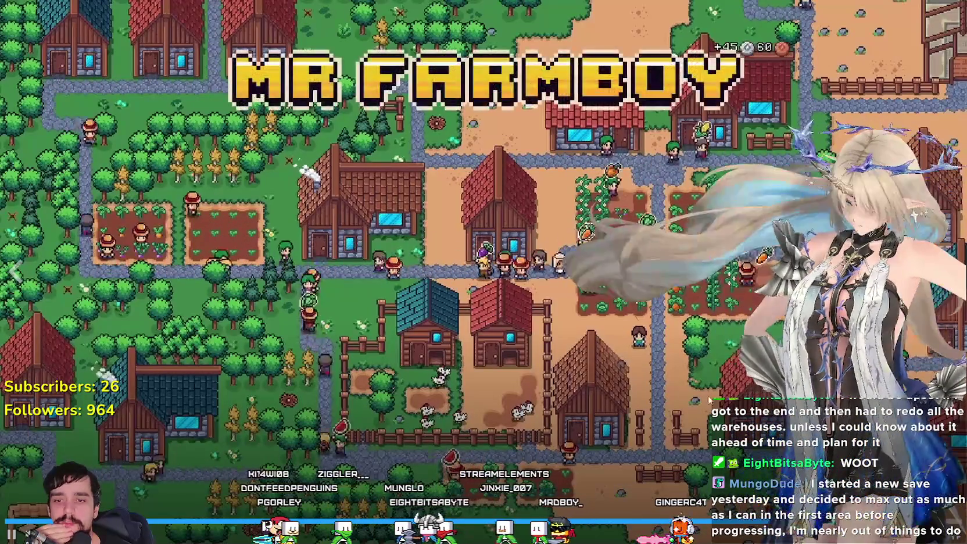
{"action": "key", "text": "Escape"}
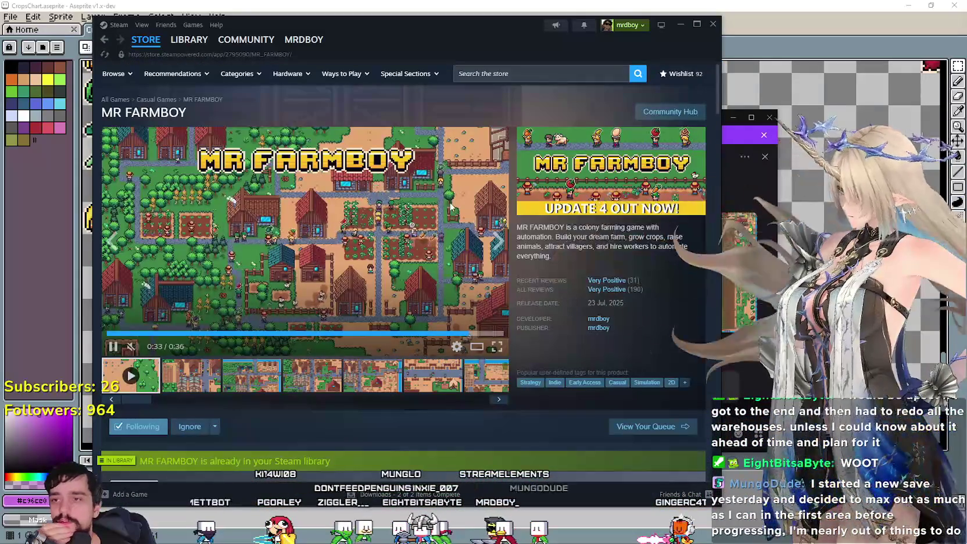
Open the MR FARMBOY community hub and scroll through its Discussions
{"action": "left_click", "coordinate": [670, 112]}
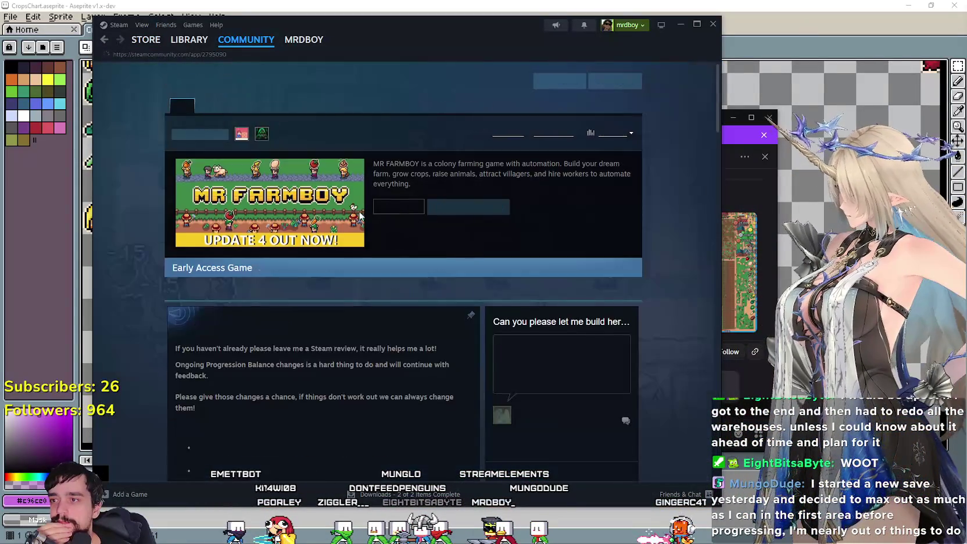
{"action": "left_click", "coordinate": [215, 103]}
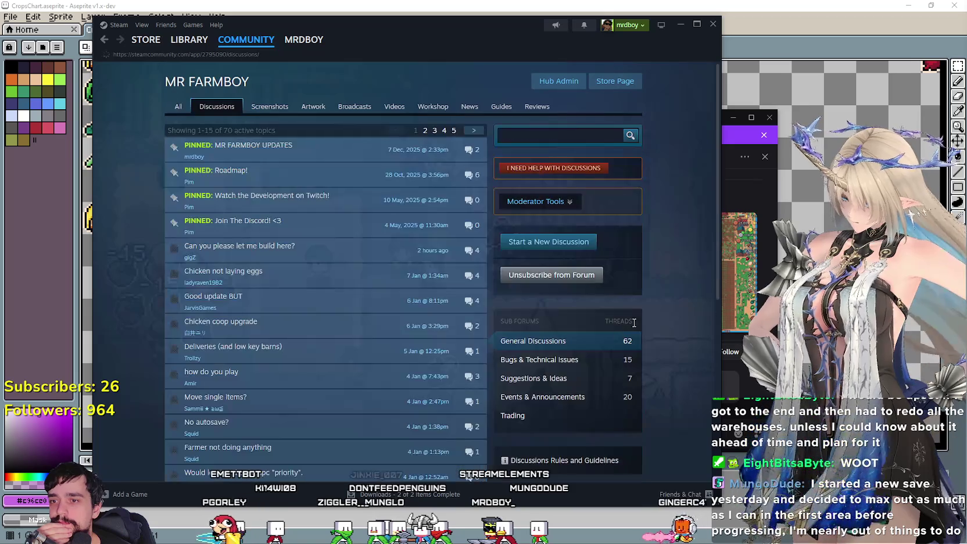
{"action": "scroll", "coordinate": [653, 329], "scroll_direction": "down", "scroll_amount": 3}
{"action": "scroll", "coordinate": [593, 172], "scroll_direction": "up", "scroll_amount": 2}
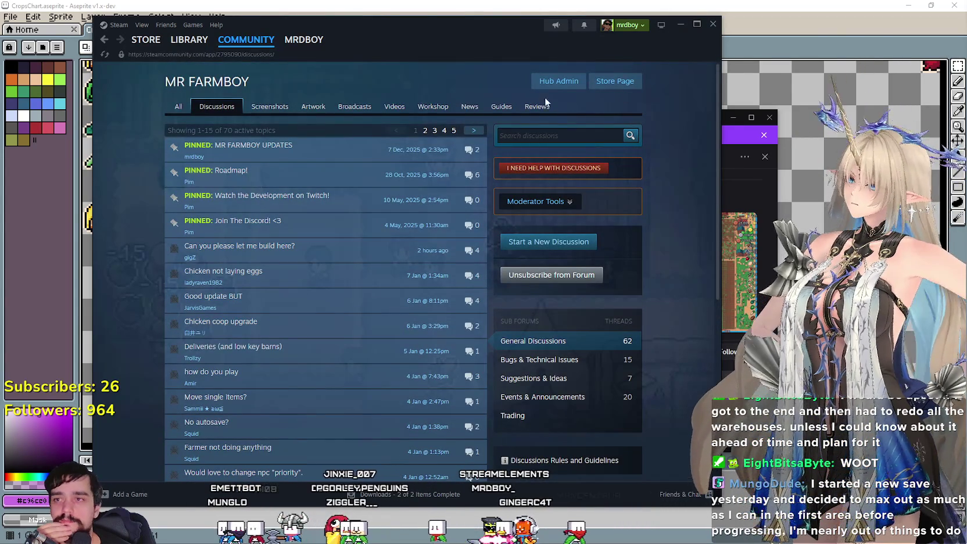
Browse the community Guides page, then bring the Discord farm forum to the front
{"action": "left_click", "coordinate": [501, 106]}
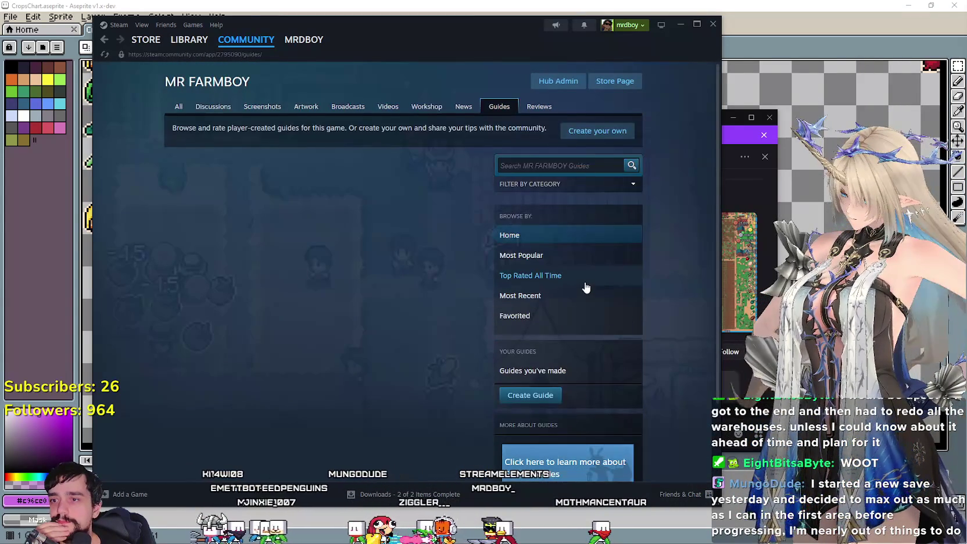
{"action": "scroll", "coordinate": [585, 288], "scroll_direction": "down", "scroll_amount": 1}
{"action": "scroll", "coordinate": [349, 279], "scroll_direction": "up", "scroll_amount": 1}
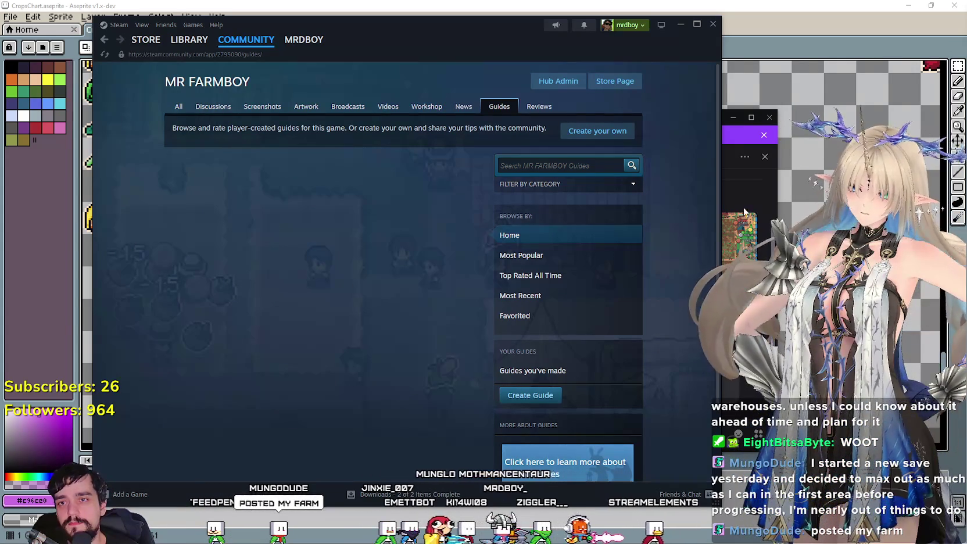
{"action": "left_click", "coordinate": [740, 183]}
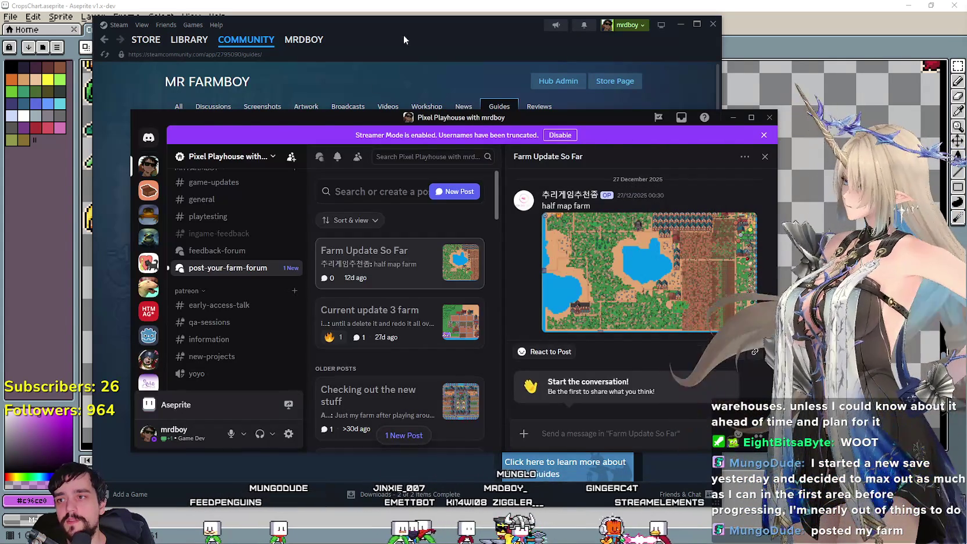
Close 'Farm Update So Far' and open the new 'Maxing out first area' post in post-your-farm-forum
{"action": "left_click", "coordinate": [403, 36]}
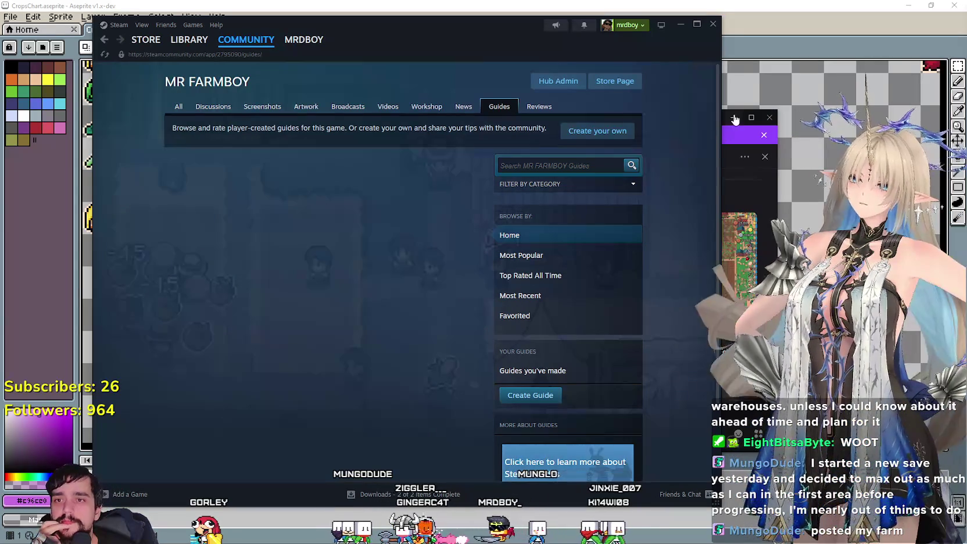
{"action": "left_click", "coordinate": [734, 119]}
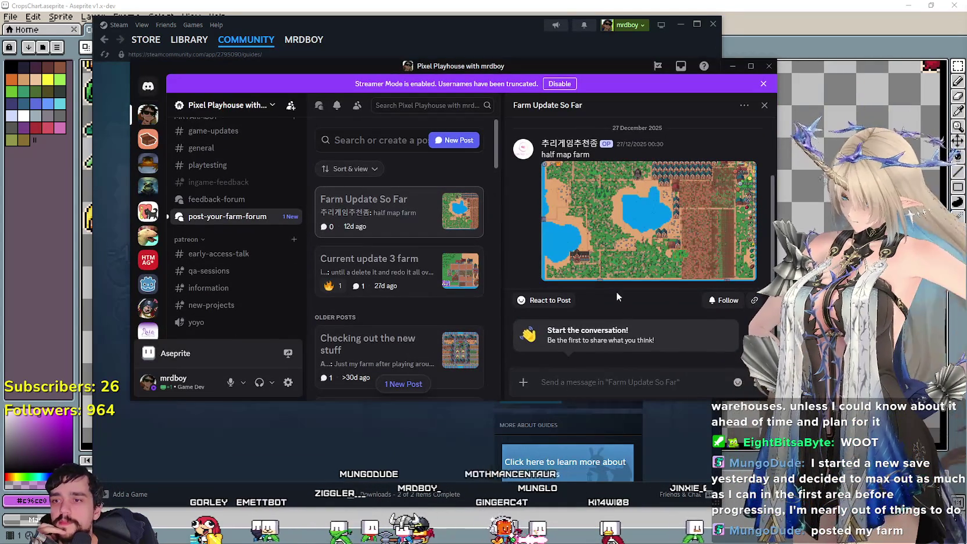
{"action": "left_click", "coordinate": [223, 216]}
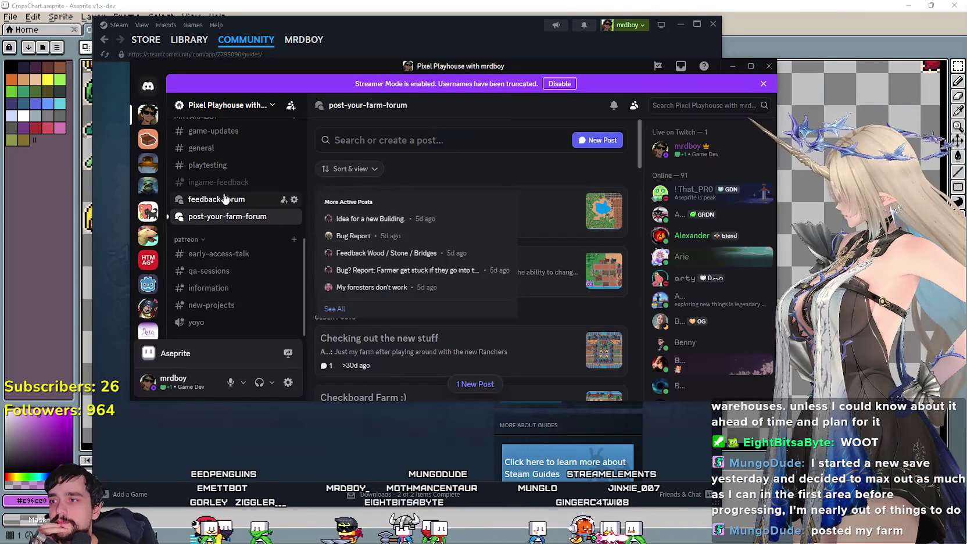
{"action": "left_click", "coordinate": [221, 198]}
{"action": "left_click", "coordinate": [227, 216]}
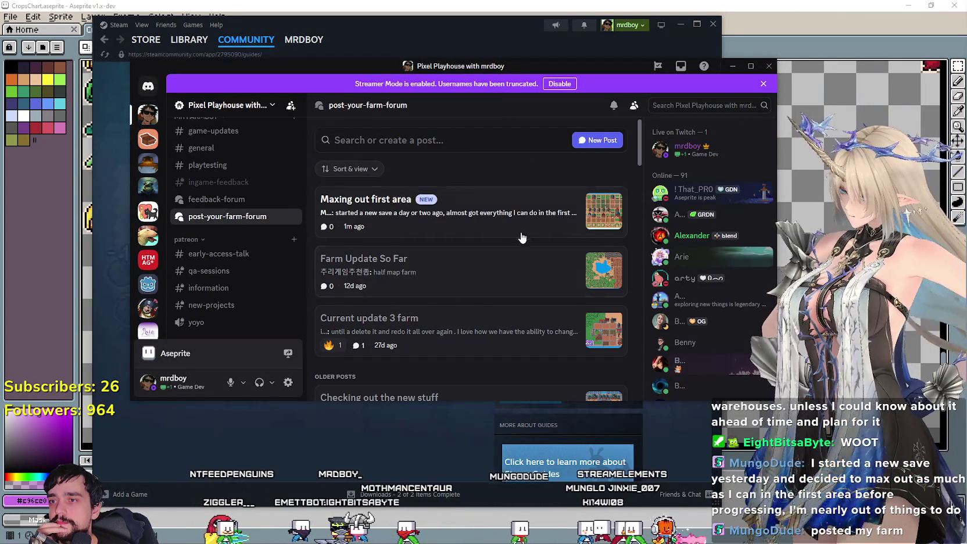
{"action": "left_click", "coordinate": [523, 232]}
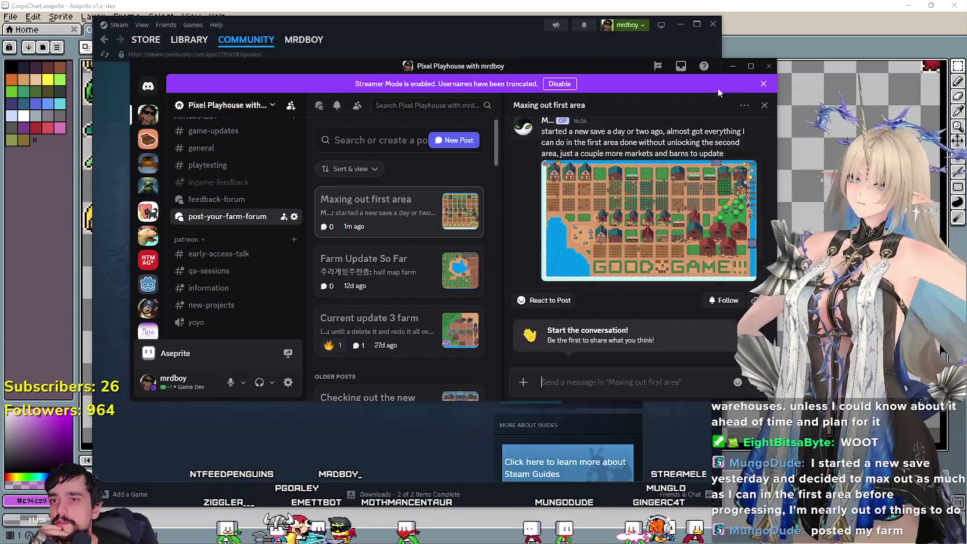
Maximize and restore the Discord window, then scroll through the post's farm screenshot
{"action": "double_click", "coordinate": [737, 69]}
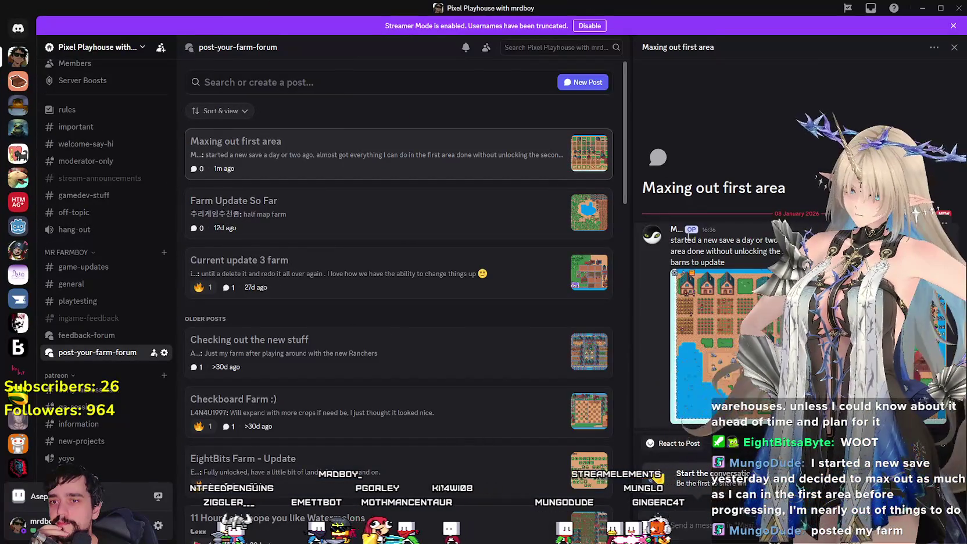
{"action": "double_click", "coordinate": [465, 8]}
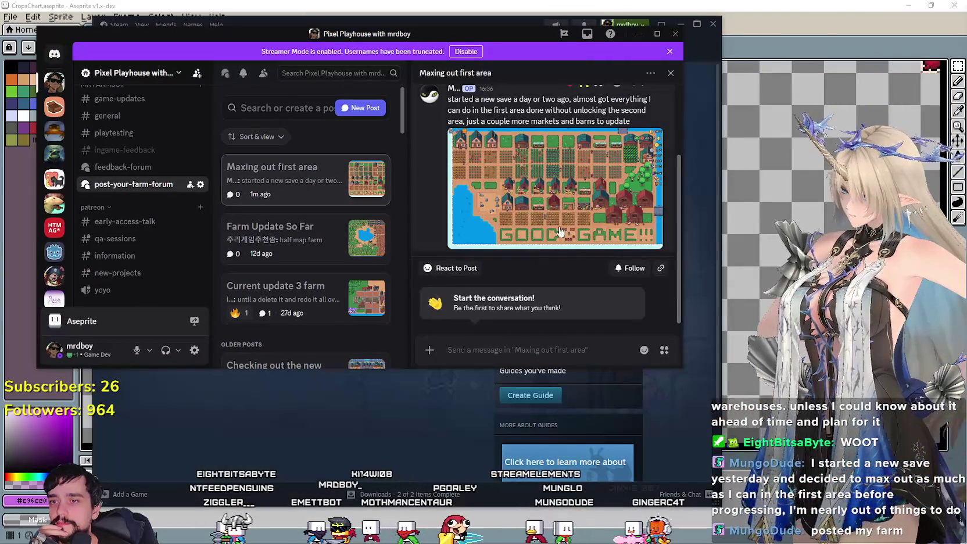
{"action": "scroll", "coordinate": [547, 221], "scroll_direction": "up", "scroll_amount": 3}
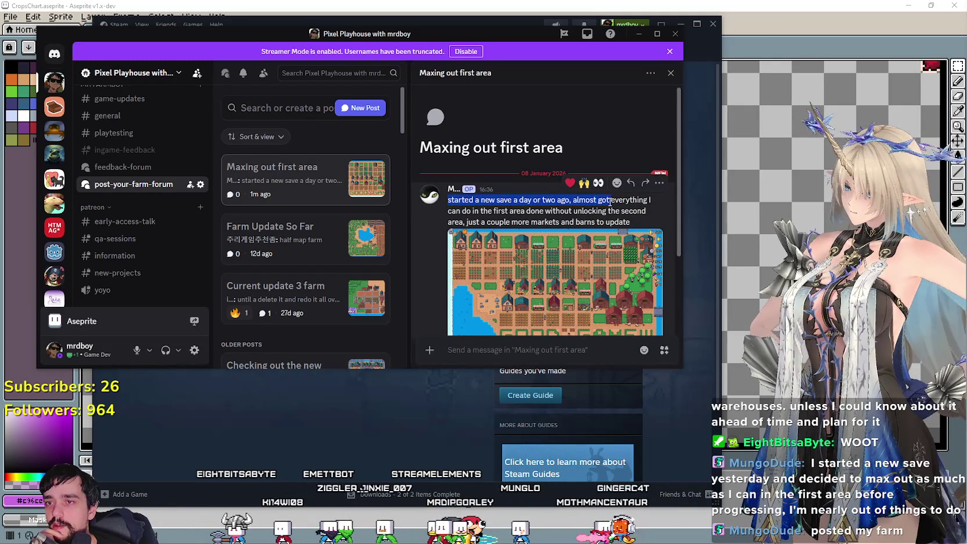
{"action": "left_click", "coordinate": [591, 215]}
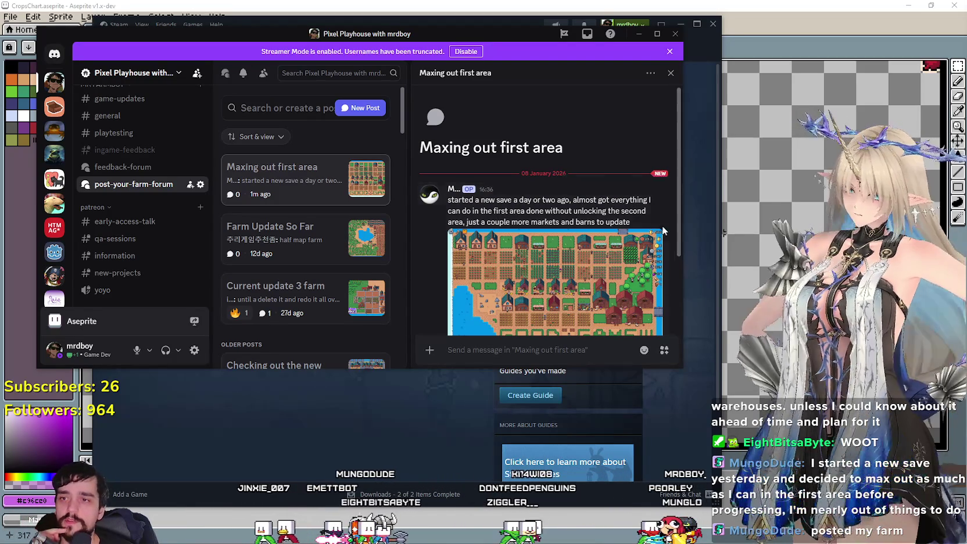
{"action": "scroll", "coordinate": [565, 216], "scroll_direction": "down", "scroll_amount": 2}
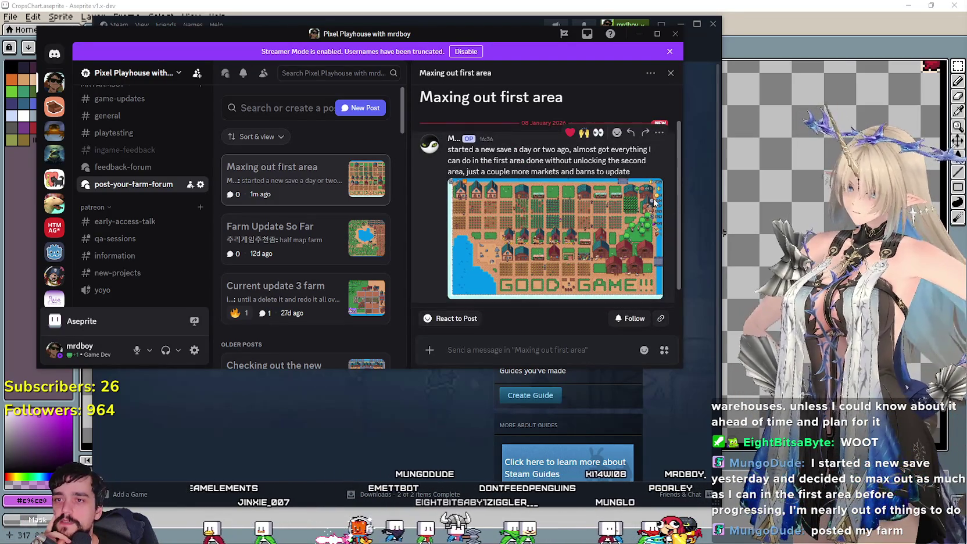
Enlarge the farm screenshot, zoom into the barns and fields, then zoom back out
{"action": "left_click", "coordinate": [653, 202]}
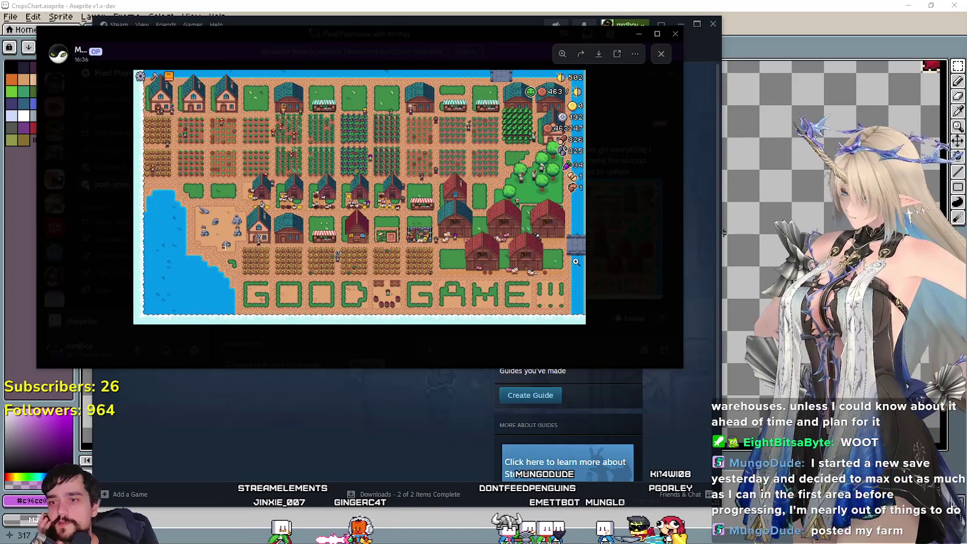
{"action": "left_click", "coordinate": [601, 235]}
{"action": "left_click", "coordinate": [601, 248]}
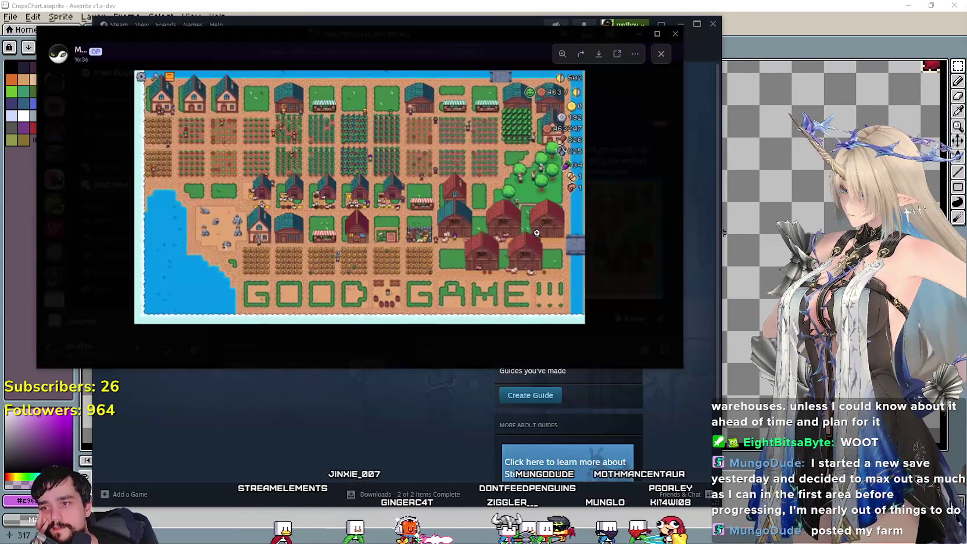
{"action": "left_click", "coordinate": [602, 249]}
{"action": "left_click", "coordinate": [532, 241]}
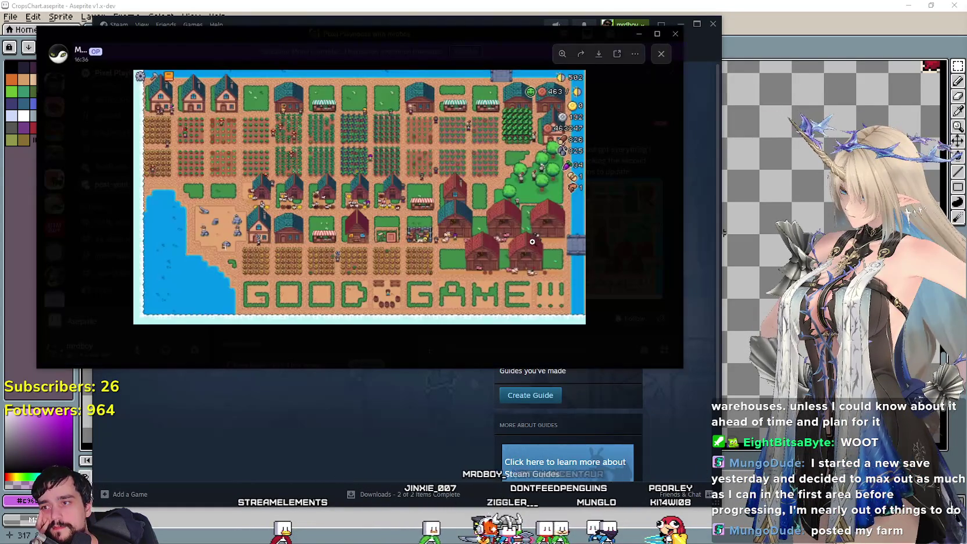
{"action": "left_click", "coordinate": [388, 168]}
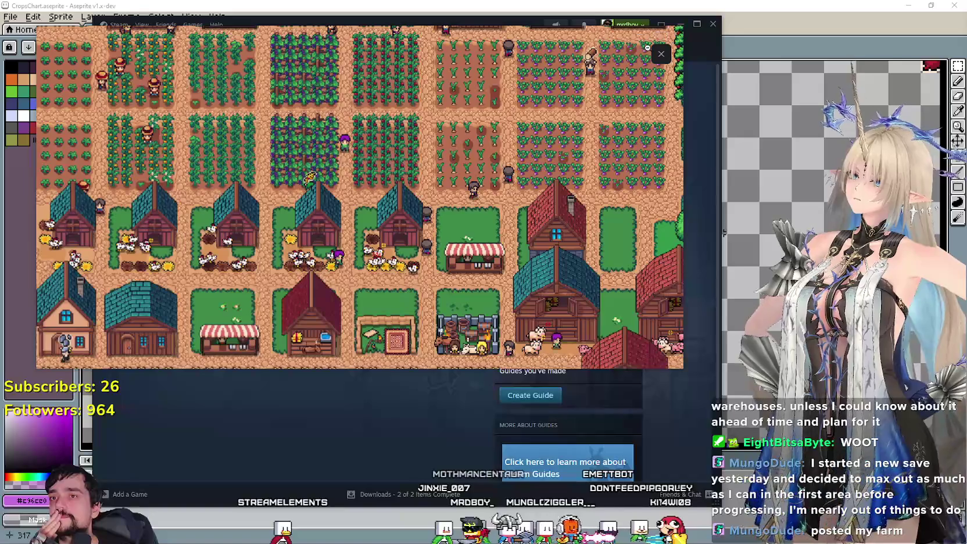
{"action": "left_click", "coordinate": [647, 47]}
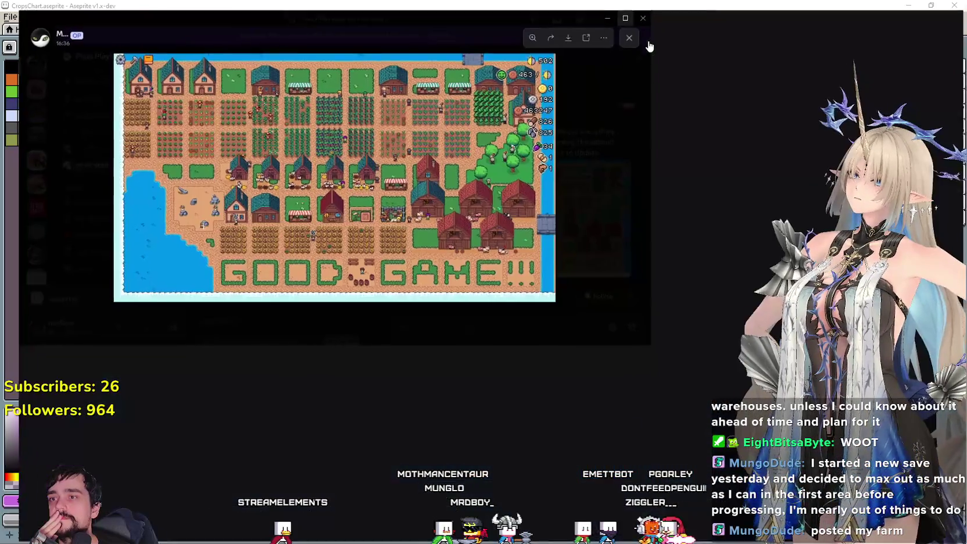
Restore the Discord window and reopen the farm screenshot in a screen-filling viewer
{"action": "key", "text": "super+Up"}
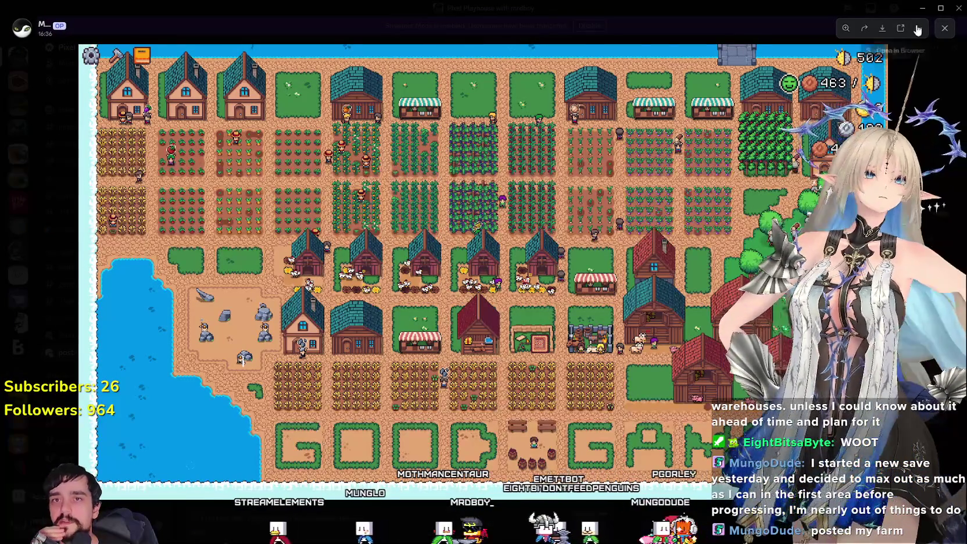
{"action": "key", "text": "Escape"}
{"action": "double_click", "coordinate": [679, 12]}
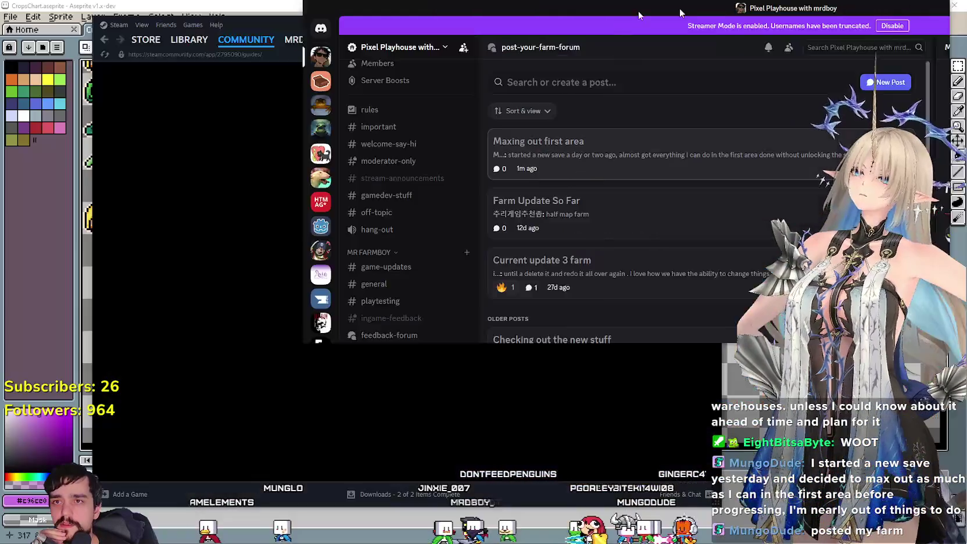
{"action": "scroll", "coordinate": [466, 157], "scroll_direction": "up", "scroll_amount": 3}
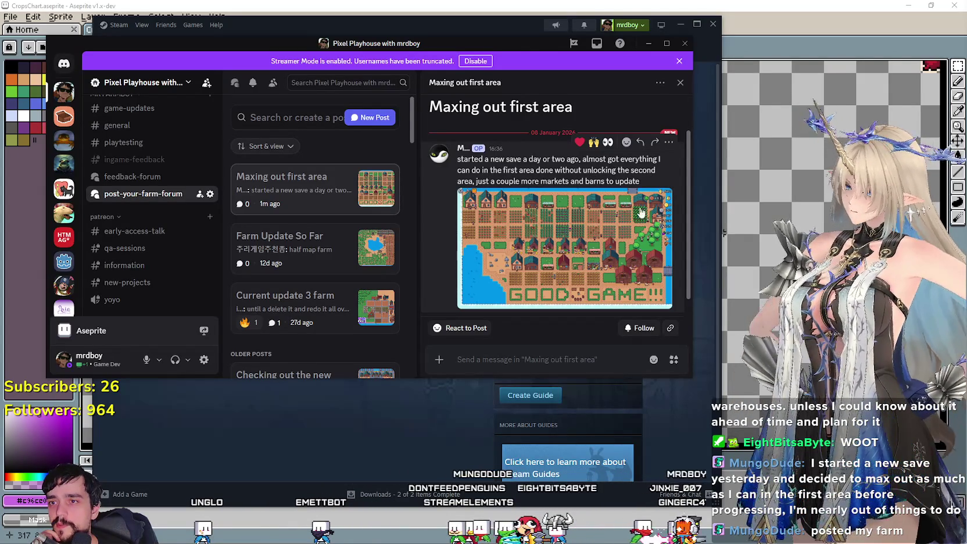
{"action": "left_click", "coordinate": [593, 230]}
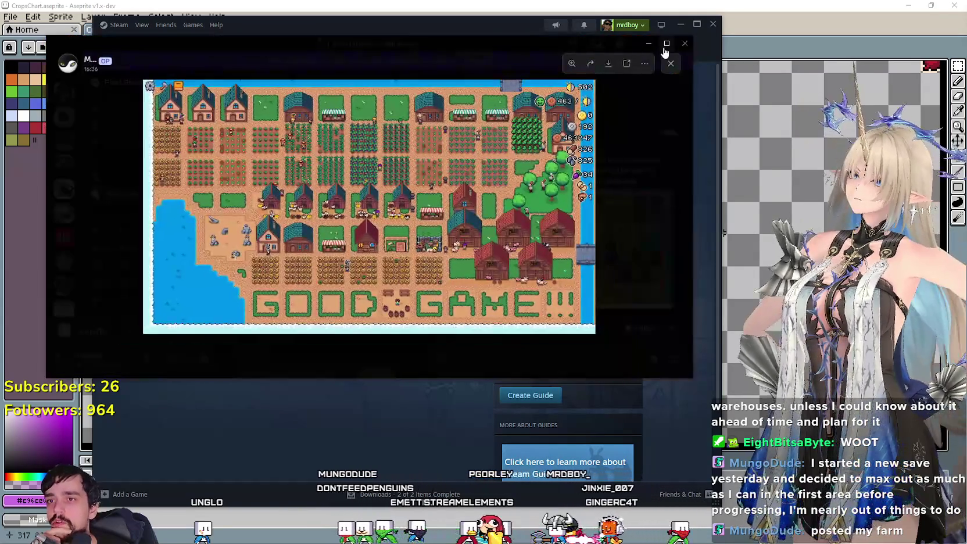
{"action": "left_click", "coordinate": [665, 45]}
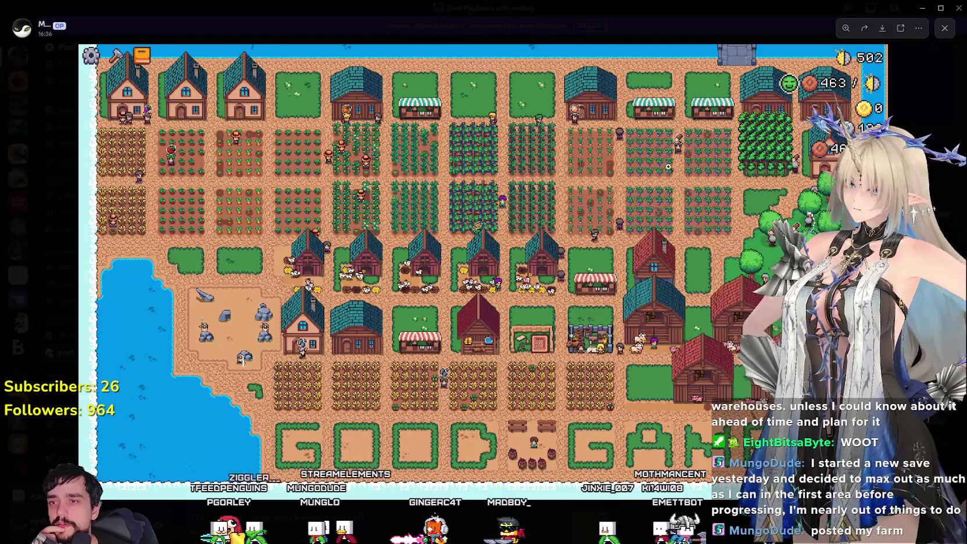
{"action": "left_click", "coordinate": [635, 163]}
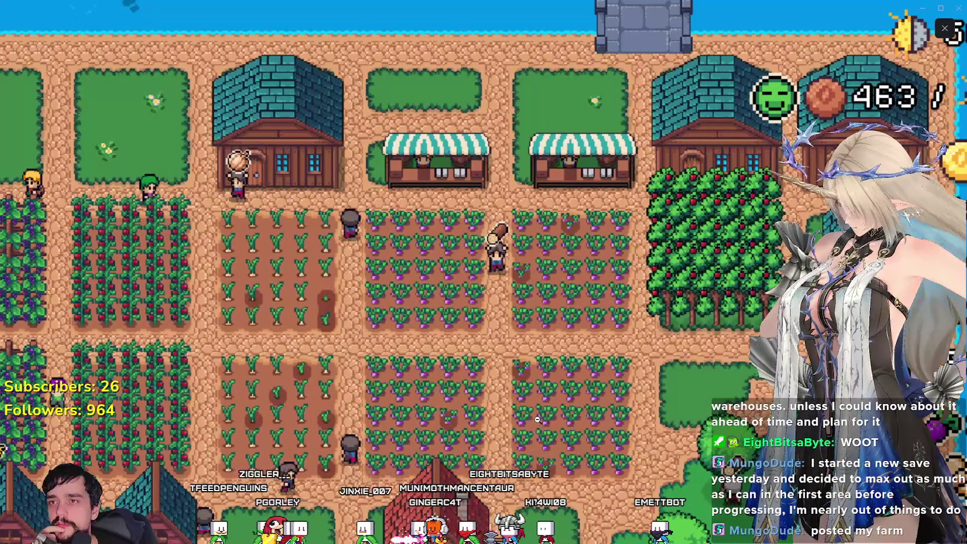
{"action": "left_click", "coordinate": [537, 419]}
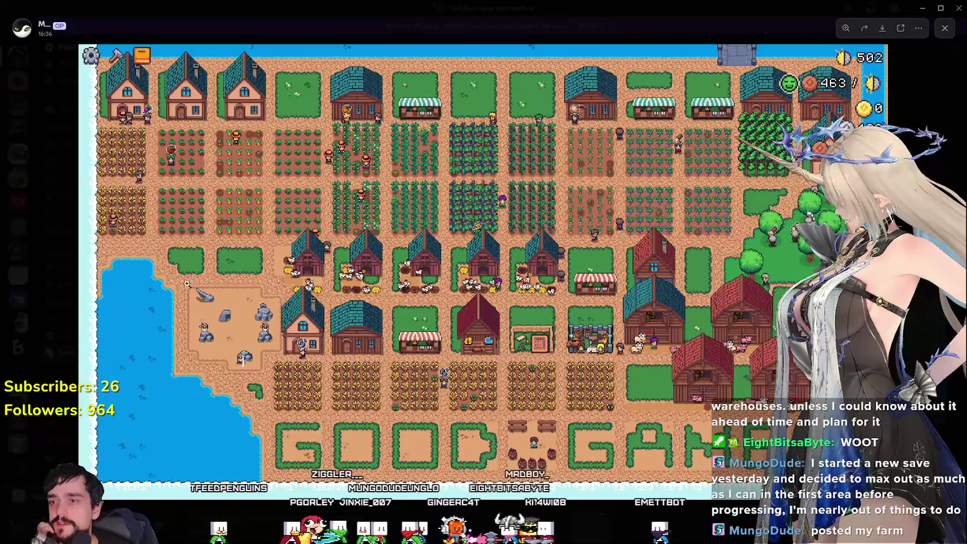
{"action": "left_click", "coordinate": [448, 367]}
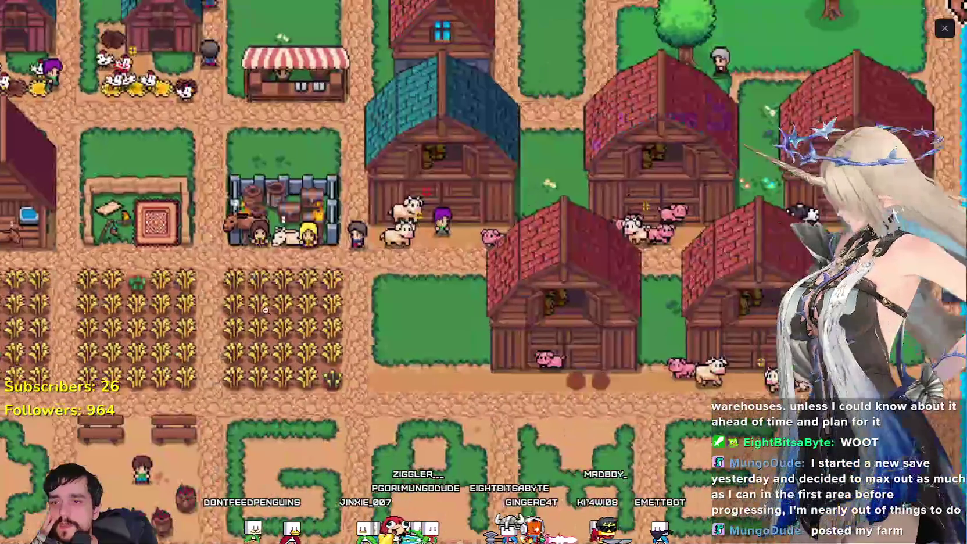
{"action": "scroll", "coordinate": [657, 112], "scroll_direction": "up", "scroll_amount": 2}
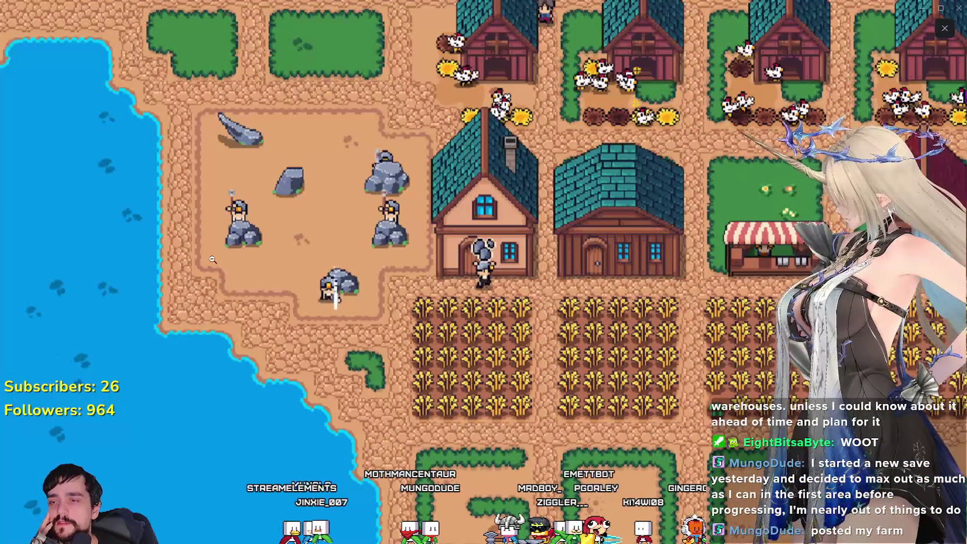
{"action": "scroll", "coordinate": [210, 283], "scroll_direction": "down", "scroll_amount": 3}
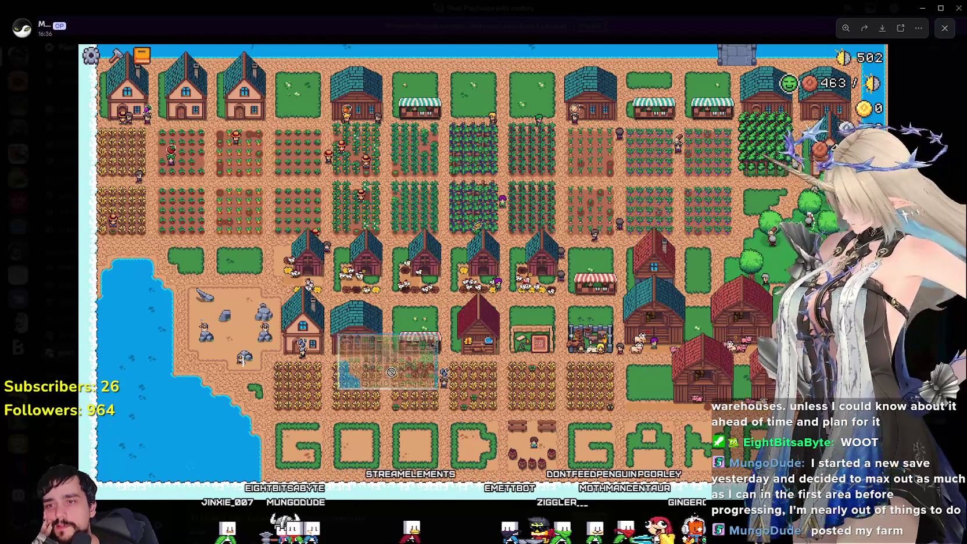
{"action": "scroll", "coordinate": [252, 339], "scroll_direction": "up", "scroll_amount": 3}
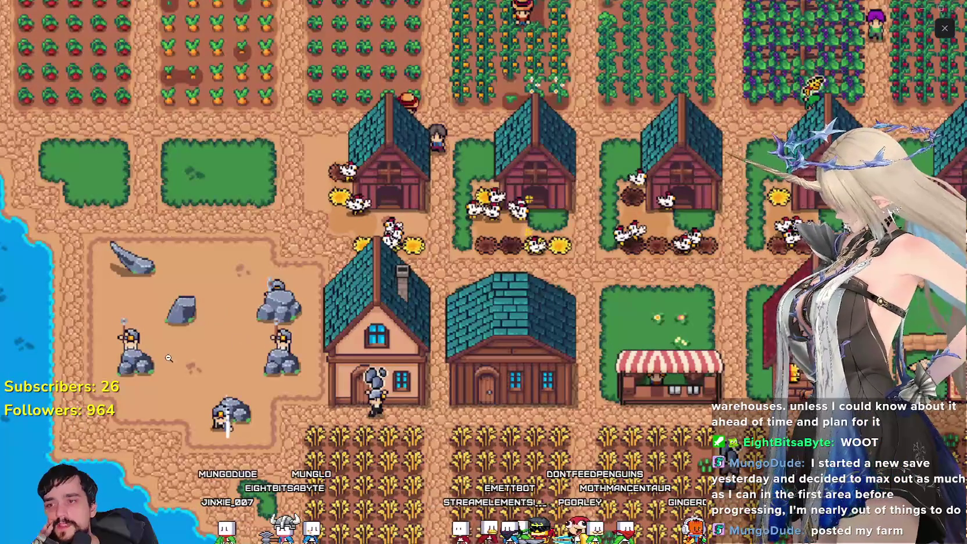
{"action": "scroll", "coordinate": [251, 391], "scroll_direction": "down", "scroll_amount": 3}
{"action": "scroll", "coordinate": [251, 391], "scroll_direction": "up", "scroll_amount": 3}
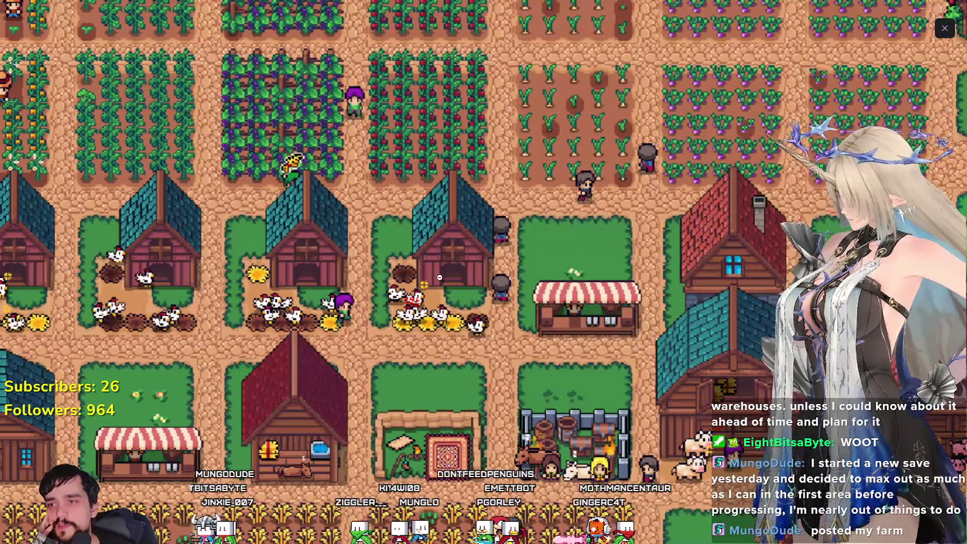
{"action": "left_click_drag", "start_coordinate": [155, 327], "coordinate": [288, 327]}
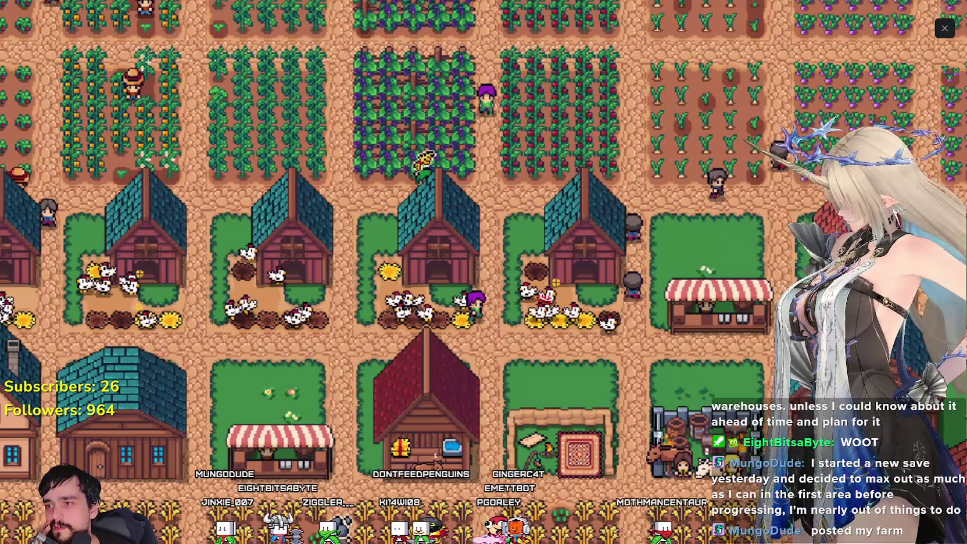
{"action": "left_click_drag", "start_coordinate": [220, 310], "coordinate": [366, 310]}
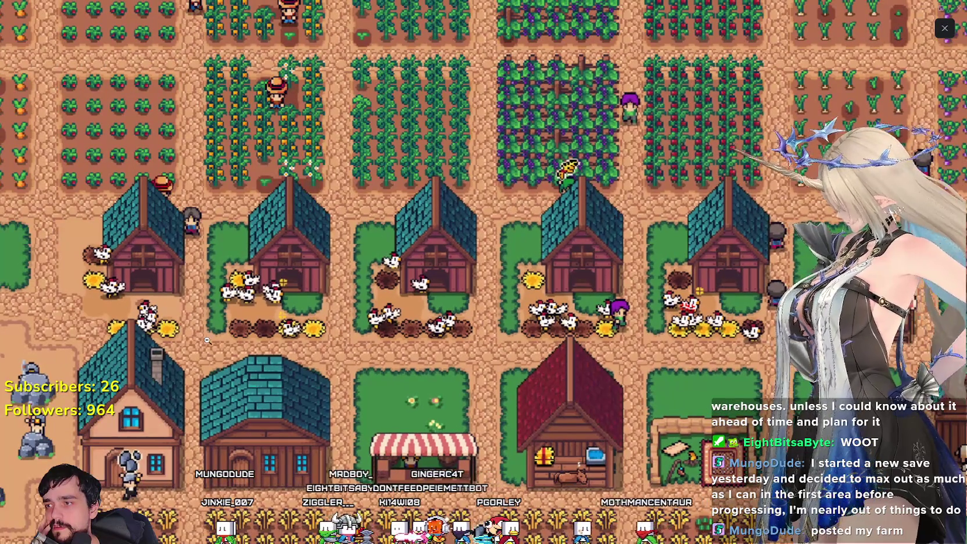
{"action": "left_click_drag", "start_coordinate": [232, 310], "coordinate": [320, 310]}
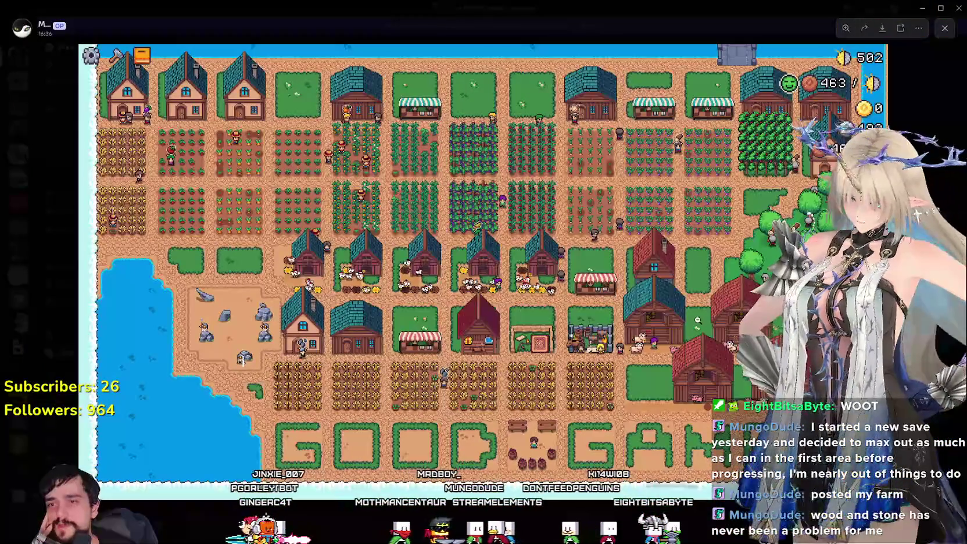
{"action": "left_click", "coordinate": [639, 273]}
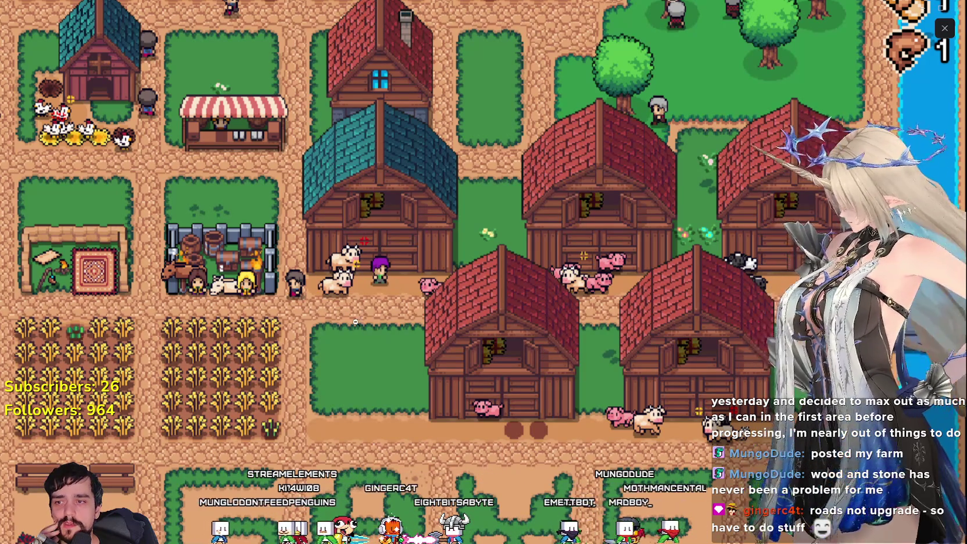
{"action": "scroll", "coordinate": [539, 402], "scroll_direction": "down", "scroll_amount": 2}
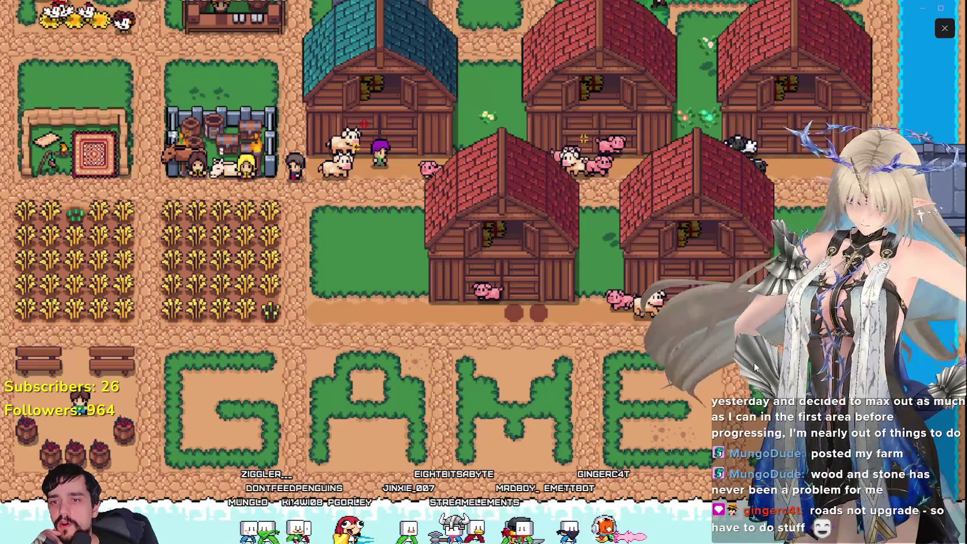
{"action": "left_click", "coordinate": [691, 330]}
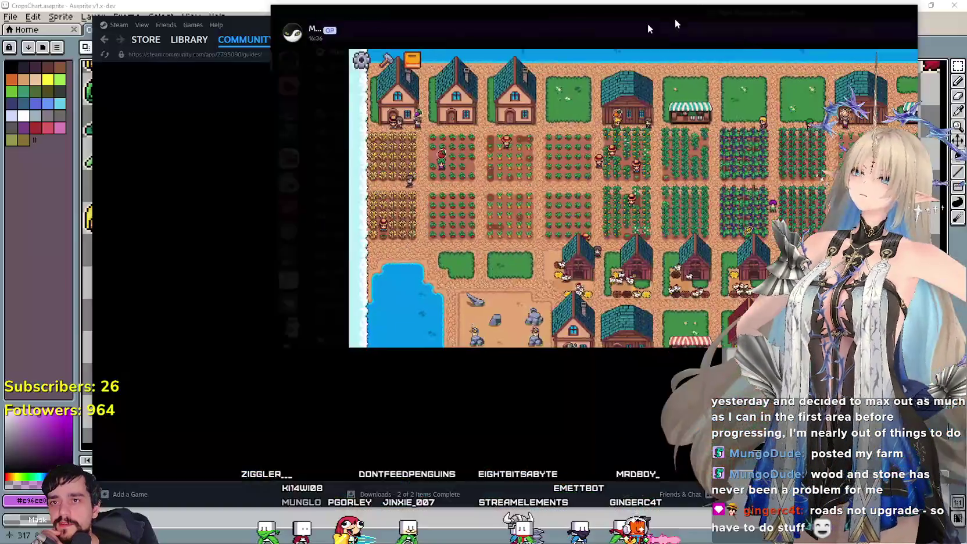
{"action": "left_click_drag", "start_coordinate": [742, 18], "coordinate": [326, 43]}
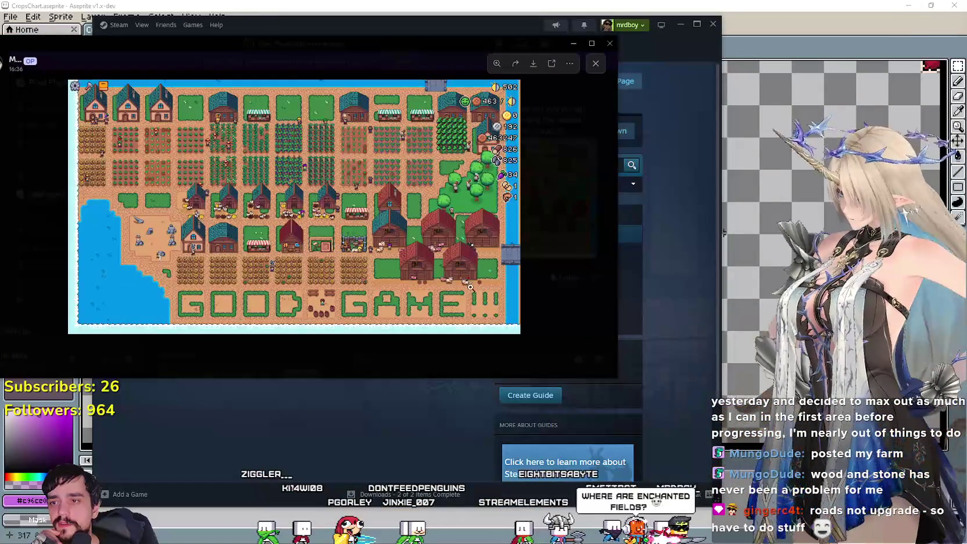
{"action": "scroll", "coordinate": [488, 287], "scroll_direction": "up", "scroll_amount": 2}
{"action": "scroll", "coordinate": [488, 287], "scroll_direction": "down", "scroll_amount": 1}
{"action": "scroll", "coordinate": [489, 287], "scroll_direction": "up", "scroll_amount": 1}
{"action": "scroll", "coordinate": [488, 287], "scroll_direction": "up", "scroll_amount": 1}
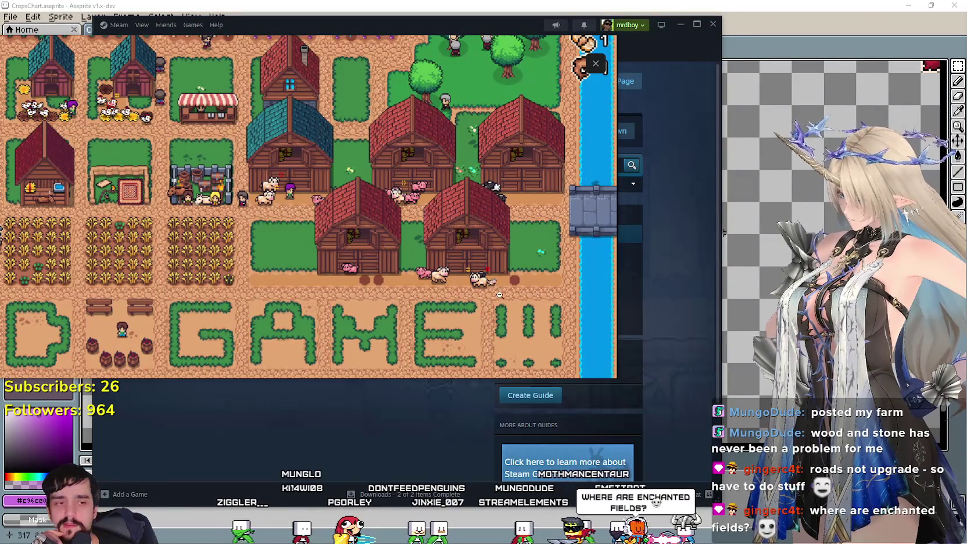
{"action": "scroll", "coordinate": [496, 282], "scroll_direction": "down", "scroll_amount": 1}
{"action": "scroll", "coordinate": [496, 282], "scroll_direction": "down", "scroll_amount": 2}
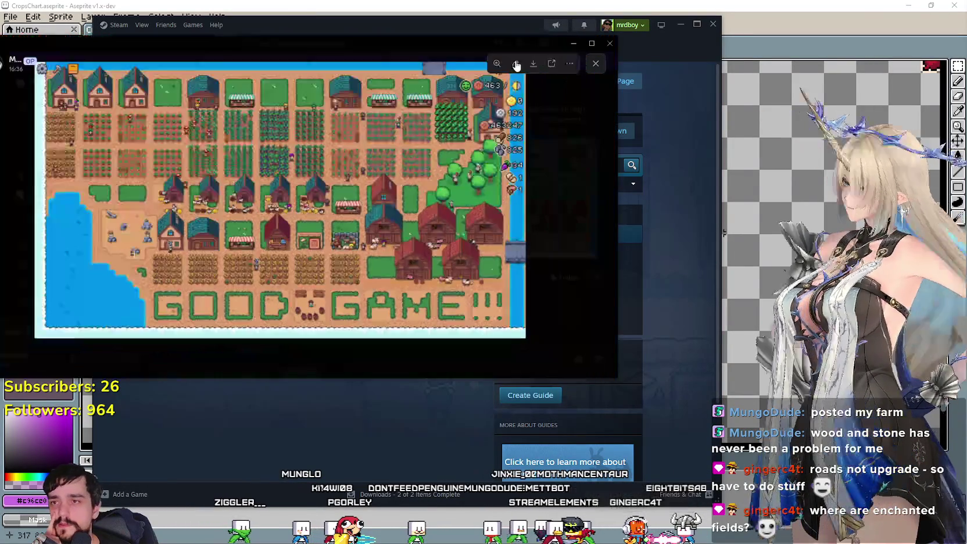
{"action": "scroll", "coordinate": [567, 110], "scroll_direction": "up", "scroll_amount": 1}
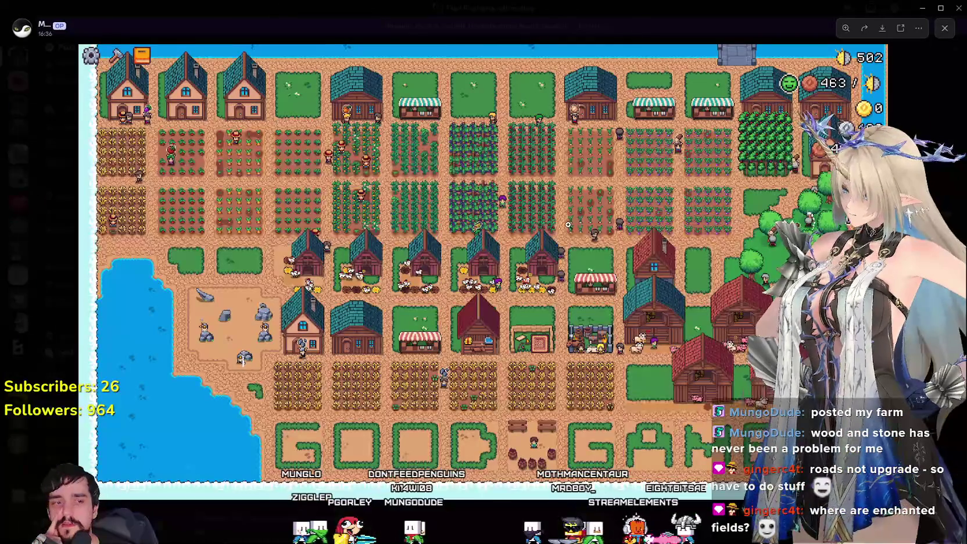
{"action": "scroll", "coordinate": [567, 222], "scroll_direction": "up", "scroll_amount": 2}
{"action": "scroll", "coordinate": [567, 221], "scroll_direction": "up", "scroll_amount": 1}
{"action": "scroll", "coordinate": [566, 221], "scroll_direction": "down", "scroll_amount": 3}
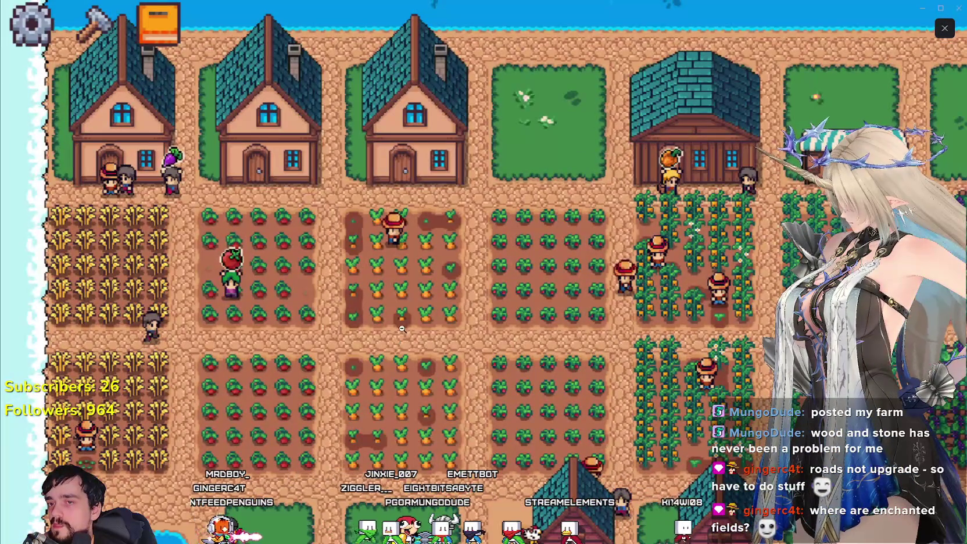
{"action": "left_click", "coordinate": [401, 343]}
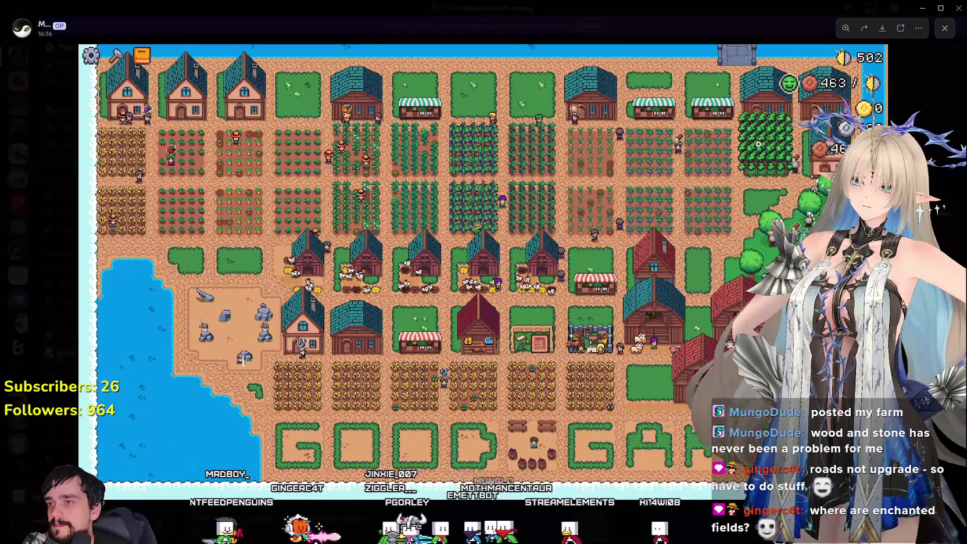
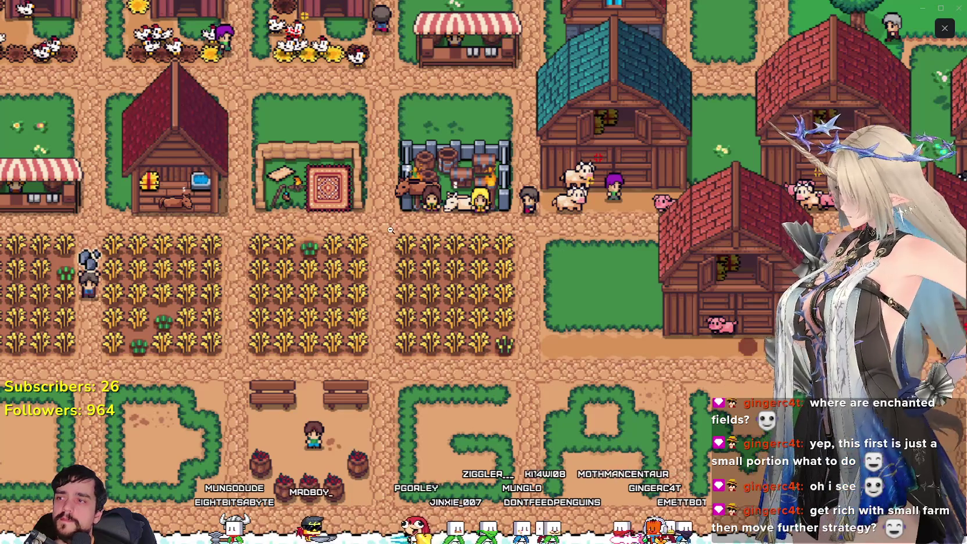
Zoom and pan the viewer out to show the whole Mr Farmboy farm map
{"action": "scroll", "coordinate": [391, 230], "scroll_direction": "down", "scroll_amount": 2}
{"action": "scroll", "coordinate": [387, 259], "scroll_direction": "up", "scroll_amount": 5}
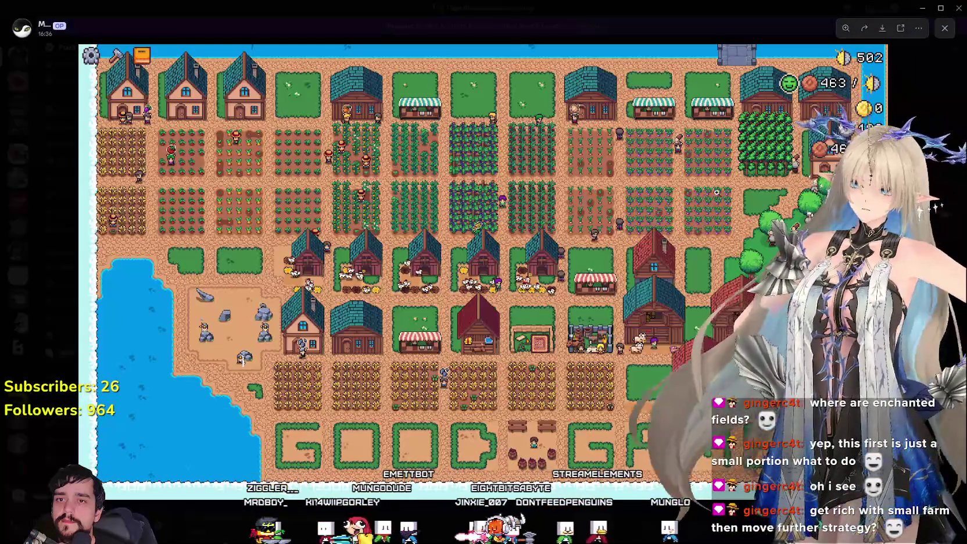
{"action": "left_click_drag", "start_coordinate": [599, 125], "coordinate": [569, 189]}
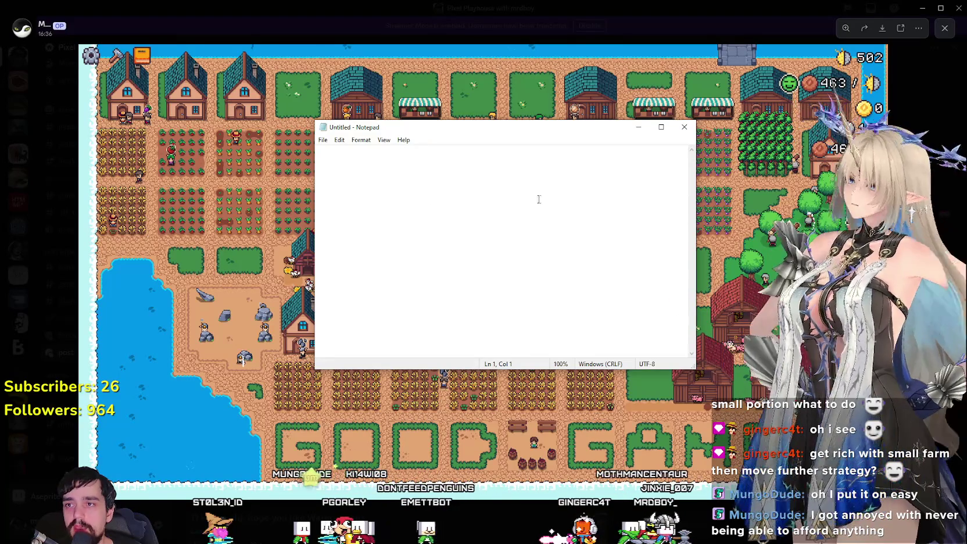
Write two to-do lines: 'add the rest of the progression with the crops' and 'Add 2 new Maps'
{"action": "type", "text": "a"}
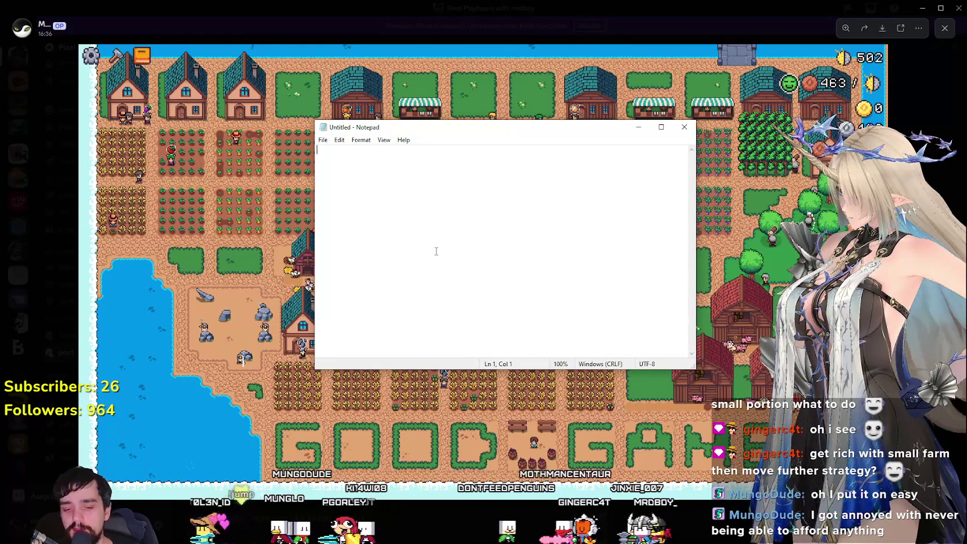
{"action": "type", "text": "dd the r"}
{"action": "type", "text": "est o"}
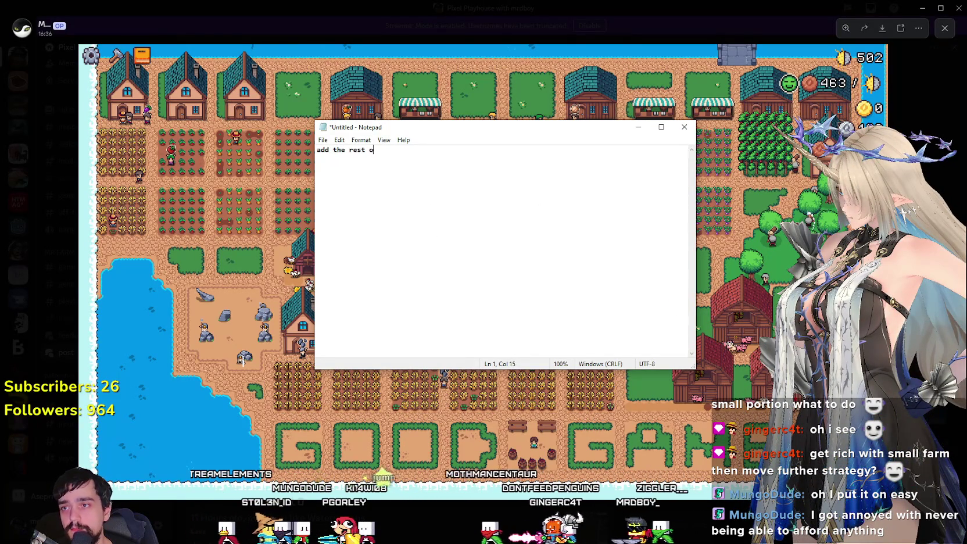
{"action": "type", "text": "f the progression with the crops"}
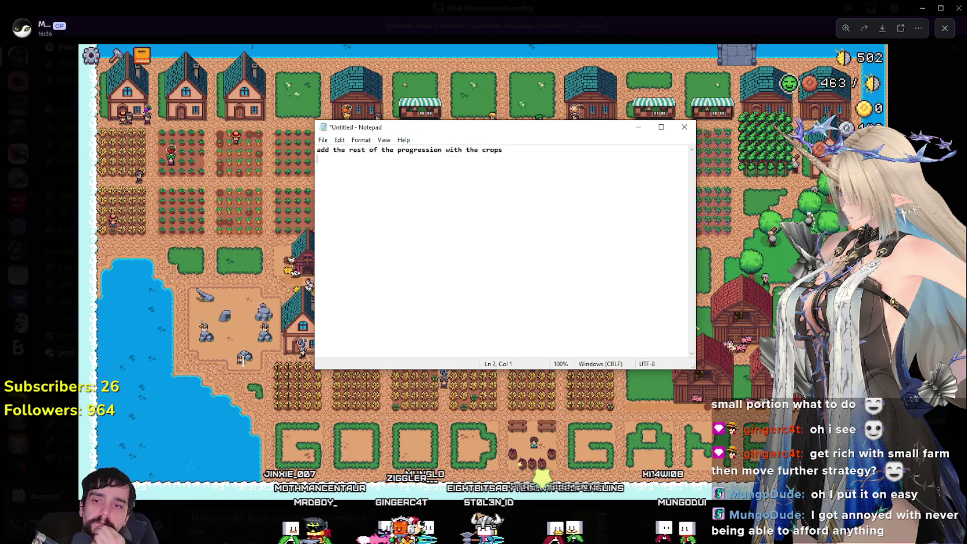
{"action": "key", "text": "Return"}
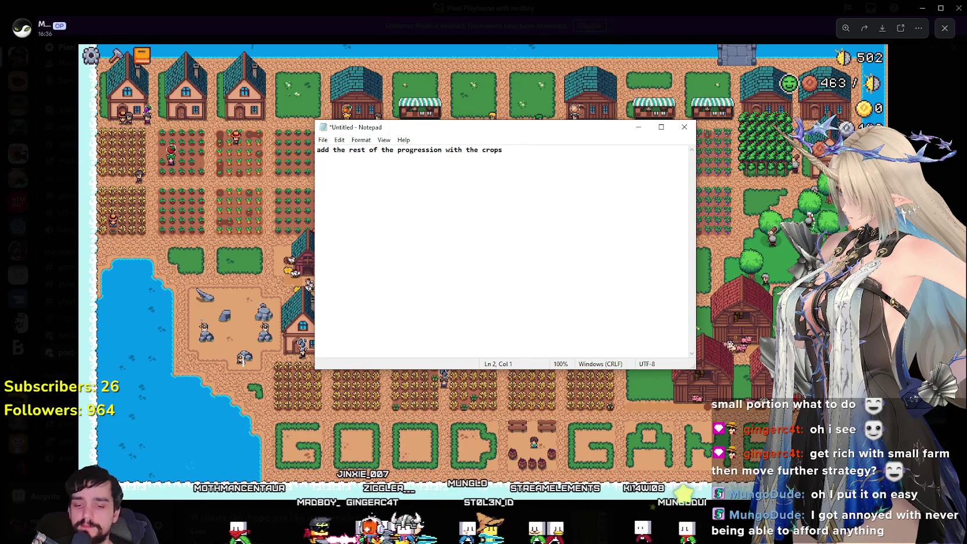
{"action": "type", "text": "Add new"}
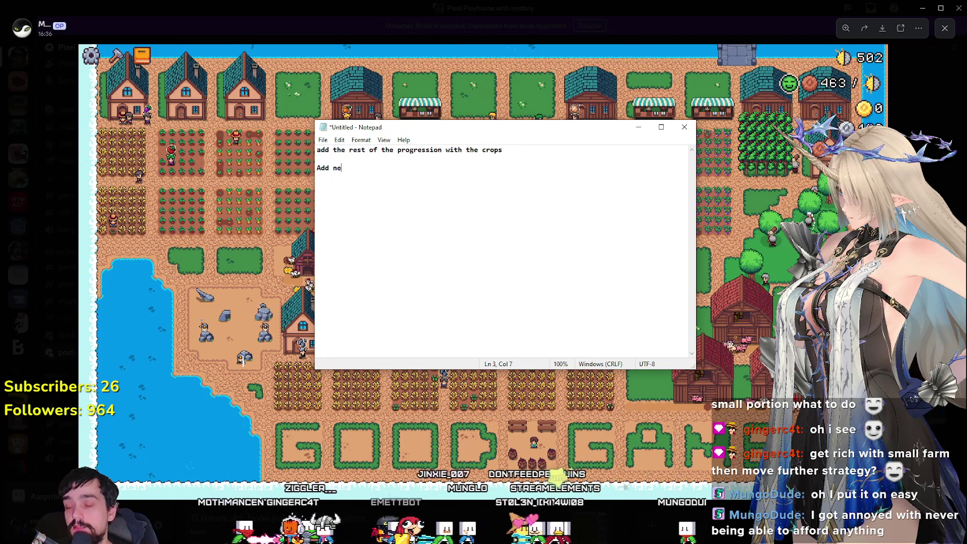
{"action": "key", "text": "BackSpace"}
{"action": "type", "text": "2 new Maps"}
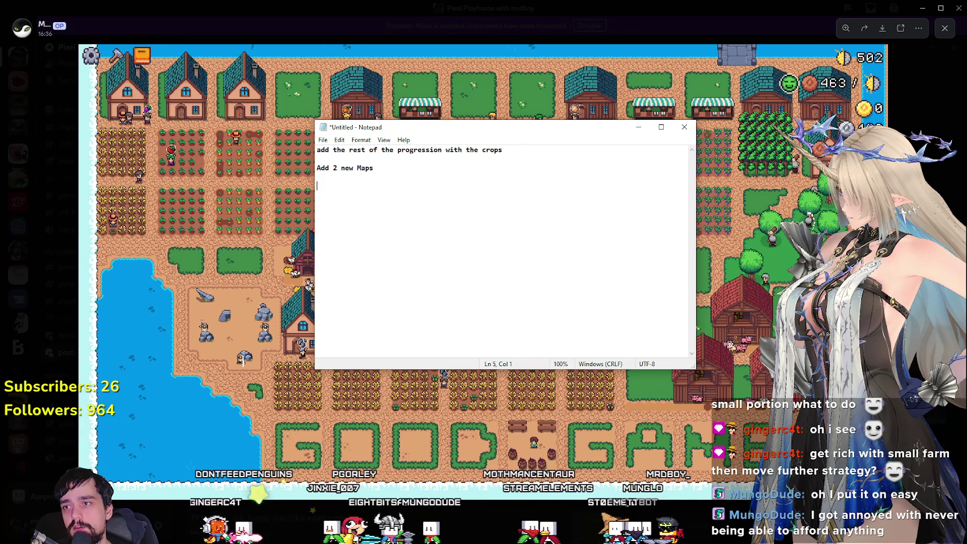
Add a Map_2 heading with 'Top right BIG FOREST' and 'BOTTOM LEFT BIG MINE' lines
{"action": "type", "text": "w Map"}
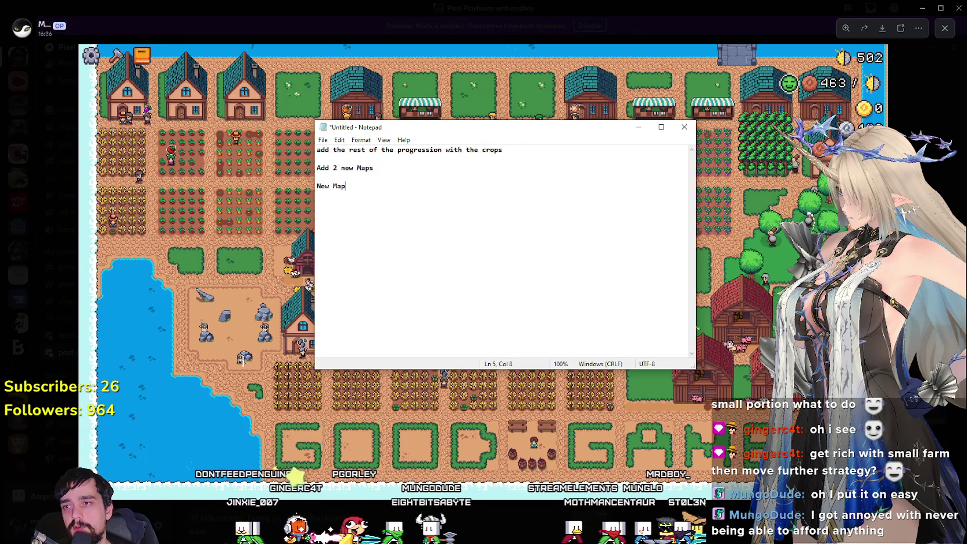
{"action": "key", "text": "BackSpace"}
{"action": "key", "text": "BackSpace"}
{"action": "key", "text": "BackSpace"}
{"action": "key", "text": "BackSpace"}
{"action": "key", "text": "BackSpace"}
{"action": "key", "text": "BackSpace"}
{"action": "type", "text": "Map"}
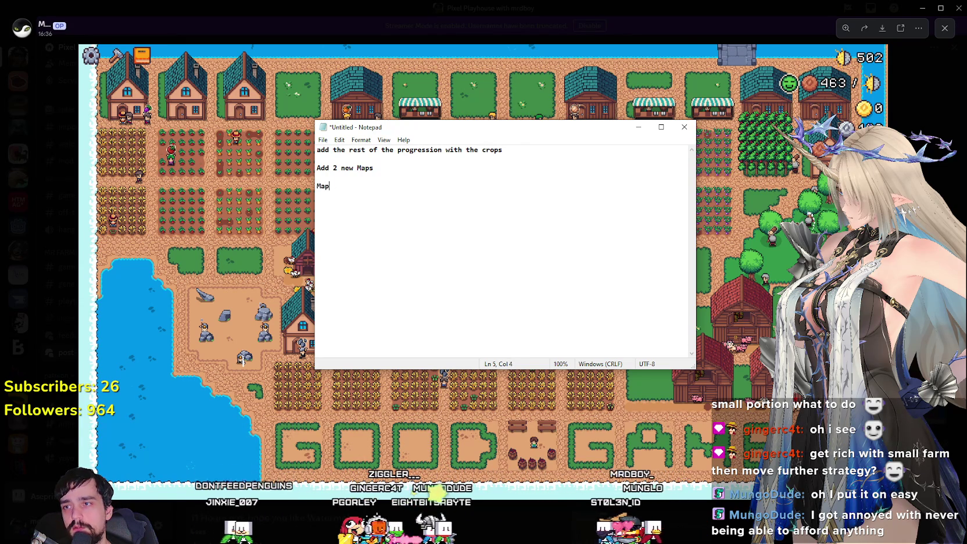
{"action": "key", "text": "BackSpace"}
{"action": "type", "text": "_2"}
{"action": "type", "text": "Top right BIG FORES"}
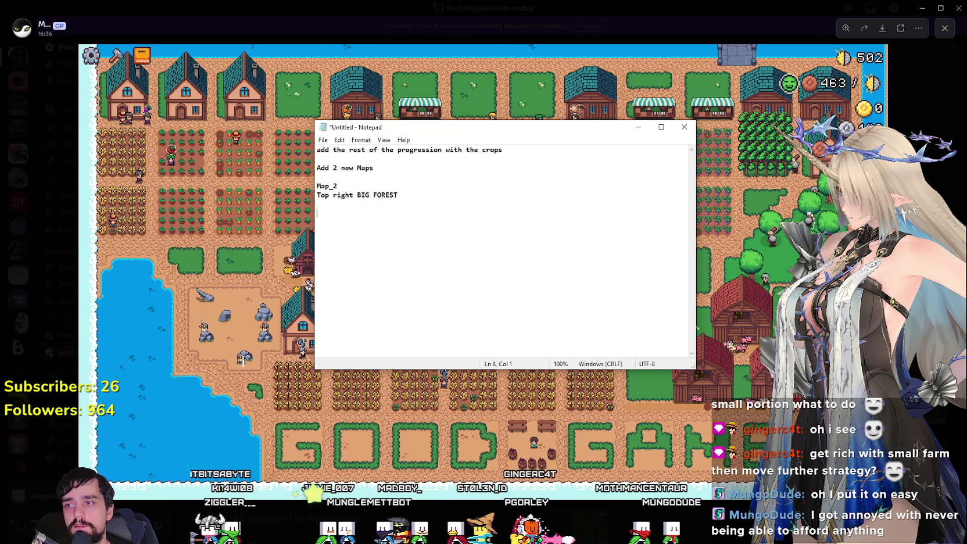
{"action": "type", "text": "TTOM"}
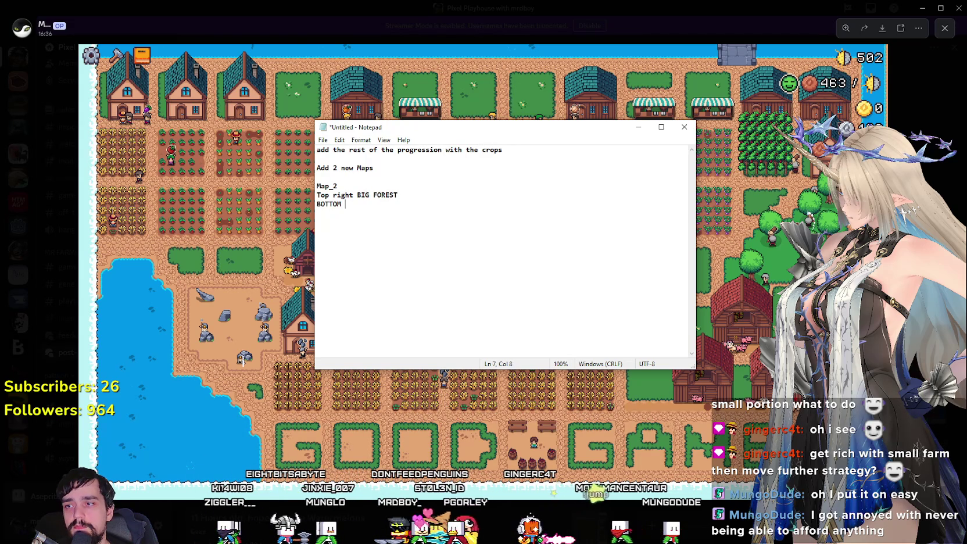
{"action": "type", "text": "T BIGH"}
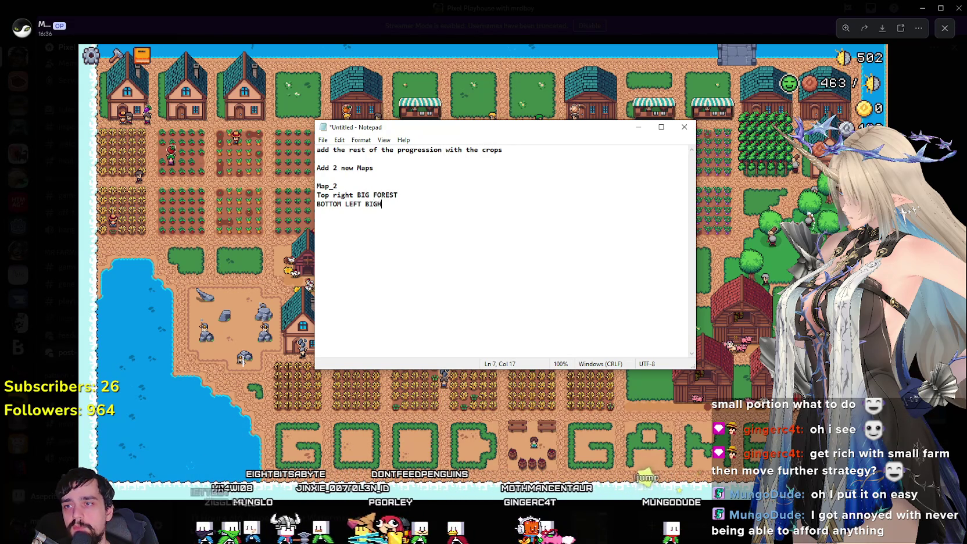
{"action": "type", "text": "NE"}
{"action": "key", "text": "Return"}
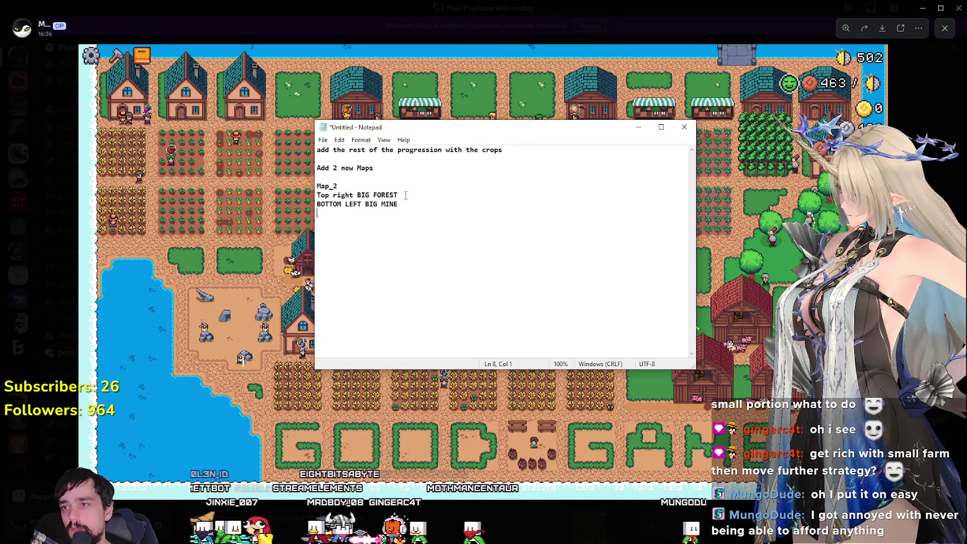
Tidy the Map_2 line spacing and start a new Map_3 heading below it
{"action": "left_click", "coordinate": [401, 195]}
{"action": "key", "text": "Return"}
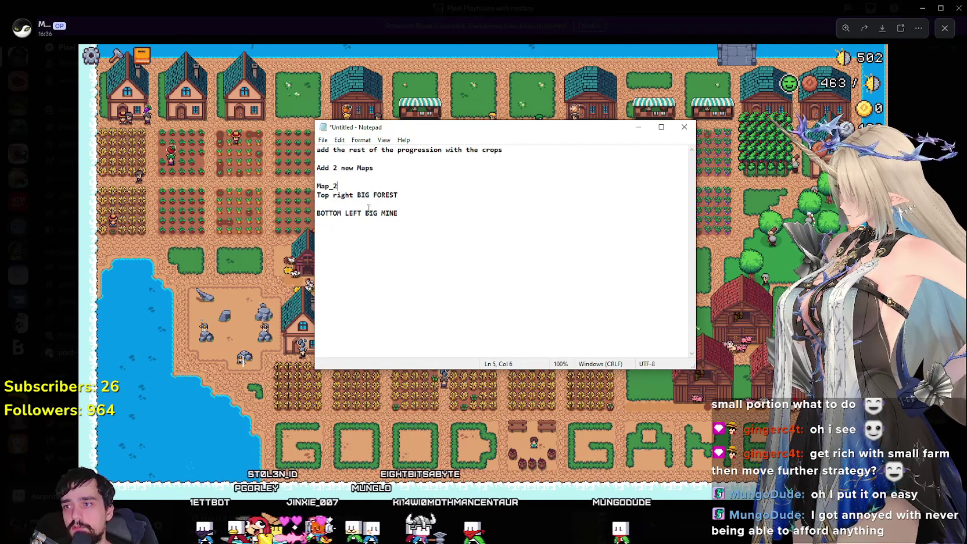
{"action": "key", "text": "Delete"}
{"action": "key", "text": "Down"}
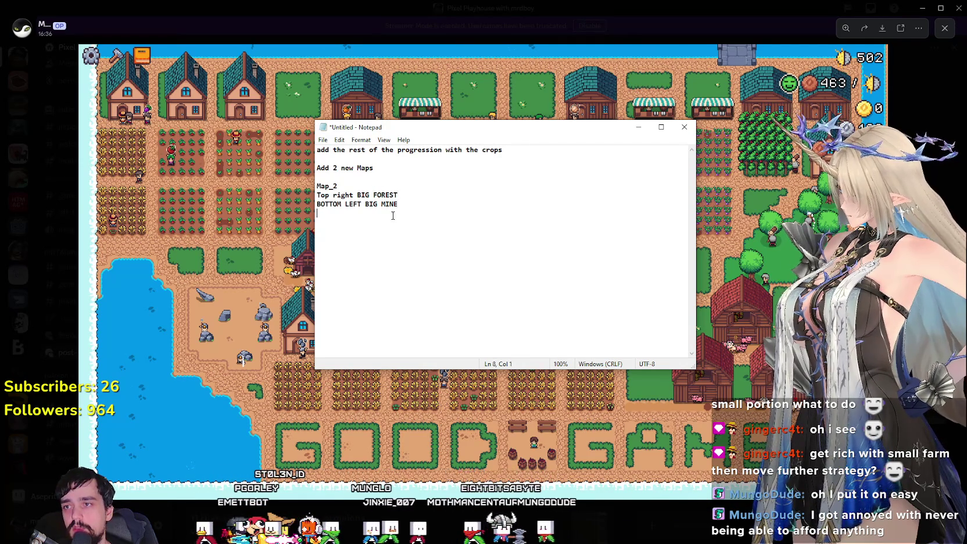
{"action": "left_click_drag", "start_coordinate": [388, 211], "coordinate": [317, 195]}
{"action": "left_click", "coordinate": [334, 221]}
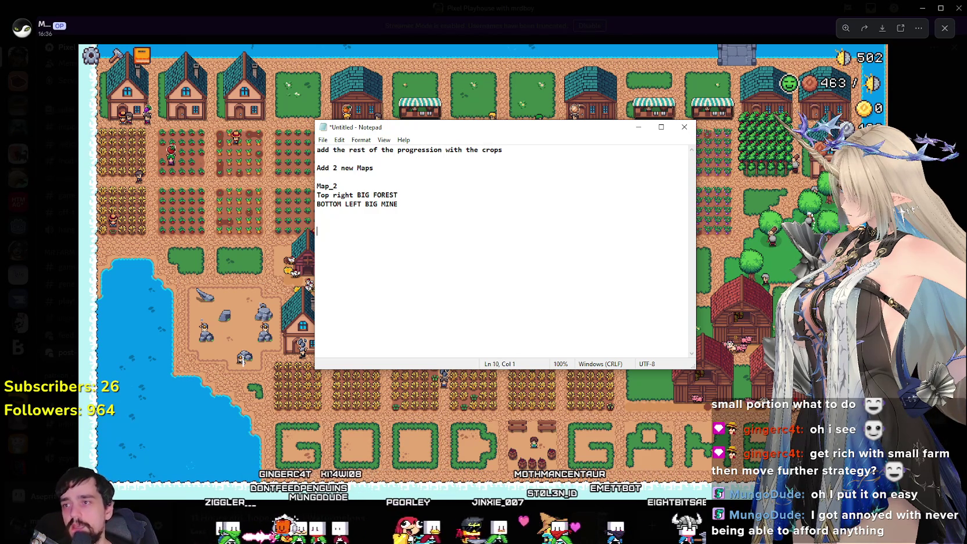
{"action": "key", "text": "Return"}
{"action": "key", "text": "Return"}
{"action": "type", "text": "Map_3"}
{"action": "key", "text": "Return"}
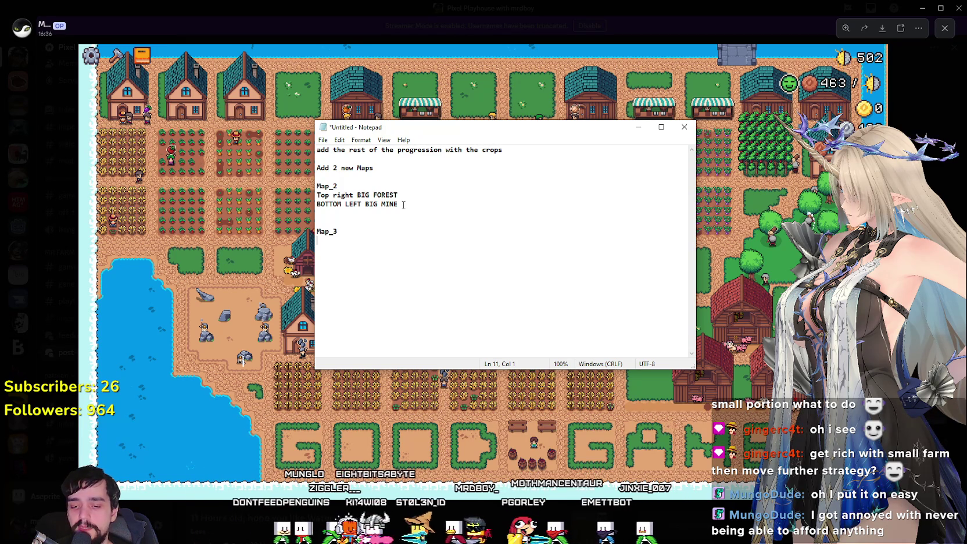
Under Map_3, note 'REMOVE THE RESOURCE REQUIREMENTS'
{"action": "type", "text": "REMOVE THE "}
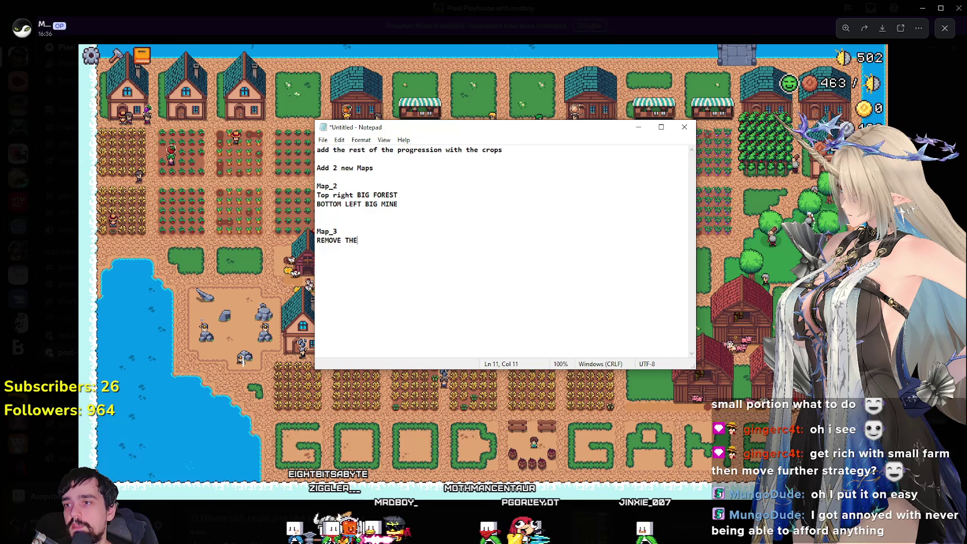
{"action": "type", "text": "RESOURCE "}
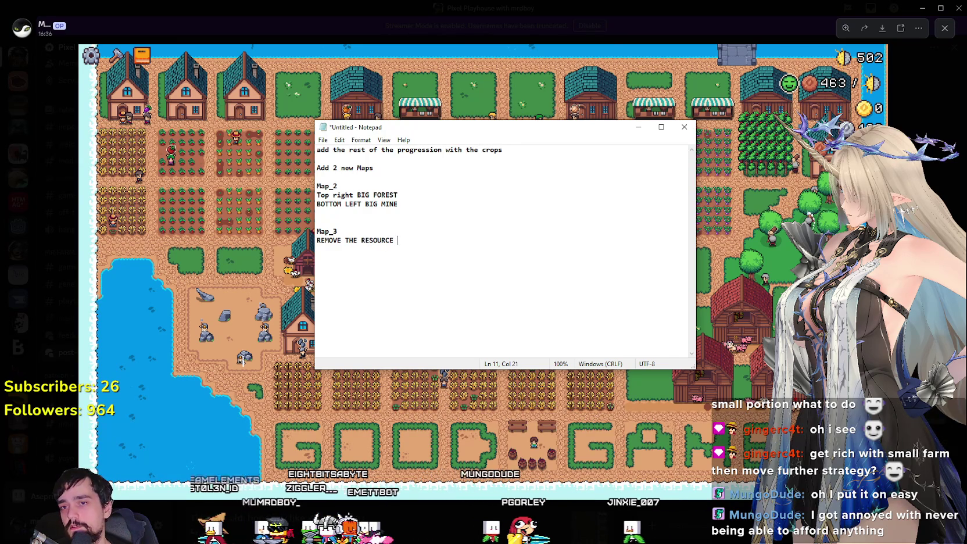
{"action": "type", "text": "Re"}
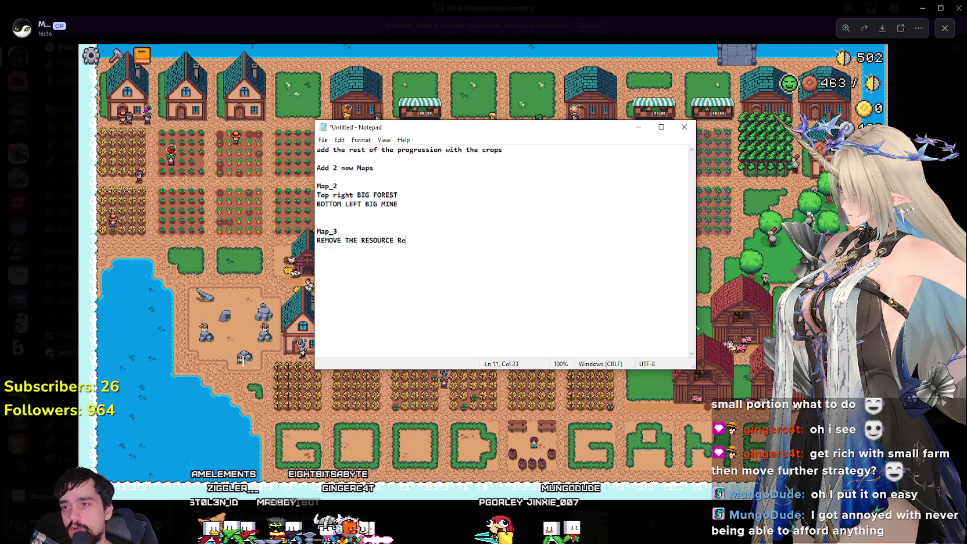
{"action": "key", "text": "BackSpace"}
{"action": "type", "text": "EQ"}
{"action": "key", "text": "BackSpace"}
{"action": "type", "text": "QUIRMENTS ON"}
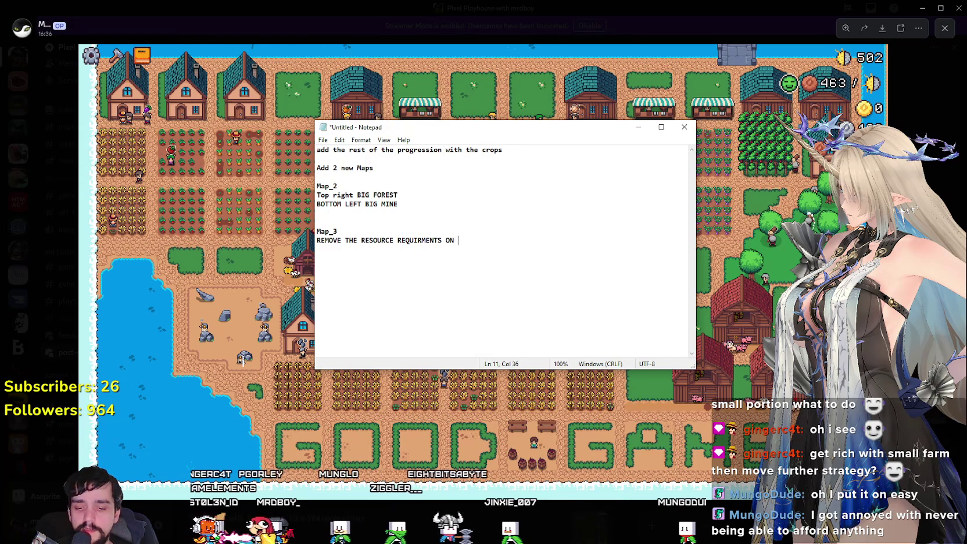
{"action": "type", "text": "G"}
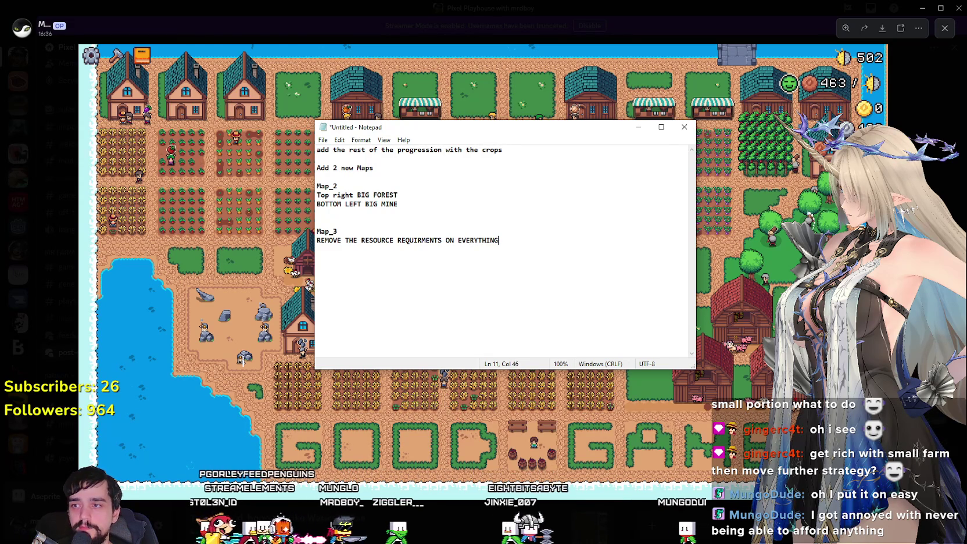
{"action": "key", "text": "Return"}
Add the line that everything costs coin, with start-in-the-middle and fog of war notes
{"action": "type", "text": "AND EVERYTHING COST COIN"}
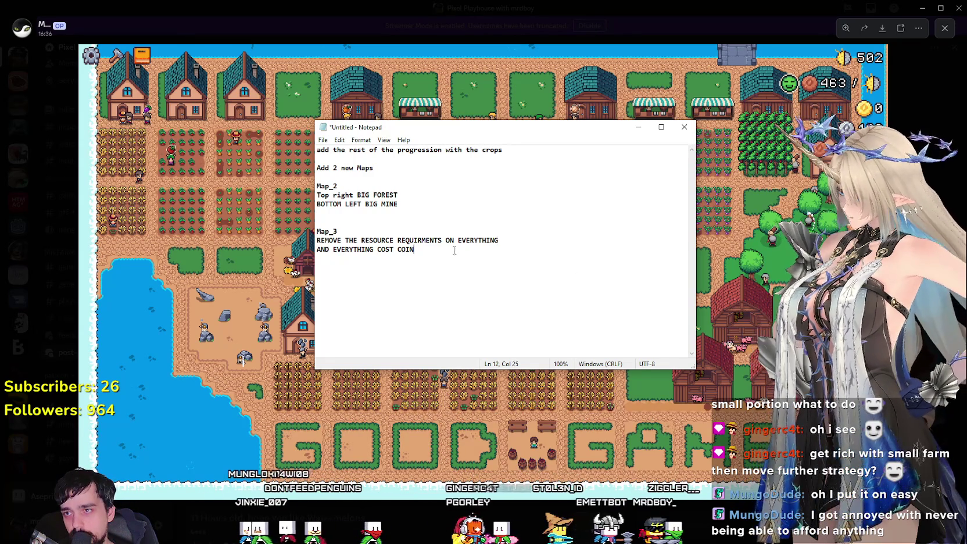
{"action": "type", "text": ", "}
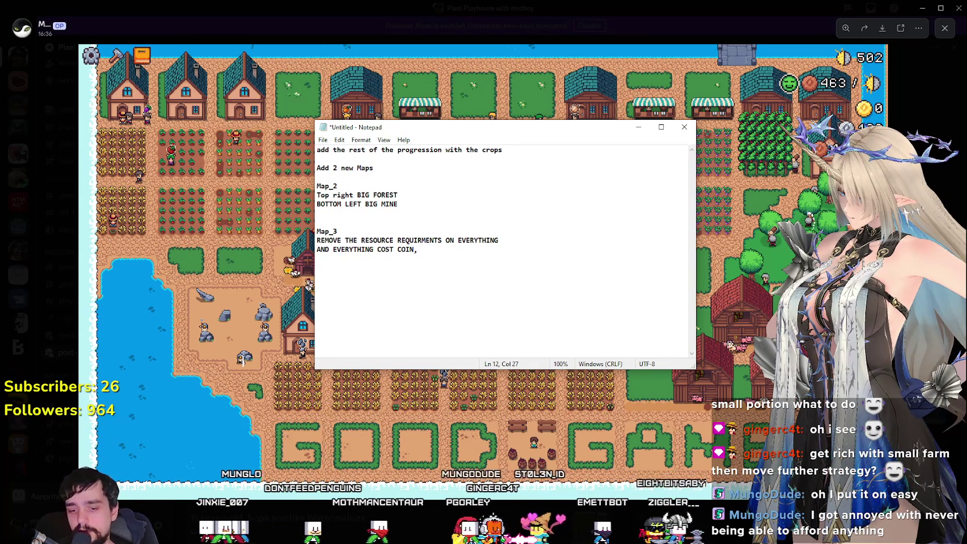
{"action": "type", "text": "STON"}
{"action": "key", "text": "BackSpace"}
{"action": "key", "text": "BackSpace"}
{"action": "key", "text": "BackSpace"}
{"action": "key", "text": "BackSpace"}
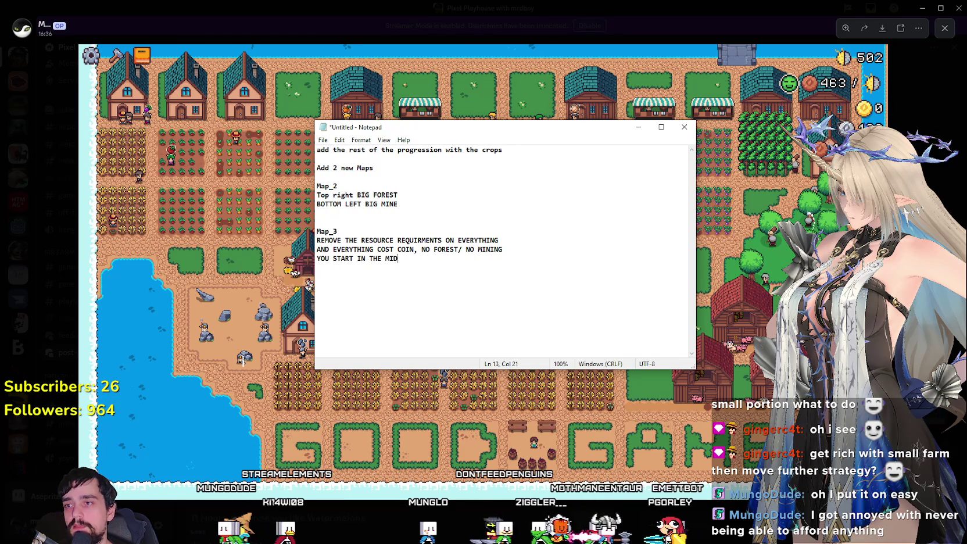
{"action": "type", "text": ", FOG OF WAR R"}
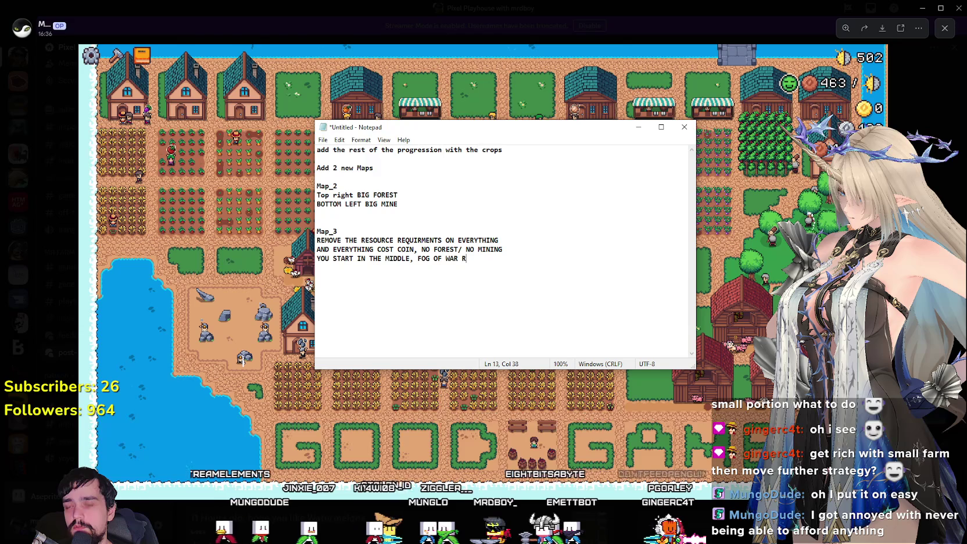
{"action": "type", "text": "EALS AROUND YOU."}
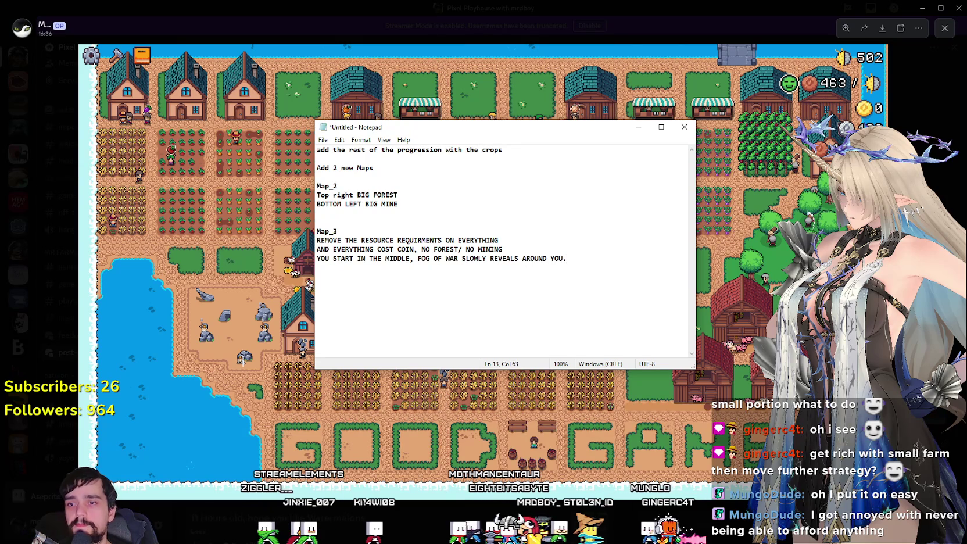
{"action": "triple_click", "coordinate": [465, 258]}
Split the fog-of-war note onto its own line below YOU START IN THE MIDDLE
{"action": "left_click", "coordinate": [531, 240]}
{"action": "left_click", "coordinate": [409, 259]}
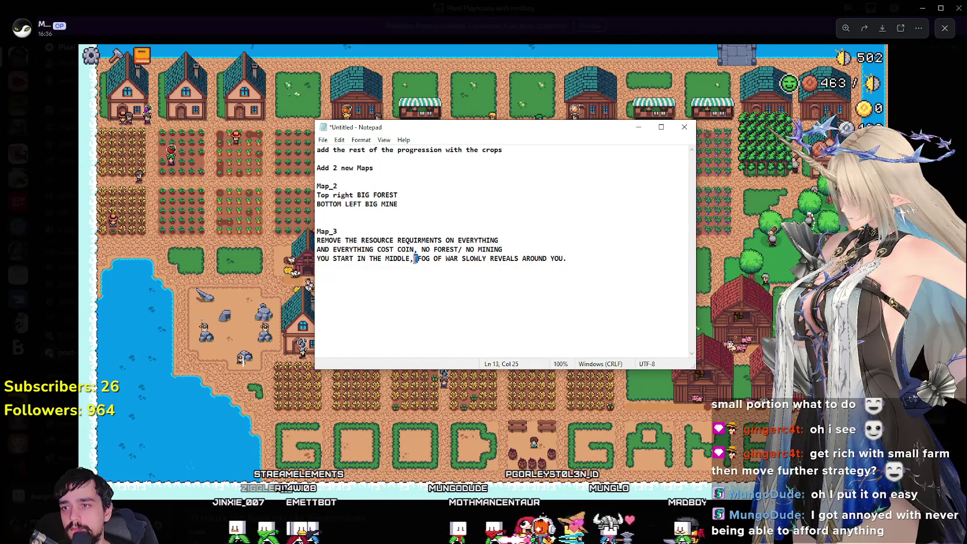
{"action": "key", "text": "Delete"}
{"action": "key", "text": "Delete"}
{"action": "key", "text": "Return"}
{"action": "left_click", "coordinate": [488, 285]}
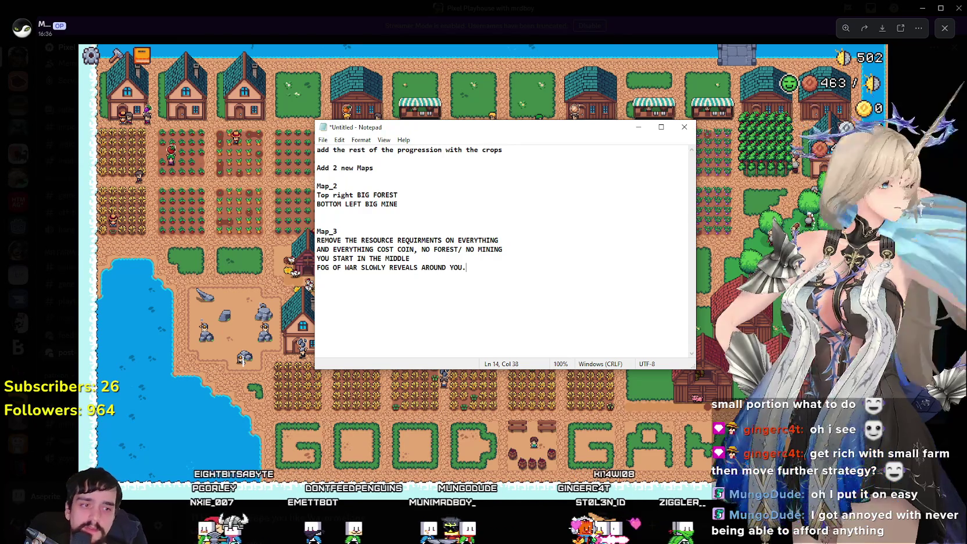
{"action": "key", "text": "alt+Tab"}
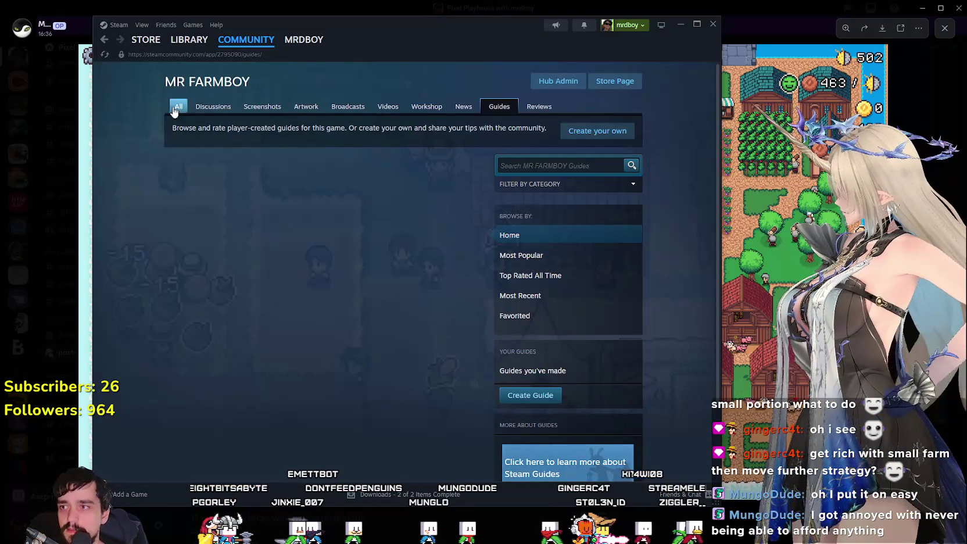
View the MR FARMBOY store page and trailer, then open its Community Hub in a narrower window
{"action": "key", "text": "alt+Left"}
{"action": "left_click", "coordinate": [615, 80]}
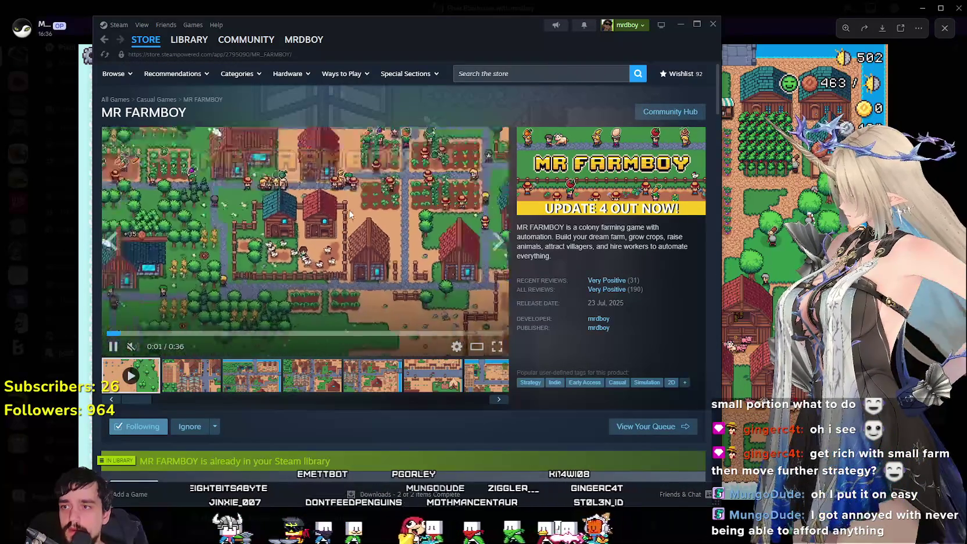
{"action": "left_click", "coordinate": [496, 346]}
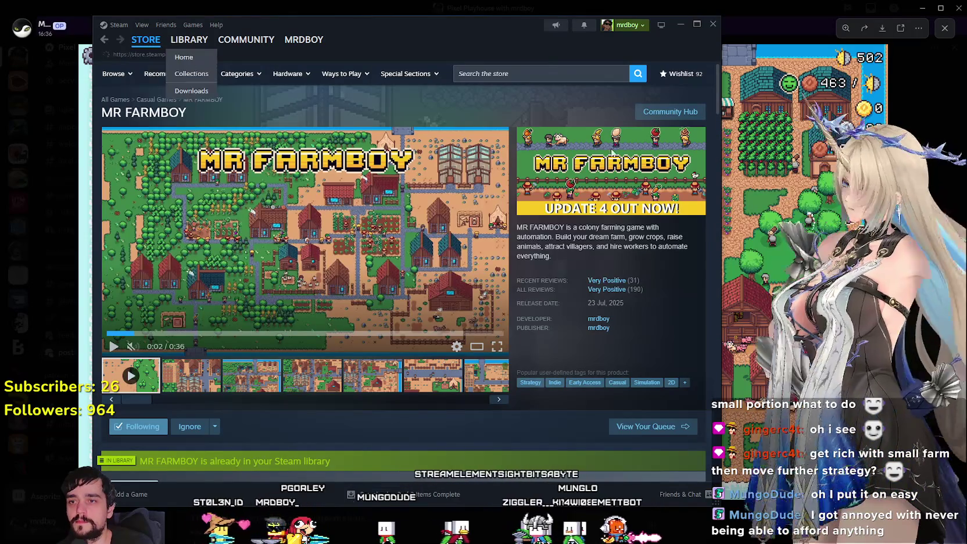
{"action": "left_click", "coordinate": [149, 40]}
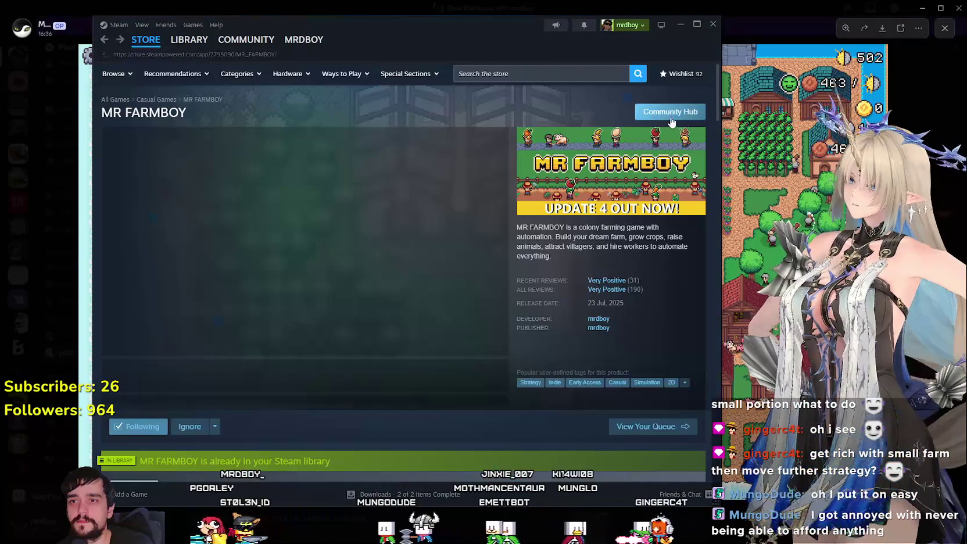
{"action": "left_click", "coordinate": [670, 114]}
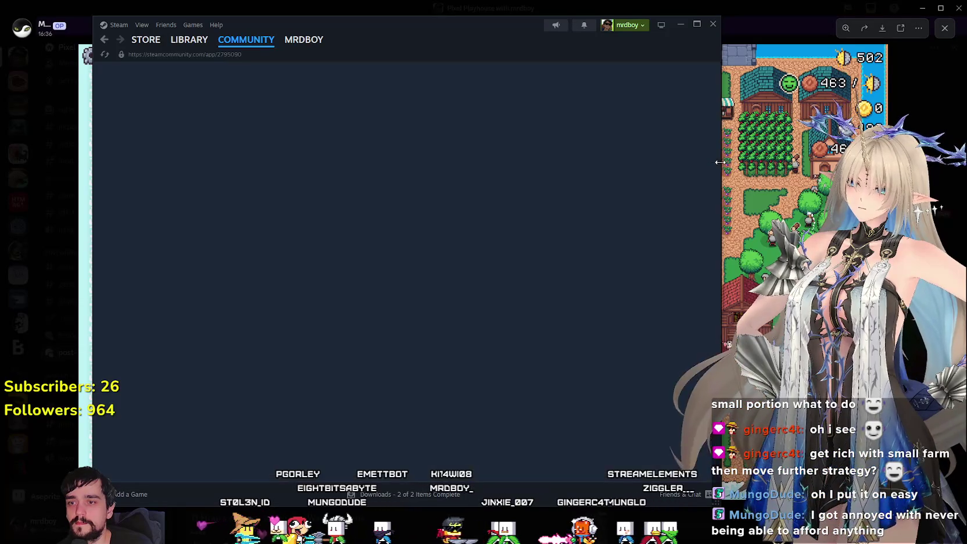
{"action": "left_click_drag", "start_coordinate": [723, 160], "coordinate": [633, 165]}
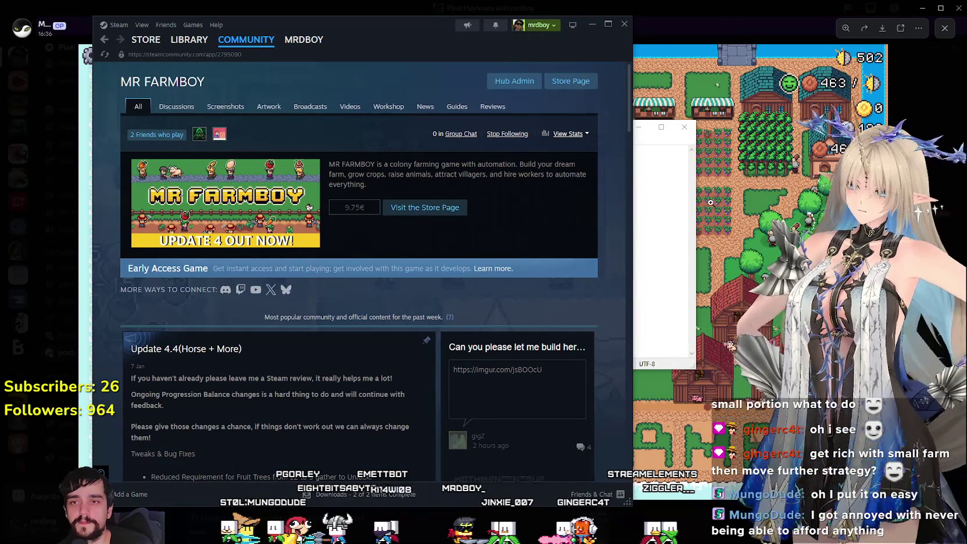
{"action": "left_click", "coordinate": [687, 199]}
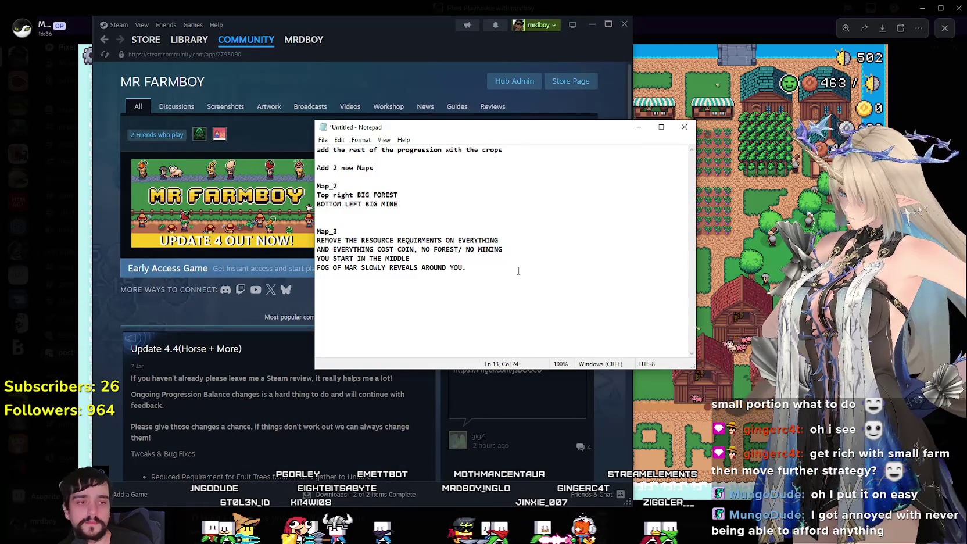
Review the to-do notes unchanged, then minimize Notepad to bring the farm viewer back
{"action": "left_click_drag", "start_coordinate": [485, 266], "coordinate": [316, 204]}
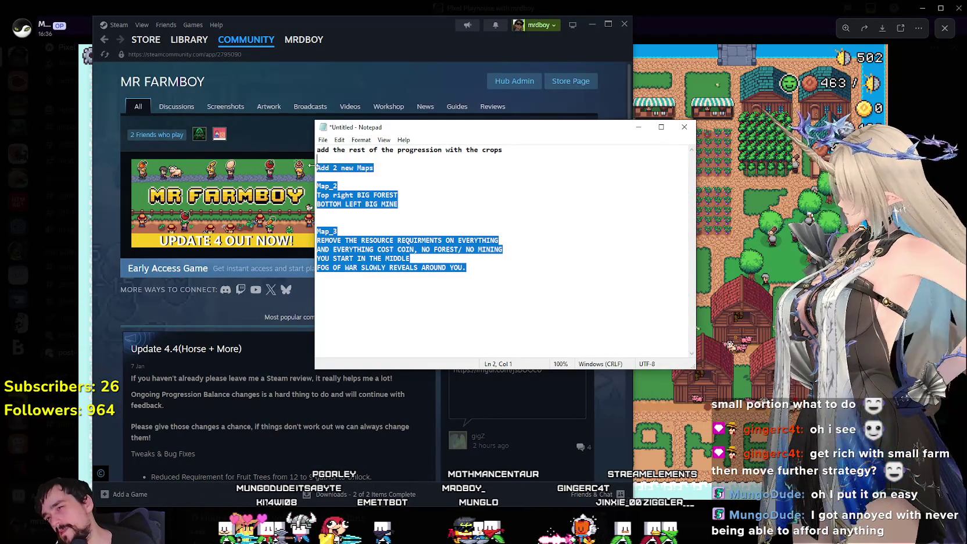
{"action": "left_click_drag", "start_coordinate": [468, 272], "coordinate": [398, 212]}
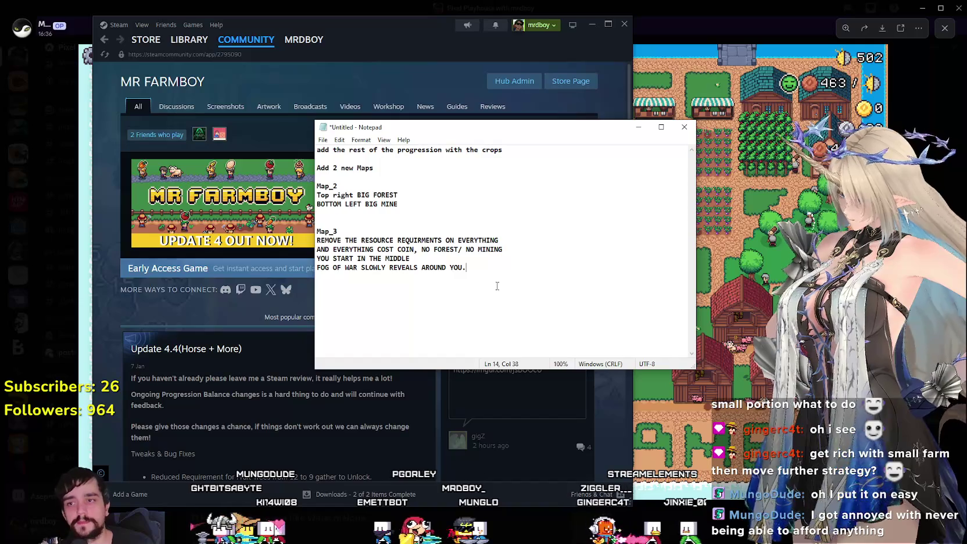
{"action": "left_click_drag", "start_coordinate": [505, 288], "coordinate": [317, 150]}
{"action": "left_click_drag", "start_coordinate": [493, 270], "coordinate": [316, 149]}
{"action": "left_click_drag", "start_coordinate": [487, 282], "coordinate": [316, 150]}
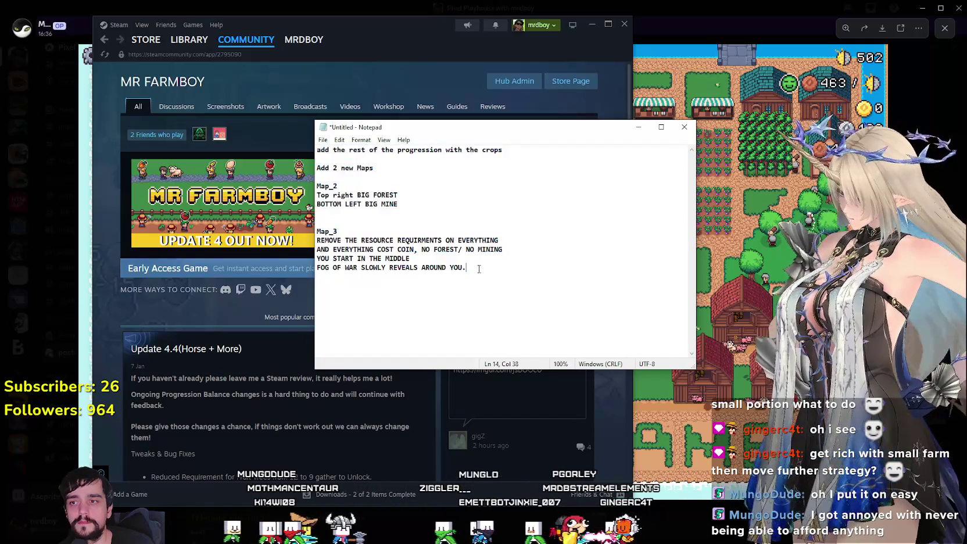
{"action": "left_click", "coordinate": [481, 280]}
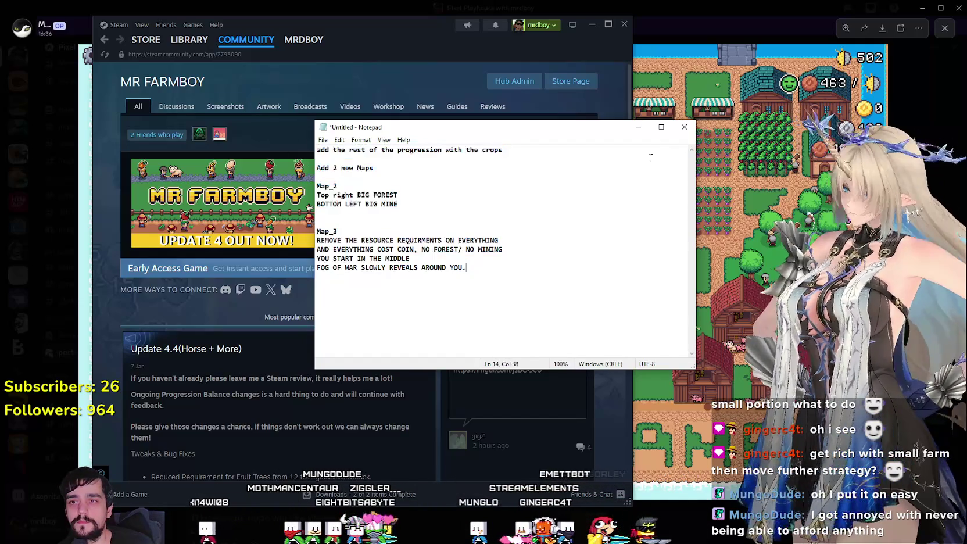
{"action": "left_click", "coordinate": [638, 127]}
{"action": "left_click", "coordinate": [633, 140]}
{"action": "scroll", "coordinate": [694, 277], "scroll_direction": "up", "scroll_amount": 5}
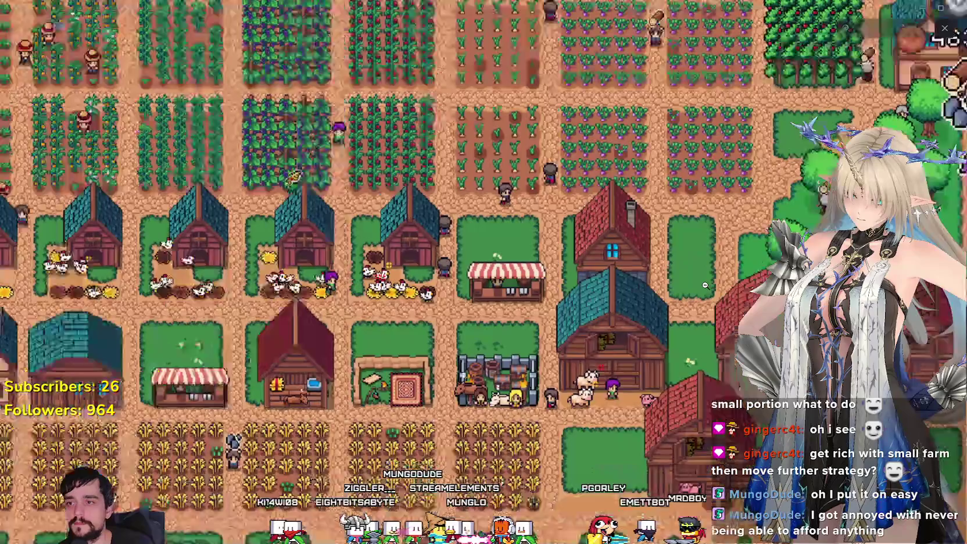
Close the farm viewer and post a NOICE 🙌 reply on the Maxing out first area forum post
{"action": "scroll", "coordinate": [694, 277], "scroll_direction": "down", "scroll_amount": 5}
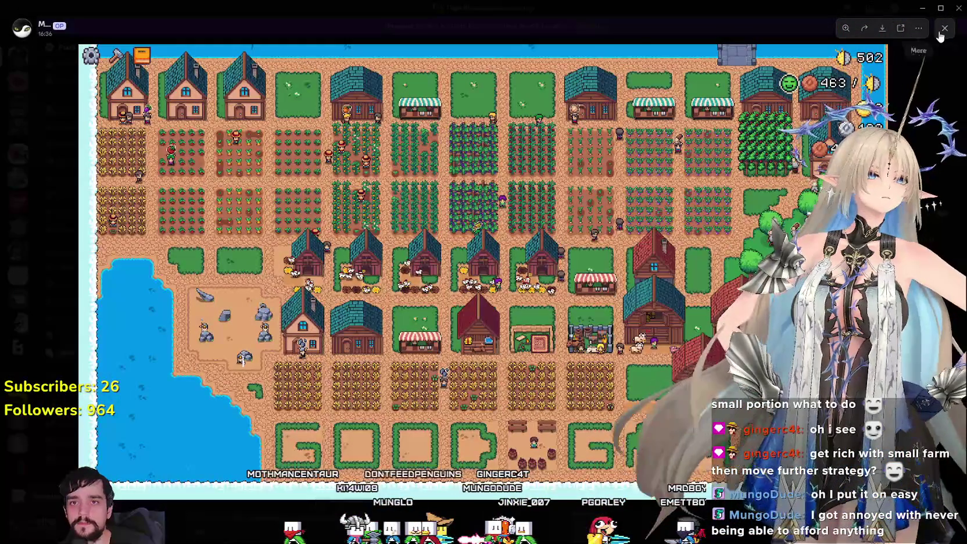
{"action": "left_click", "coordinate": [914, 56]}
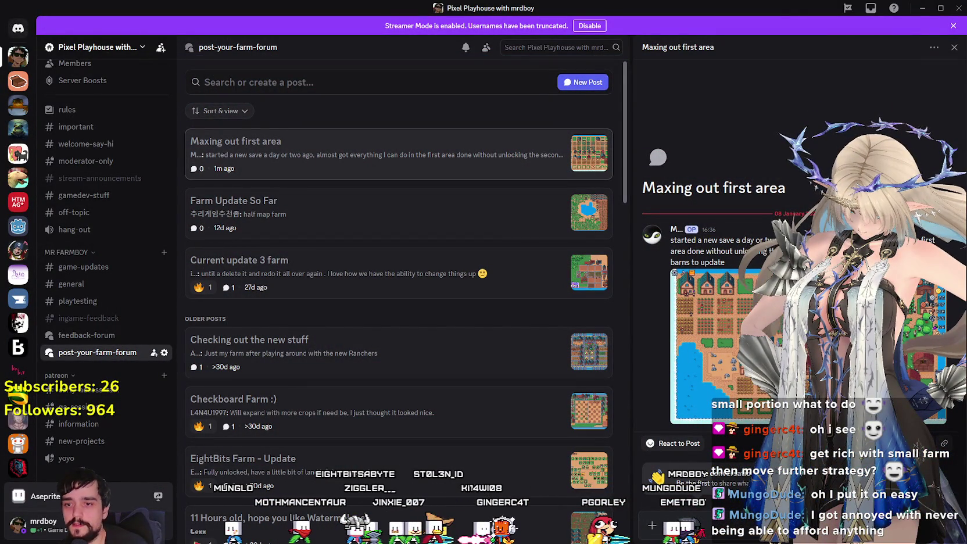
{"action": "double_click", "coordinate": [657, 5]}
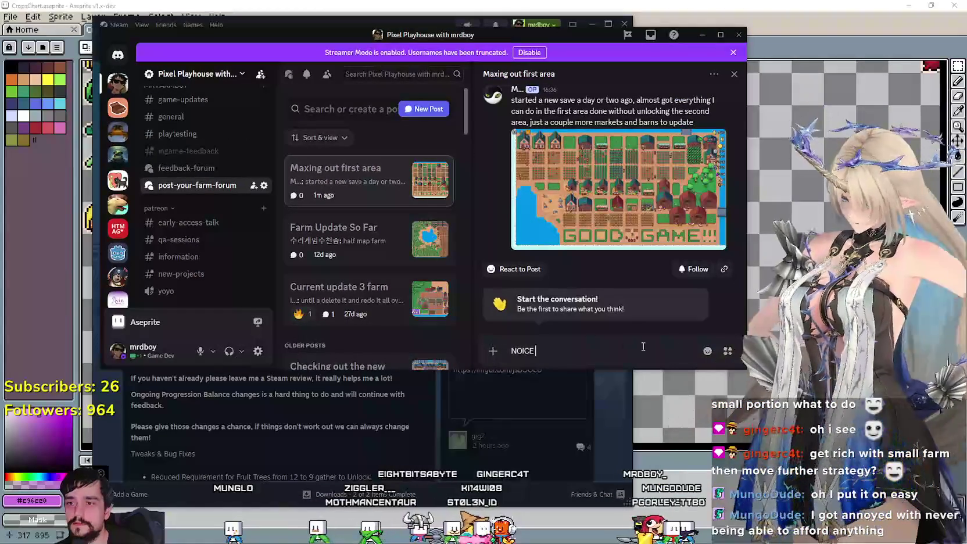
{"action": "left_click", "coordinate": [707, 352]}
{"action": "left_click", "coordinate": [523, 227]}
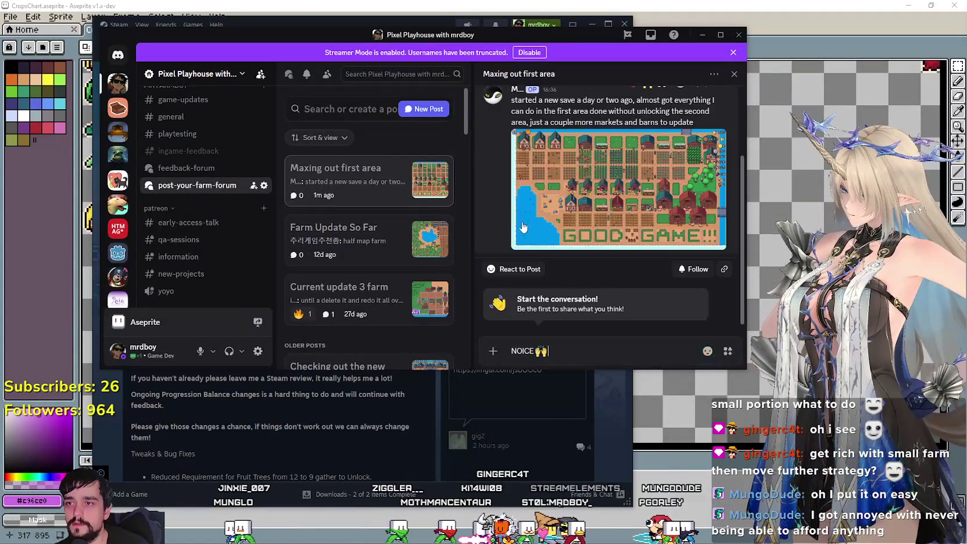
{"action": "key", "text": "Return"}
Leave the forum post, minimize Discord, and shift the Steam window slightly right
{"action": "mouse_move", "coordinate": [604, 113]}
{"action": "scroll", "coordinate": [202, 251], "scroll_direction": "up", "scroll_amount": 3}
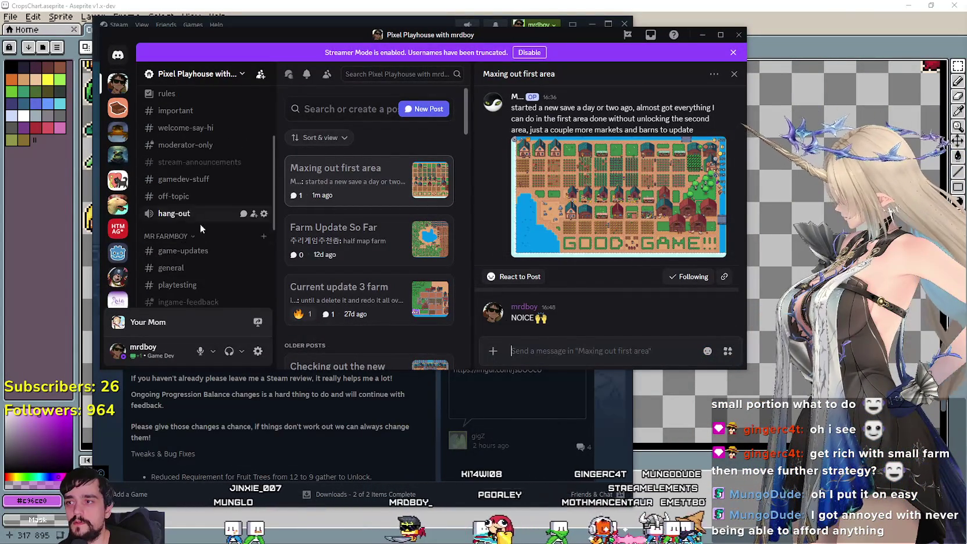
{"action": "left_click", "coordinate": [235, 249]}
{"action": "left_click", "coordinate": [702, 35]}
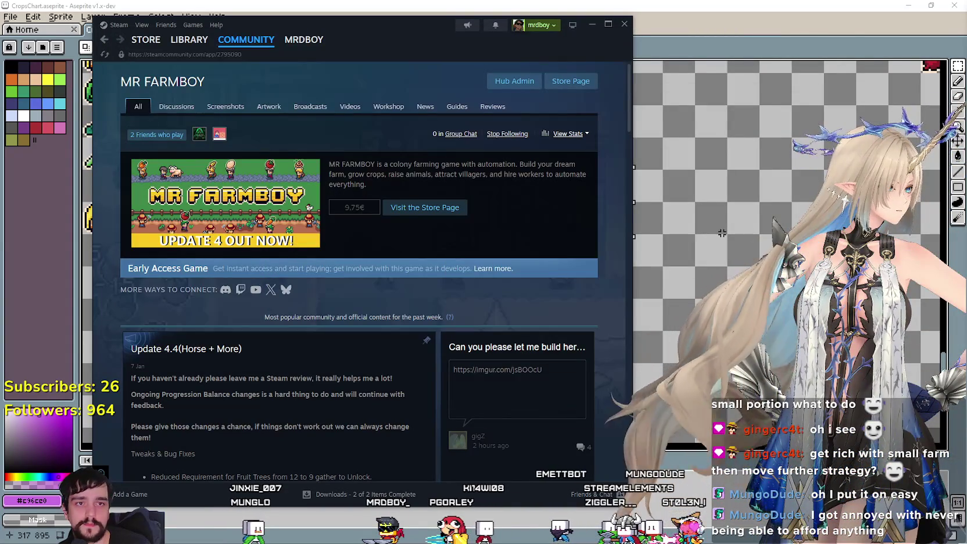
{"action": "mouse_move", "coordinate": [437, 47]}
{"action": "left_mouse_down"}
{"action": "mouse_move", "coordinate": [487, 53]}
{"action": "mouse_move", "coordinate": [520, 40]}
{"action": "left_mouse_up"}
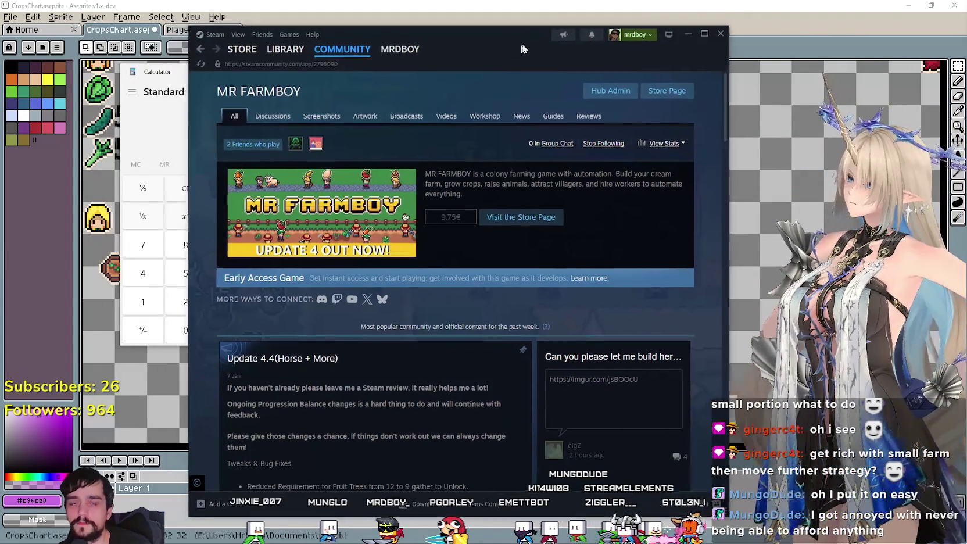
Switch Aseprite from the CropsChart sheet to Player.png, then return to Godot
{"action": "left_click", "coordinate": [554, 12]}
{"action": "scroll", "coordinate": [500, 302], "scroll_direction": "down", "scroll_amount": 2}
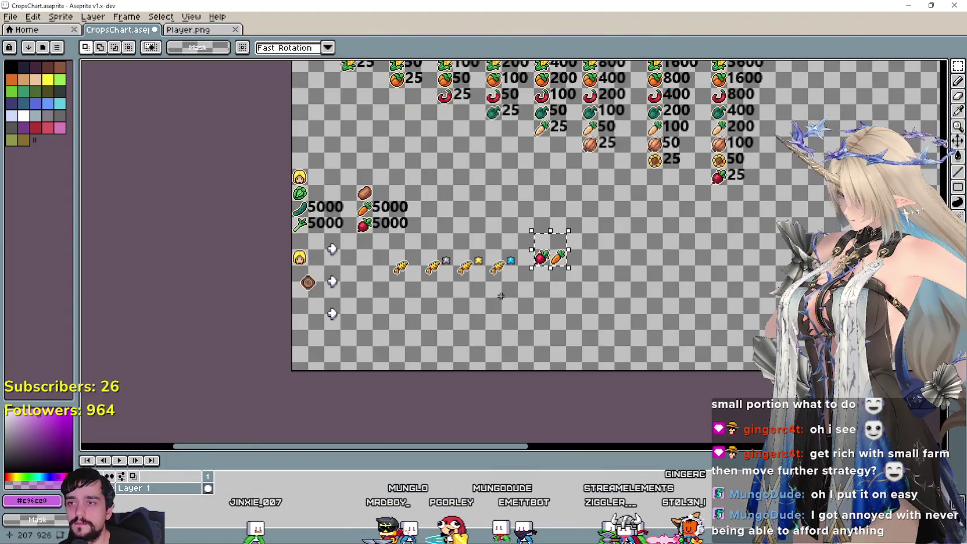
{"action": "scroll", "coordinate": [489, 303], "scroll_direction": "down", "scroll_amount": 2}
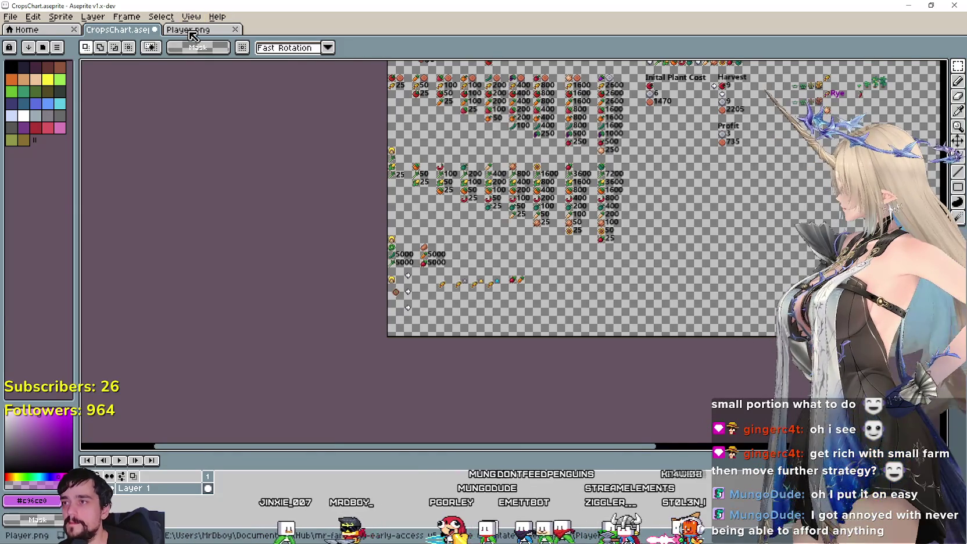
{"action": "left_click", "coordinate": [193, 36]}
{"action": "scroll", "coordinate": [482, 240], "scroll_direction": "down", "scroll_amount": 1}
{"action": "scroll", "coordinate": [481, 240], "scroll_direction": "up", "scroll_amount": 2}
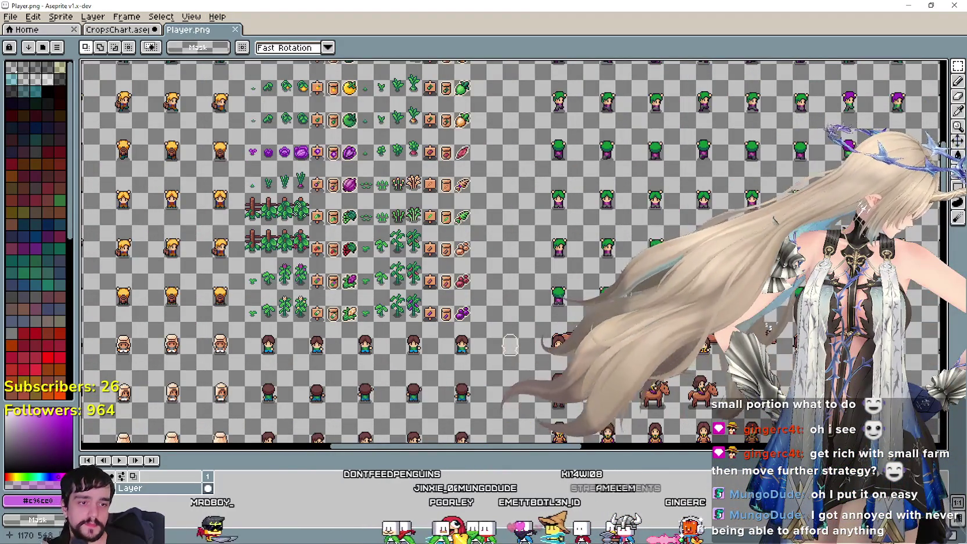
{"action": "key", "text": "alt+Tab"}
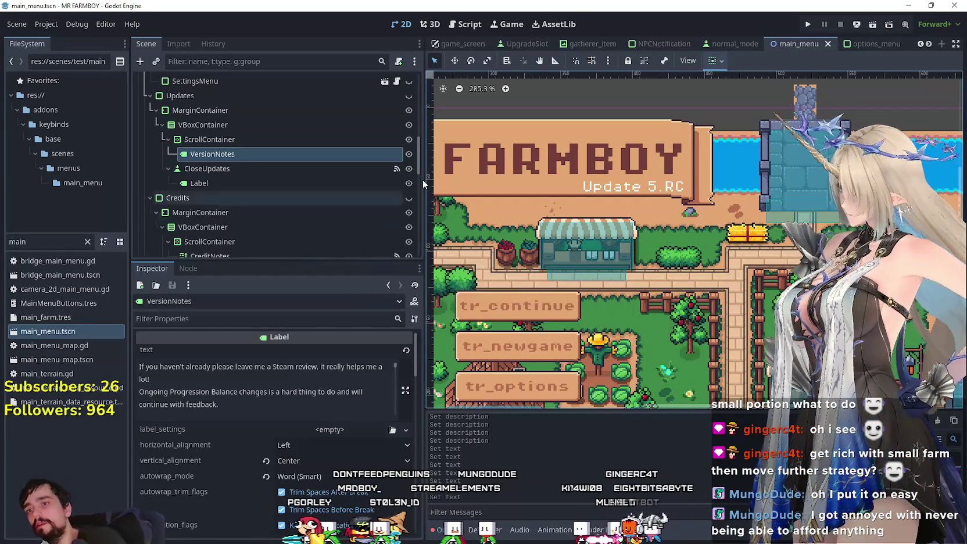
{"action": "scroll", "coordinate": [490, 285], "scroll_direction": "down", "scroll_amount": 2}
{"action": "scroll", "coordinate": [490, 285], "scroll_direction": "down", "scroll_amount": 1}
{"action": "scroll", "coordinate": [490, 285], "scroll_direction": "down", "scroll_amount": 2}
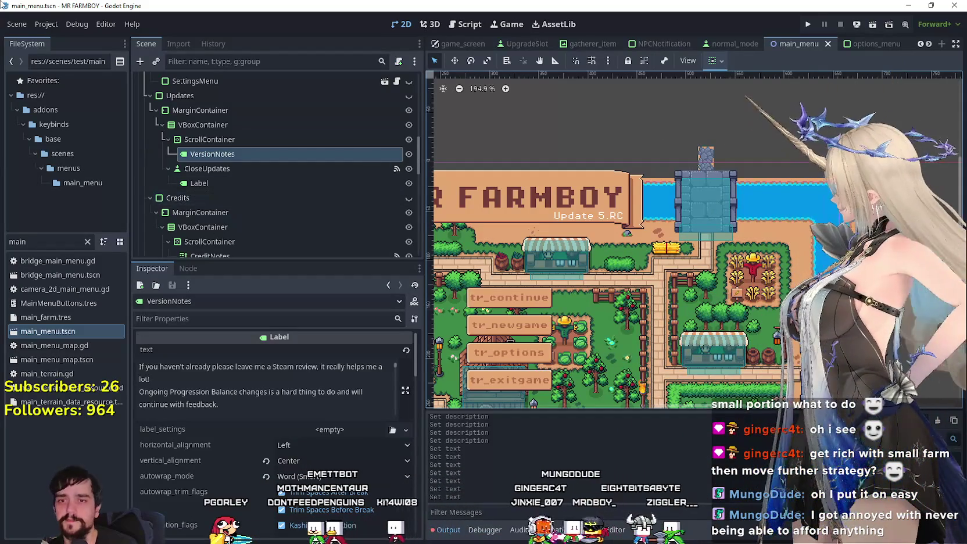
{"action": "left_click", "coordinate": [928, 45]}
{"action": "left_click", "coordinate": [928, 45]}
{"action": "left_click", "coordinate": [921, 45]}
{"action": "left_click", "coordinate": [921, 44]}
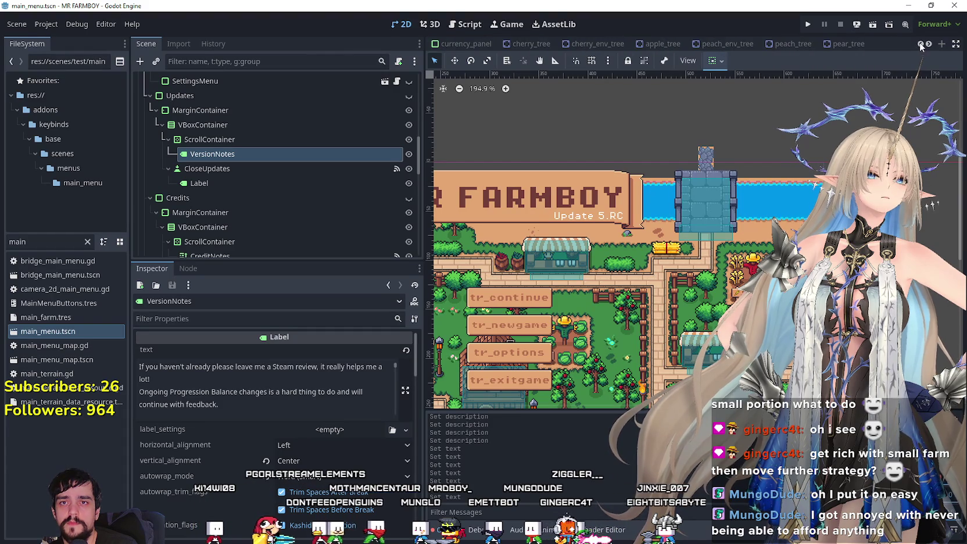
{"action": "left_click", "coordinate": [921, 45]}
{"action": "double_click", "coordinate": [17, 242]}
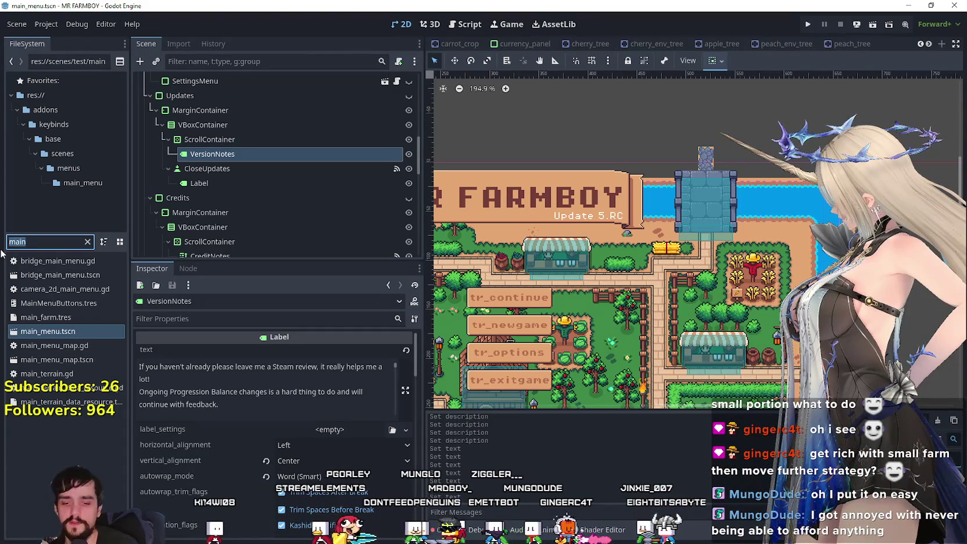
Open data_types.gd from the FileSystem dock and place the cursor after EMPTY_FRUIT_TREE
{"action": "type", "text": "type"}
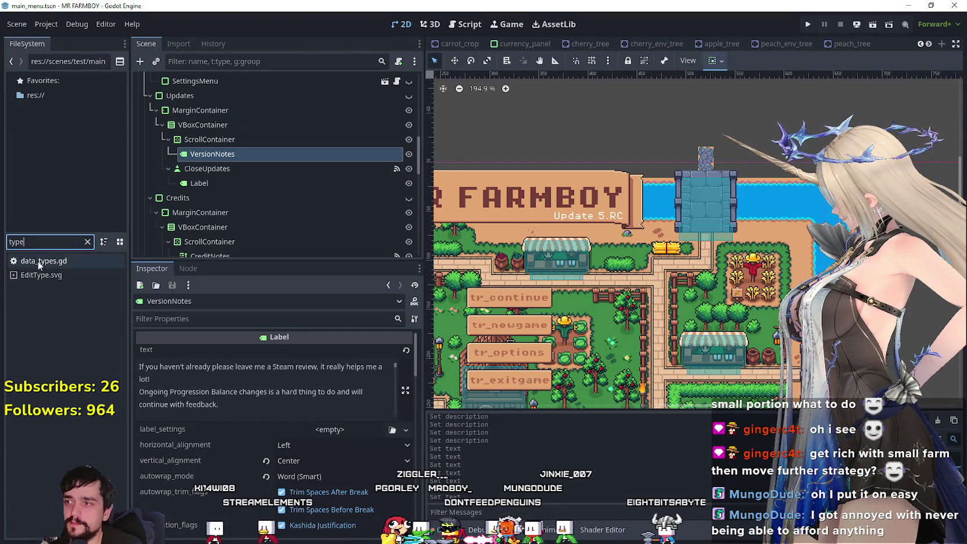
{"action": "double_click", "coordinate": [39, 261]}
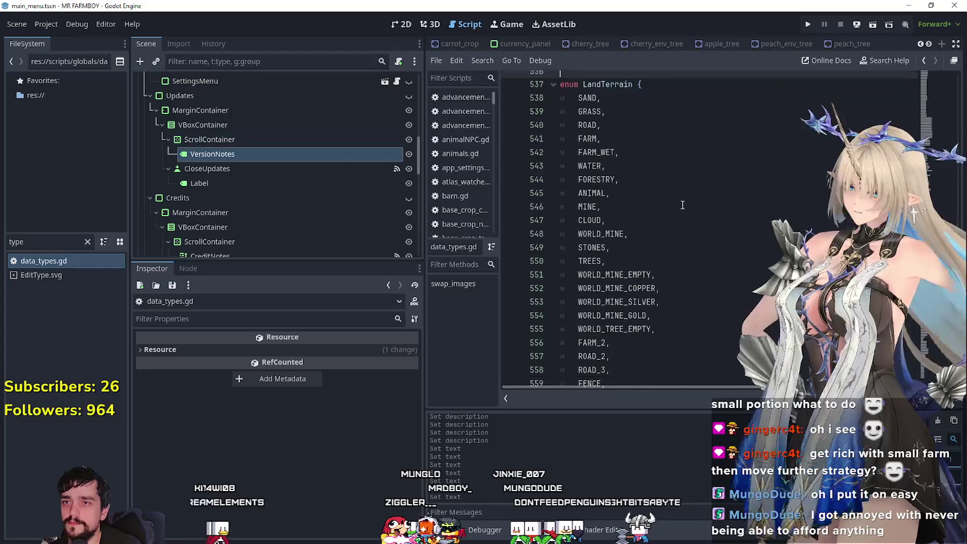
{"action": "scroll", "coordinate": [664, 206], "scroll_direction": "down", "scroll_amount": 5}
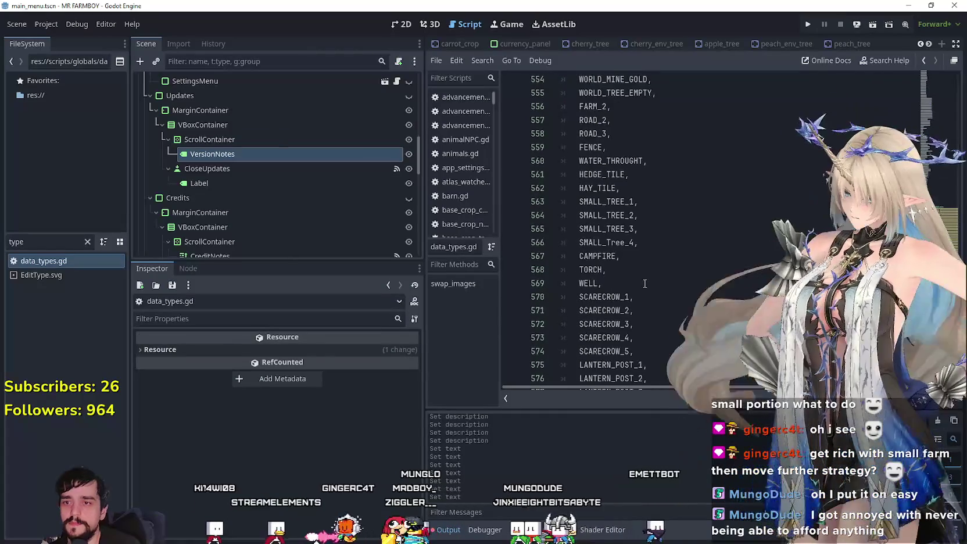
{"action": "scroll", "coordinate": [647, 273], "scroll_direction": "down", "scroll_amount": 5}
{"action": "scroll", "coordinate": [647, 273], "scroll_direction": "down", "scroll_amount": 4}
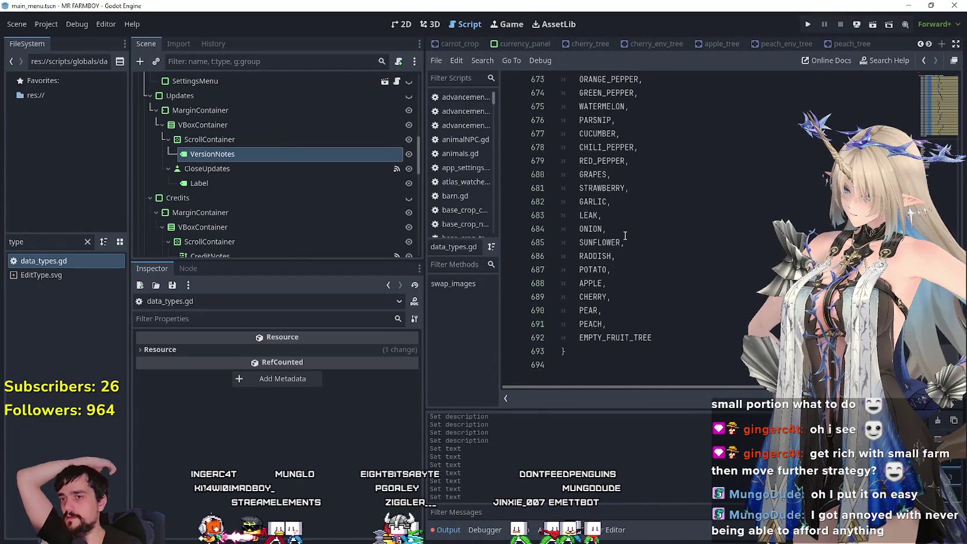
{"action": "left_click", "coordinate": [665, 336]}
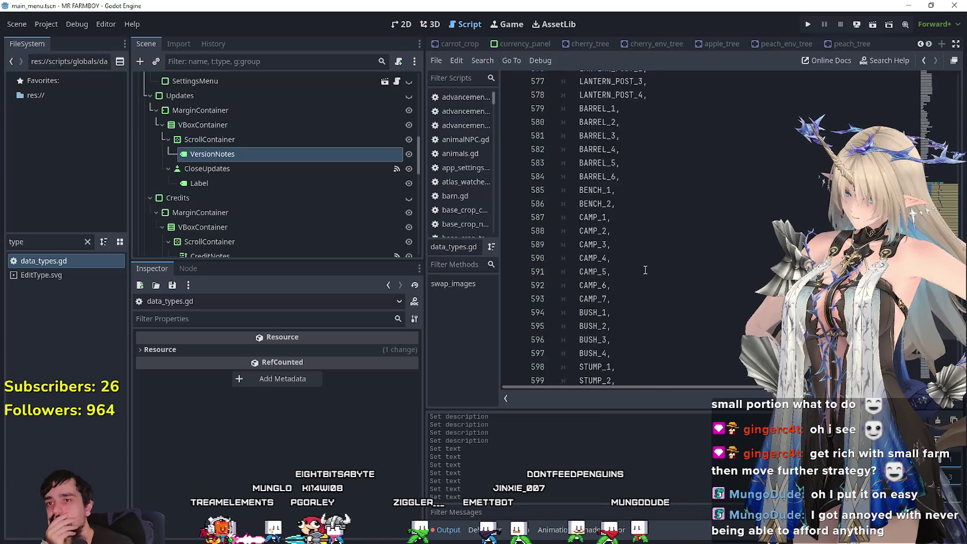
Scroll through the script's enums to review the crop entries
{"action": "scroll", "coordinate": [651, 261], "scroll_direction": "up", "scroll_amount": 3}
{"action": "scroll", "coordinate": [648, 273], "scroll_direction": "up", "scroll_amount": 4}
{"action": "scroll", "coordinate": [642, 288], "scroll_direction": "up", "scroll_amount": 3}
{"action": "scroll", "coordinate": [637, 300], "scroll_direction": "up", "scroll_amount": 4}
{"action": "scroll", "coordinate": [637, 300], "scroll_direction": "up", "scroll_amount": 4}
{"action": "scroll", "coordinate": [636, 290], "scroll_direction": "up", "scroll_amount": 2}
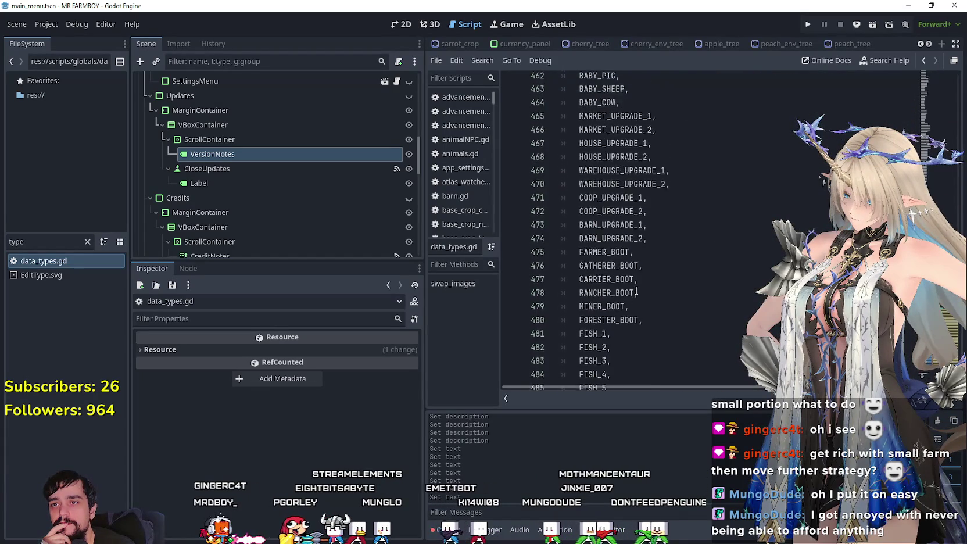
{"action": "scroll", "coordinate": [635, 287], "scroll_direction": "up", "scroll_amount": 2}
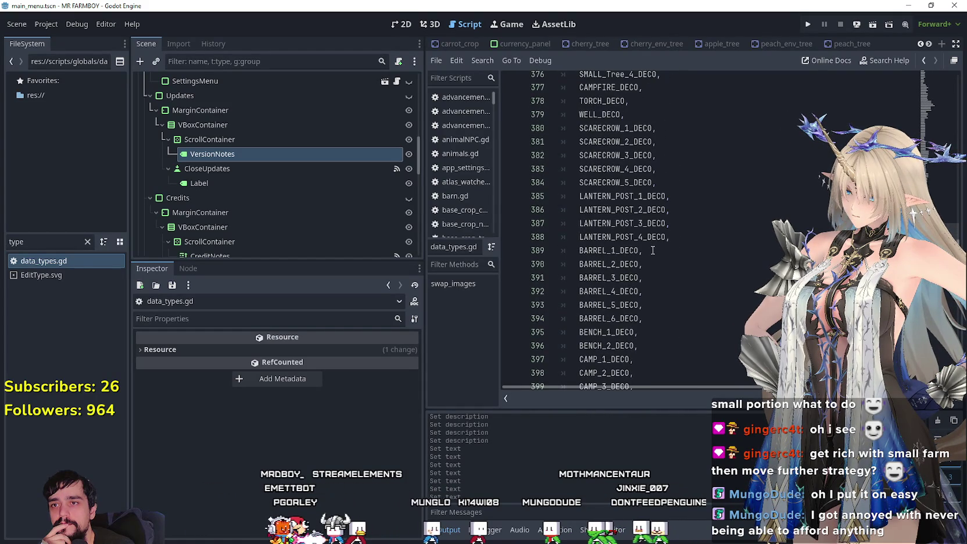
{"action": "scroll", "coordinate": [652, 250], "scroll_direction": "up", "scroll_amount": 6}
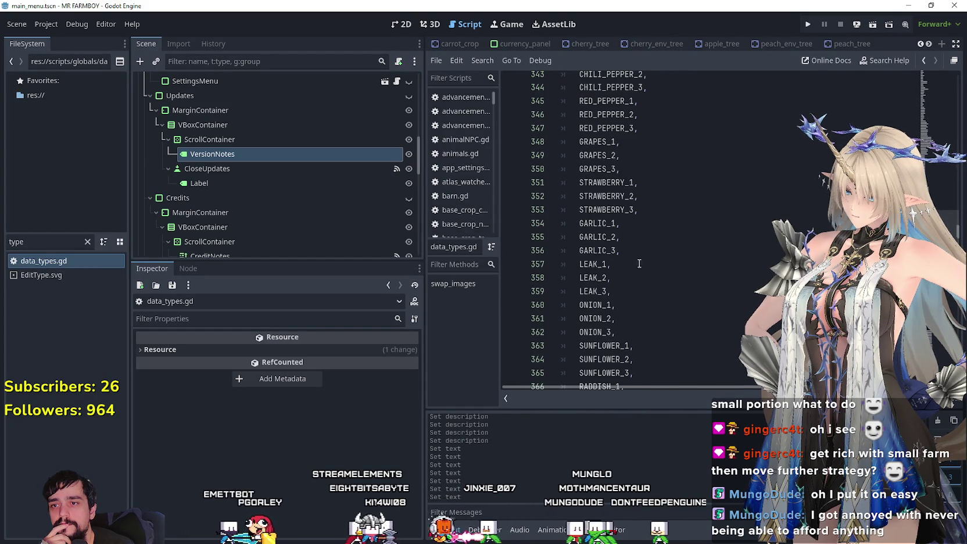
{"action": "scroll", "coordinate": [602, 265], "scroll_direction": "up", "scroll_amount": 3}
{"action": "scroll", "coordinate": [601, 265], "scroll_direction": "up", "scroll_amount": 1}
{"action": "scroll", "coordinate": [596, 279], "scroll_direction": "up", "scroll_amount": 3}
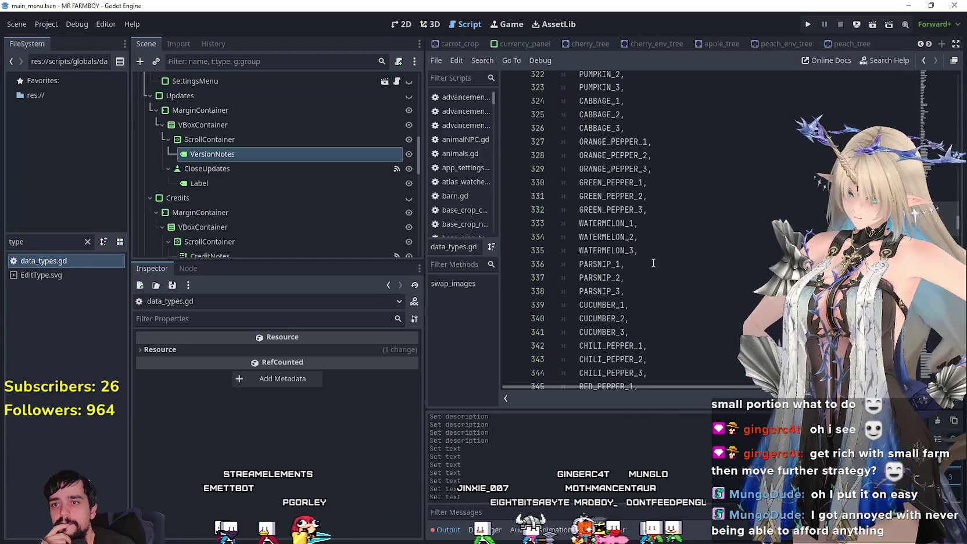
{"action": "scroll", "coordinate": [591, 290], "scroll_direction": "up", "scroll_amount": 1}
{"action": "scroll", "coordinate": [591, 289], "scroll_direction": "up", "scroll_amount": 3}
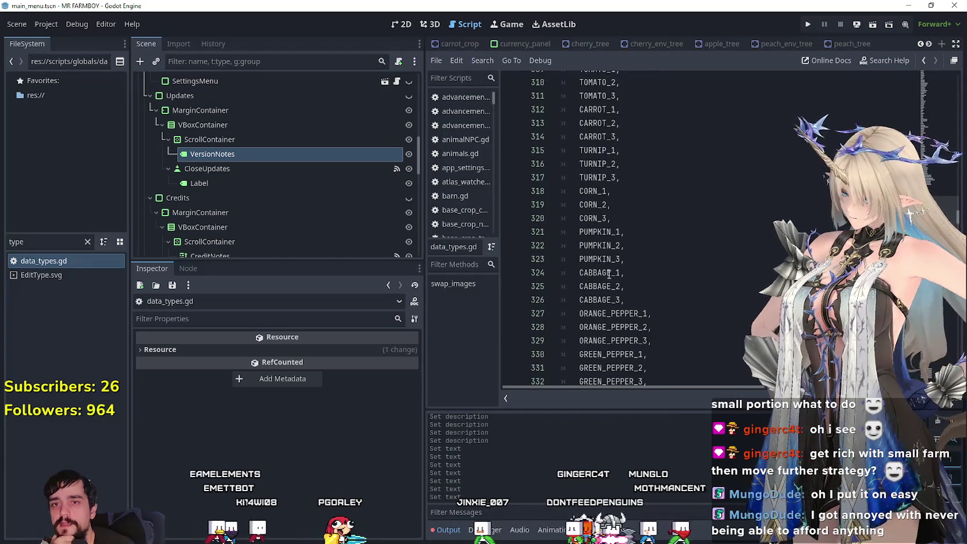
{"action": "scroll", "coordinate": [605, 286], "scroll_direction": "up", "scroll_amount": 4}
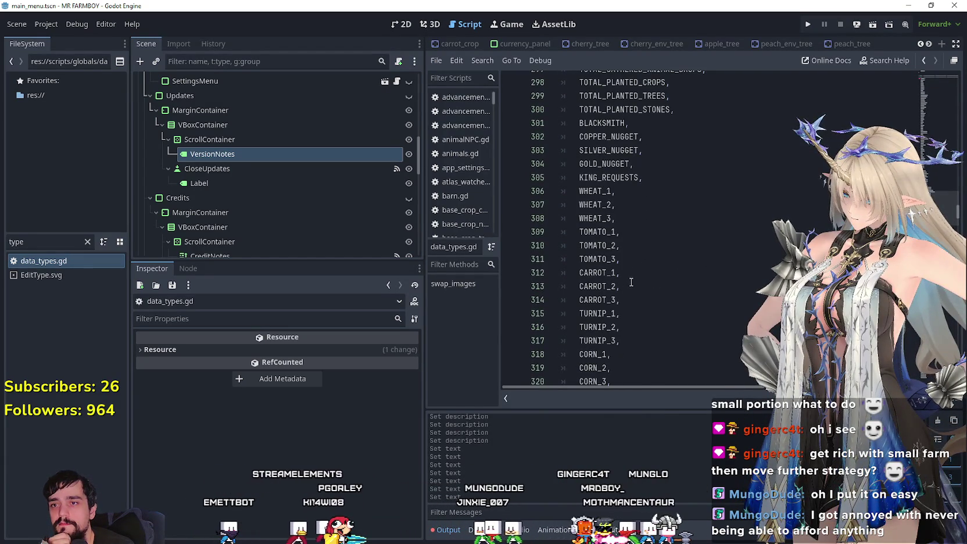
{"action": "scroll", "coordinate": [620, 219], "scroll_direction": "up", "scroll_amount": 4}
{"action": "scroll", "coordinate": [620, 220], "scroll_direction": "up", "scroll_amount": 4}
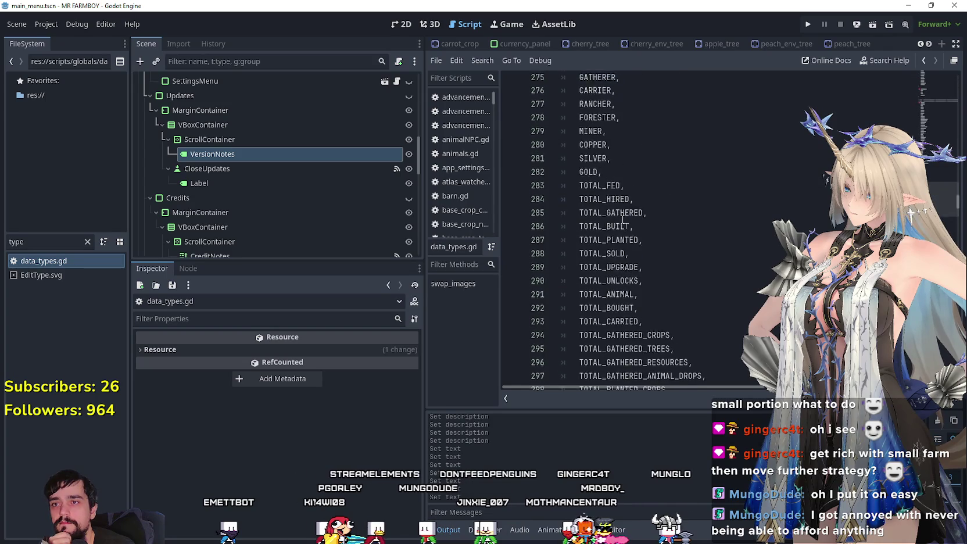
{"action": "scroll", "coordinate": [619, 220], "scroll_direction": "up", "scroll_amount": 4}
{"action": "scroll", "coordinate": [618, 222], "scroll_direction": "up", "scroll_amount": 3}
{"action": "scroll", "coordinate": [618, 222], "scroll_direction": "up", "scroll_amount": 4}
{"action": "scroll", "coordinate": [618, 222], "scroll_direction": "up", "scroll_amount": 3}
{"action": "scroll", "coordinate": [617, 222], "scroll_direction": "up", "scroll_amount": 2}
{"action": "scroll", "coordinate": [618, 222], "scroll_direction": "up", "scroll_amount": 2}
{"action": "scroll", "coordinate": [618, 222], "scroll_direction": "up", "scroll_amount": 1}
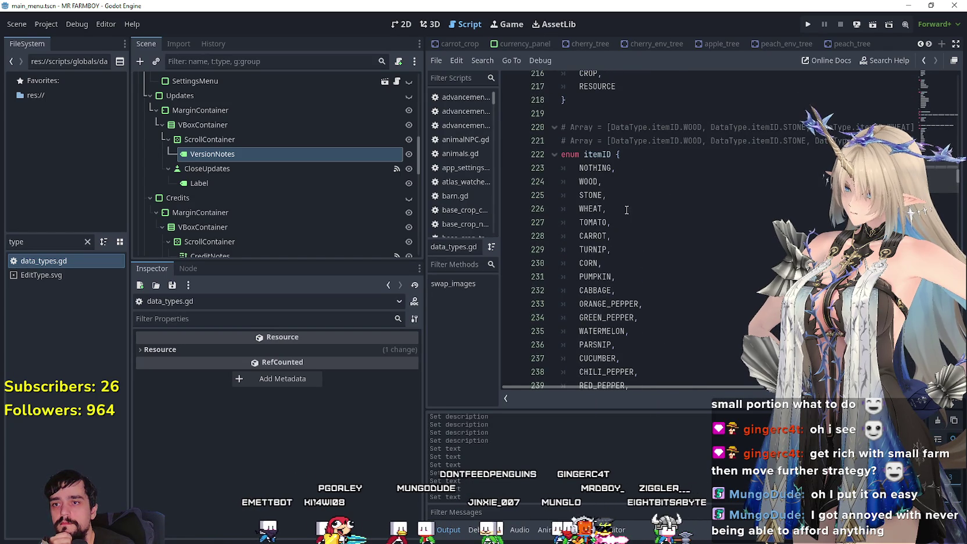
{"action": "scroll", "coordinate": [621, 215], "scroll_direction": "down", "scroll_amount": 6}
{"action": "scroll", "coordinate": [618, 215], "scroll_direction": "down", "scroll_amount": 5}
{"action": "scroll", "coordinate": [614, 215], "scroll_direction": "down", "scroll_amount": 7}
{"action": "scroll", "coordinate": [611, 217], "scroll_direction": "down", "scroll_amount": 3}
{"action": "scroll", "coordinate": [610, 216], "scroll_direction": "down", "scroll_amount": 4}
{"action": "scroll", "coordinate": [610, 217], "scroll_direction": "down", "scroll_amount": 2}
Select WHEAT_1–WHEAT_3 and widen the code area down to the final FISH and HORSE_REQUESTS enum
{"action": "left_click_drag", "start_coordinate": [616, 181], "coordinate": [515, 150]}
{"action": "key", "text": "ctrl+c"}
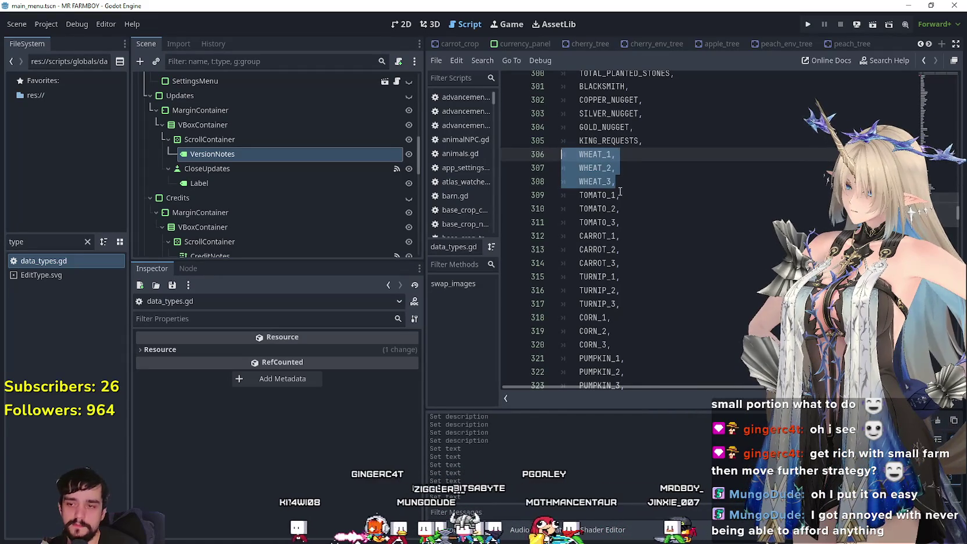
{"action": "scroll", "coordinate": [634, 206], "scroll_direction": "down", "scroll_amount": 5}
{"action": "scroll", "coordinate": [634, 206], "scroll_direction": "down", "scroll_amount": 6}
{"action": "scroll", "coordinate": [635, 206], "scroll_direction": "down", "scroll_amount": 4}
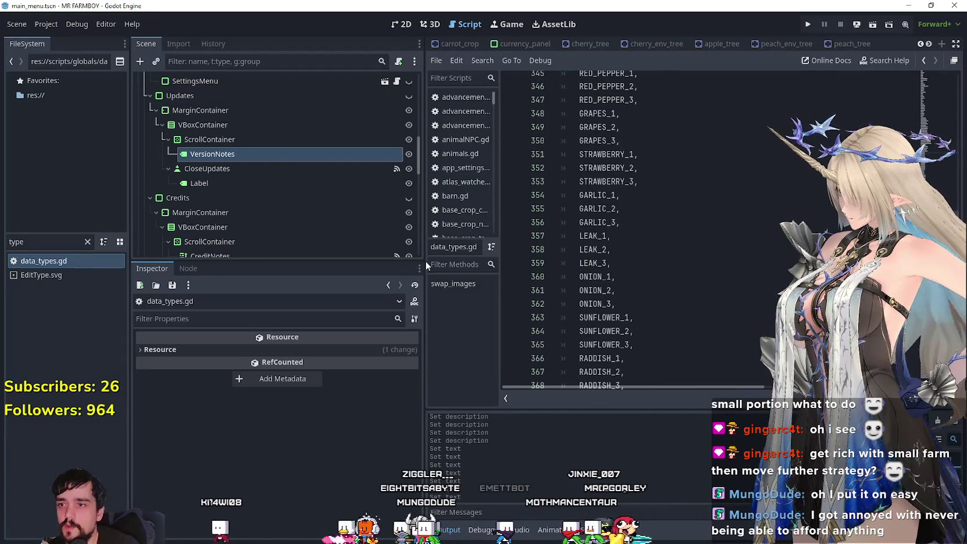
{"action": "left_click_drag", "start_coordinate": [423, 264], "coordinate": [276, 264]}
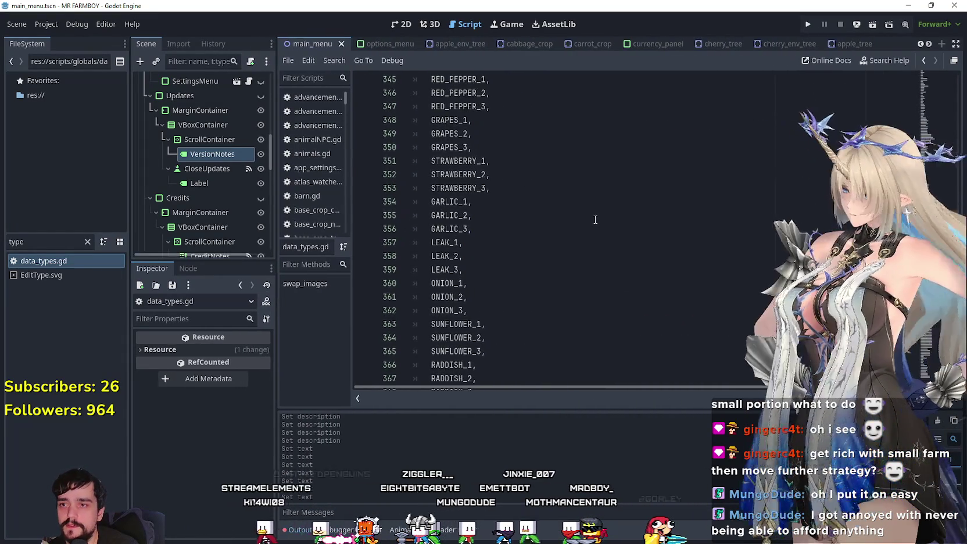
{"action": "scroll", "coordinate": [579, 218], "scroll_direction": "down", "scroll_amount": 9}
{"action": "scroll", "coordinate": [553, 253], "scroll_direction": "down", "scroll_amount": 4}
{"action": "scroll", "coordinate": [553, 253], "scroll_direction": "down", "scroll_amount": 5}
{"action": "scroll", "coordinate": [546, 256], "scroll_direction": "down", "scroll_amount": 6}
Paste the copied WHEAT_1 to WHEAT_3 entries on the empty line after HORSE_REQUESTS
{"action": "scroll", "coordinate": [535, 259], "scroll_direction": "down", "scroll_amount": 5}
{"action": "scroll", "coordinate": [524, 263], "scroll_direction": "down", "scroll_amount": 7}
{"action": "scroll", "coordinate": [524, 263], "scroll_direction": "down", "scroll_amount": 5}
{"action": "scroll", "coordinate": [520, 325], "scroll_direction": "down", "scroll_amount": 1}
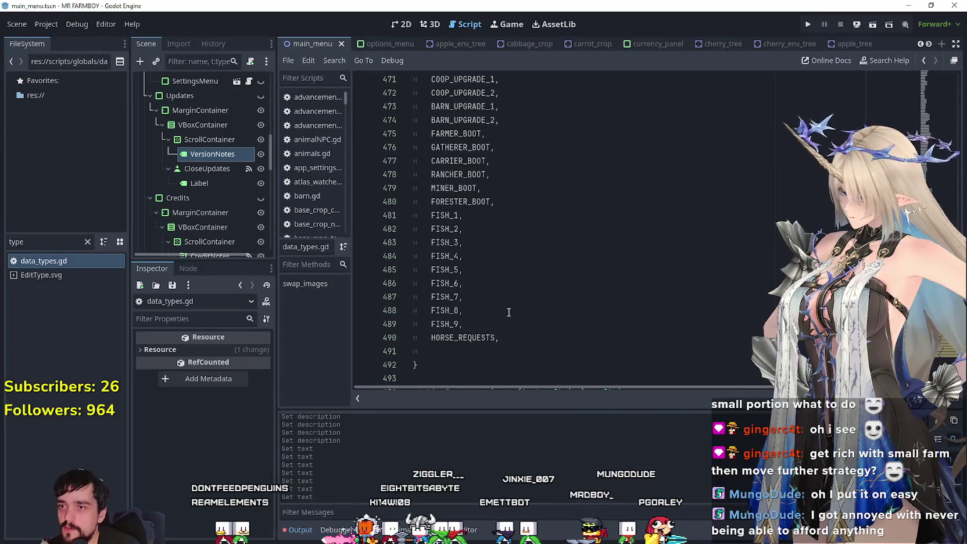
{"action": "left_click", "coordinate": [519, 337]}
{"action": "left_click", "coordinate": [466, 356]}
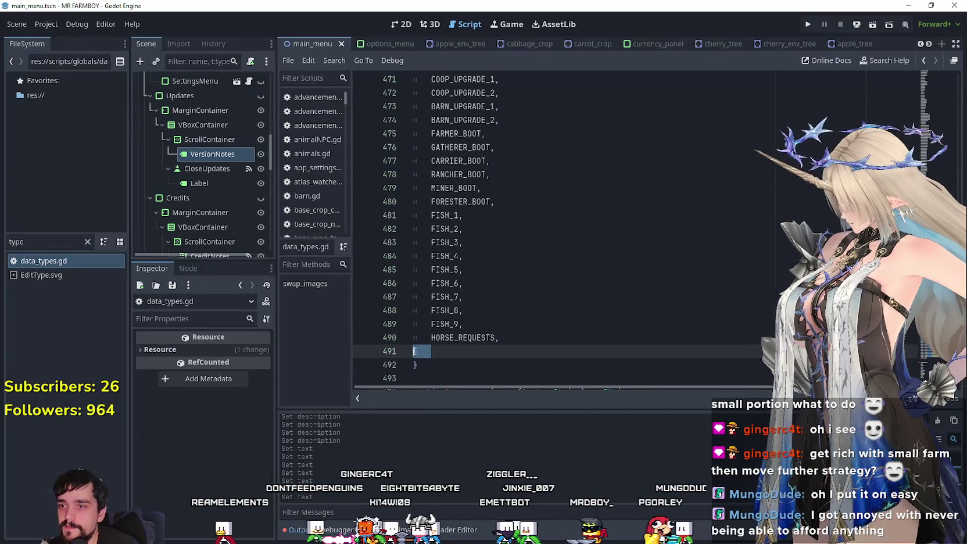
{"action": "scroll", "coordinate": [546, 338], "scroll_direction": "up", "scroll_amount": 3}
{"action": "scroll", "coordinate": [511, 317], "scroll_direction": "down", "scroll_amount": 8}
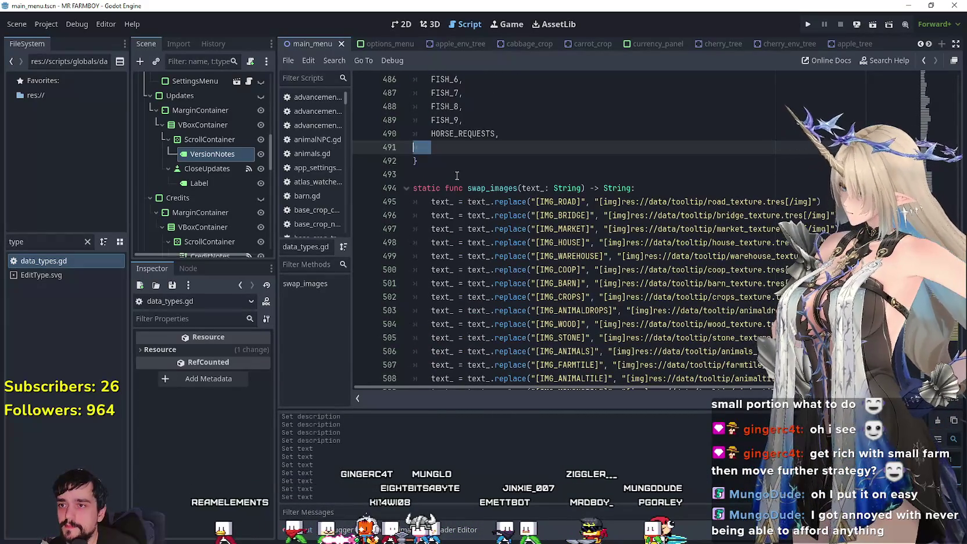
{"action": "key", "text": "ctrl+v"}
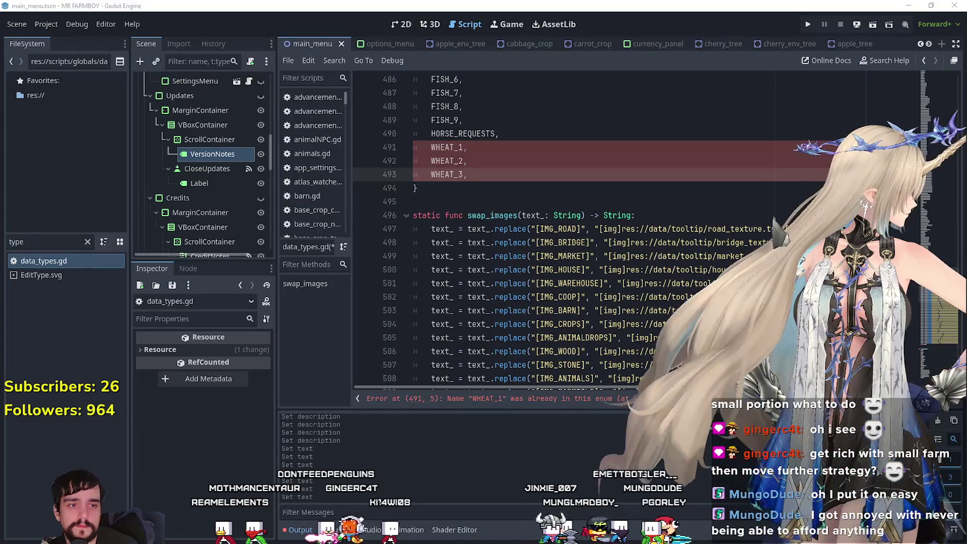
Insert a WHEAT entry above WHEAT_1, then switch to Aseprite
{"action": "key", "text": "Up"}
{"action": "key", "text": "Up"}
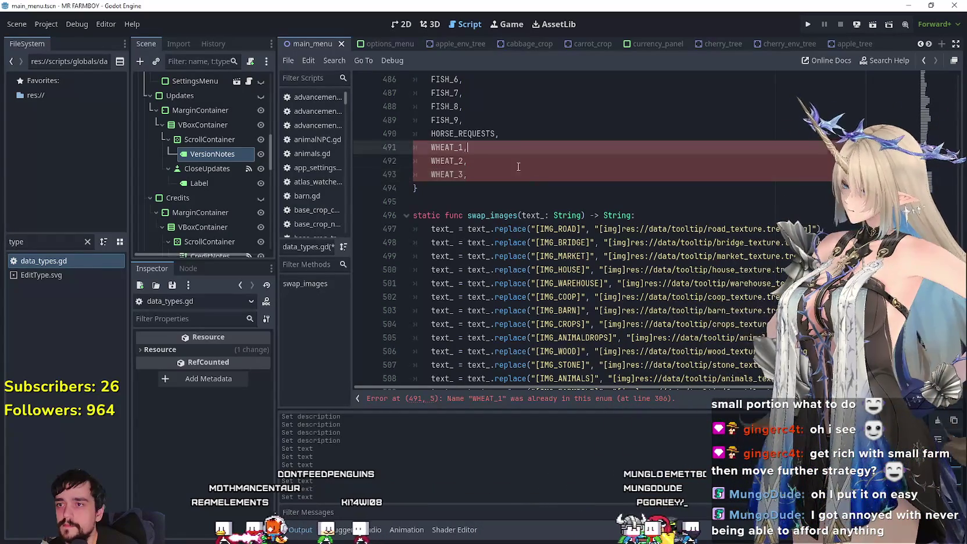
{"action": "key", "text": "Up"}
{"action": "key", "text": "End"}
{"action": "key", "text": "Return"}
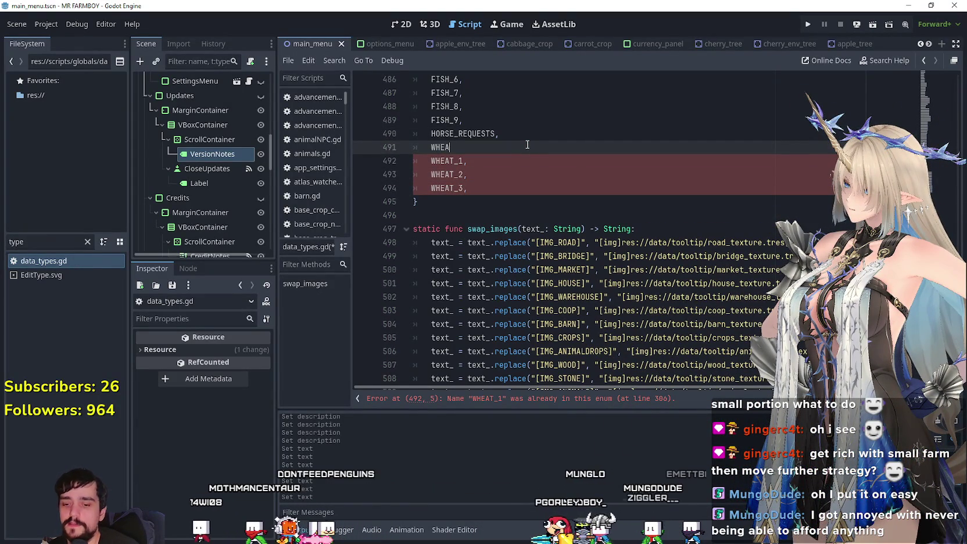
{"action": "type", "text": "T,"}
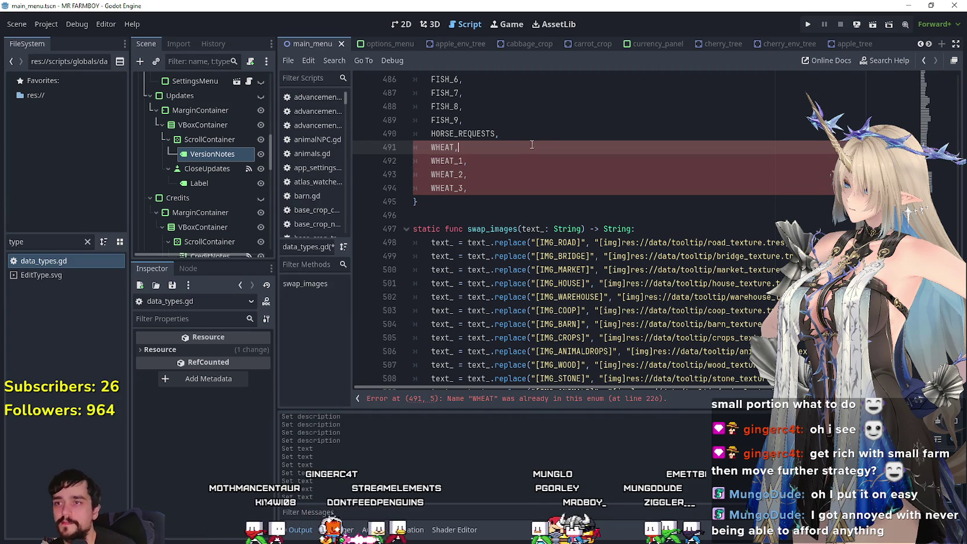
{"action": "key", "text": "alt+Tab"}
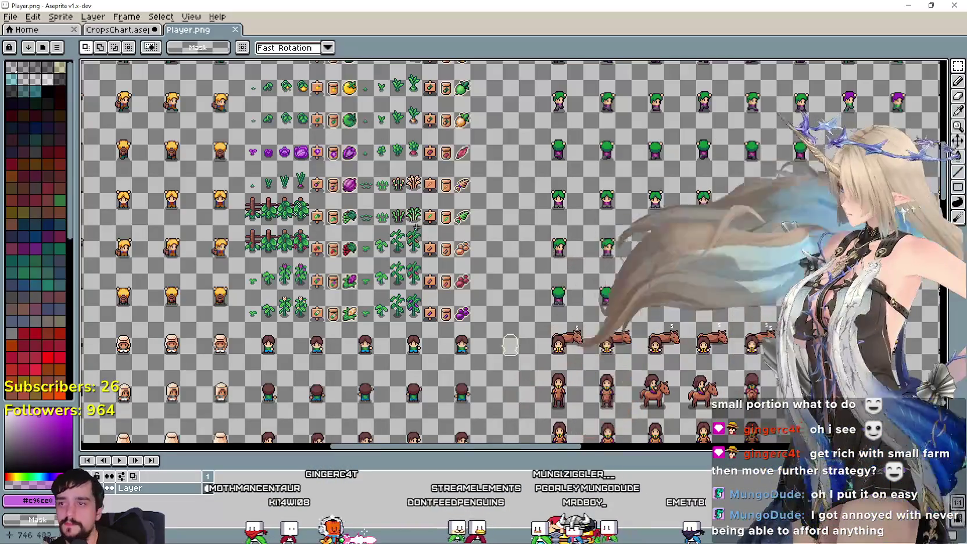
Compare the crop sprites in Player.png with the CropsChart document, then return to Godot
{"action": "scroll", "coordinate": [568, 295], "scroll_direction": "up", "scroll_amount": 5}
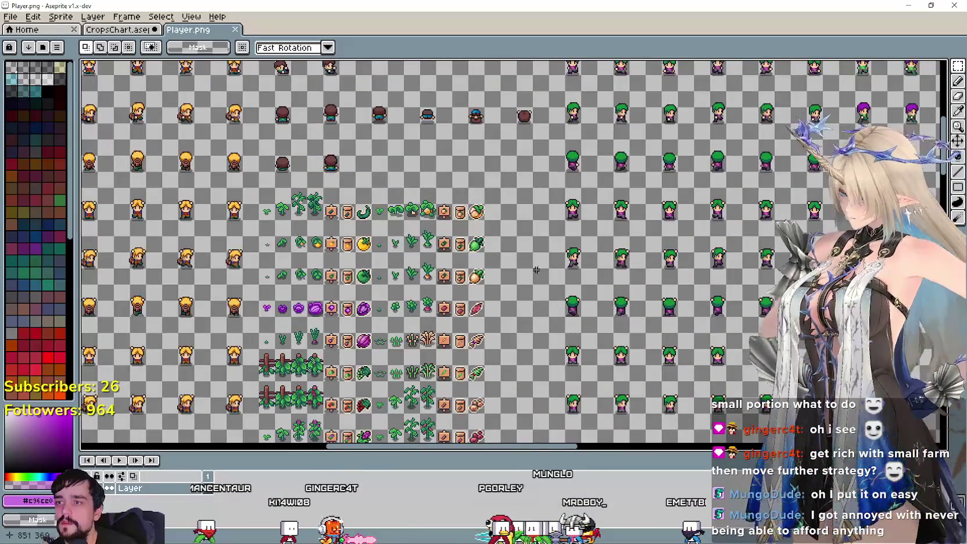
{"action": "scroll", "coordinate": [203, 273], "scroll_direction": "up", "scroll_amount": 2}
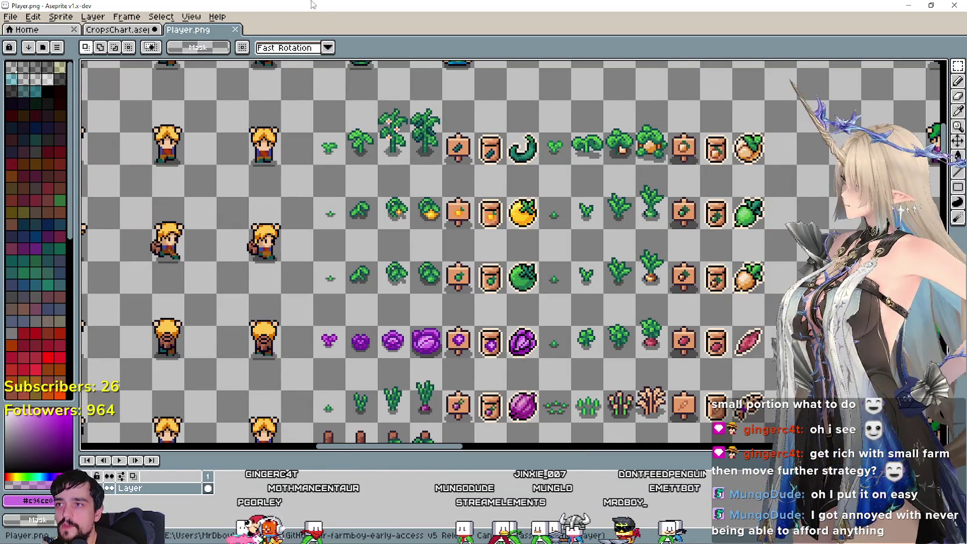
{"action": "left_click", "coordinate": [119, 29]}
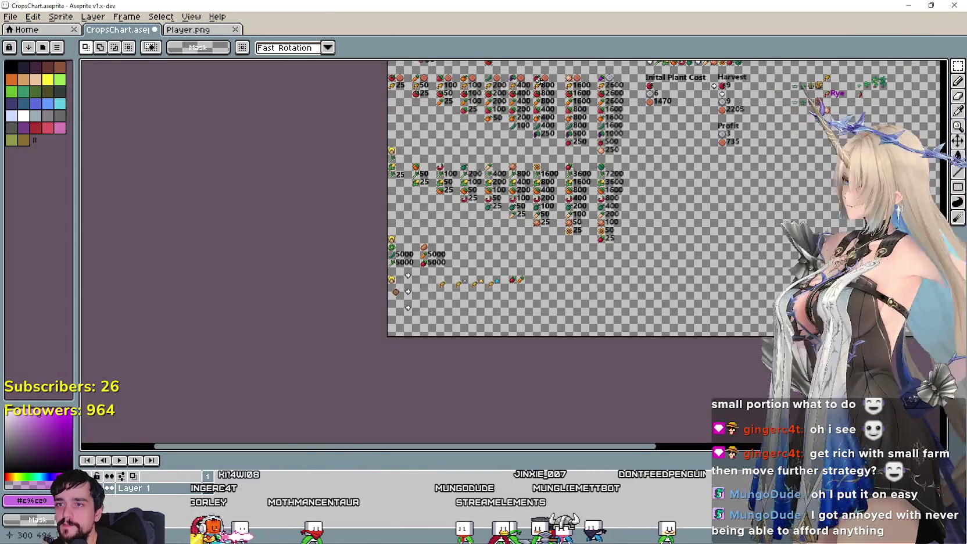
{"action": "scroll", "coordinate": [471, 190], "scroll_direction": "up", "scroll_amount": 3}
{"action": "scroll", "coordinate": [471, 191], "scroll_direction": "down", "scroll_amount": 2}
{"action": "left_click", "coordinate": [188, 29]}
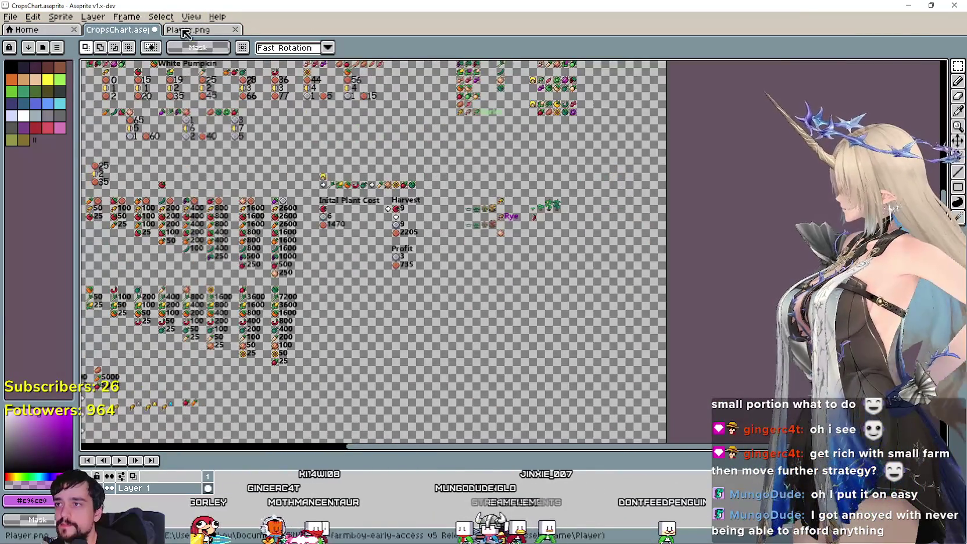
{"action": "scroll", "coordinate": [557, 152], "scroll_direction": "up", "scroll_amount": 3}
{"action": "key", "text": "alt+Tab"}
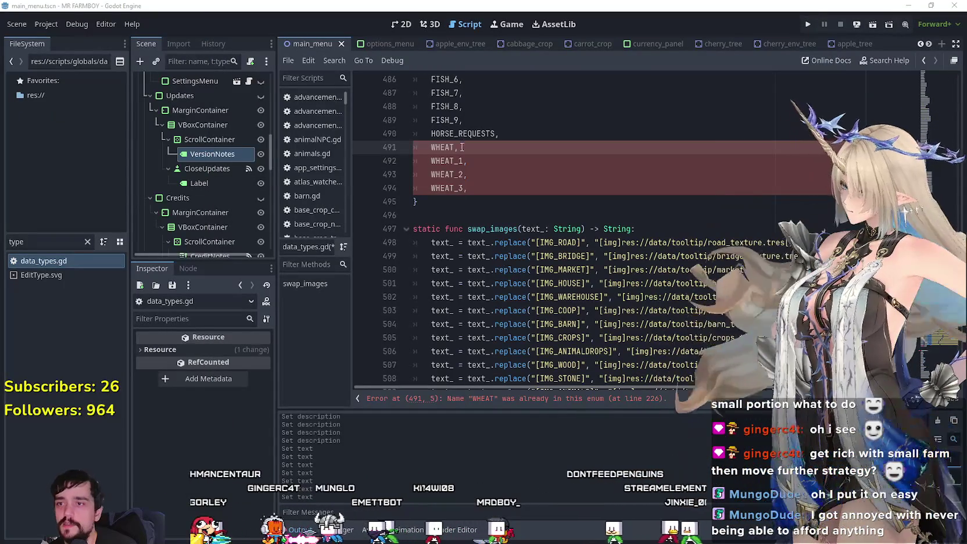
Start renaming the first WHEAT entry, checking the existing CHILI_PEPPER_1 name further up
{"action": "double_click", "coordinate": [441, 147]}
{"action": "type", "text": "G,"}
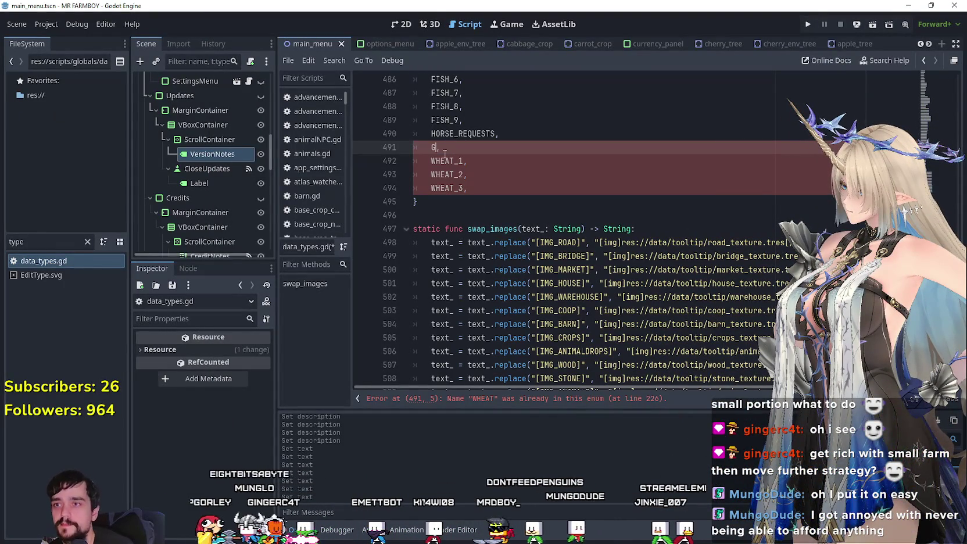
{"action": "type", "text": "REN"}
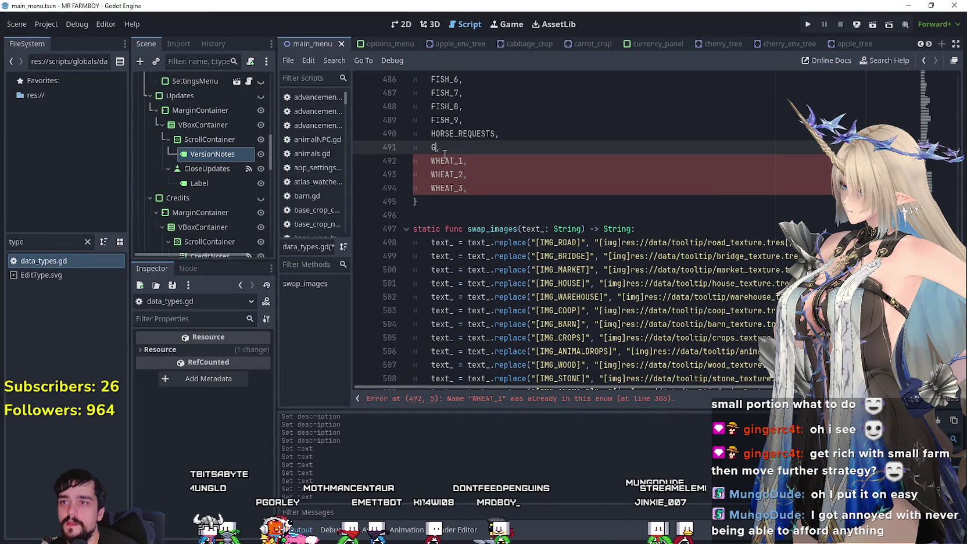
{"action": "type", "text": "HIL"}
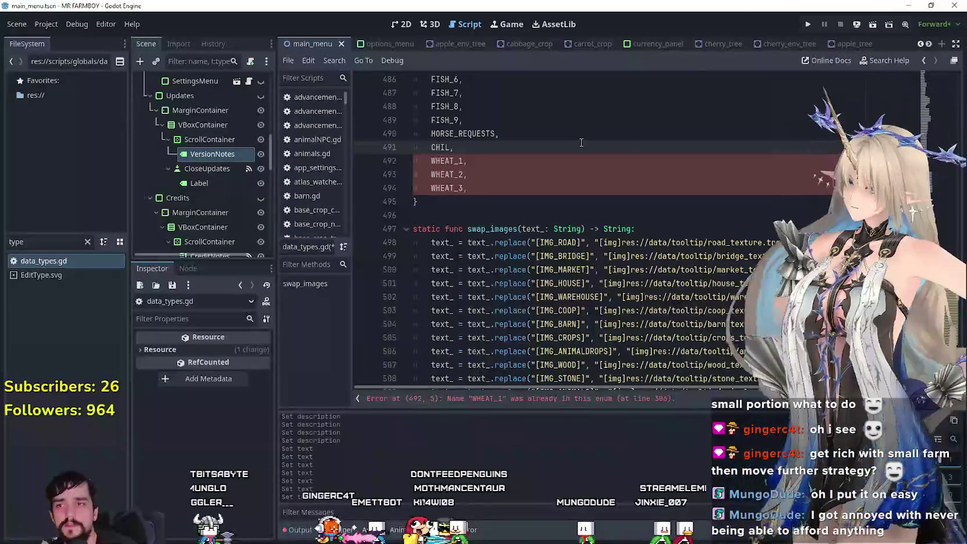
{"action": "scroll", "coordinate": [462, 157], "scroll_direction": "up", "scroll_amount": 4}
{"action": "scroll", "coordinate": [468, 173], "scroll_direction": "up", "scroll_amount": 4}
{"action": "scroll", "coordinate": [468, 173], "scroll_direction": "up", "scroll_amount": 5}
{"action": "scroll", "coordinate": [476, 186], "scroll_direction": "up", "scroll_amount": 5}
{"action": "scroll", "coordinate": [488, 204], "scroll_direction": "up", "scroll_amount": 5}
{"action": "scroll", "coordinate": [496, 216], "scroll_direction": "up", "scroll_amount": 5}
{"action": "scroll", "coordinate": [496, 217], "scroll_direction": "up", "scroll_amount": 5}
{"action": "scroll", "coordinate": [497, 217], "scroll_direction": "up", "scroll_amount": 5}
{"action": "scroll", "coordinate": [496, 216], "scroll_direction": "up", "scroll_amount": 2}
{"action": "scroll", "coordinate": [496, 215], "scroll_direction": "up", "scroll_amount": 2}
{"action": "scroll", "coordinate": [496, 215], "scroll_direction": "up", "scroll_amount": 3}
{"action": "scroll", "coordinate": [494, 214], "scroll_direction": "up", "scroll_amount": 3}
{"action": "scroll", "coordinate": [493, 212], "scroll_direction": "up", "scroll_amount": 3}
{"action": "scroll", "coordinate": [490, 212], "scroll_direction": "up", "scroll_amount": 2}
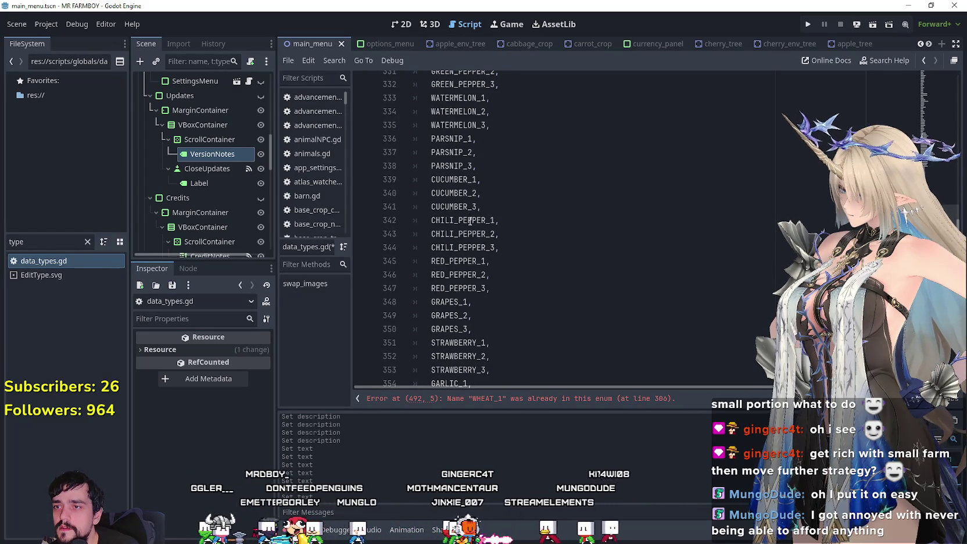
{"action": "double_click", "coordinate": [491, 220]}
{"action": "scroll", "coordinate": [523, 208], "scroll_direction": "down", "scroll_amount": 7}
{"action": "scroll", "coordinate": [511, 203], "scroll_direction": "down", "scroll_amount": 10}
{"action": "scroll", "coordinate": [470, 190], "scroll_direction": "down", "scroll_amount": 6}
{"action": "scroll", "coordinate": [471, 189], "scroll_direction": "down", "scroll_amount": 7}
{"action": "scroll", "coordinate": [465, 215], "scroll_direction": "down", "scroll_amount": 8}
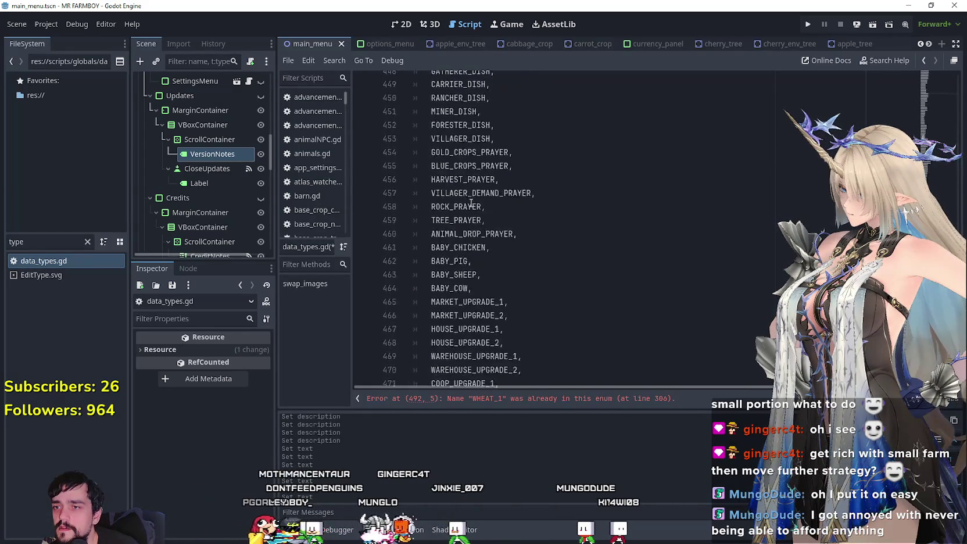
{"action": "scroll", "coordinate": [459, 250], "scroll_direction": "down", "scroll_amount": 9}
{"action": "scroll", "coordinate": [449, 295], "scroll_direction": "down", "scroll_amount": 1}
Replace the WHEAT names on lines 491–494 with CHILI_PEPPER_GREEN and add a blank line after them
{"action": "double_click", "coordinate": [442, 289]}
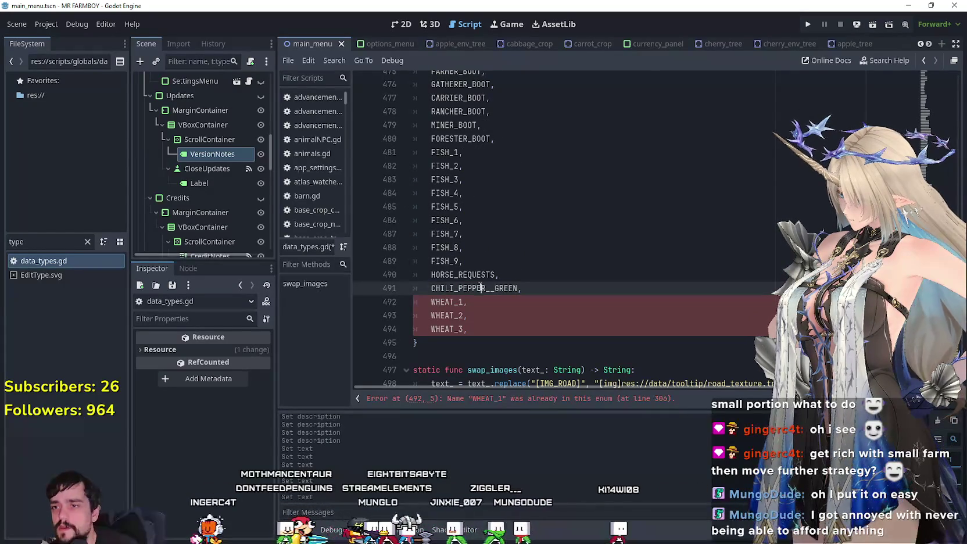
{"action": "mouse_move", "coordinate": [455, 301]}
{"action": "left_mouse_down"}
{"action": "mouse_move", "coordinate": [433, 303]}
{"action": "mouse_move", "coordinate": [432, 329]}
{"action": "left_mouse_up"}
{"action": "key", "text": "ctrl+v"}
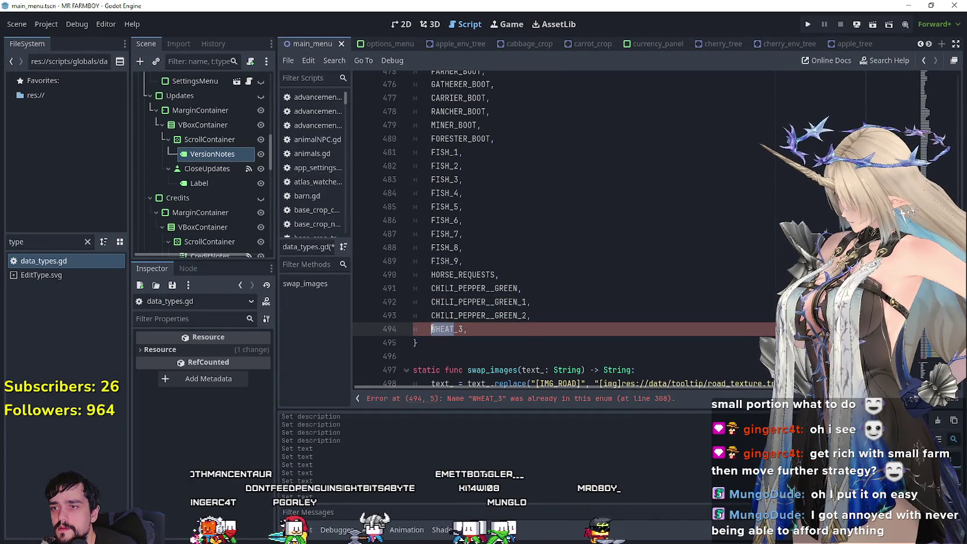
{"action": "key", "text": "ctrl+v"}
{"action": "left_click_drag", "start_coordinate": [532, 329], "coordinate": [409, 286]}
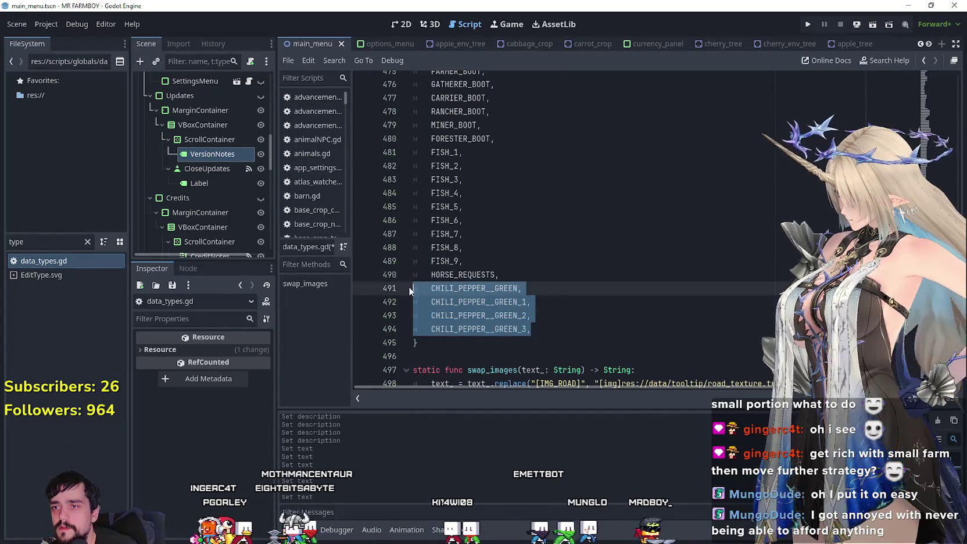
{"action": "left_click", "coordinate": [532, 329]}
{"action": "key", "text": "Return"}
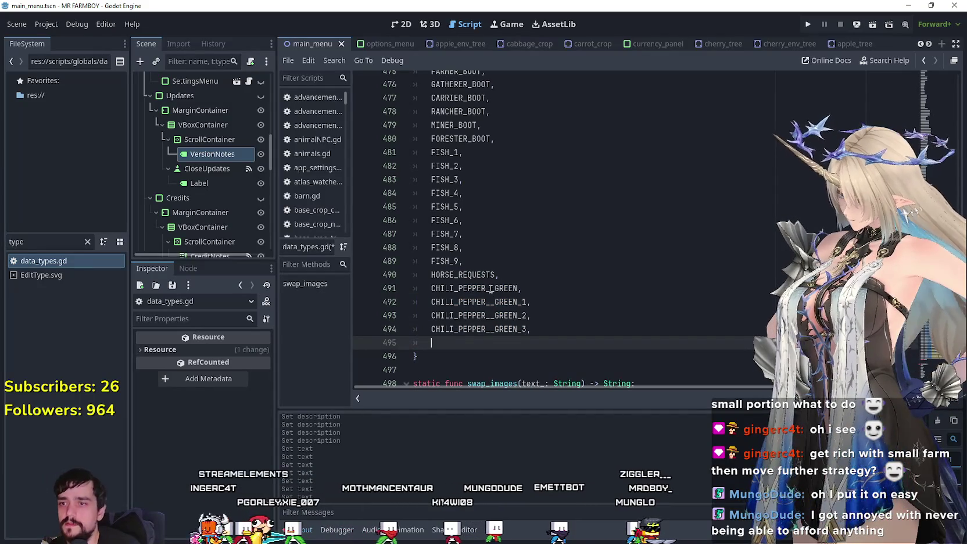
Remove the extra underscores from the CHILI_PEPPER_GREEN entries on lines 491–494
{"action": "left_click", "coordinate": [490, 288]}
{"action": "left_click", "coordinate": [491, 303]}
{"action": "key", "text": "BackSpace"}
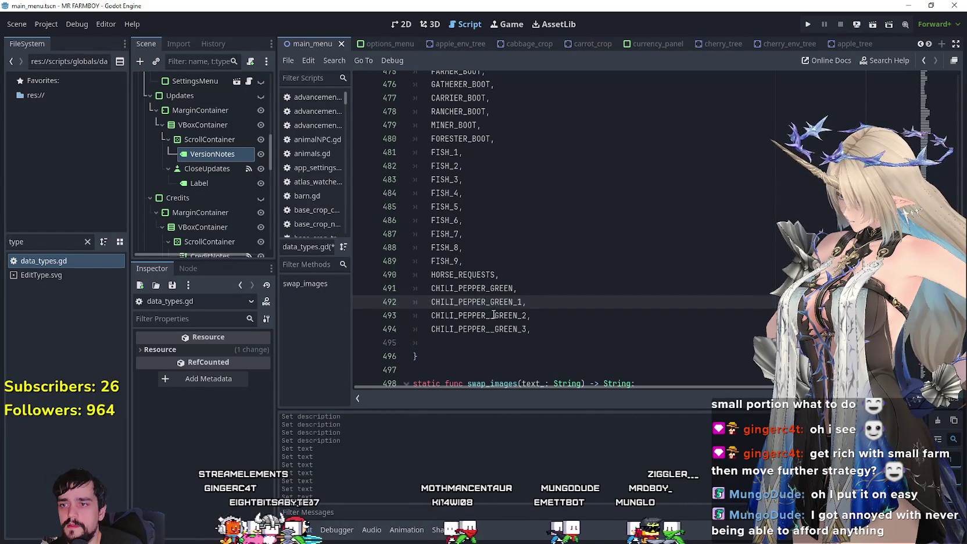
{"action": "left_click", "coordinate": [493, 315]}
{"action": "key", "text": "BackSpace"}
{"action": "left_click", "coordinate": [491, 329]}
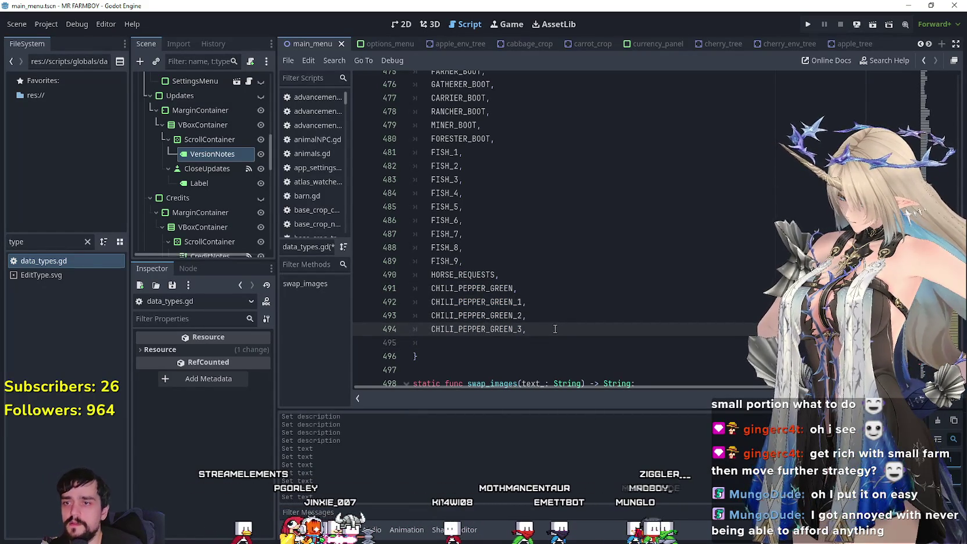
Duplicate the four CHILI_PEPPER_GREEN lines onto line 495
{"action": "left_click_drag", "start_coordinate": [555, 329], "coordinate": [431, 288]}
{"action": "left_click", "coordinate": [432, 344]}
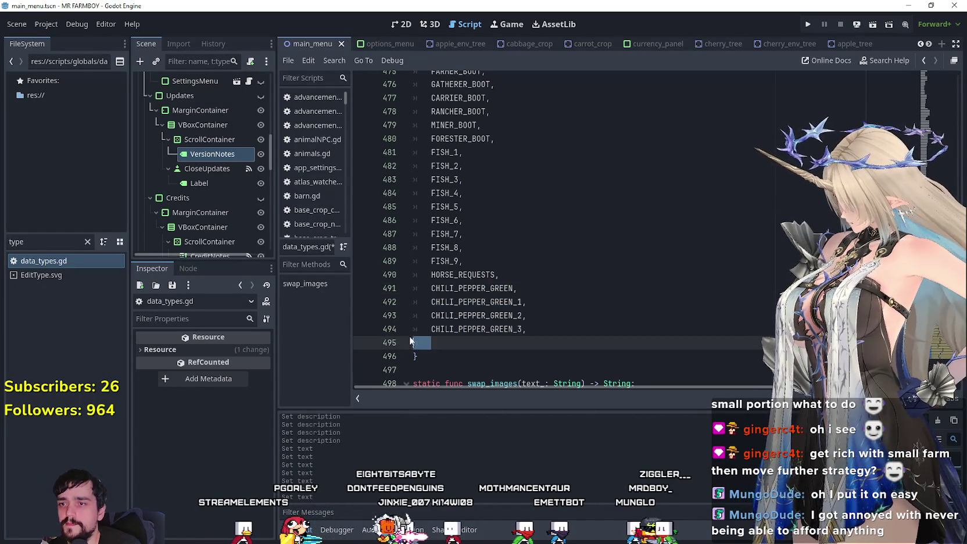
{"action": "type", "text": "CHILI_PEPPER_GREEN, \tCHILI_PEPPER_GREEN_1, \tCHILI_PEPPER_GREEN_2, \tCHILI_PEPPER_GREEN_3,"}
Rename the pasted chili lines 495–498 to TOMATO_YELLOW through TOMATO_YELLOW_3
{"action": "scroll", "coordinate": [525, 290], "scroll_direction": "down", "scroll_amount": 1}
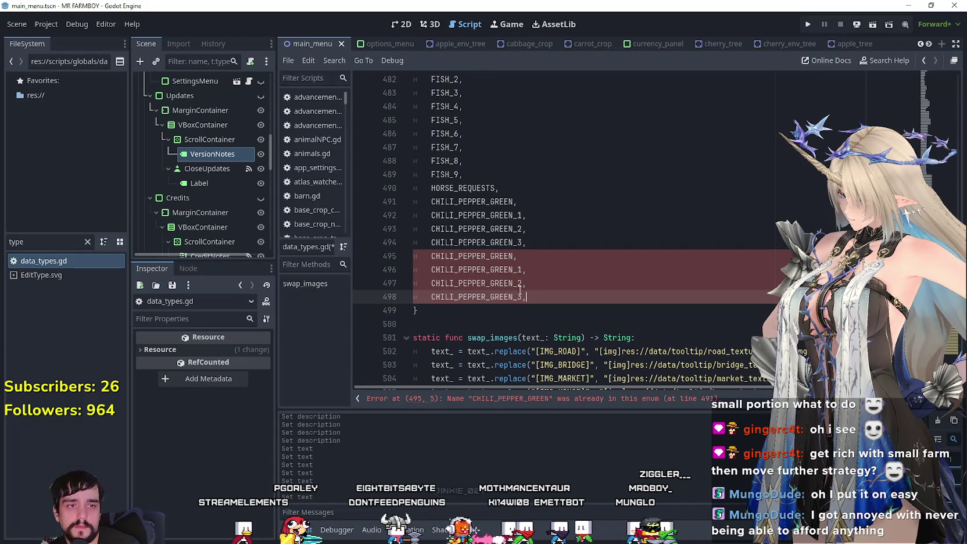
{"action": "left_click", "coordinate": [486, 256]}
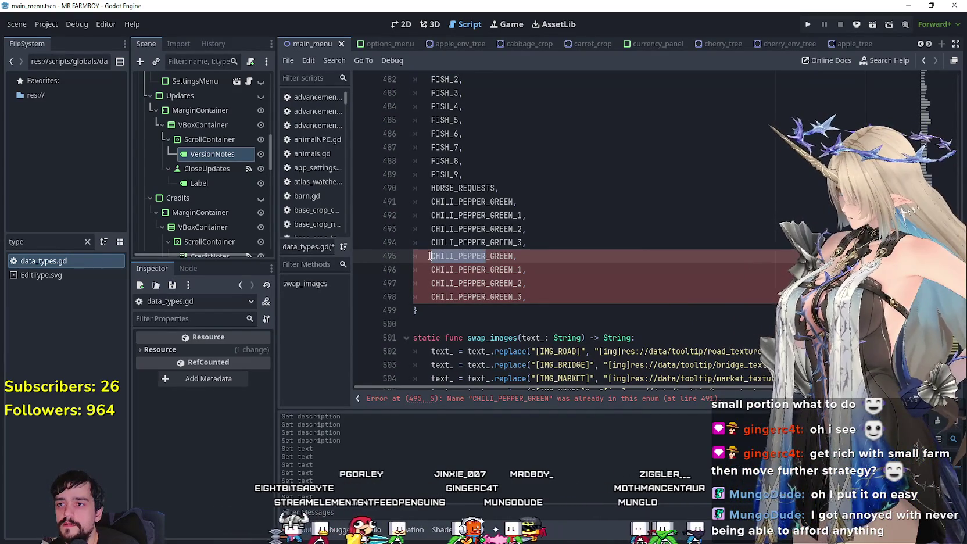
{"action": "key", "text": "ctrl+BackSpace"}
{"action": "type", "text": "TOMATO_YE"}
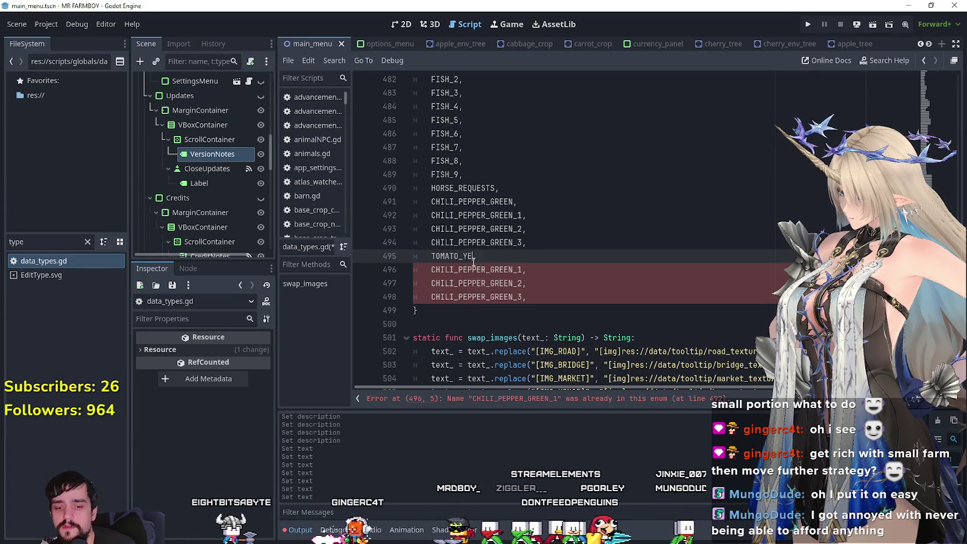
{"action": "type", "text": "LLOW,"}
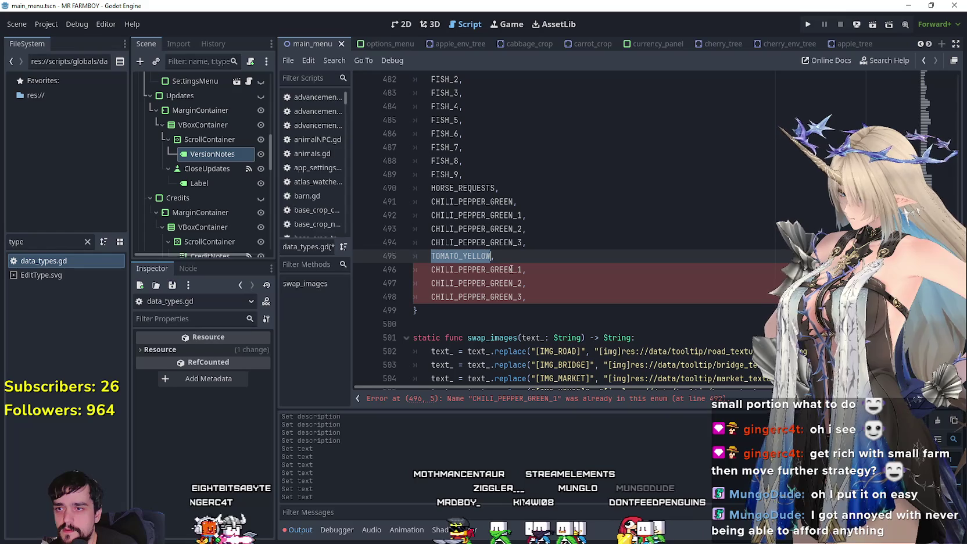
{"action": "left_click", "coordinate": [511, 269]}
{"action": "mouse_move", "coordinate": [512, 283]}
{"action": "left_mouse_down"}
{"action": "mouse_move", "coordinate": [464, 282]}
{"action": "mouse_move", "coordinate": [431, 297]}
{"action": "left_mouse_up"}
{"action": "type", "text": "TOMATO_YELLOW"}
{"action": "left_click", "coordinate": [526, 293]}
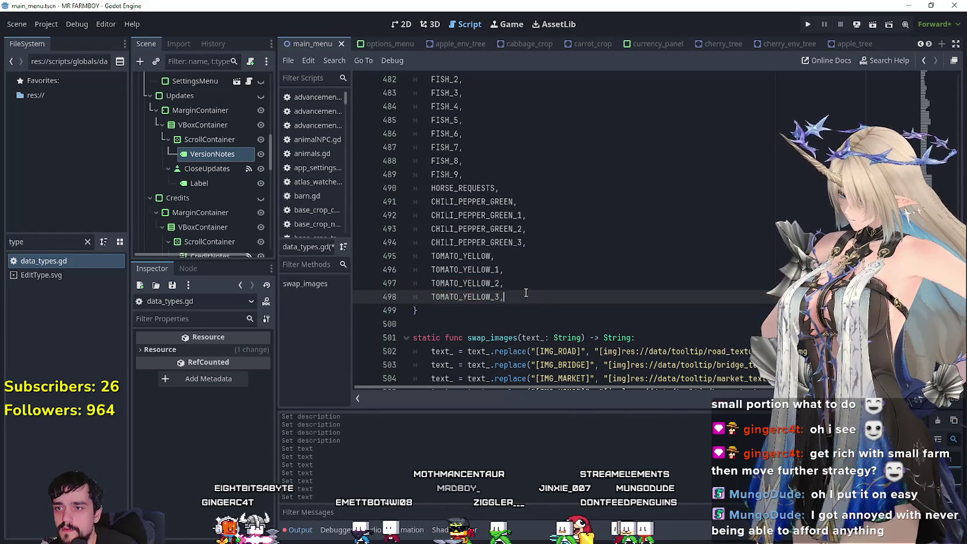
Duplicate the four TOMATO_YELLOW lines below TOMATO_YELLOW_3
{"action": "left_click_drag", "start_coordinate": [526, 293], "coordinate": [414, 255]}
{"action": "key", "text": "ctrl+c"}
{"action": "left_click", "coordinate": [524, 296]}
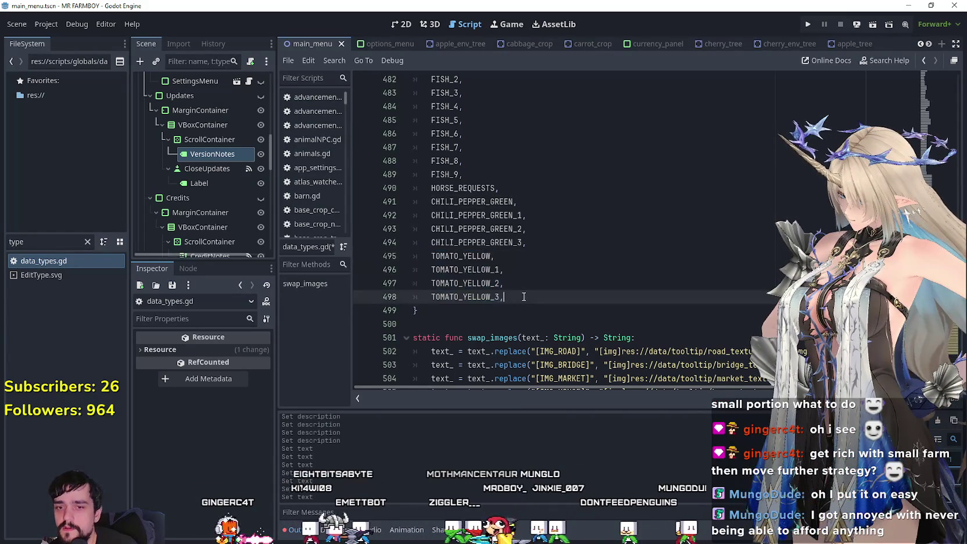
{"action": "key", "text": "Return"}
{"action": "key", "text": "ctrl+v"}
Rename the copied lines 499–502 to TOMATO_GREEN through TOMATO_GREEN_3
{"action": "left_click", "coordinate": [465, 310]}
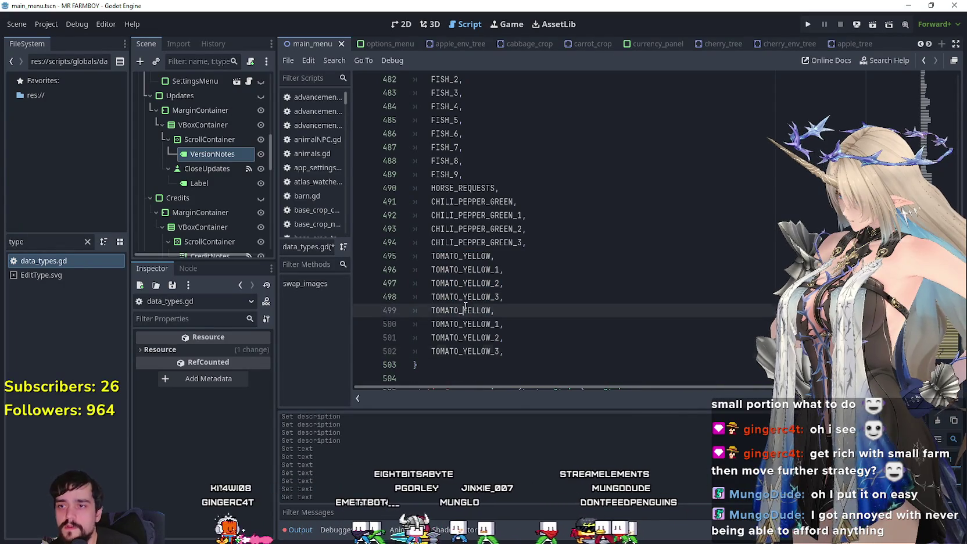
{"action": "double_click", "coordinate": [465, 310]}
{"action": "scroll", "coordinate": [468, 273], "scroll_direction": "down", "scroll_amount": 2}
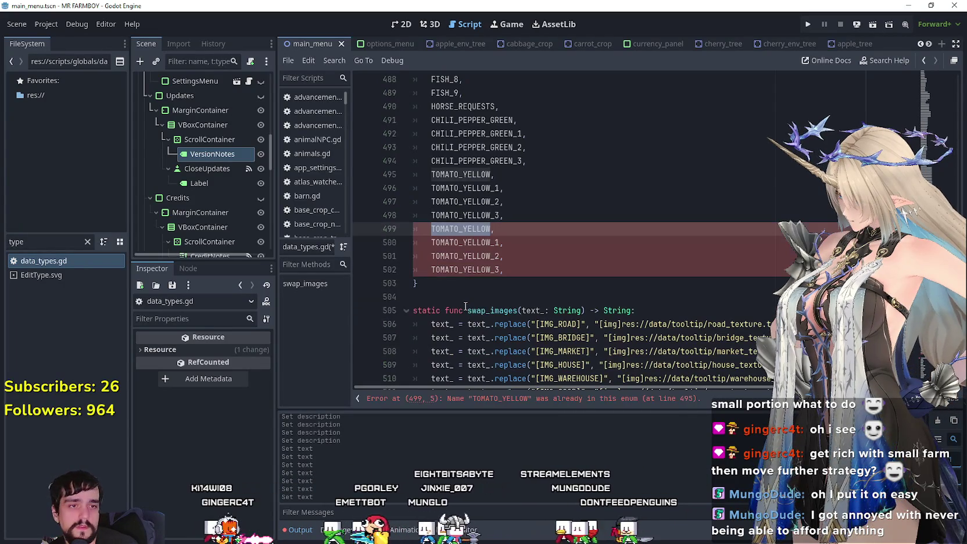
{"action": "left_click", "coordinate": [467, 229]}
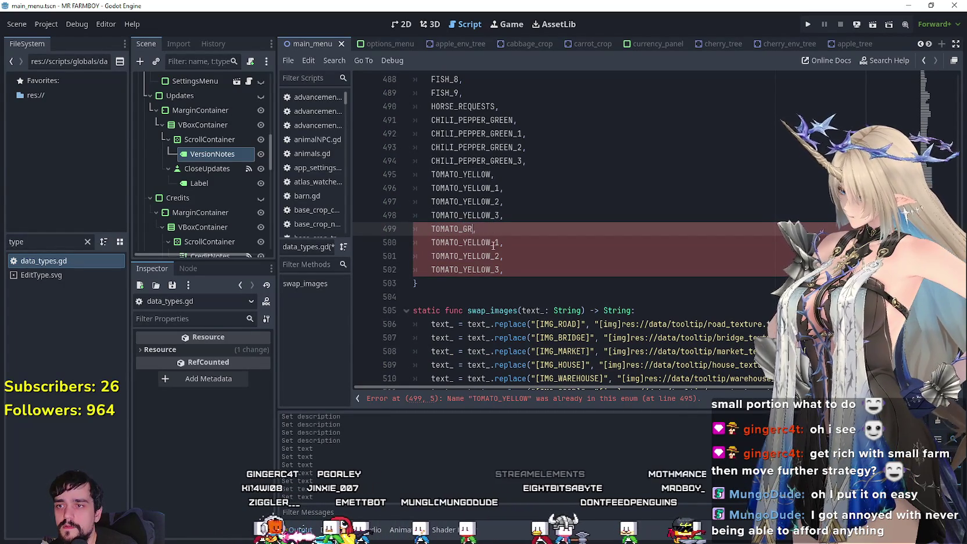
{"action": "double_click", "coordinate": [456, 230]}
{"action": "key", "text": "ctrl+c"}
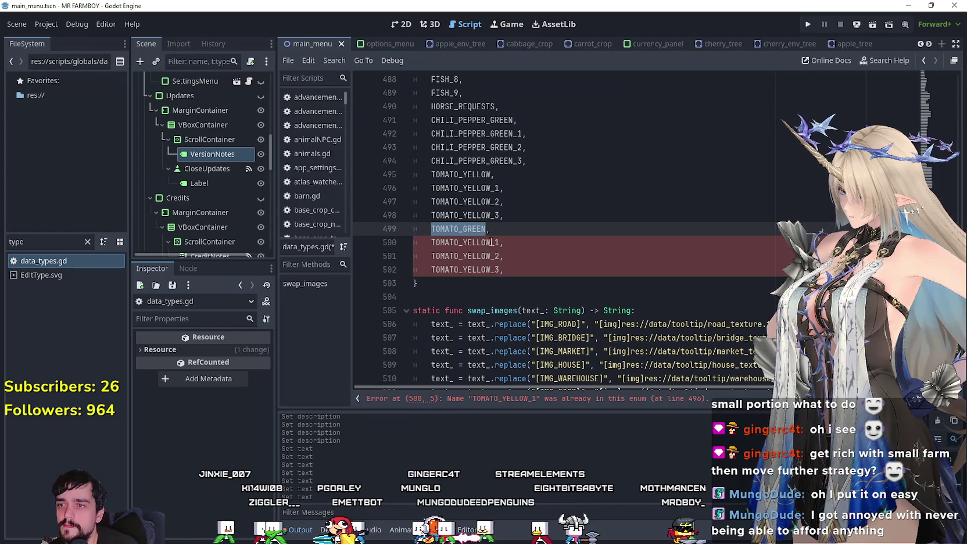
{"action": "left_click_drag", "start_coordinate": [491, 241], "coordinate": [432, 245]}
{"action": "left_click_drag", "start_coordinate": [490, 256], "coordinate": [434, 258]}
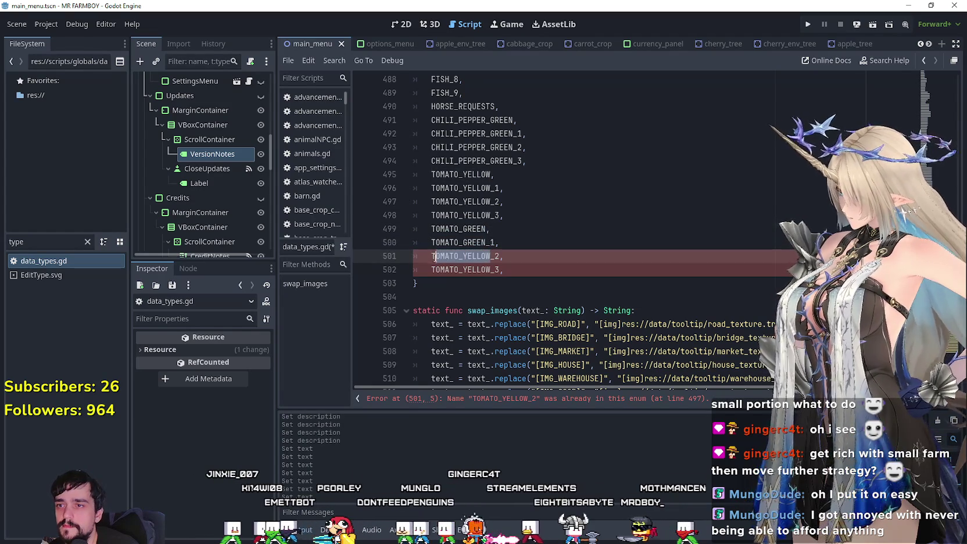
{"action": "left_click_drag", "start_coordinate": [491, 270], "coordinate": [433, 270]}
{"action": "key", "text": "ctrl+v"}
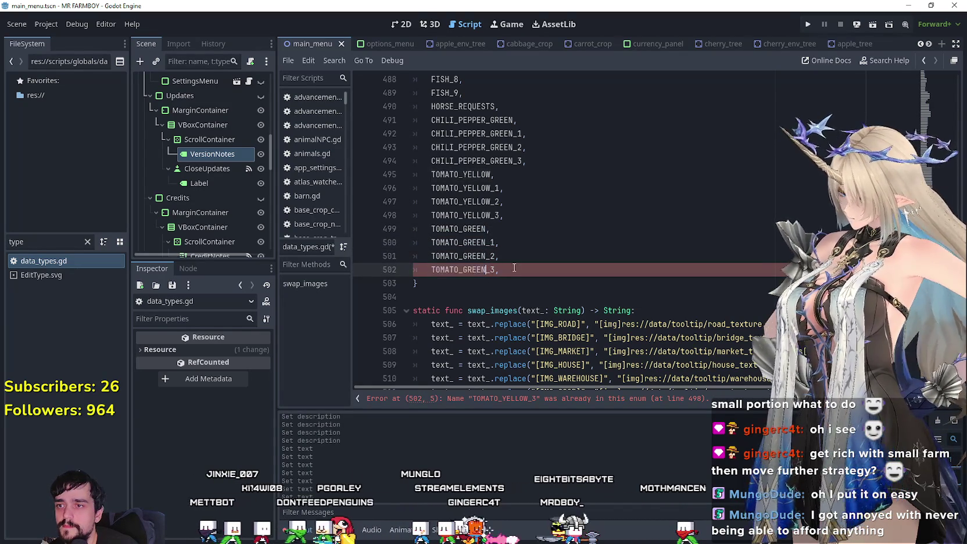
{"action": "left_click_drag", "start_coordinate": [499, 269], "coordinate": [422, 235]}
{"action": "left_click", "coordinate": [525, 264]}
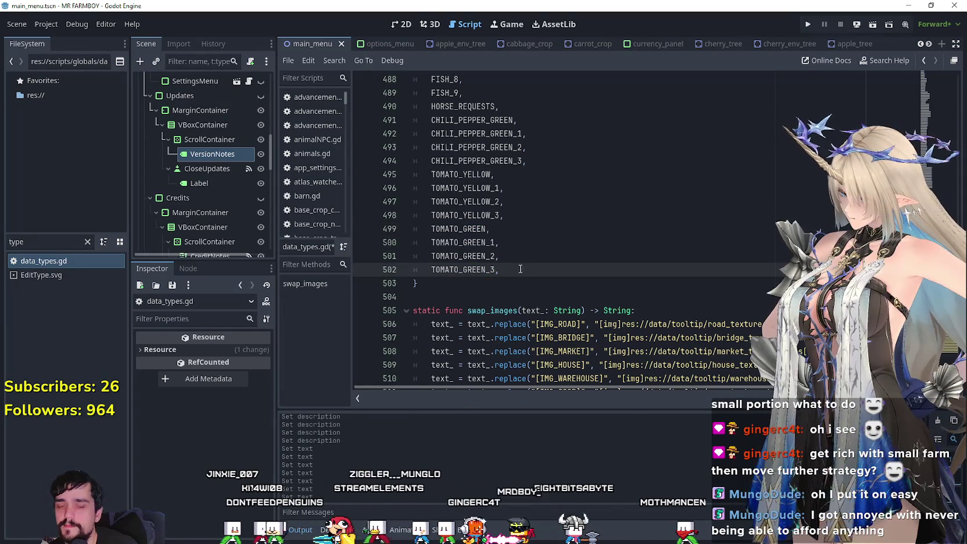
Paste a duplicate TOMATO_GREEN–TOMATO_GREEN_3 block at lines 503–506 and check the Aseprite sprite sheet
{"action": "key", "text": "Return"}
{"action": "type", "text": "TOMATO_GREEN, \tTOMATO_GREEN_1, \tTOMATO_GREEN_2, \tTOMATO_GREEN_3,"}
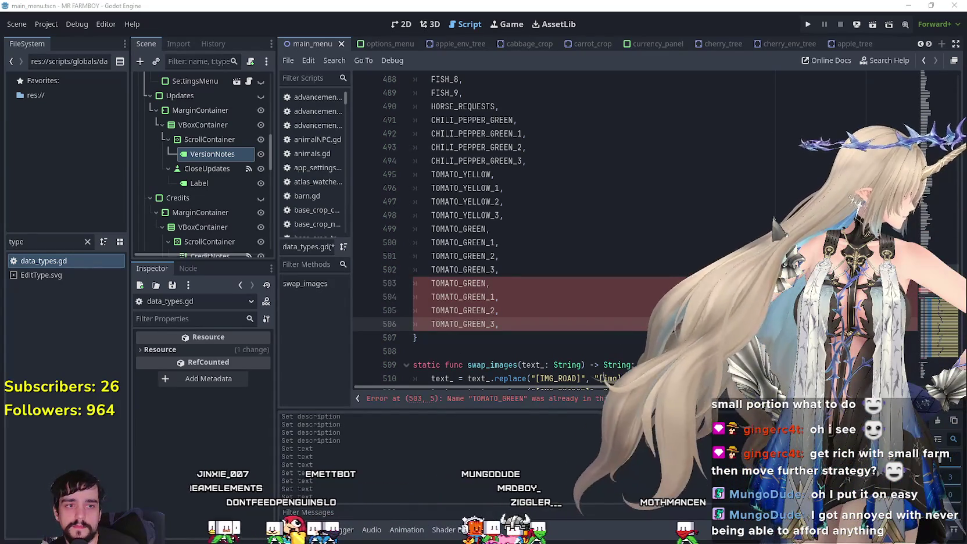
{"action": "double_click", "coordinate": [463, 283]}
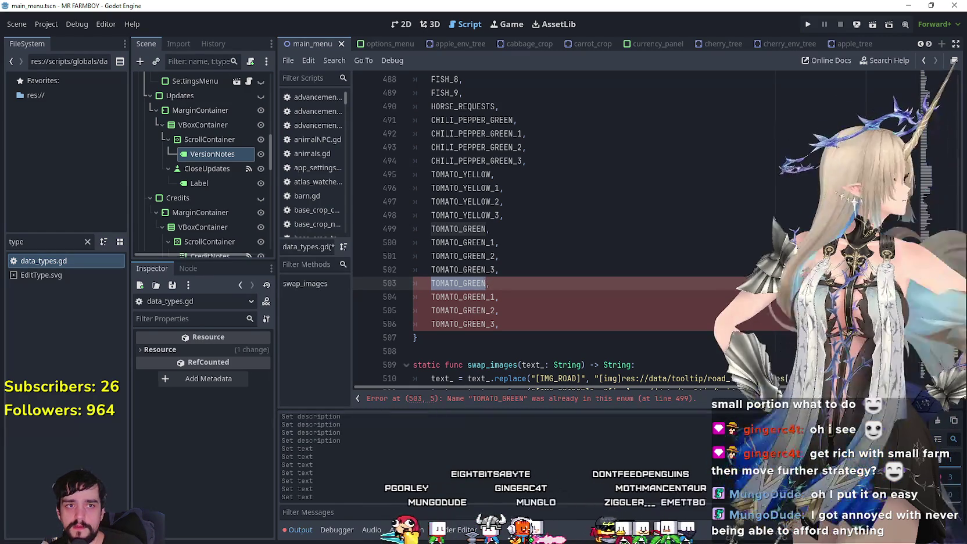
{"action": "key", "text": "alt+Tab"}
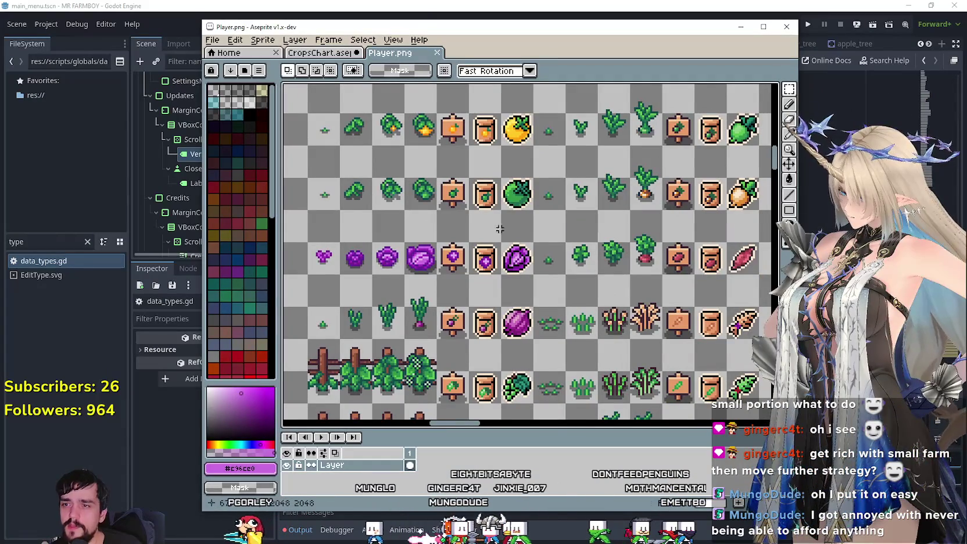
{"action": "key", "text": "alt+Tab"}
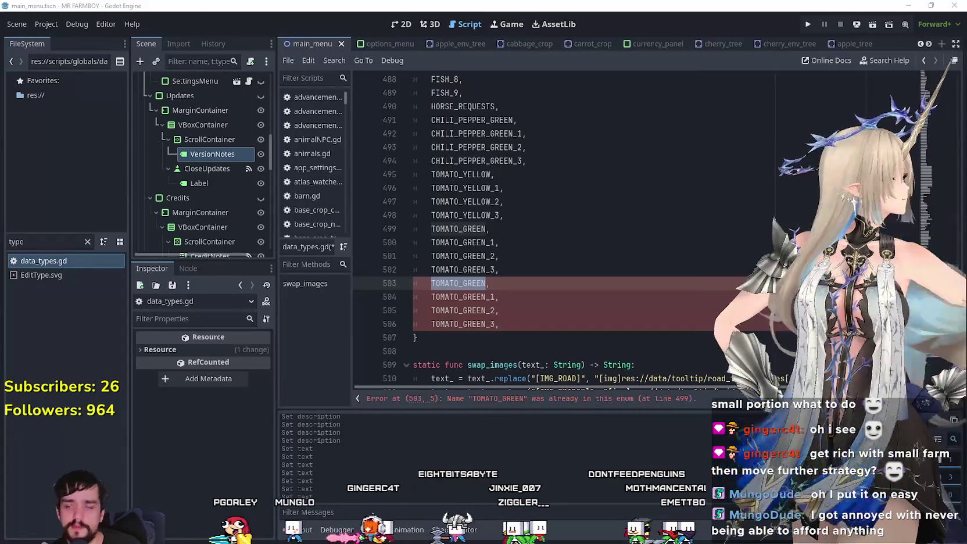
{"action": "scroll", "coordinate": [503, 187], "scroll_direction": "up", "scroll_amount": 3}
{"action": "scroll", "coordinate": [503, 188], "scroll_direction": "up", "scroll_amount": 4}
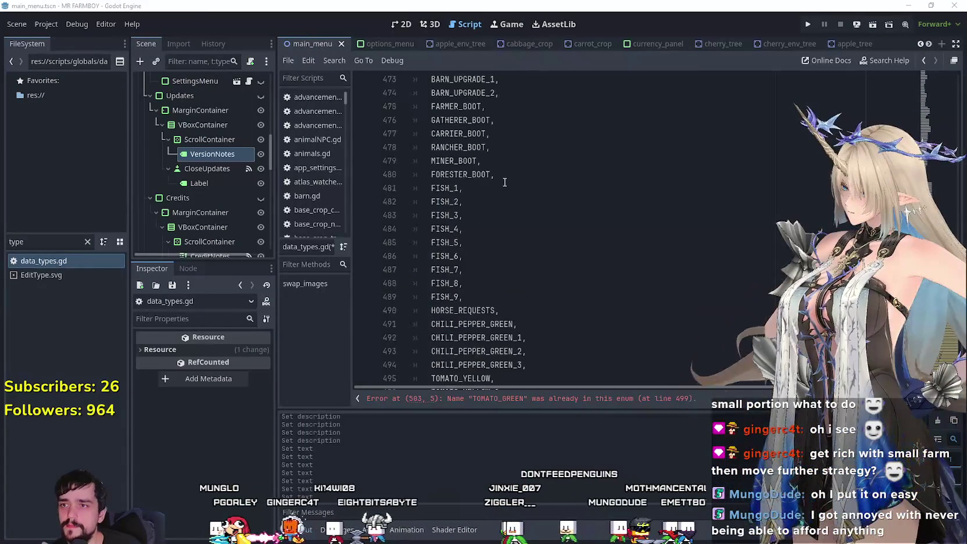
{"action": "scroll", "coordinate": [581, 226], "scroll_direction": "up", "scroll_amount": 6}
{"action": "scroll", "coordinate": [546, 229], "scroll_direction": "up", "scroll_amount": 6}
{"action": "scroll", "coordinate": [535, 231], "scroll_direction": "down", "scroll_amount": 1}
{"action": "scroll", "coordinate": [511, 232], "scroll_direction": "up", "scroll_amount": 5}
{"action": "scroll", "coordinate": [511, 232], "scroll_direction": "up", "scroll_amount": 2}
{"action": "scroll", "coordinate": [512, 233], "scroll_direction": "up", "scroll_amount": 6}
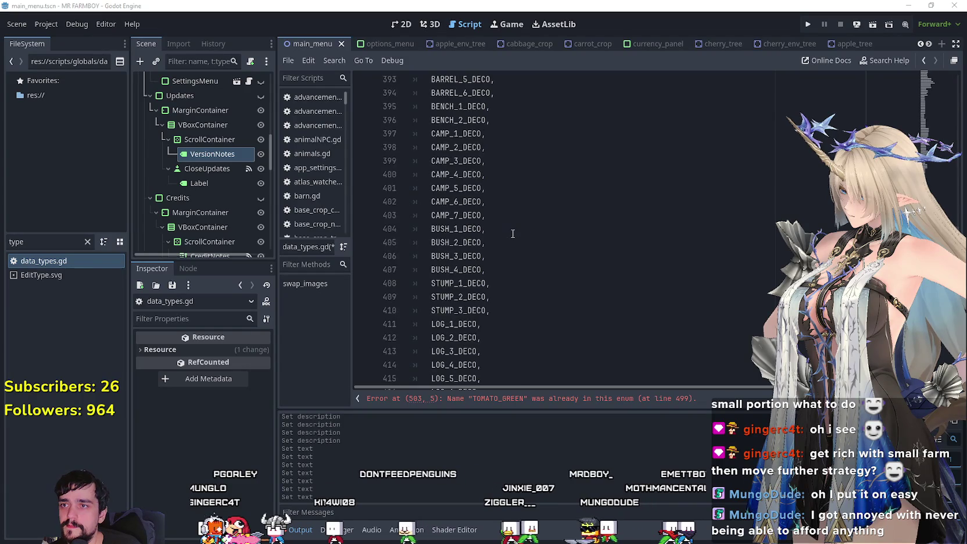
{"action": "scroll", "coordinate": [512, 233], "scroll_direction": "up", "scroll_amount": 3}
{"action": "scroll", "coordinate": [513, 234], "scroll_direction": "up", "scroll_amount": 6}
{"action": "scroll", "coordinate": [513, 233], "scroll_direction": "up", "scroll_amount": 3}
{"action": "scroll", "coordinate": [511, 232], "scroll_direction": "up", "scroll_amount": 2}
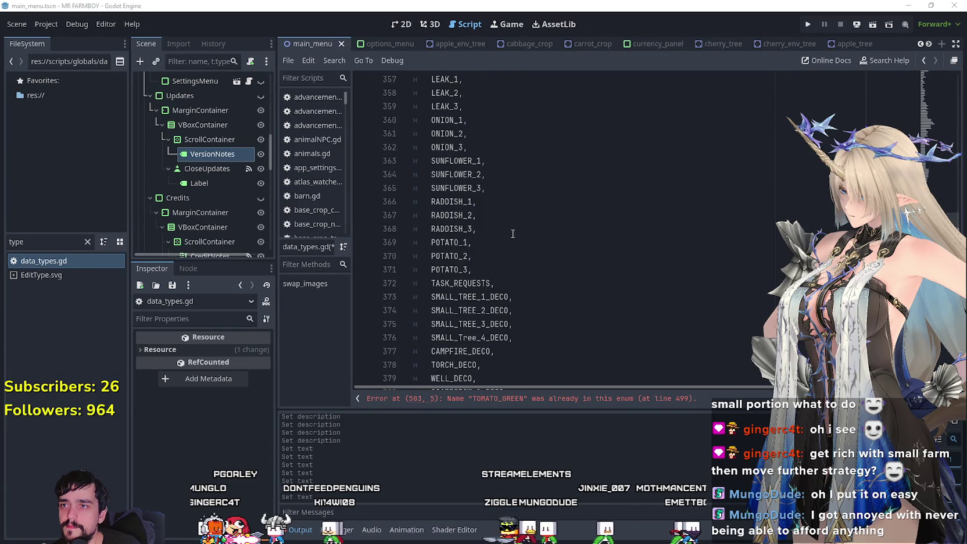
{"action": "scroll", "coordinate": [510, 229], "scroll_direction": "up", "scroll_amount": 1}
{"action": "scroll", "coordinate": [509, 226], "scroll_direction": "up", "scroll_amount": 3}
{"action": "scroll", "coordinate": [507, 223], "scroll_direction": "up", "scroll_amount": 2}
{"action": "scroll", "coordinate": [505, 219], "scroll_direction": "up", "scroll_amount": 3}
{"action": "scroll", "coordinate": [488, 198], "scroll_direction": "up", "scroll_amount": 2}
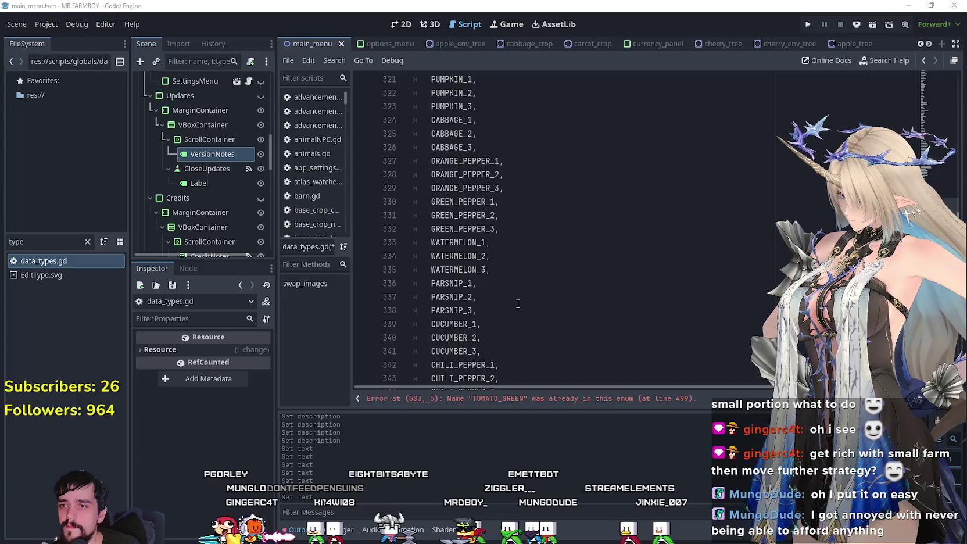
{"action": "scroll", "coordinate": [518, 303], "scroll_direction": "up", "scroll_amount": 3}
{"action": "scroll", "coordinate": [516, 301], "scroll_direction": "up", "scroll_amount": 3}
{"action": "scroll", "coordinate": [515, 298], "scroll_direction": "up", "scroll_amount": 1}
{"action": "scroll", "coordinate": [515, 297], "scroll_direction": "down", "scroll_amount": 1}
{"action": "scroll", "coordinate": [514, 293], "scroll_direction": "down", "scroll_amount": 7}
{"action": "scroll", "coordinate": [513, 290], "scroll_direction": "down", "scroll_amount": 3}
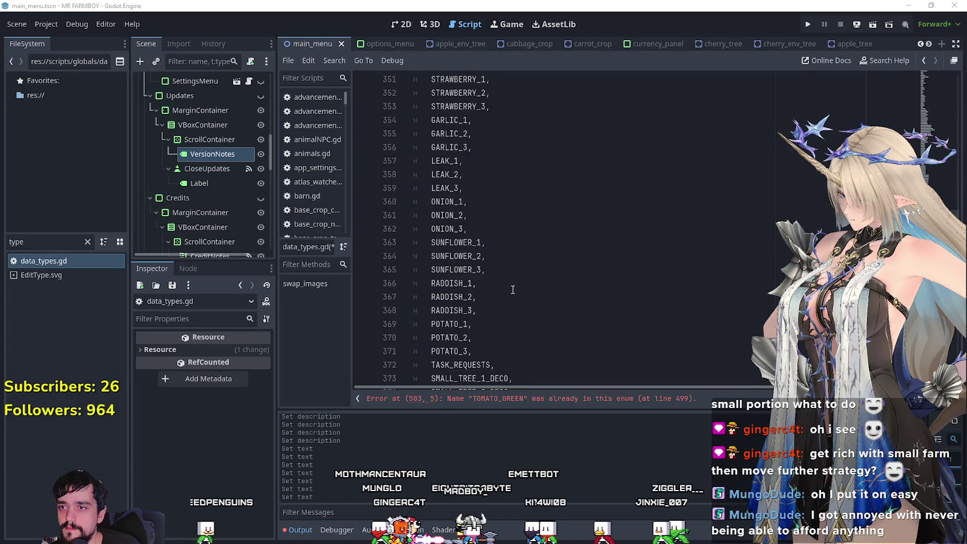
{"action": "scroll", "coordinate": [512, 289], "scroll_direction": "down", "scroll_amount": 1}
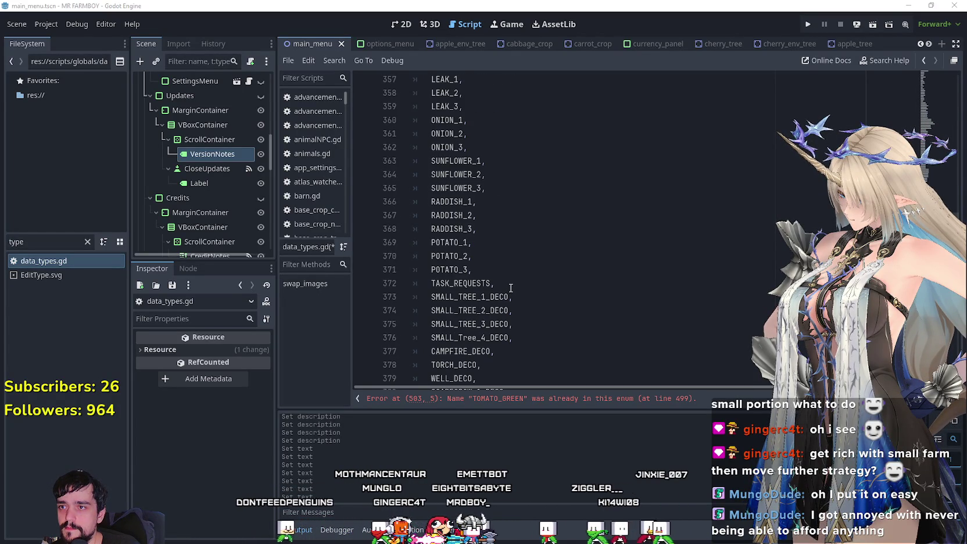
{"action": "scroll", "coordinate": [511, 288], "scroll_direction": "up", "scroll_amount": 3}
{"action": "scroll", "coordinate": [510, 287], "scroll_direction": "down", "scroll_amount": 2}
{"action": "scroll", "coordinate": [510, 286], "scroll_direction": "down", "scroll_amount": 3}
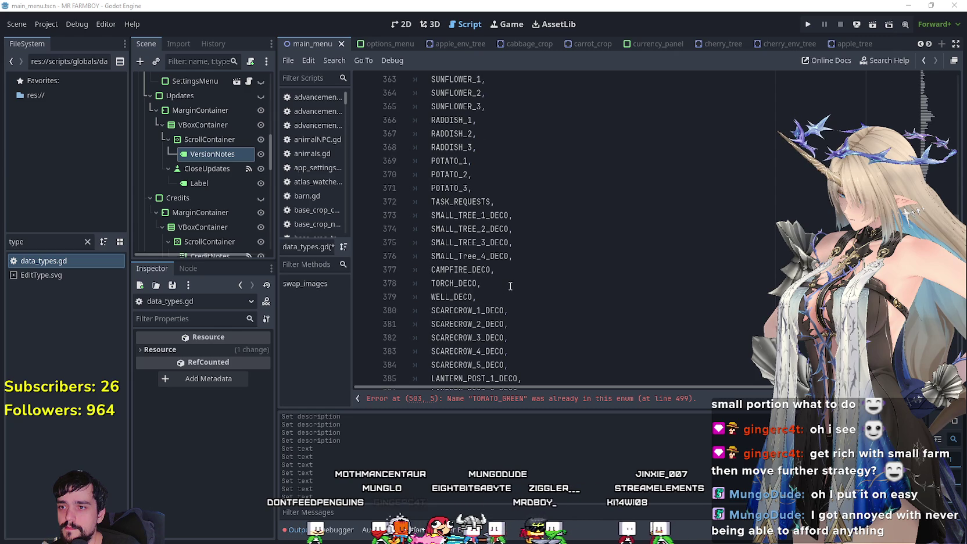
{"action": "scroll", "coordinate": [511, 286], "scroll_direction": "up", "scroll_amount": 4}
{"action": "scroll", "coordinate": [509, 286], "scroll_direction": "up", "scroll_amount": 4}
{"action": "scroll", "coordinate": [509, 286], "scroll_direction": "up", "scroll_amount": 2}
{"action": "scroll", "coordinate": [509, 286], "scroll_direction": "up", "scroll_amount": 3}
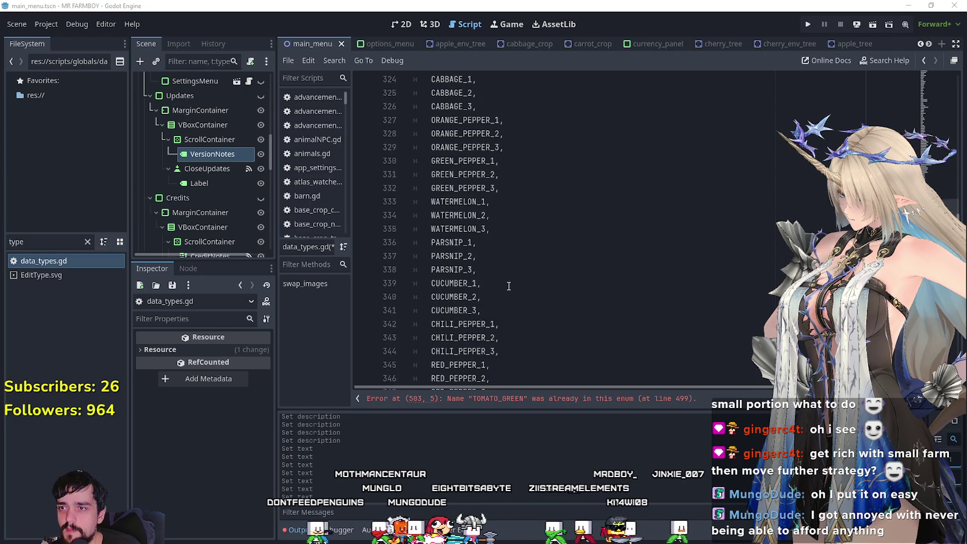
{"action": "scroll", "coordinate": [509, 286], "scroll_direction": "up", "scroll_amount": 2}
{"action": "scroll", "coordinate": [508, 286], "scroll_direction": "up", "scroll_amount": 2}
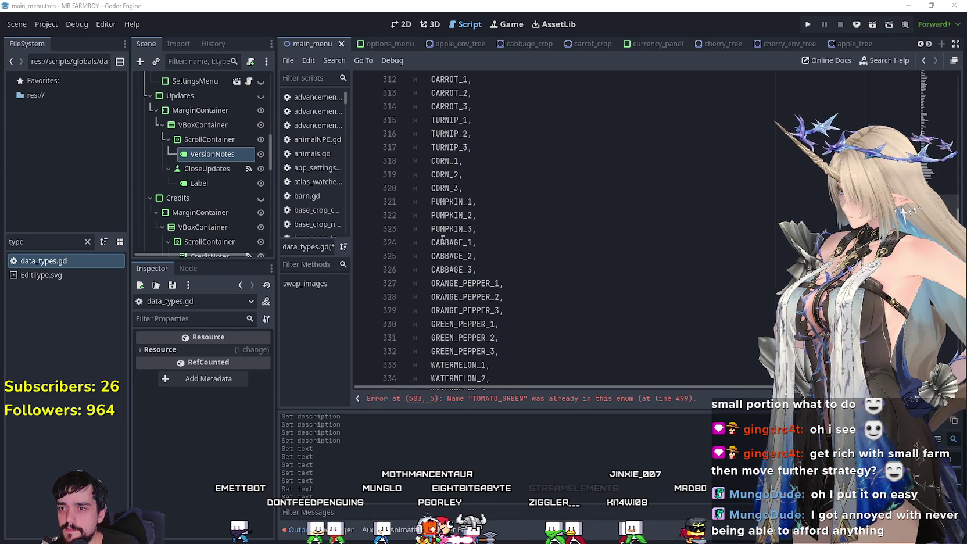
{"action": "scroll", "coordinate": [460, 253], "scroll_direction": "down", "scroll_amount": 6}
{"action": "scroll", "coordinate": [459, 252], "scroll_direction": "down", "scroll_amount": 7}
{"action": "scroll", "coordinate": [458, 251], "scroll_direction": "down", "scroll_amount": 7}
{"action": "scroll", "coordinate": [455, 249], "scroll_direction": "down", "scroll_amount": 7}
{"action": "scroll", "coordinate": [451, 247], "scroll_direction": "down", "scroll_amount": 7}
{"action": "scroll", "coordinate": [451, 247], "scroll_direction": "down", "scroll_amount": 6}
{"action": "scroll", "coordinate": [452, 247], "scroll_direction": "down", "scroll_amount": 5}
{"action": "scroll", "coordinate": [451, 247], "scroll_direction": "down", "scroll_amount": 3}
{"action": "scroll", "coordinate": [451, 247], "scroll_direction": "down", "scroll_amount": 3}
{"action": "scroll", "coordinate": [452, 247], "scroll_direction": "down", "scroll_amount": 5}
{"action": "scroll", "coordinate": [459, 256], "scroll_direction": "down", "scroll_amount": 3}
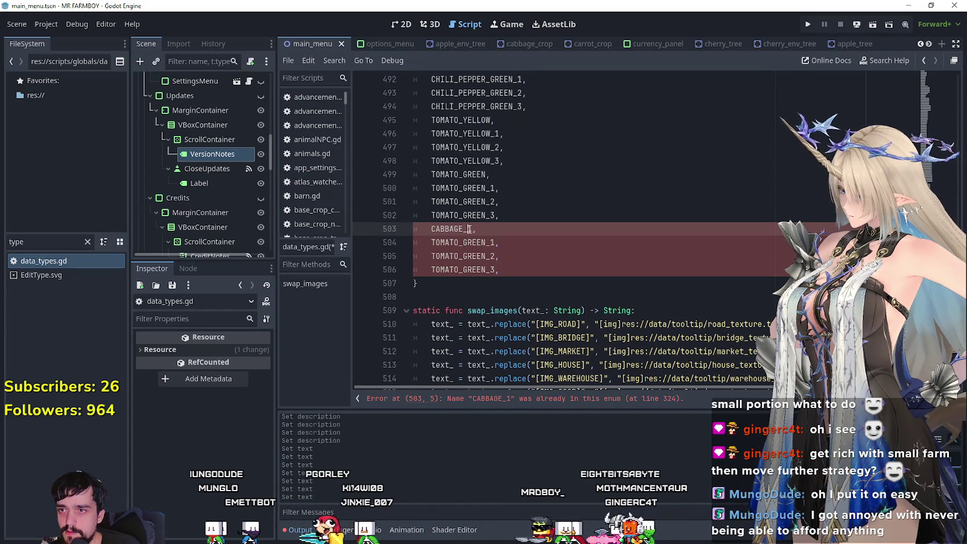
Change TOMATO_GREEN on lines 503–506 to CABBAGE_RED, CABBAGE_RED_1, CABBAGE_RED_2 and CABBAGE_RED_3
{"action": "type", "text": "ED"}
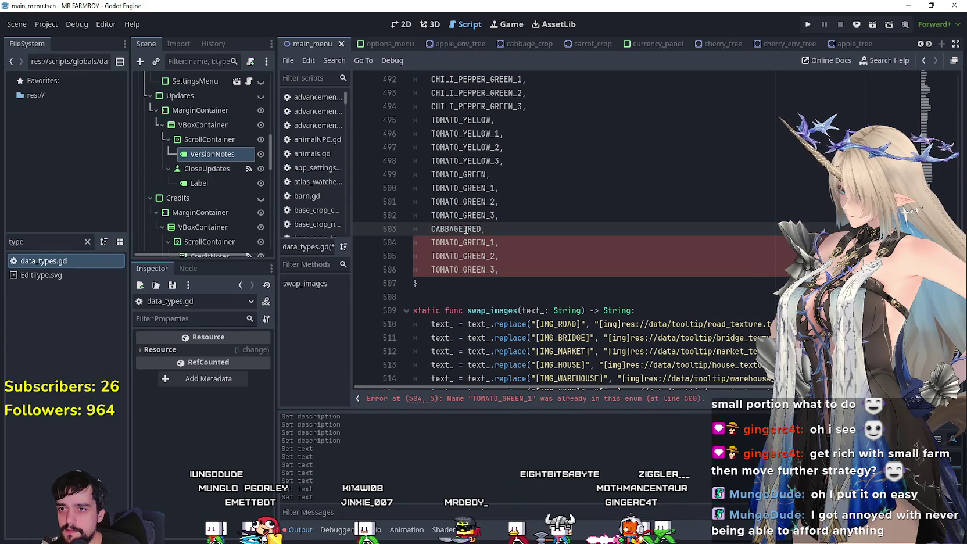
{"action": "key", "text": "ctrl+c"}
{"action": "mouse_move", "coordinate": [431, 242]}
{"action": "left_mouse_down"}
{"action": "mouse_move", "coordinate": [486, 242]}
{"action": "mouse_move", "coordinate": [431, 270]}
{"action": "left_mouse_up"}
{"action": "key", "text": "ctrl+v"}
{"action": "key", "text": "ctrl+v"}
{"action": "key", "text": "ctrl+v"}
{"action": "key", "text": "End"}
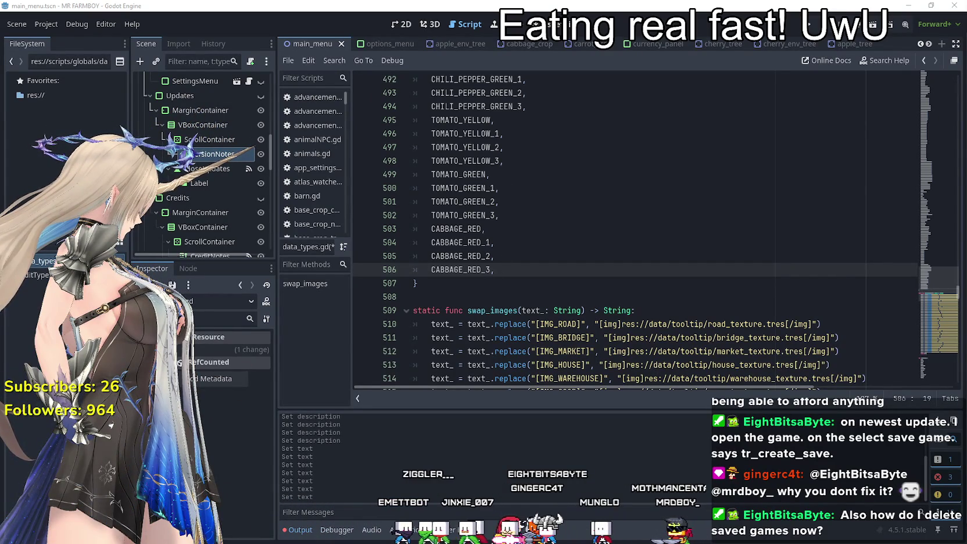
{"action": "key", "text": "alt+Tab"}
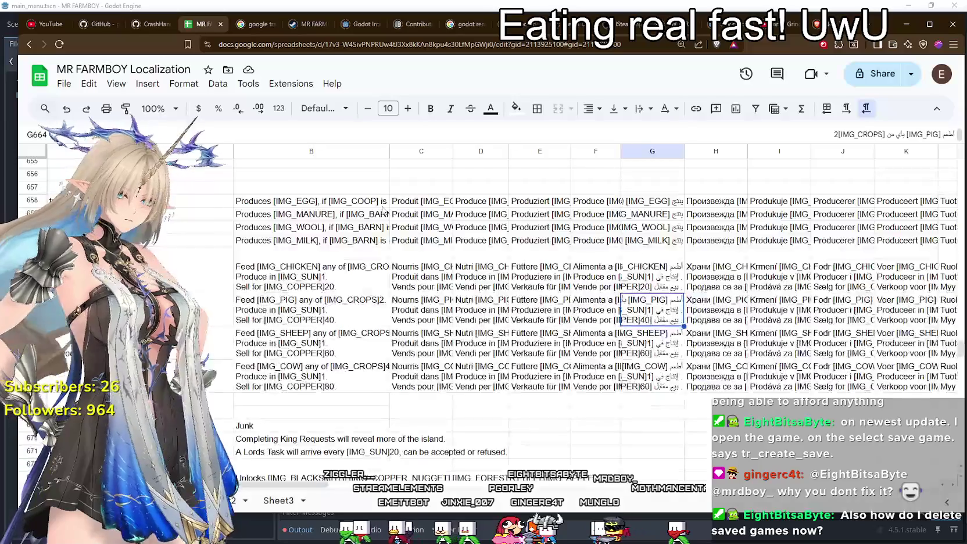
Search the Localization sheet for 'tr_crea'
{"action": "scroll", "coordinate": [428, 340], "scroll_direction": "down", "scroll_amount": 2}
{"action": "left_click", "coordinate": [421, 349]}
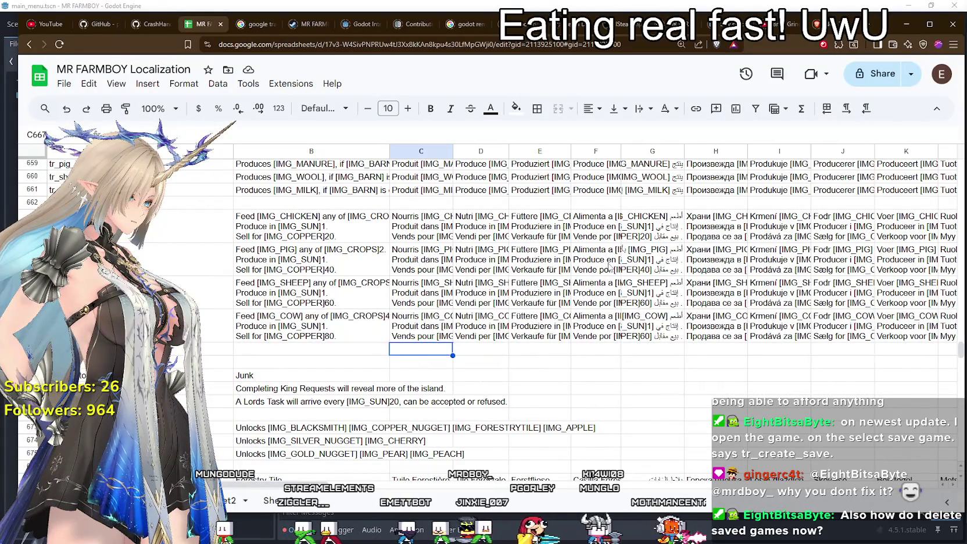
{"action": "key", "text": "ctrl+f"}
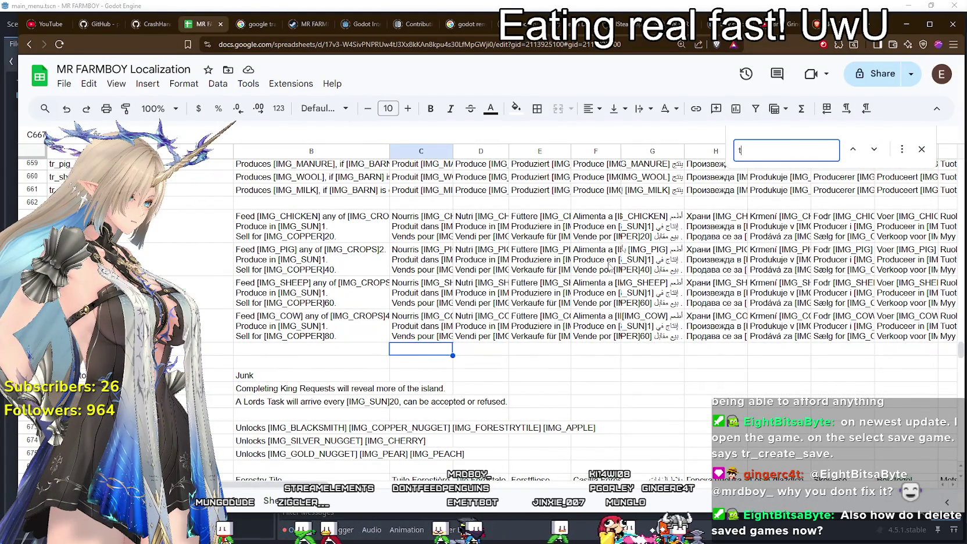
{"action": "type", "text": "r"}
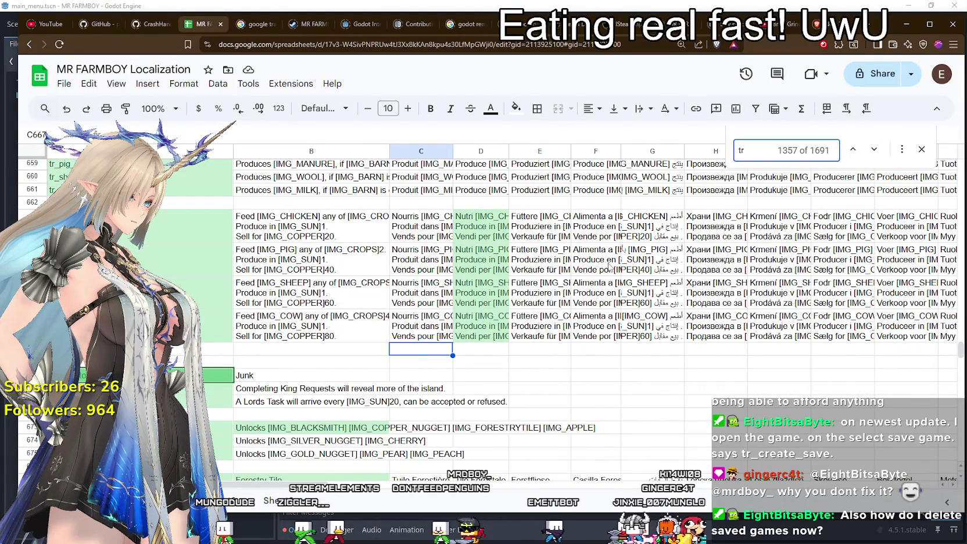
{"action": "type", "text": "_"}
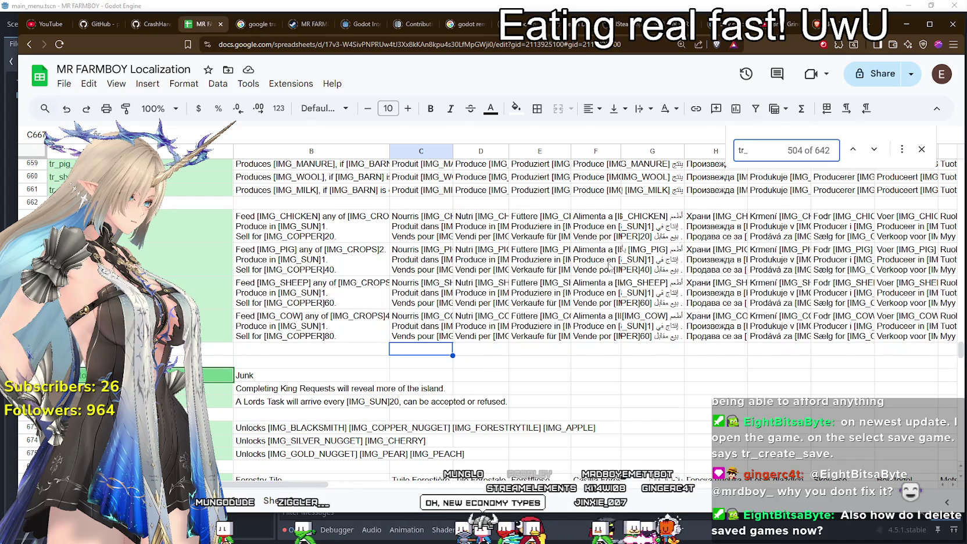
{"action": "scroll", "coordinate": [608, 264], "scroll_direction": "down", "scroll_amount": 2}
{"action": "type", "text": "cre"}
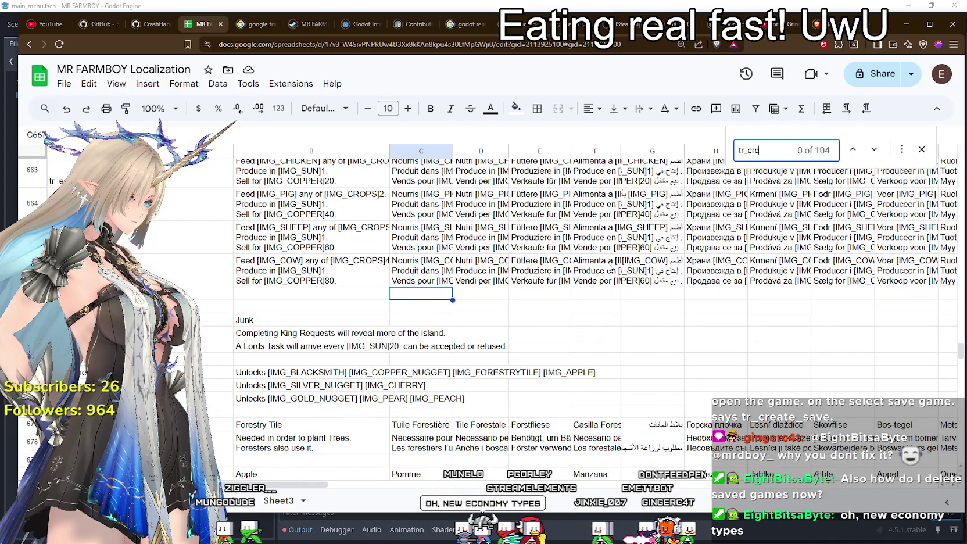
{"action": "type", "text": "a"}
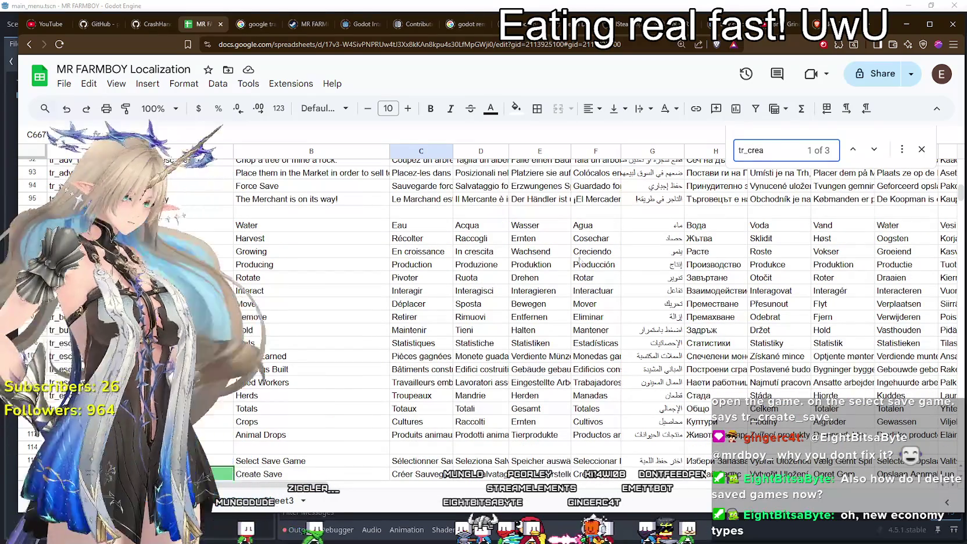
Select the tr_create_save key in cell A116 on the Create Save row
{"action": "scroll", "coordinate": [387, 301], "scroll_direction": "down", "scroll_amount": 2}
{"action": "scroll", "coordinate": [388, 301], "scroll_direction": "down", "scroll_amount": 1}
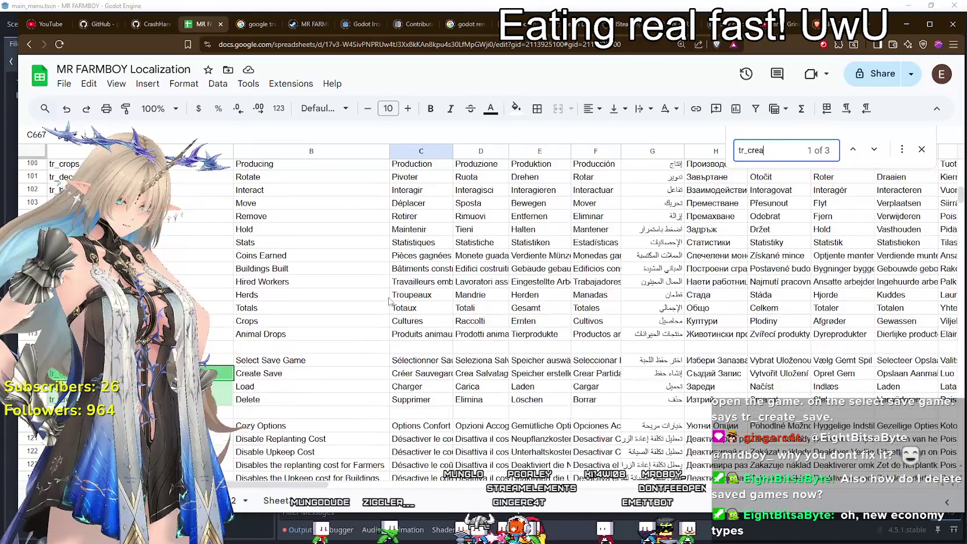
{"action": "scroll", "coordinate": [388, 301], "scroll_direction": "down", "scroll_amount": 1}
{"action": "scroll", "coordinate": [388, 301], "scroll_direction": "down", "scroll_amount": 1}
{"action": "scroll", "coordinate": [377, 281], "scroll_direction": "down", "scroll_amount": 2}
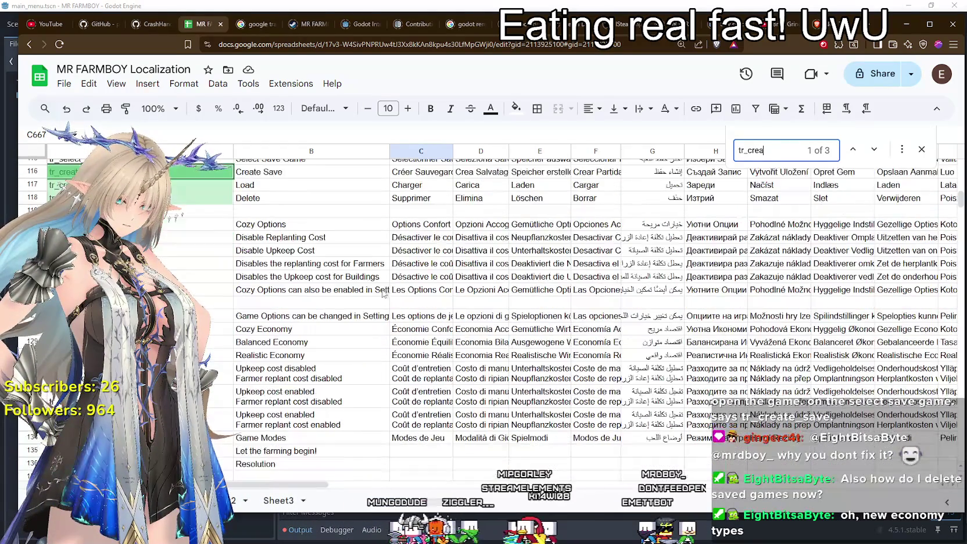
{"action": "scroll", "coordinate": [377, 281], "scroll_direction": "up", "scroll_amount": 1}
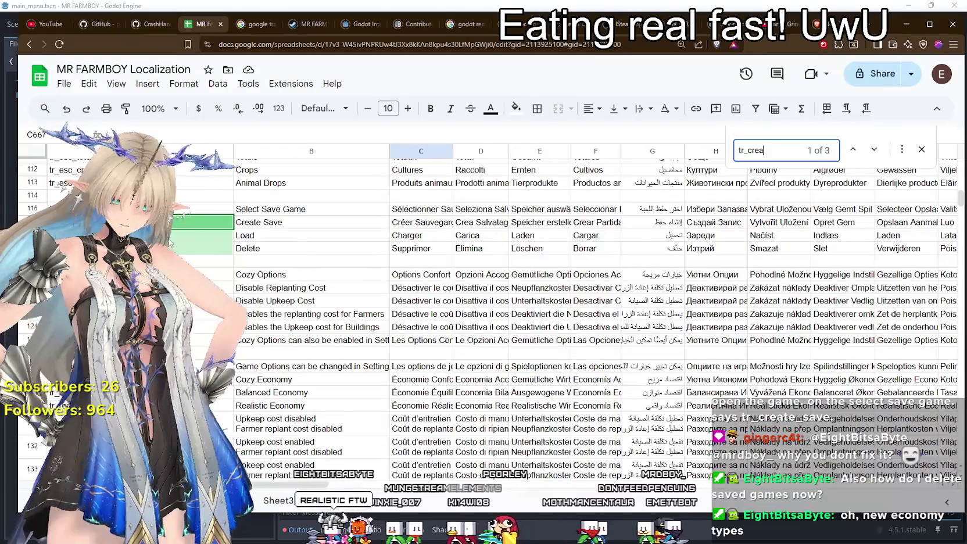
{"action": "left_click", "coordinate": [187, 224]}
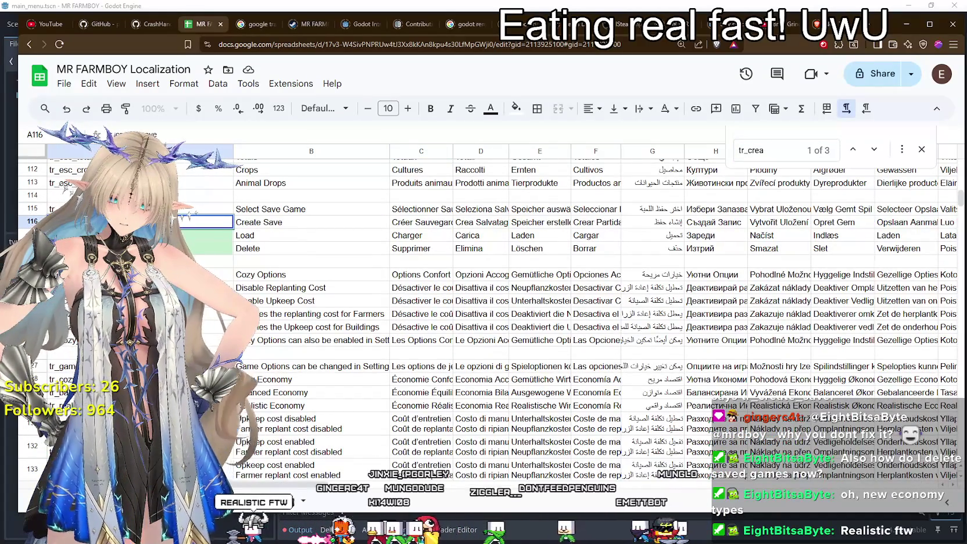
{"action": "scroll", "coordinate": [277, 227], "scroll_direction": "down", "scroll_amount": 1}
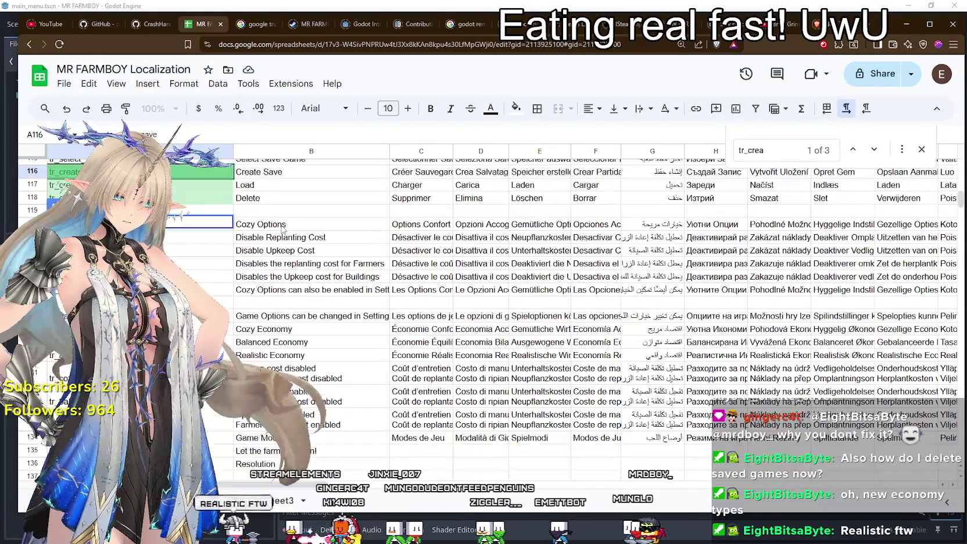
{"action": "scroll", "coordinate": [278, 227], "scroll_direction": "up", "scroll_amount": 1}
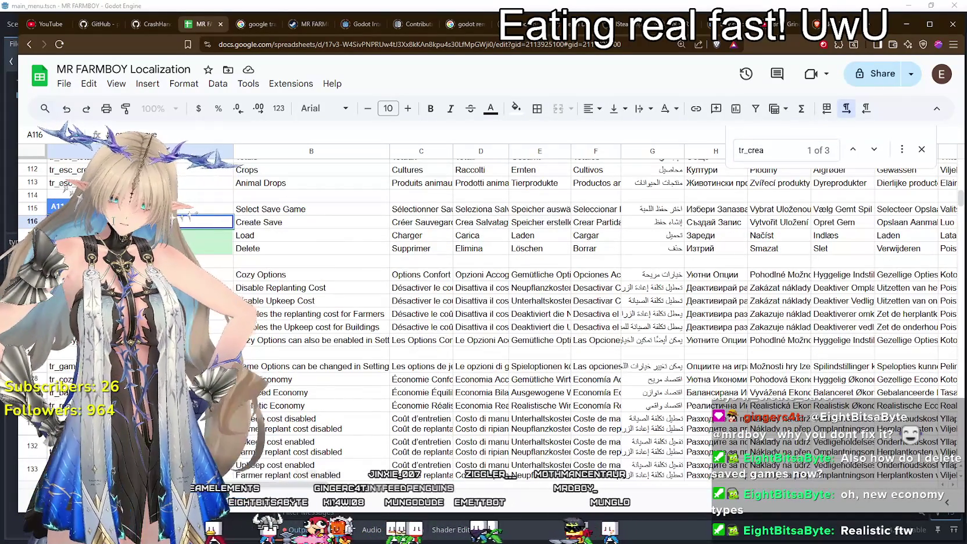
Copy tr_create_save from cell A116 and paste it as a new last line in Notepad
{"action": "right_click", "coordinate": [63, 222]}
{"action": "left_click", "coordinate": [82, 267]}
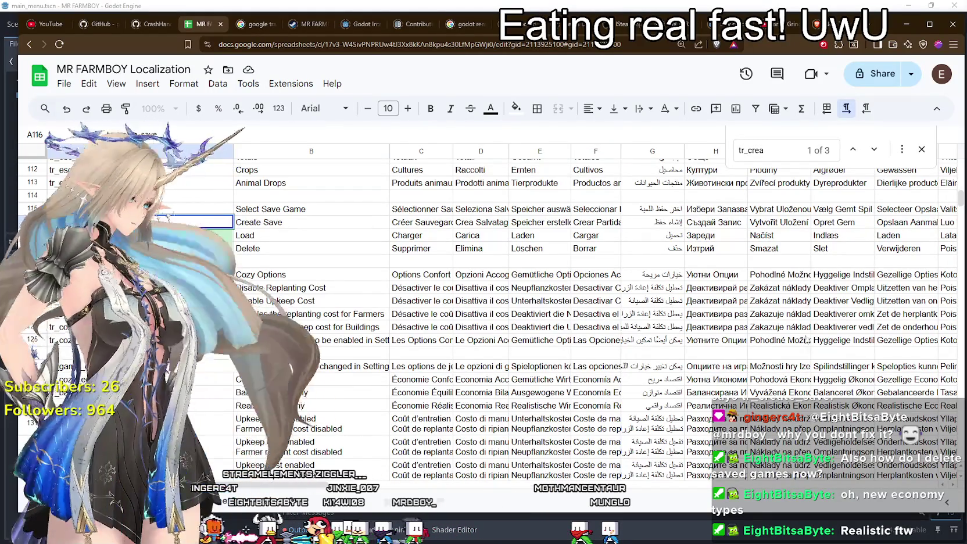
{"action": "key", "text": "alt+Tab"}
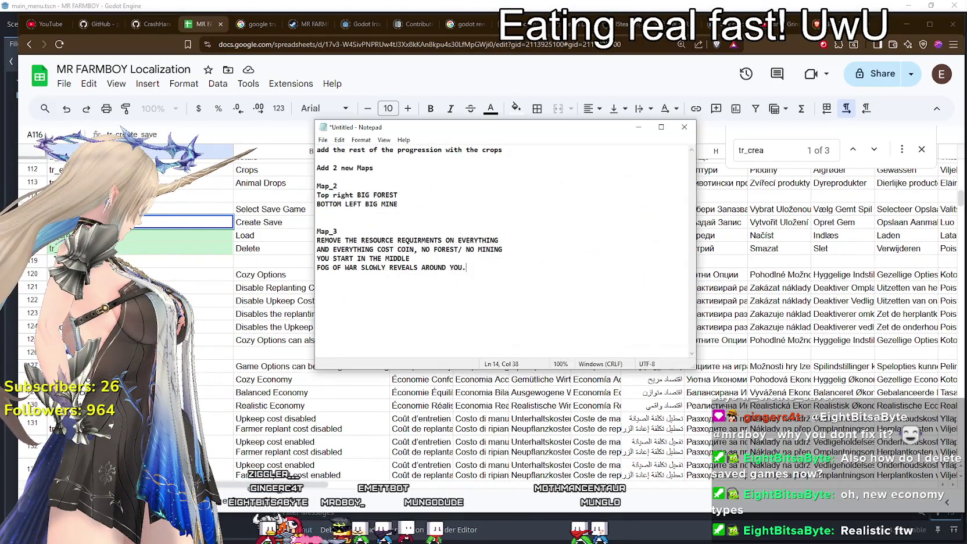
{"action": "key", "text": "Return"}
{"action": "key", "text": "Return"}
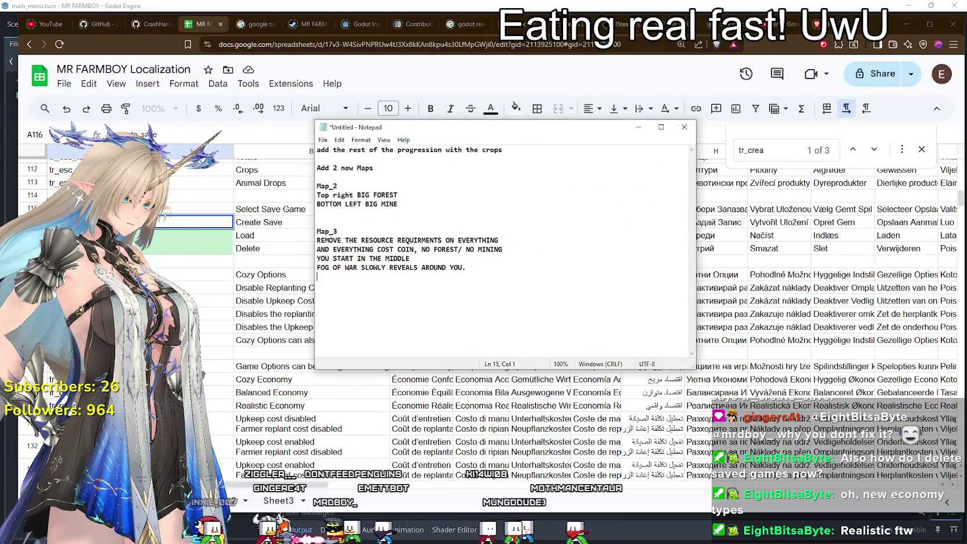
{"action": "key", "text": "ctrl+v"}
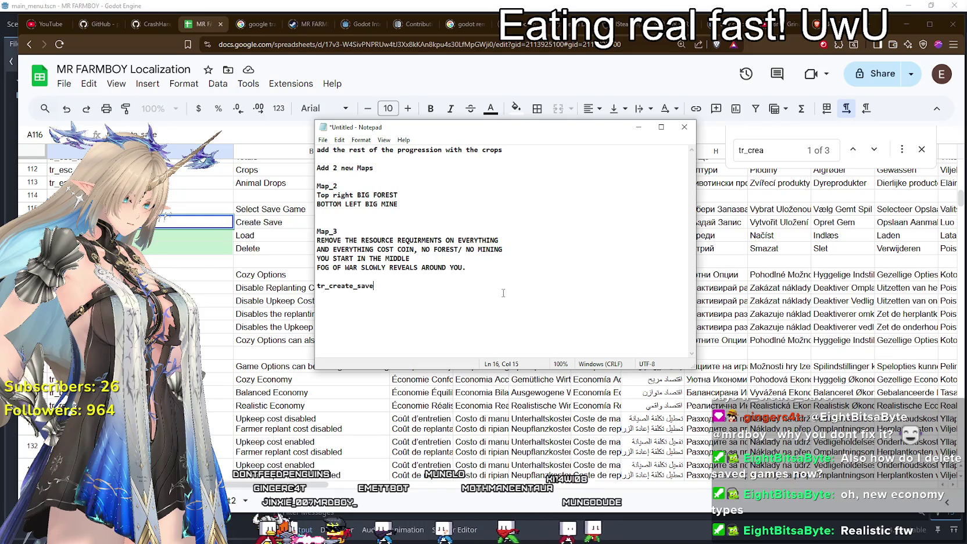